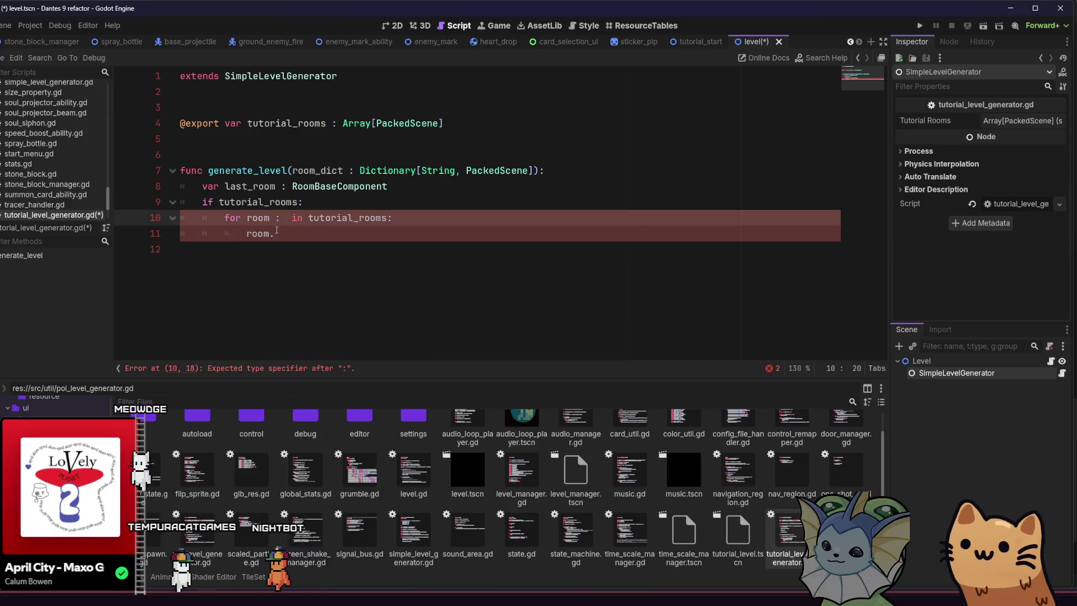
Type the tutorial loop variable room as RoomBaseComponent in the for loop header.
text(a)
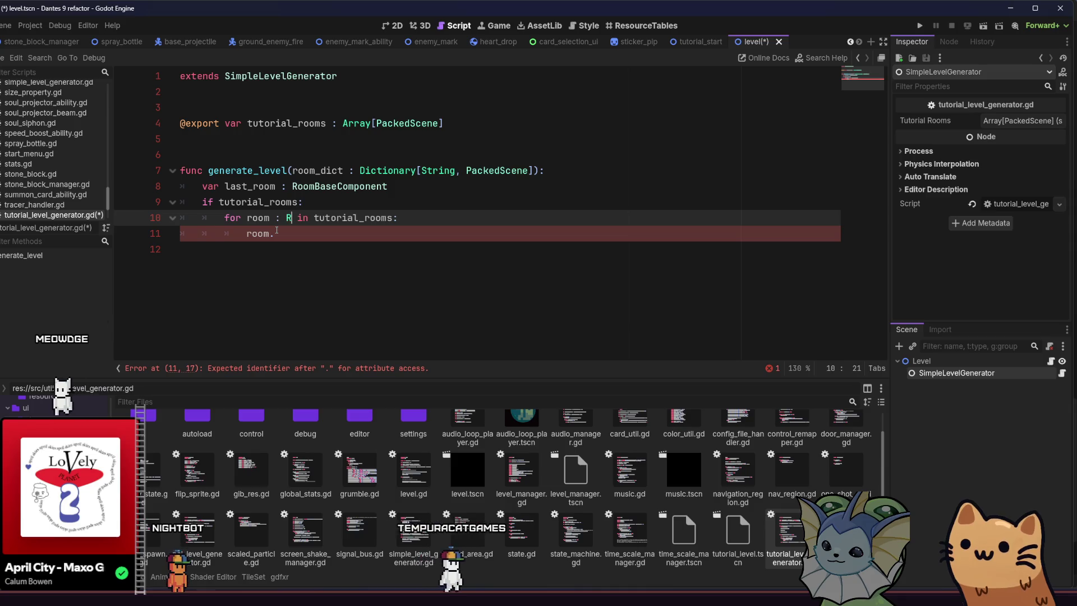
key(BackSpace)
key(BackSpace)
text(Room)
key(Return)
Insert a trial room.add_connection() call on line 11, then select it to clear the loop body.
click(276, 232)
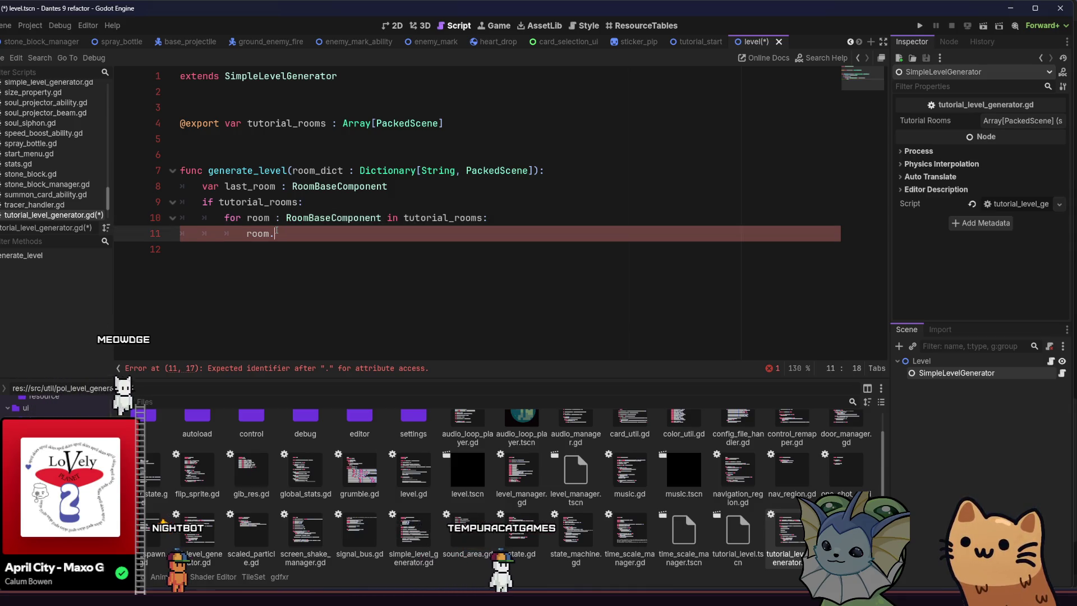
key(ctrl+space)
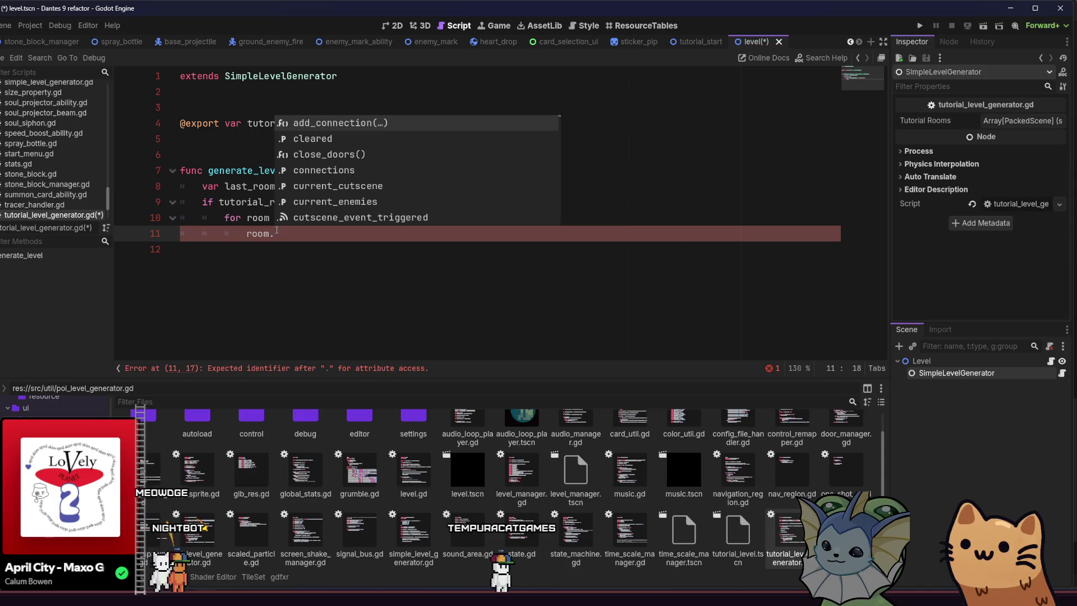
key(Return)
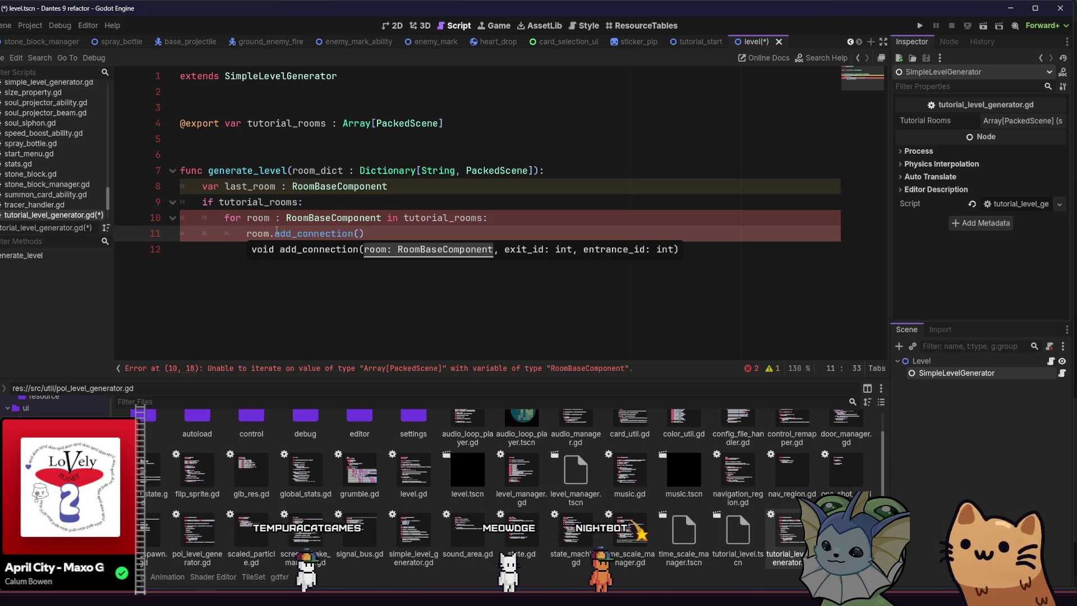
click(435, 237)
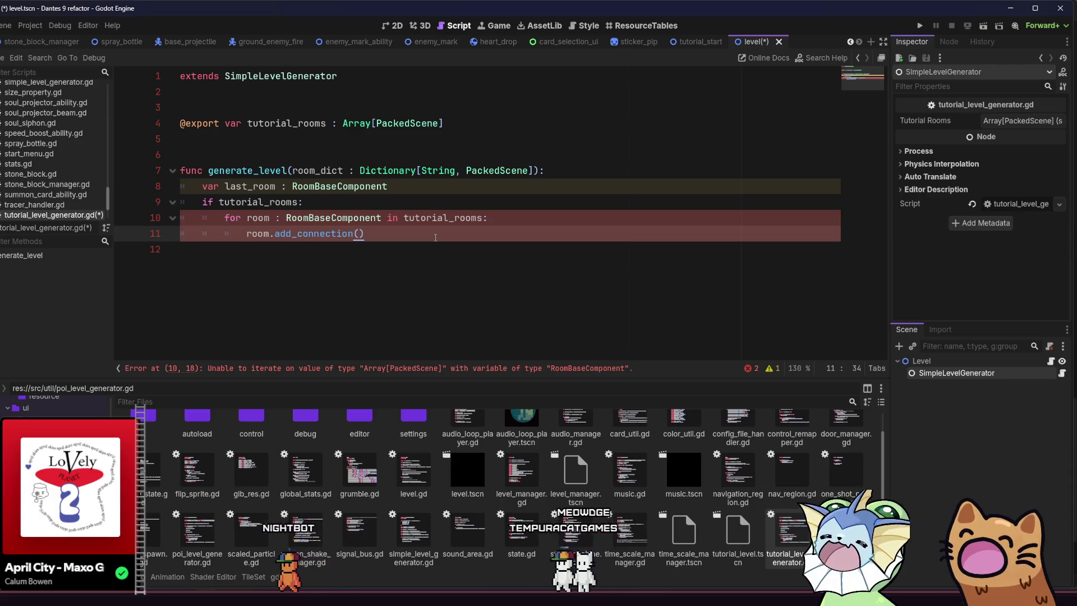
key(shift+Home)
mouse_move(258, 233)
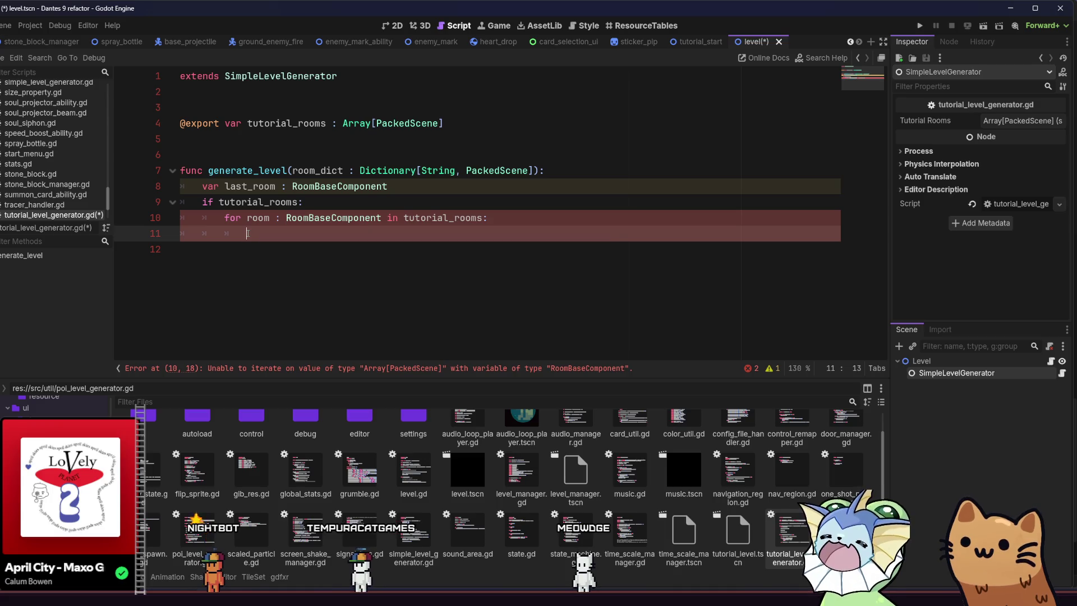
key(BackSpace)
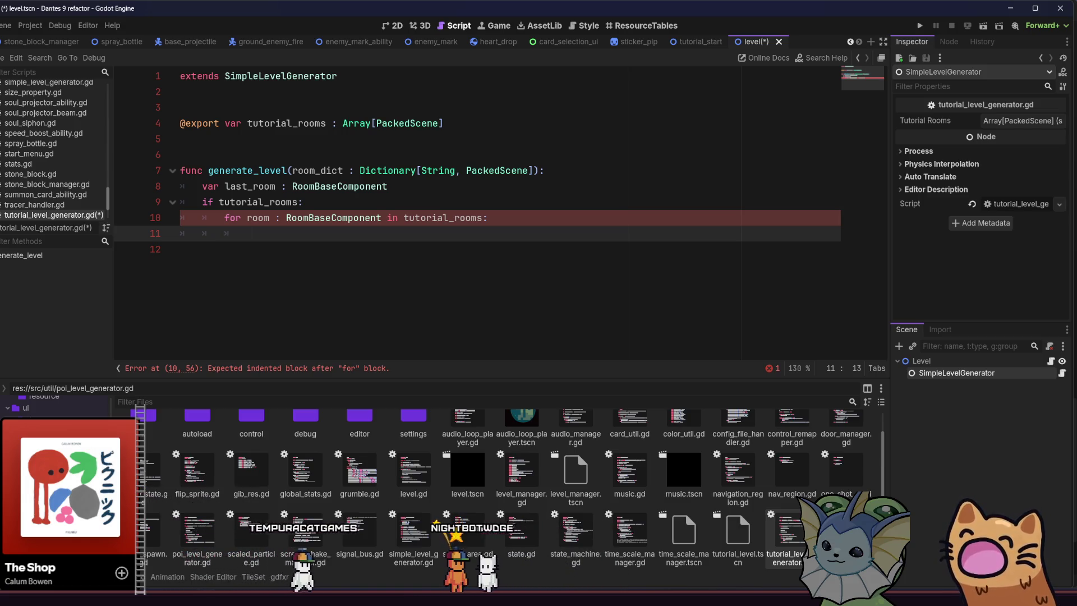
click(380, 256)
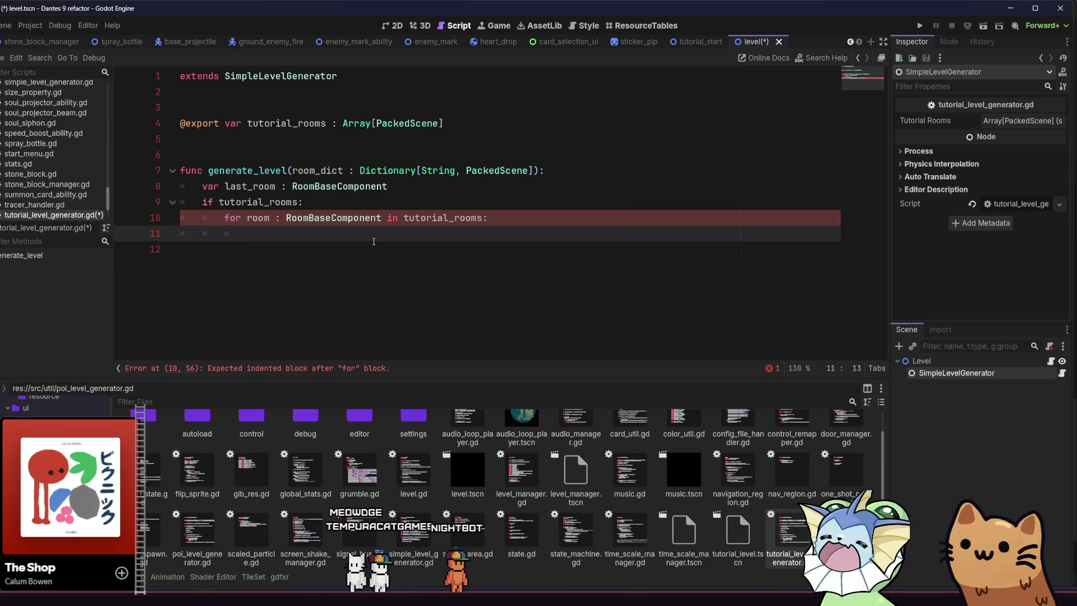
Start line 11 as 'r = room', backing out the mistyped member name.
click(362, 239)
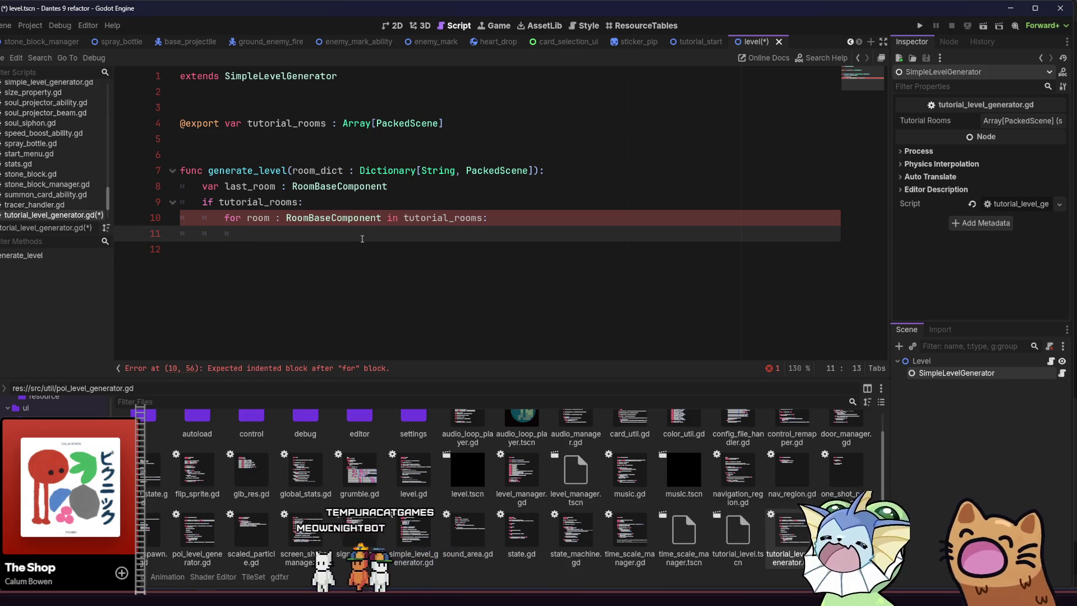
text(romo)
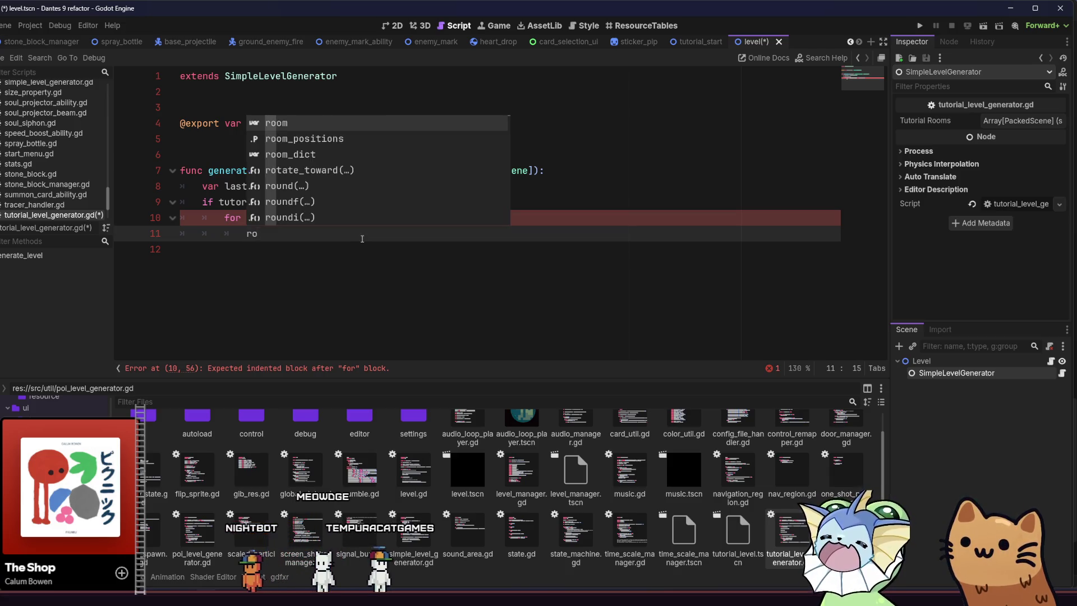
key(BackSpace)
key(BackSpace)
key(BackSpace)
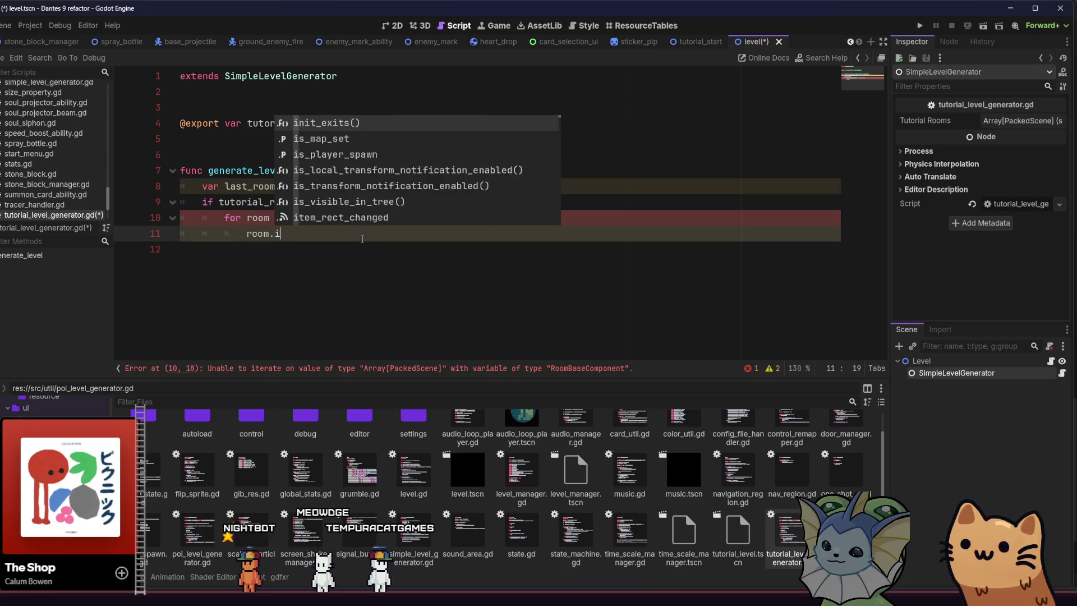
text(= romo)
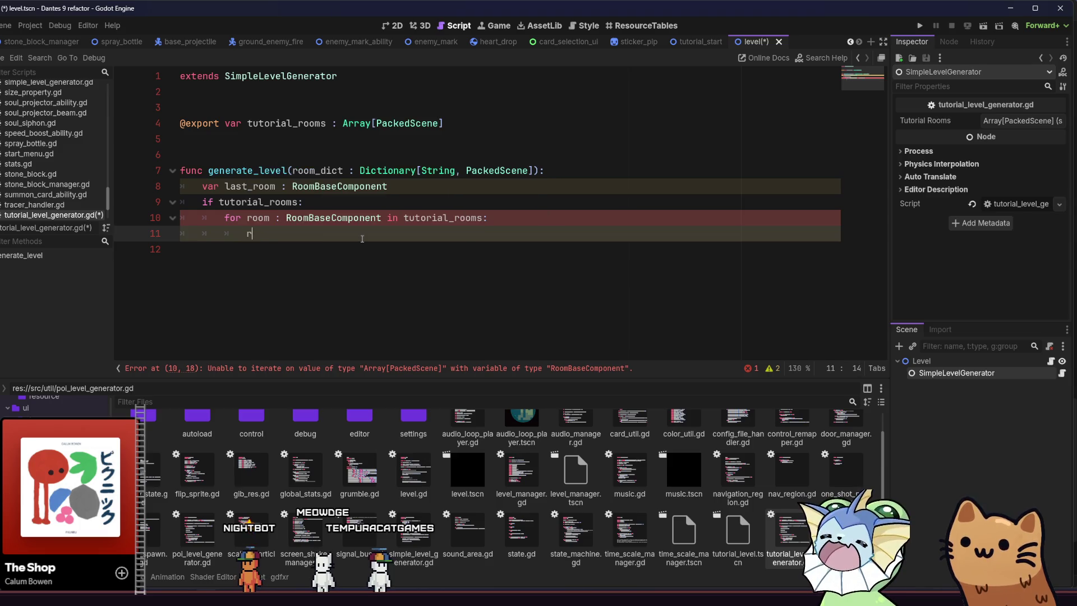
key(BackSpace)
key(BackSpace)
text(om)
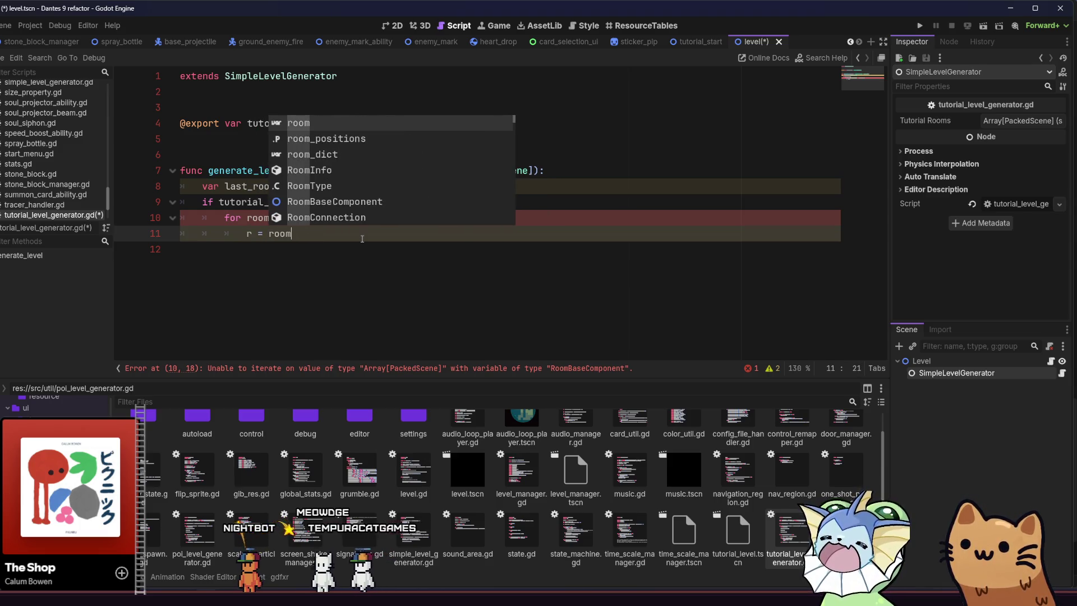
text(.inst)
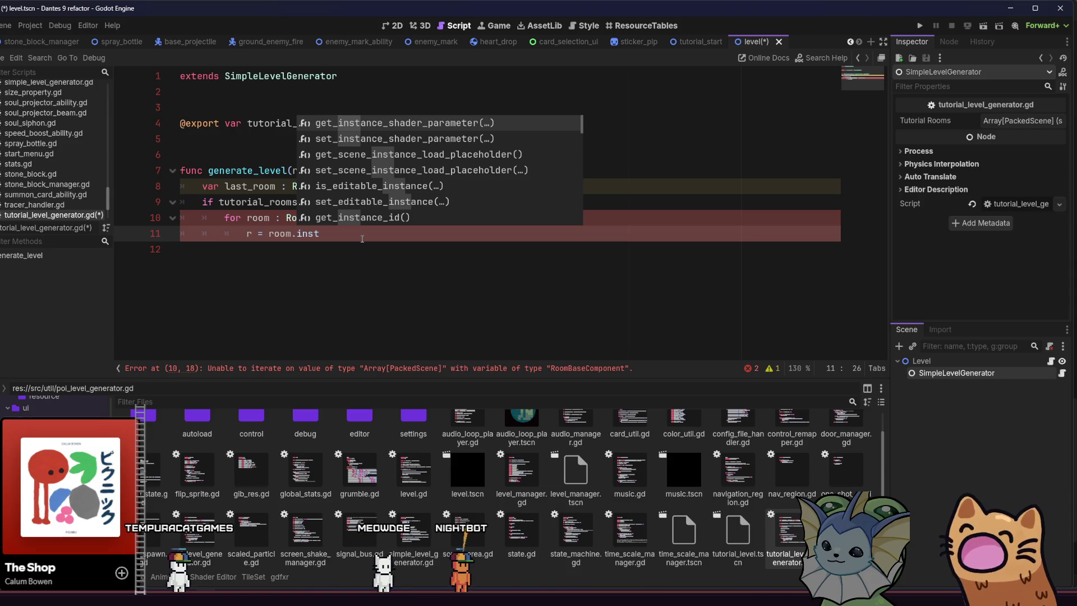
key(BackSpace)
key(BackSpace)
key(BackSpace)
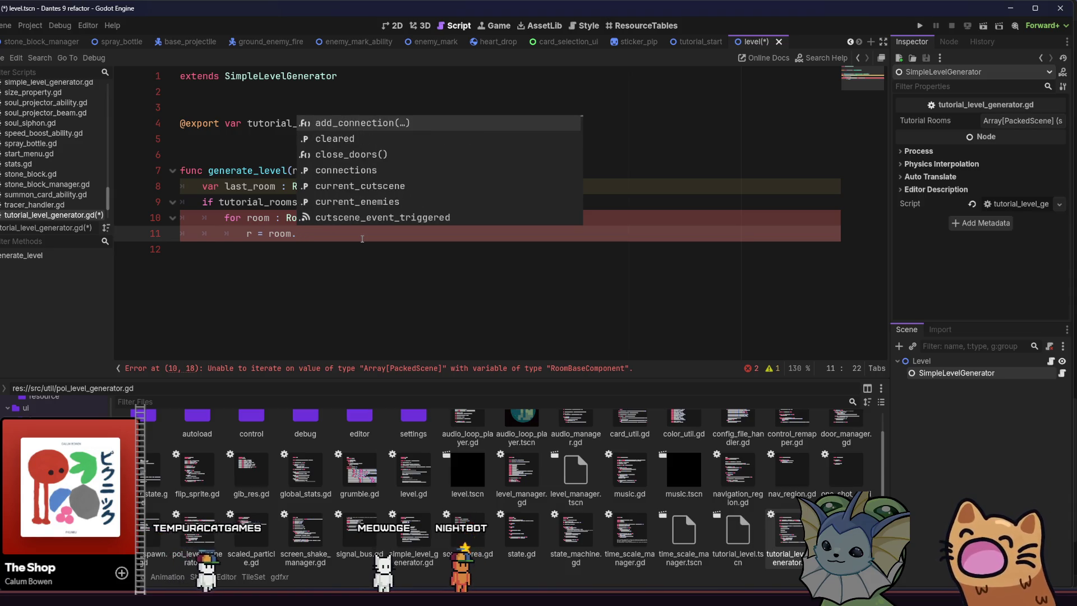
text(inst)
key(BackSpace)
key(BackSpace)
key(BackSpace)
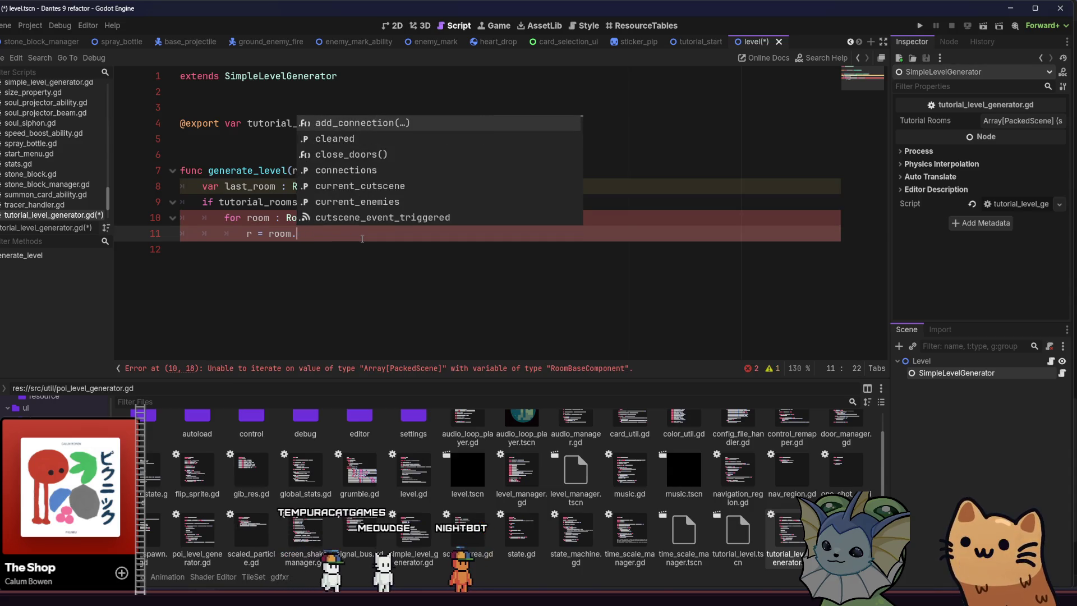
key(BackSpace)
key(Escape)
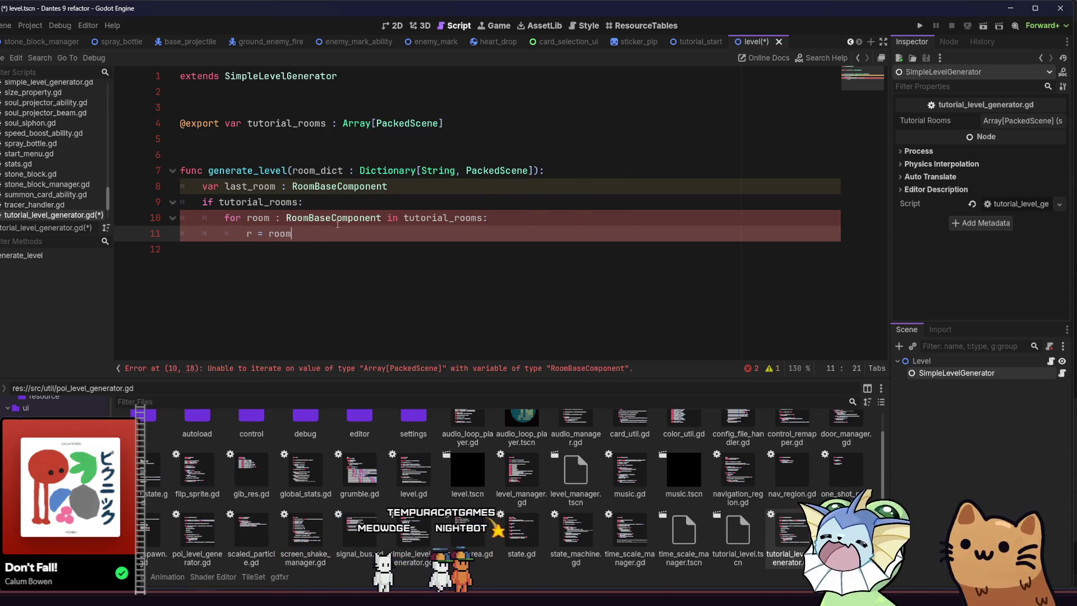
Remove ': RoomBaseComponent' from the for-loop variable so it iterates untyped.
double_click(340, 218)
key(Delete)
key(BackSpace)
key(BackSpace)
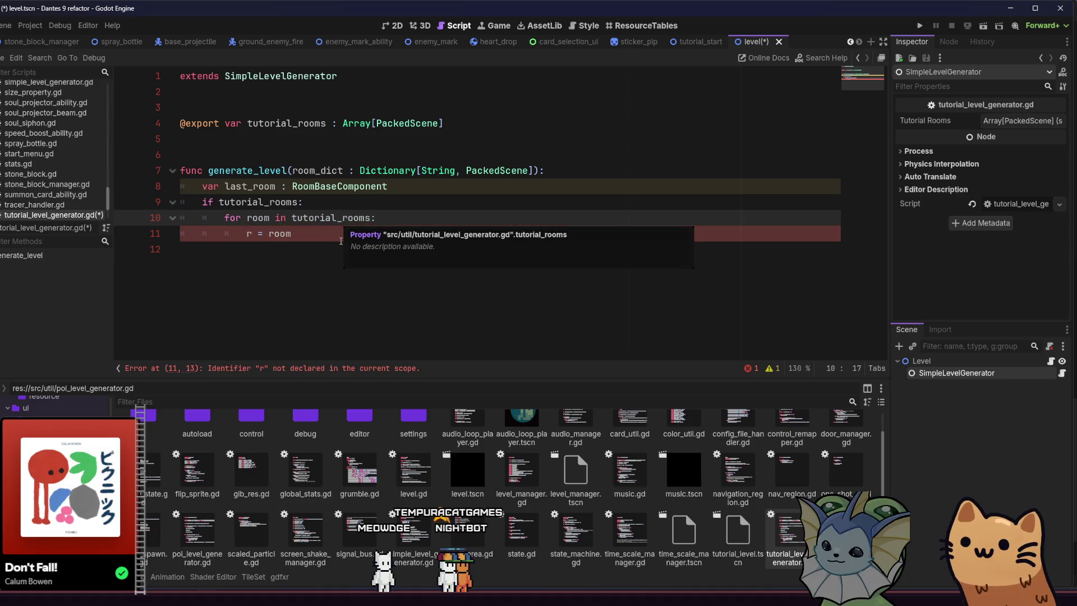
Complete line 11 as 'var r = room.instantiate()' using autocomplete.
click(340, 240)
text(inst)
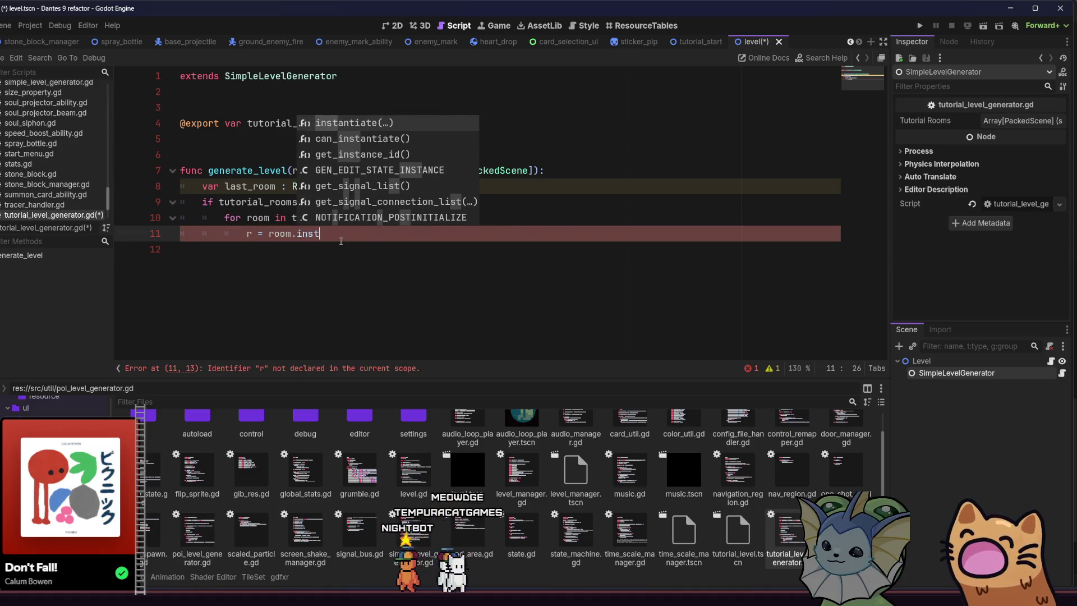
key(Return)
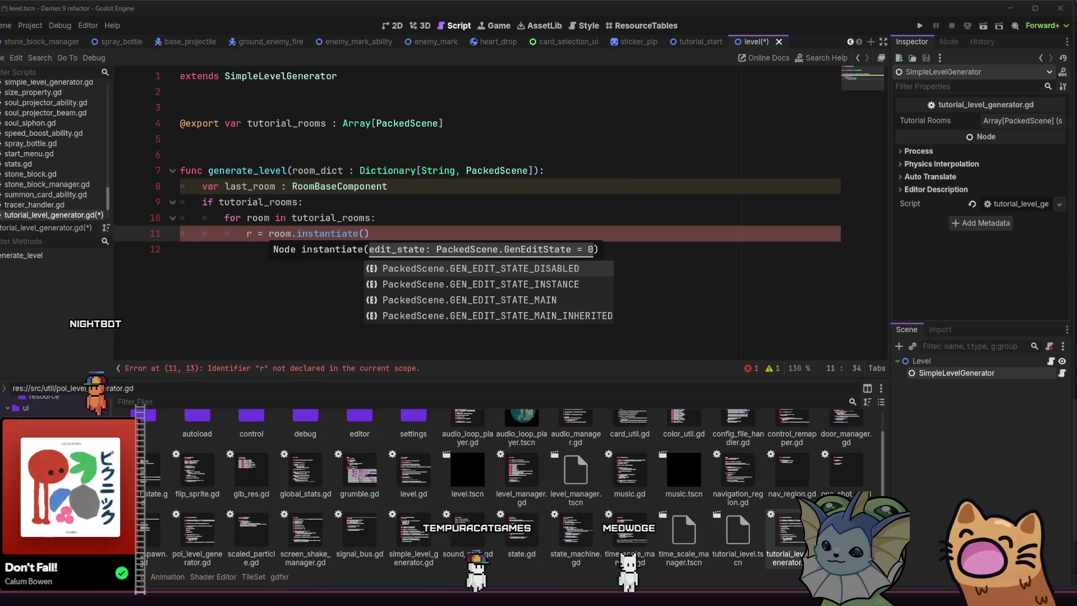
click(382, 231)
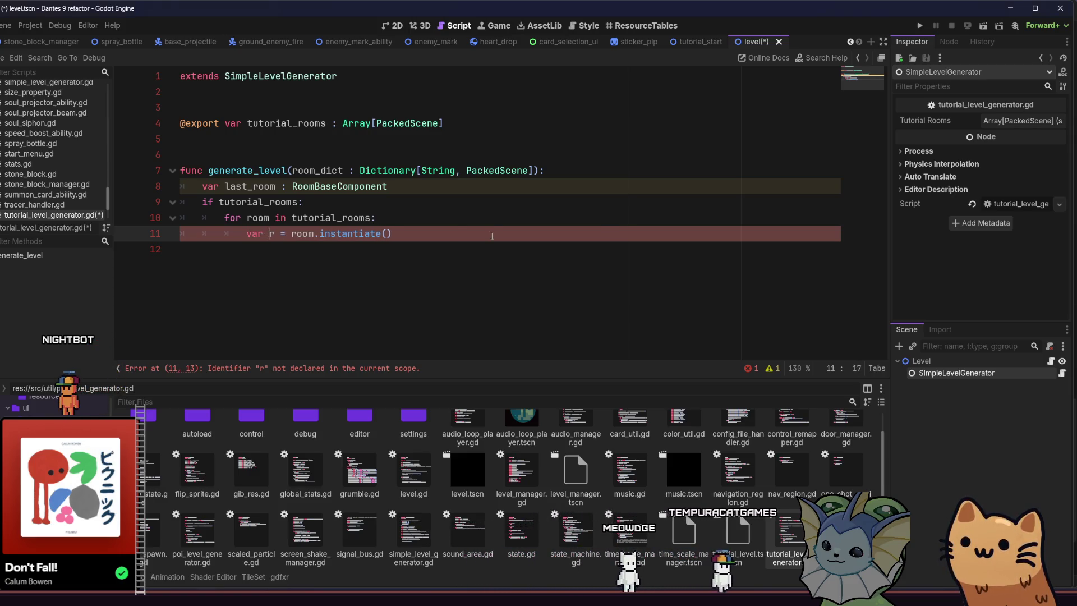
Declare the instantiated room as 'var r : RoomBaseComponent' on line 11.
key(Home)
text(var)
key(End)
key(Return)
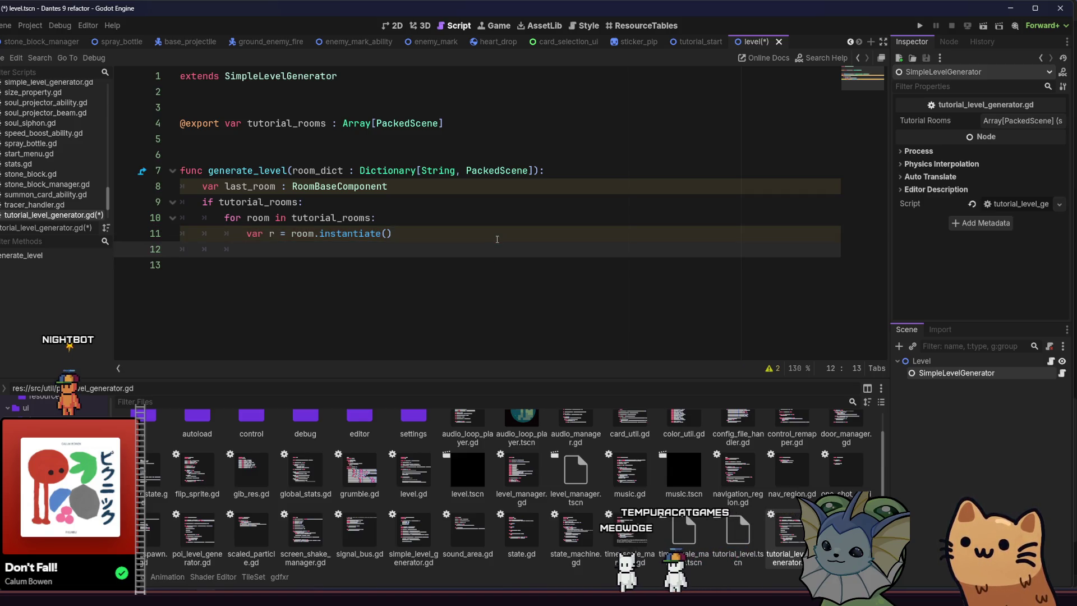
click(280, 233)
text(: Room)
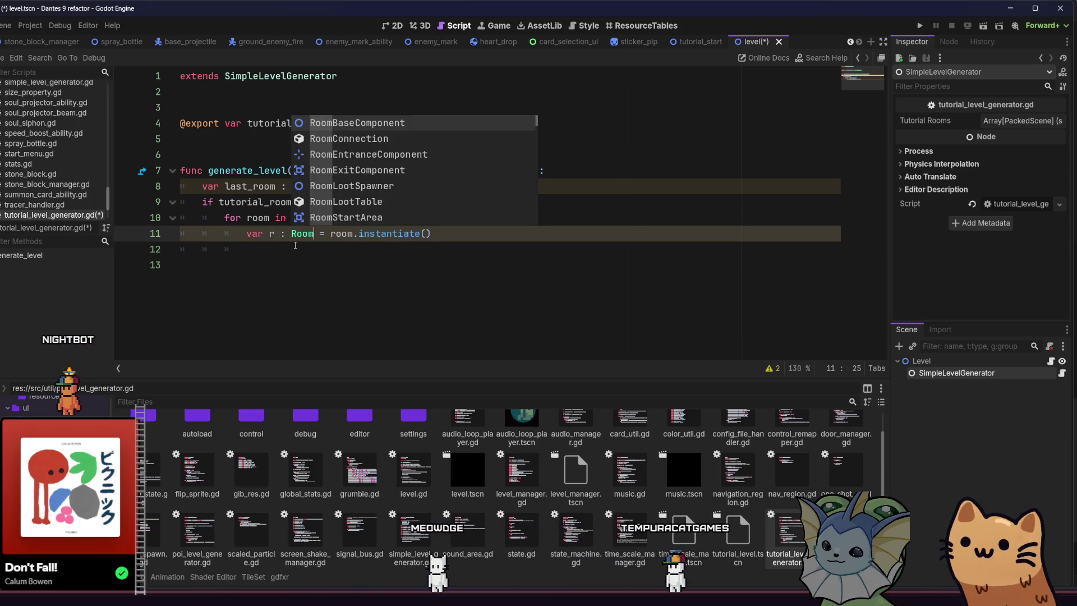
key(Return)
Add 'if last_room:' that calls r.add_connection(last_room, 0, 3).
key(Down)
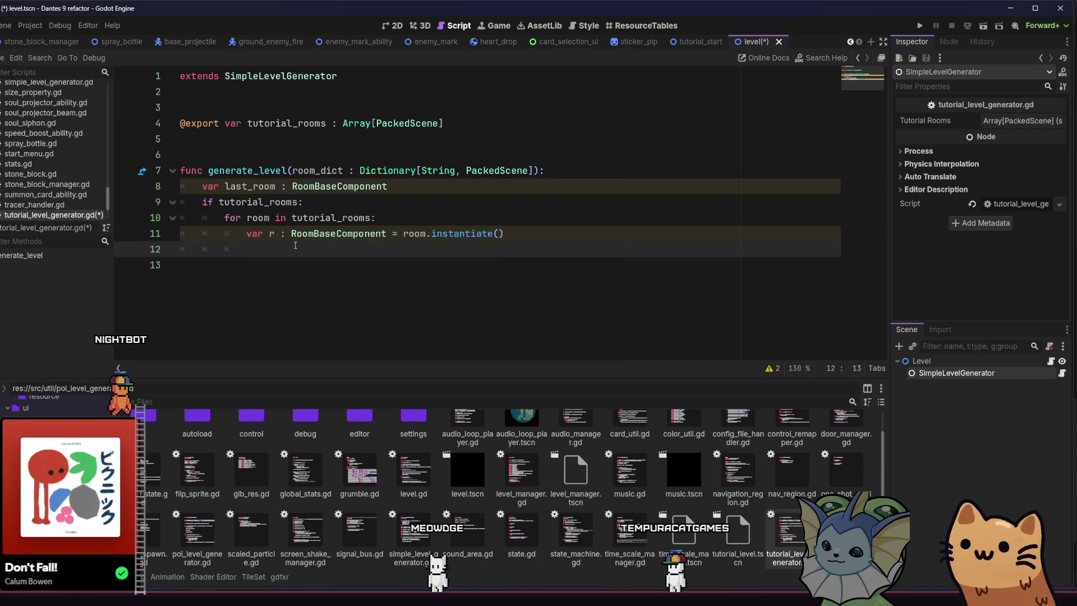
text(r.)
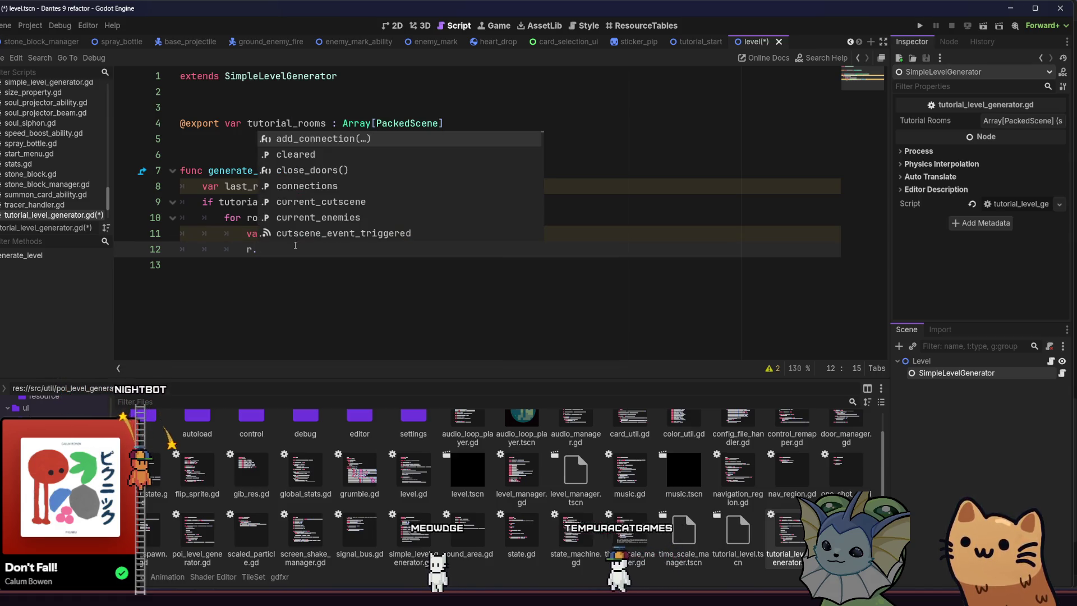
key(Return)
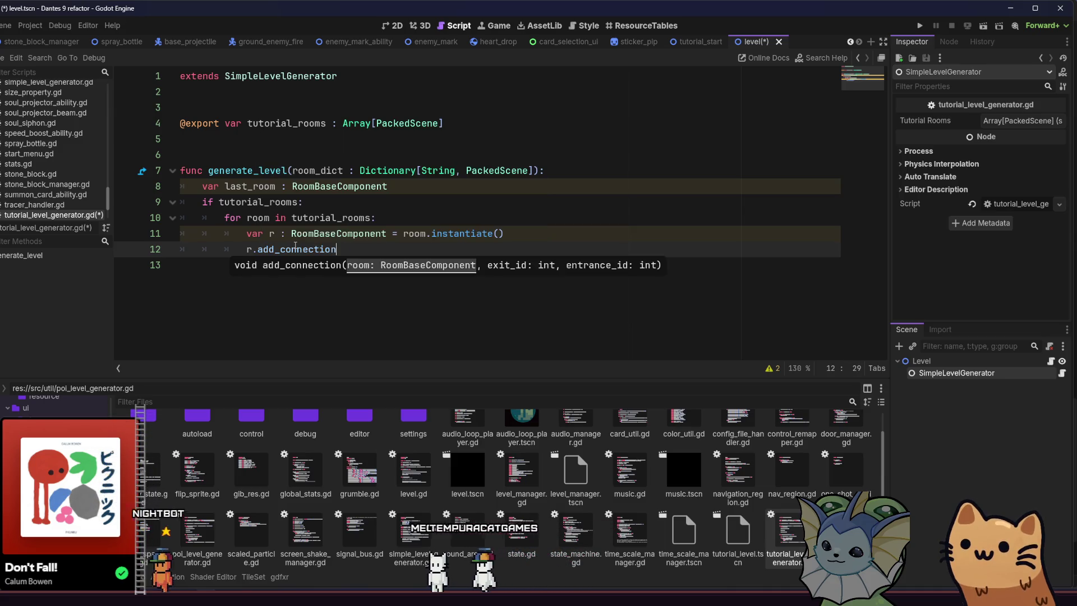
key(BackSpace)
key(BackSpace)
key(BackSpace)
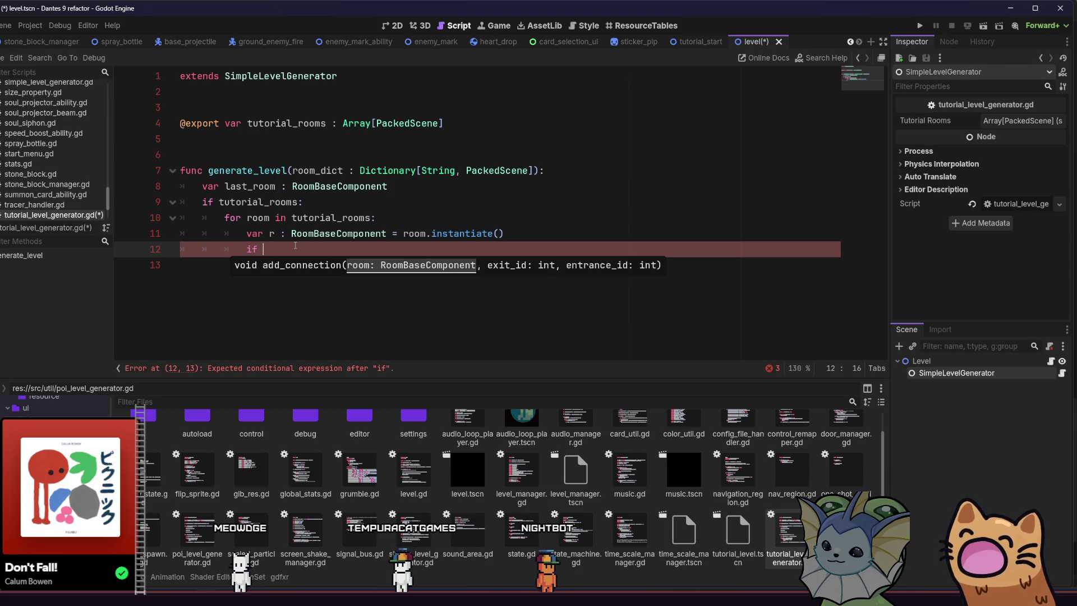
text(_)
key(Return)
text(:)
key(Return)
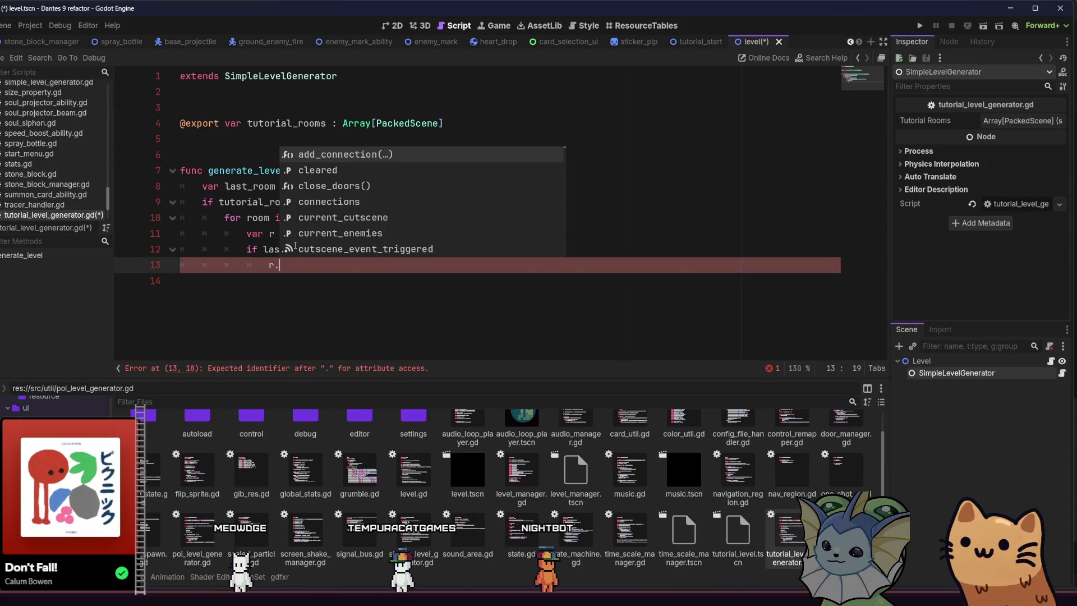
key(Return)
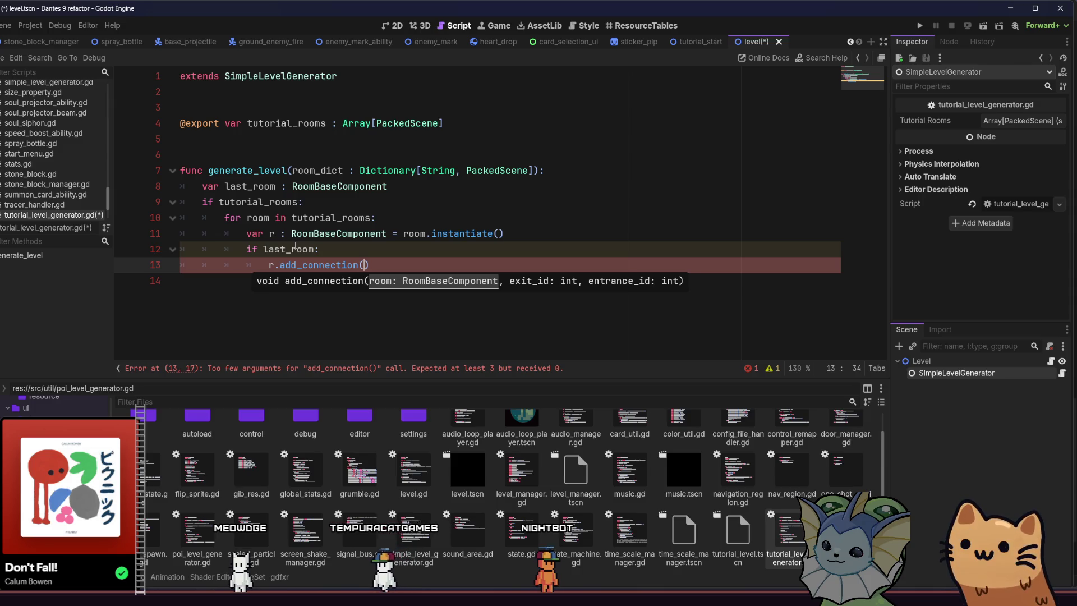
text(last_room.)
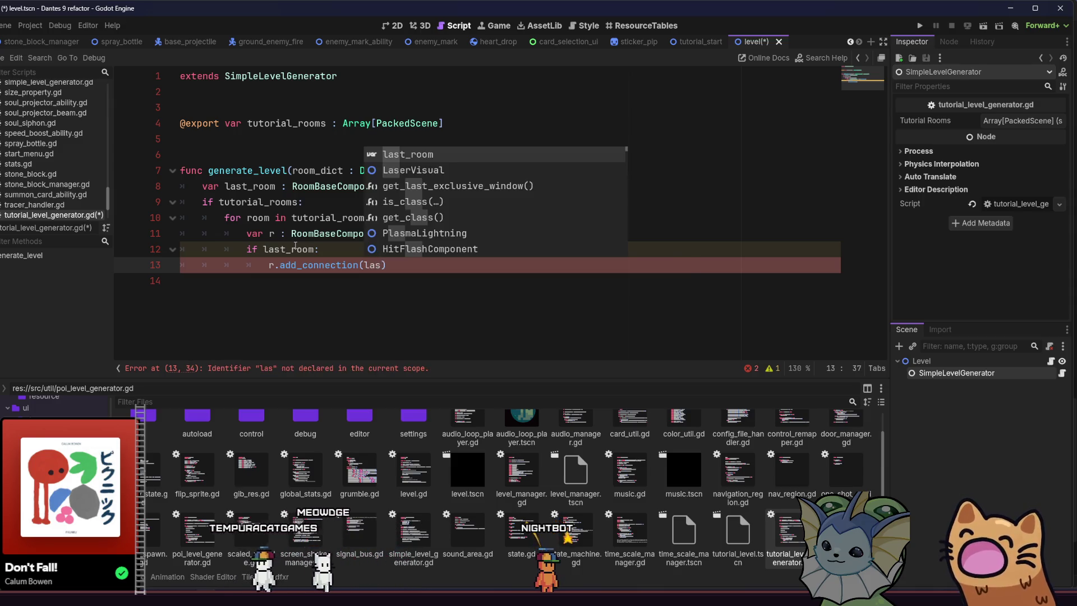
key(BackSpace)
text(, 0, 3)
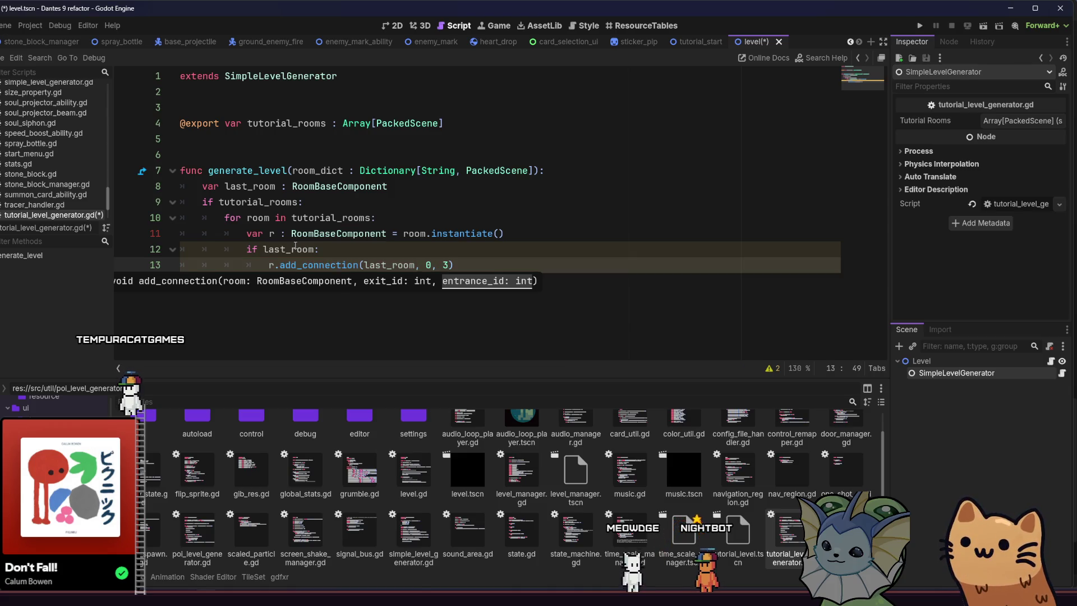
click(463, 263)
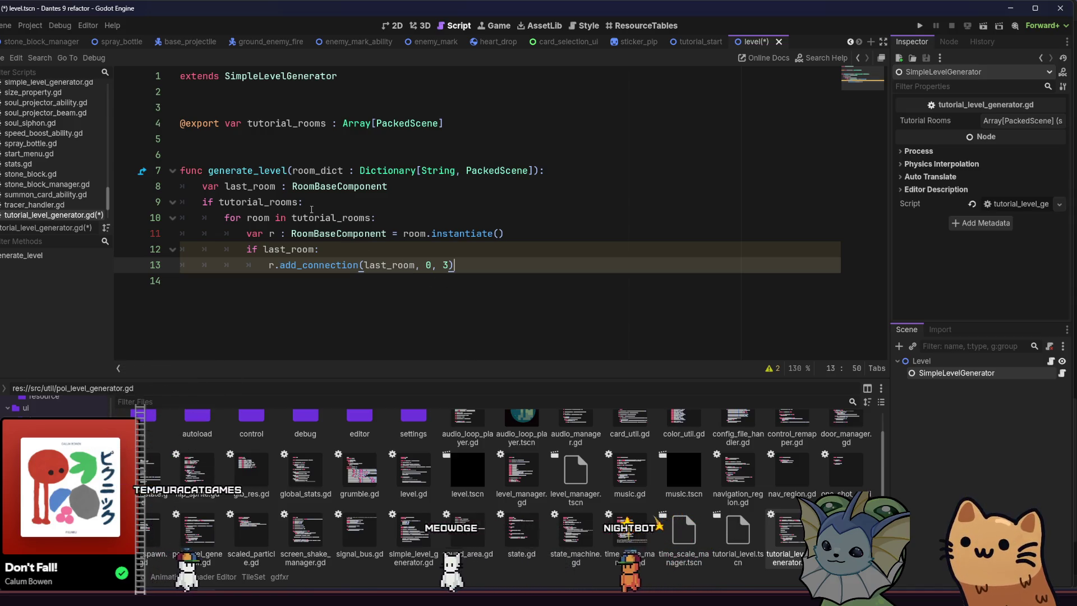
click(273, 107)
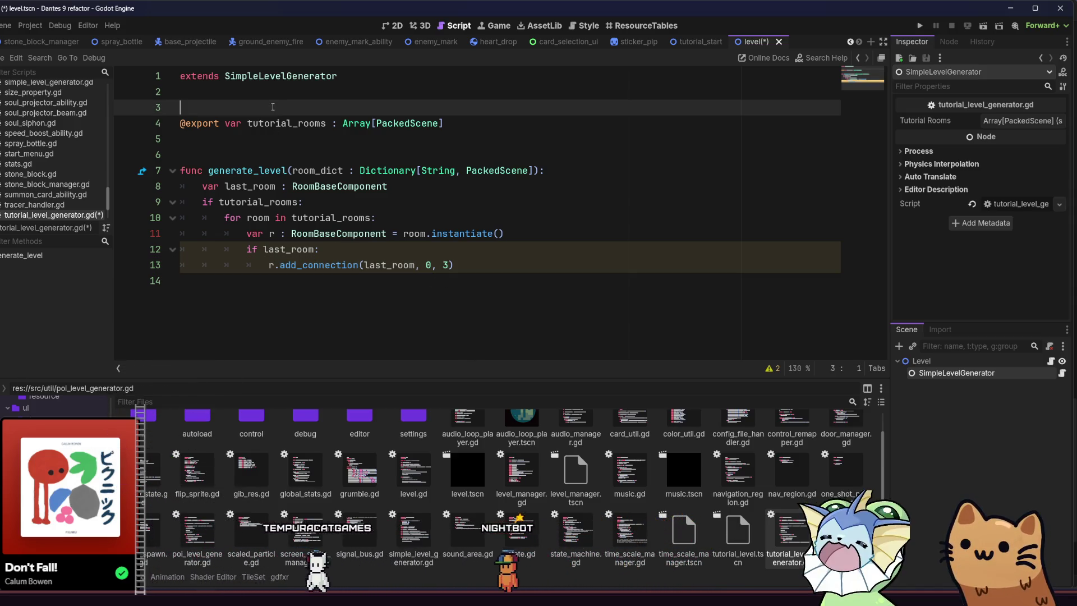
Add a 'const Direction = Enum.Direction' constant on line 3.
text(cosnst )
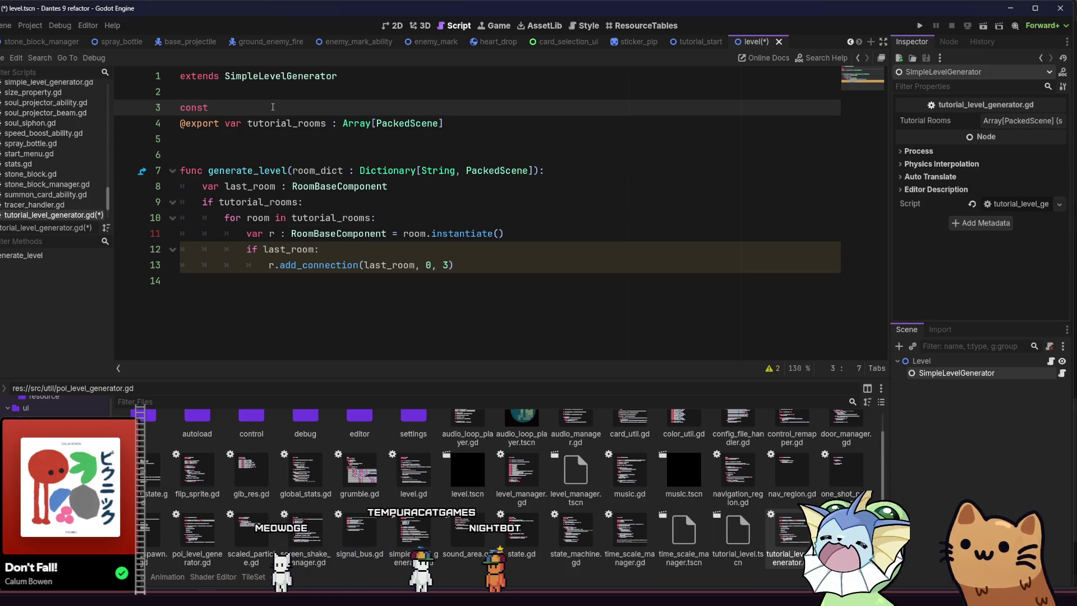
text(Direction :=)
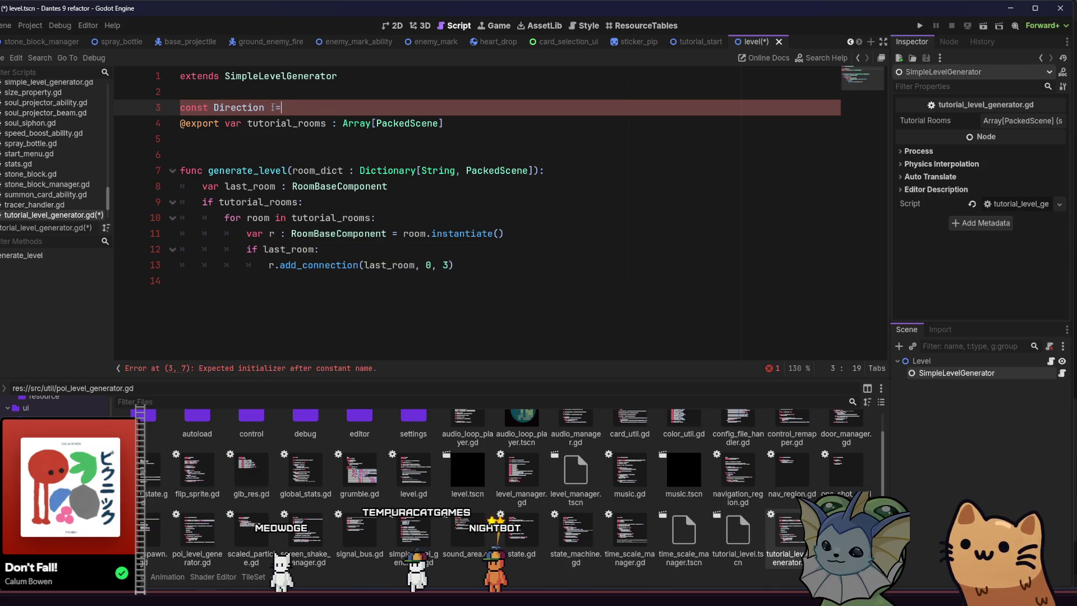
text( En)
key(Escape)
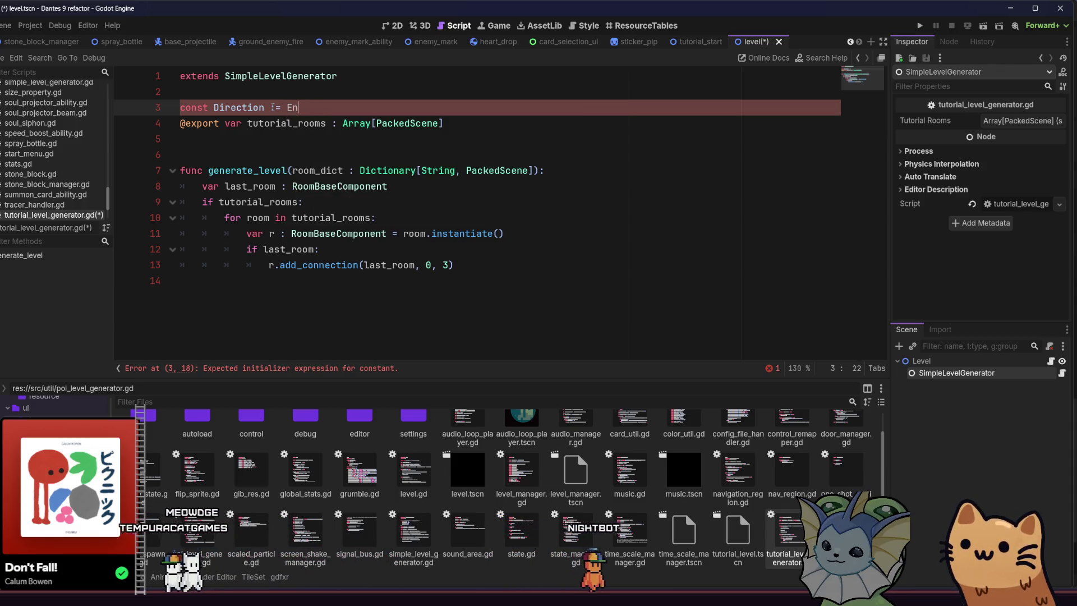
text(um.d)
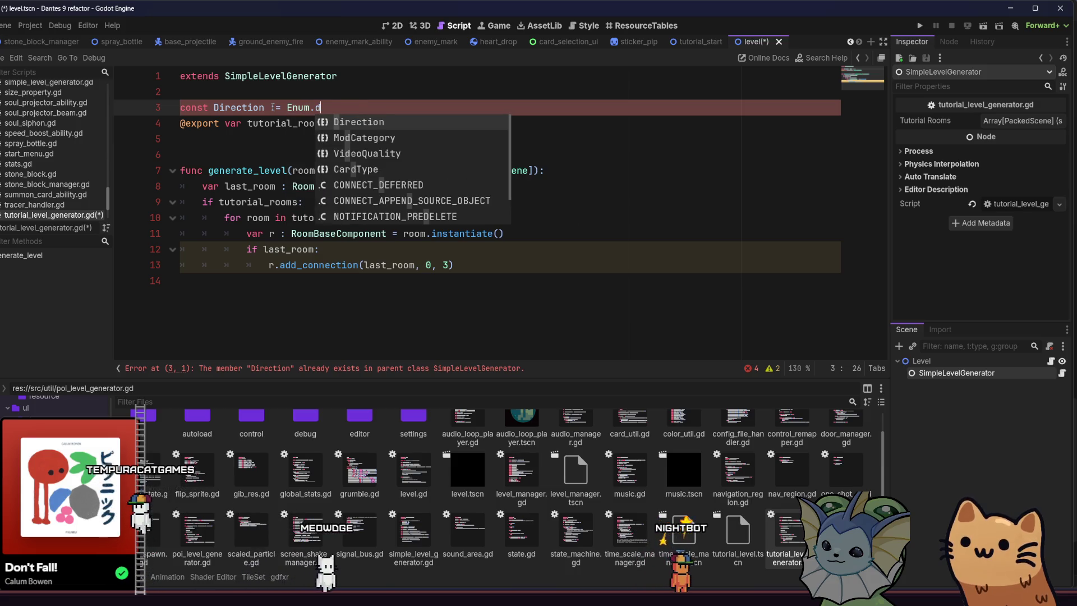
key(Return)
Replace add_connection's first direction argument 0 with Direction.SOUTH_WEST.
click(431, 268)
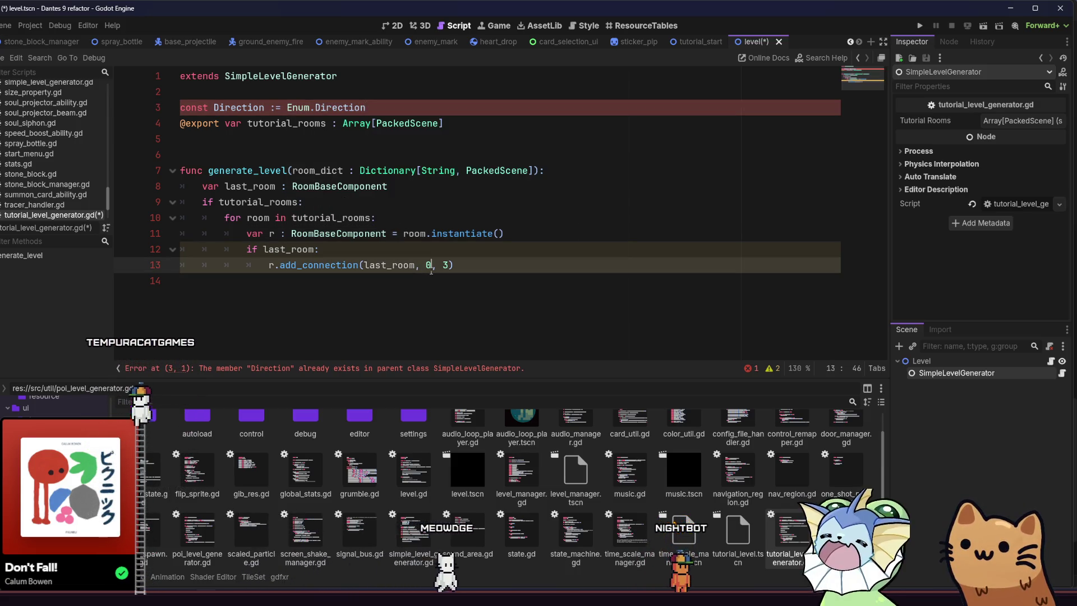
key(BackSpace)
text(Di)
key(Return)
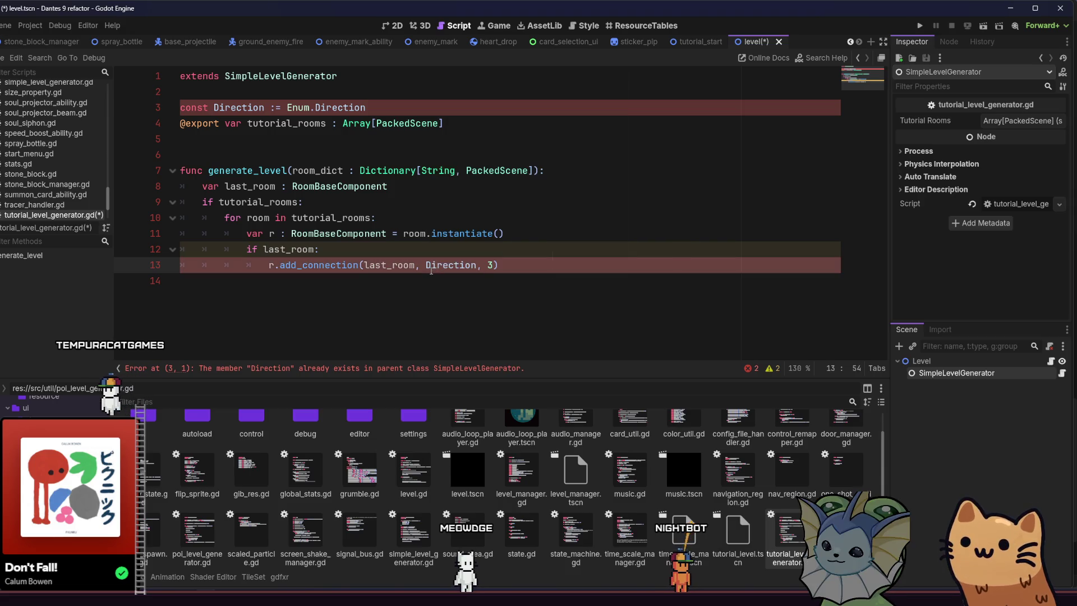
text(.)
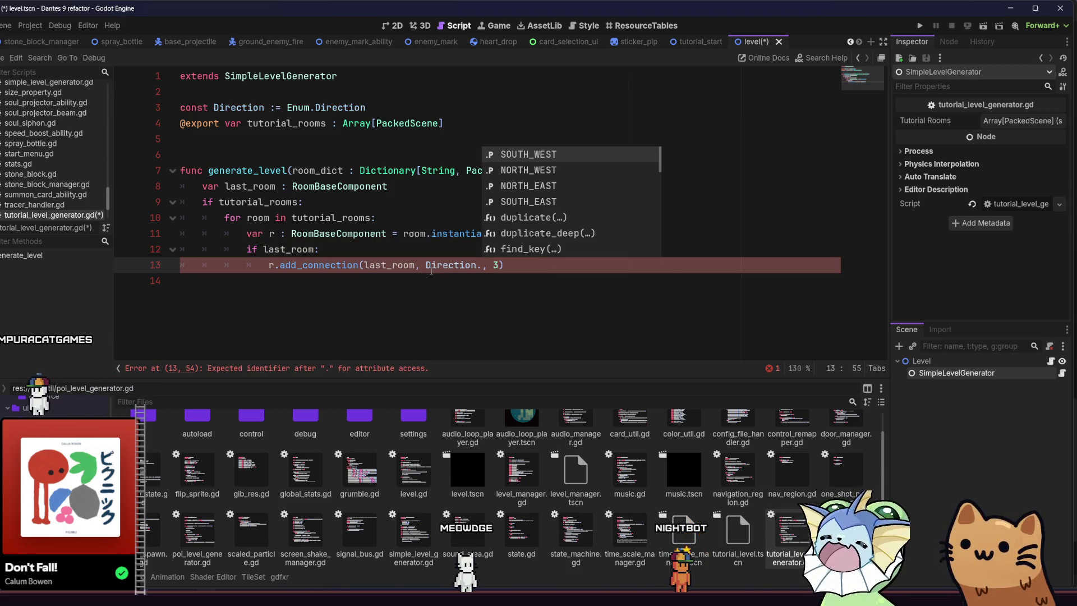
key(BackSpace)
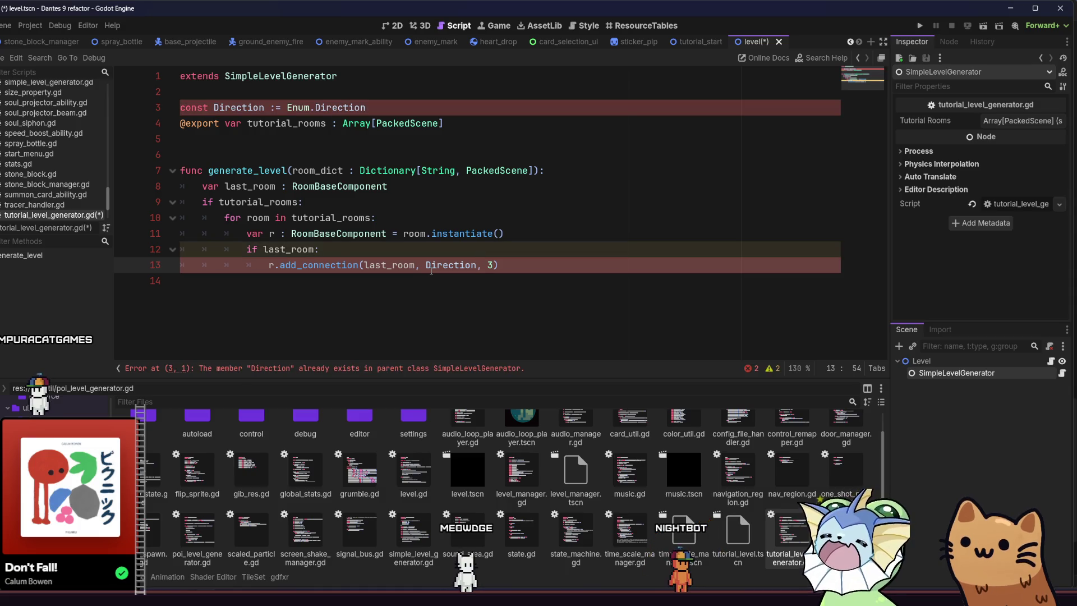
drag(393, 109, 178, 109)
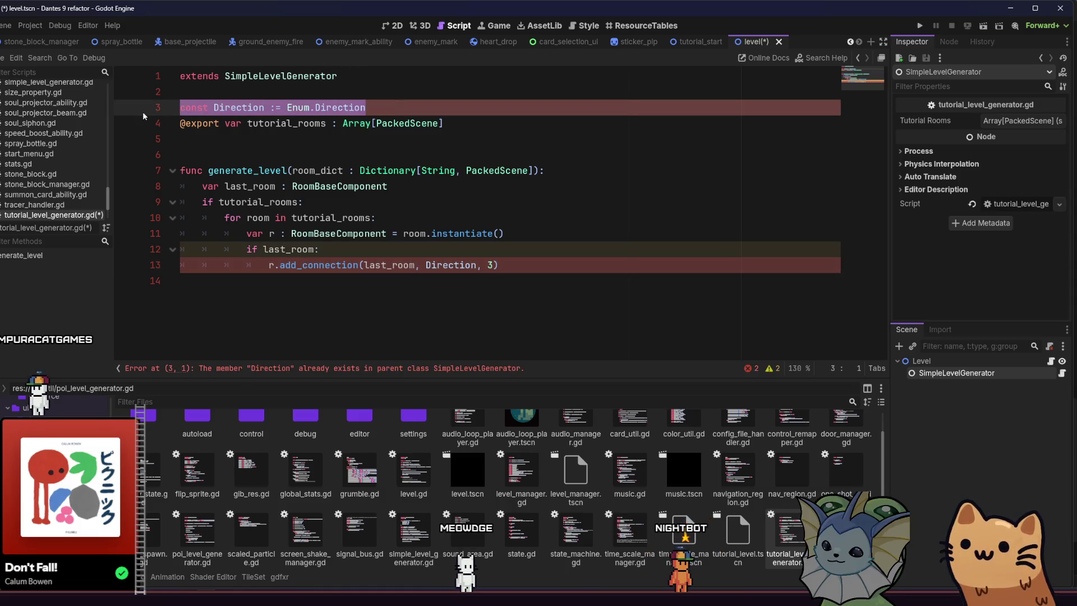
click(478, 265)
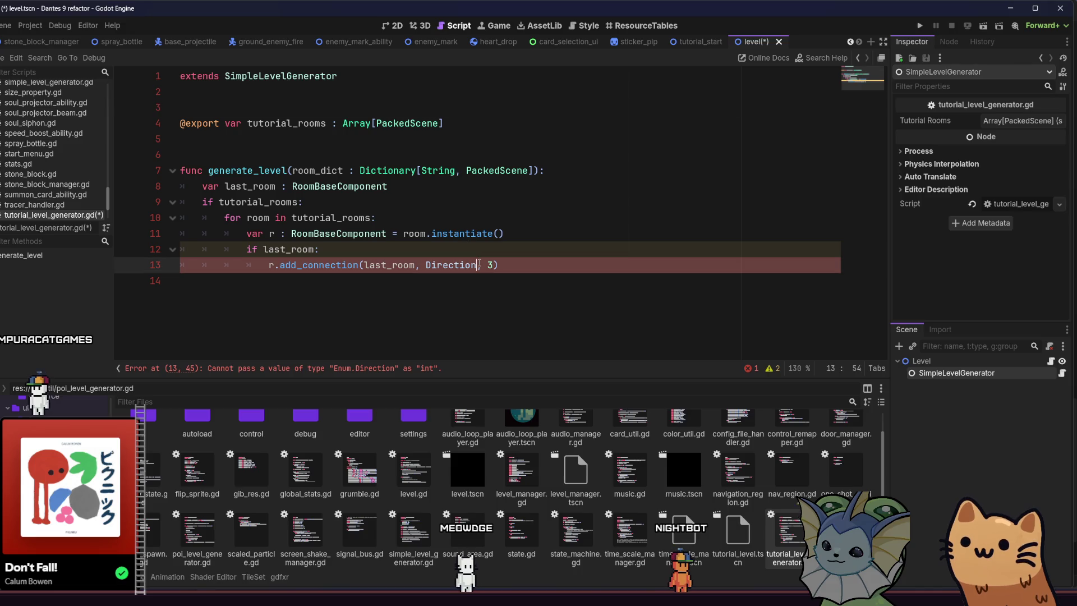
text(.)
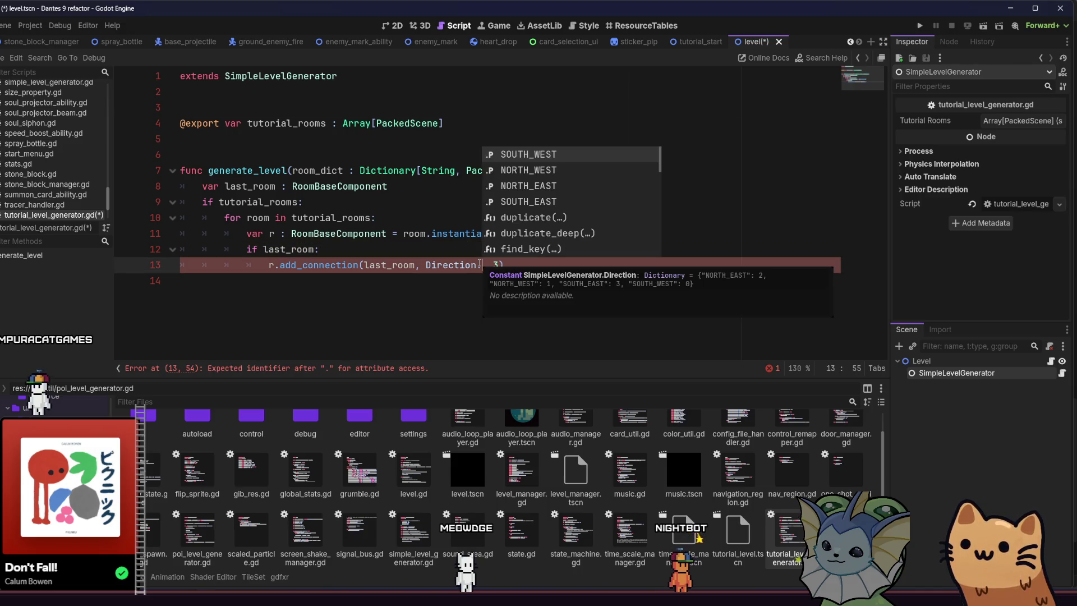
key(Return)
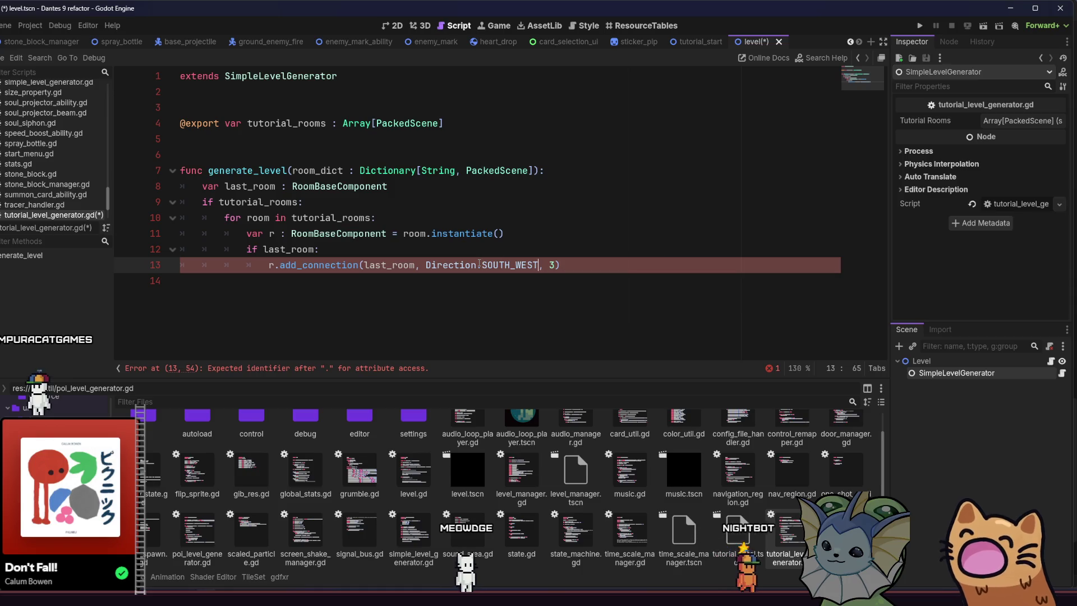
key(Right)
key(Right)
key(Right)
Replace the final argument 3 with Direction.SOUTH_EAST.
key(BackSpace)
text(Direction.)
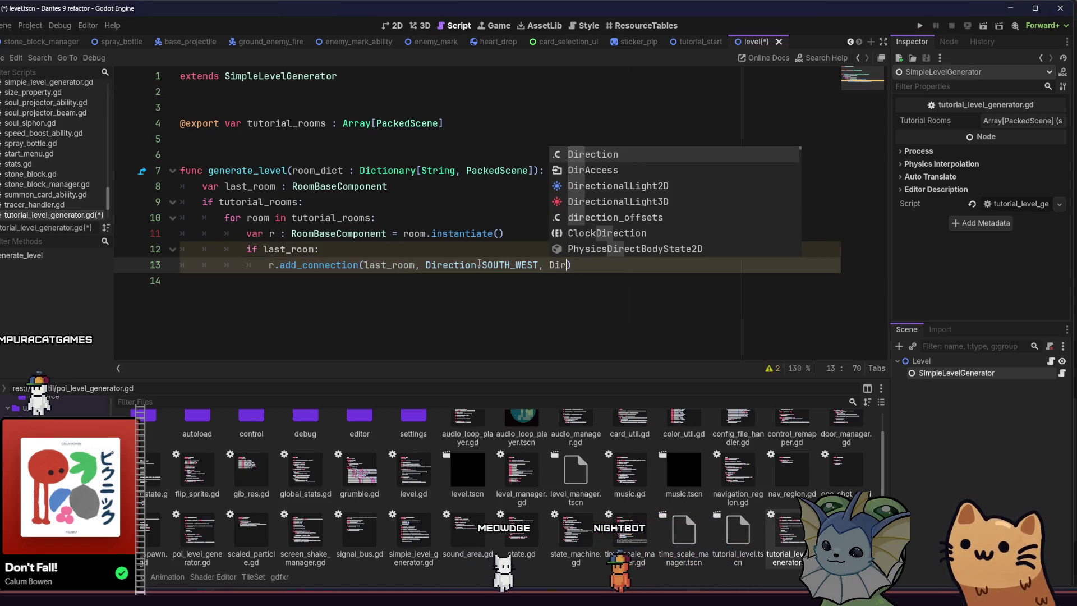
text(S)
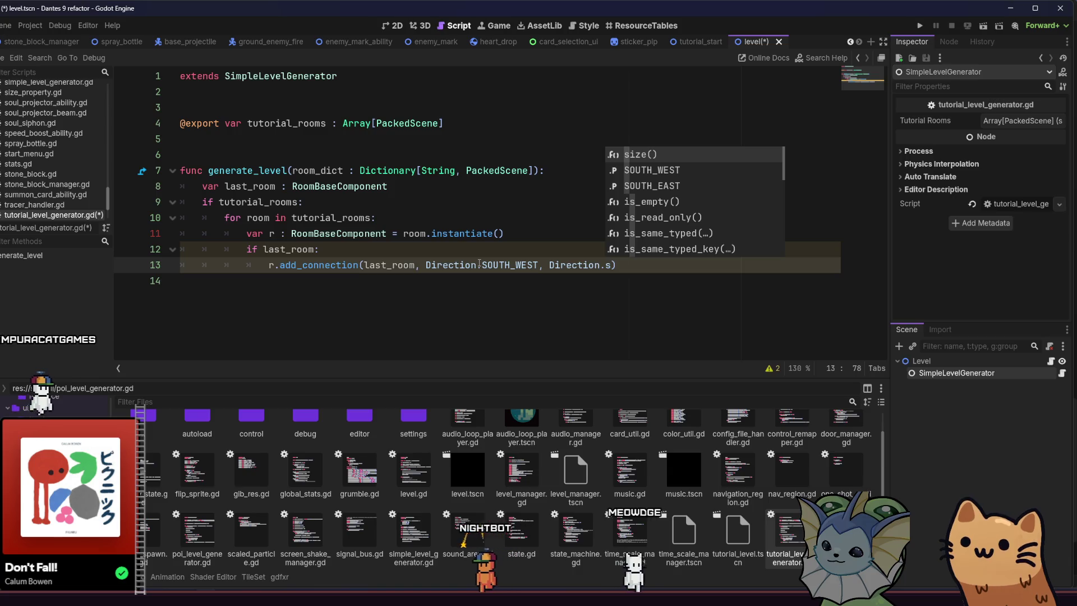
key(Down)
key(Return)
key(Down)
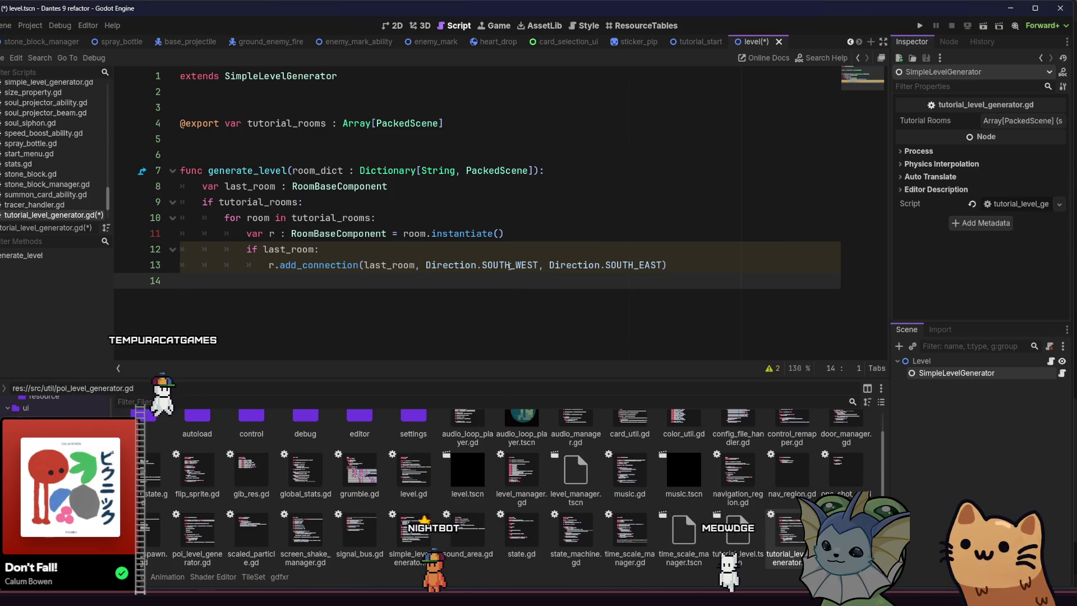
click(509, 265)
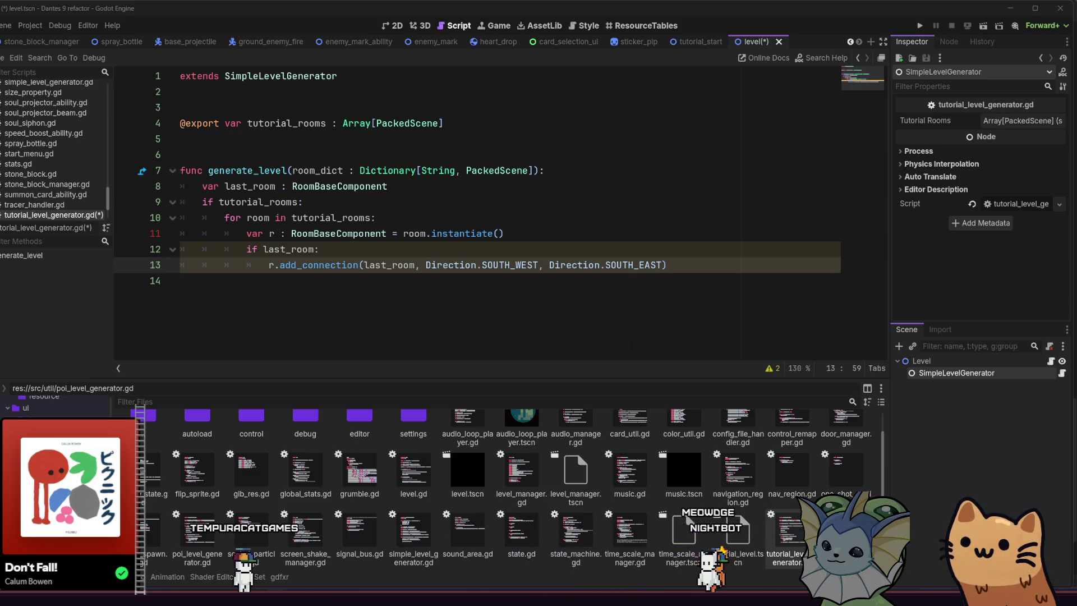
Add 'last_room = r' after the connection call and save the script.
click(220, 232)
click(357, 265)
key(Return)
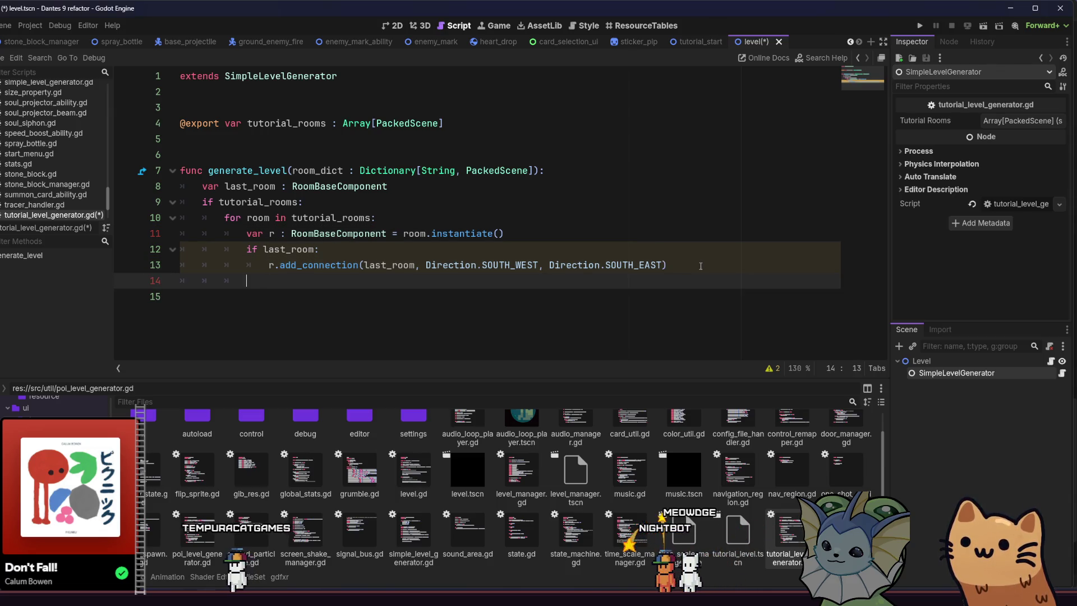
text(last)
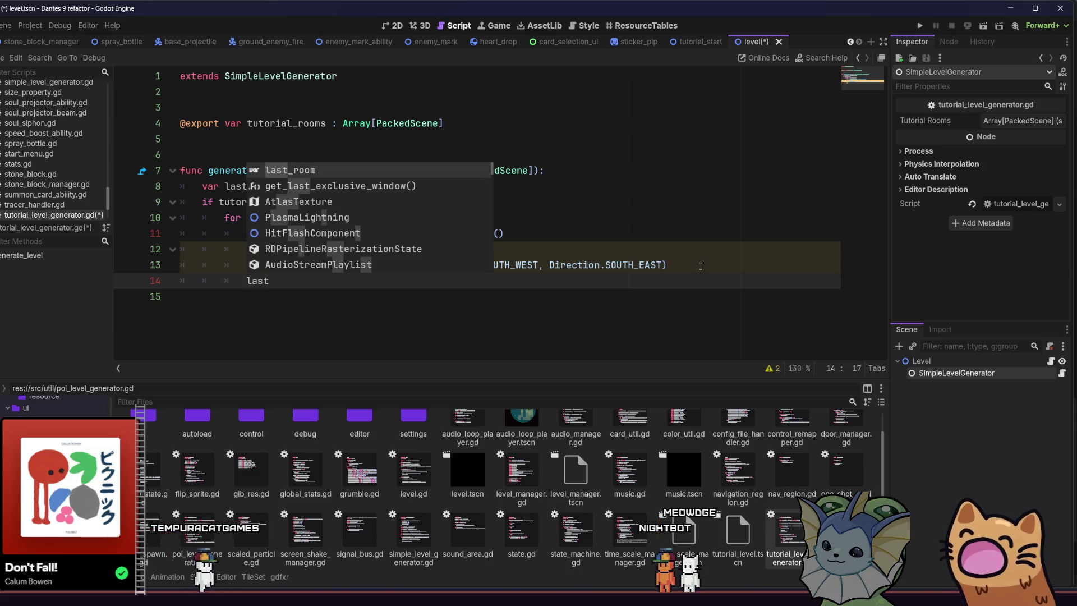
text(_room = r)
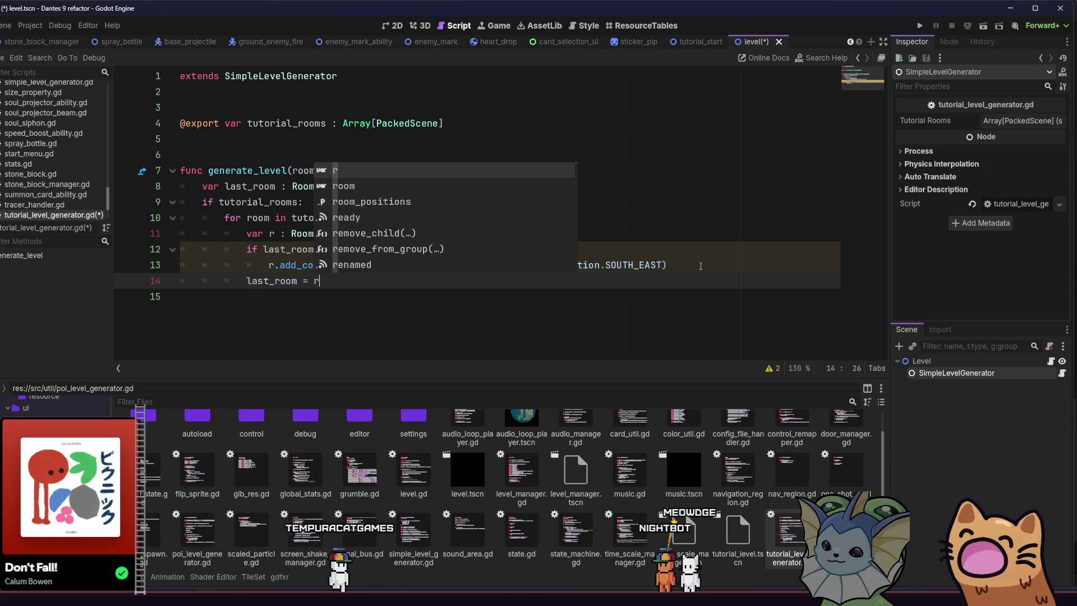
key(Escape)
key(ctrl+s)
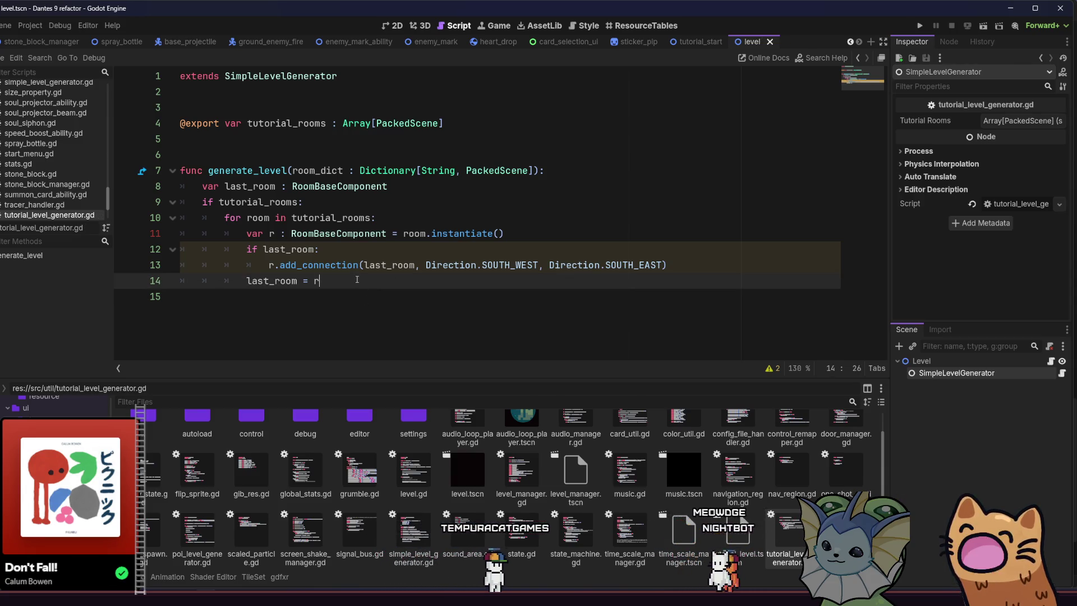
key(Return)
key(BackSpace)
key(BackSpace)
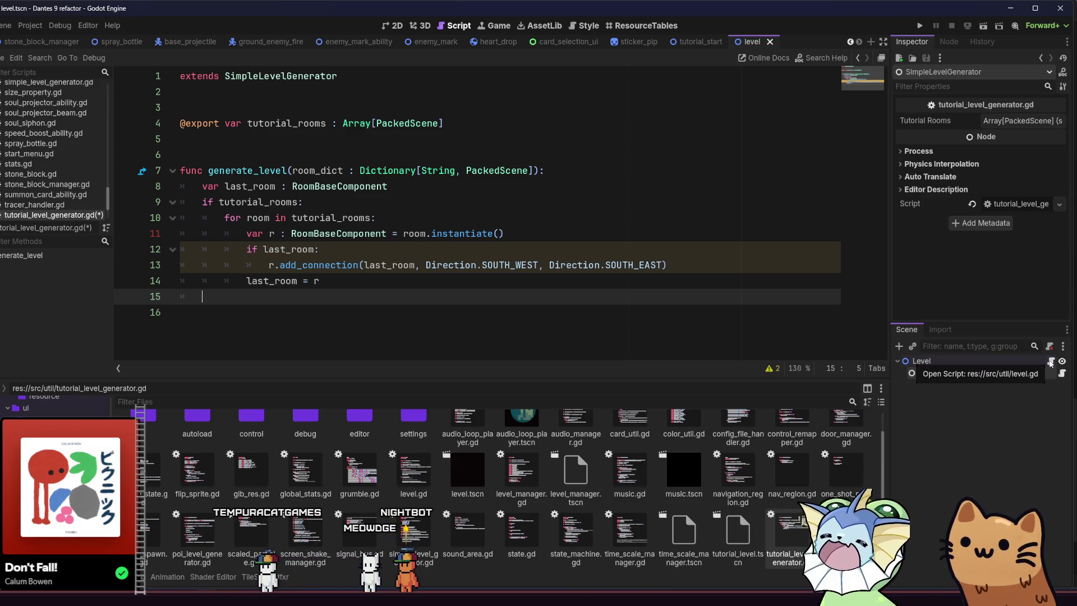
click(1051, 362)
scroll(542, 255, down, 8)
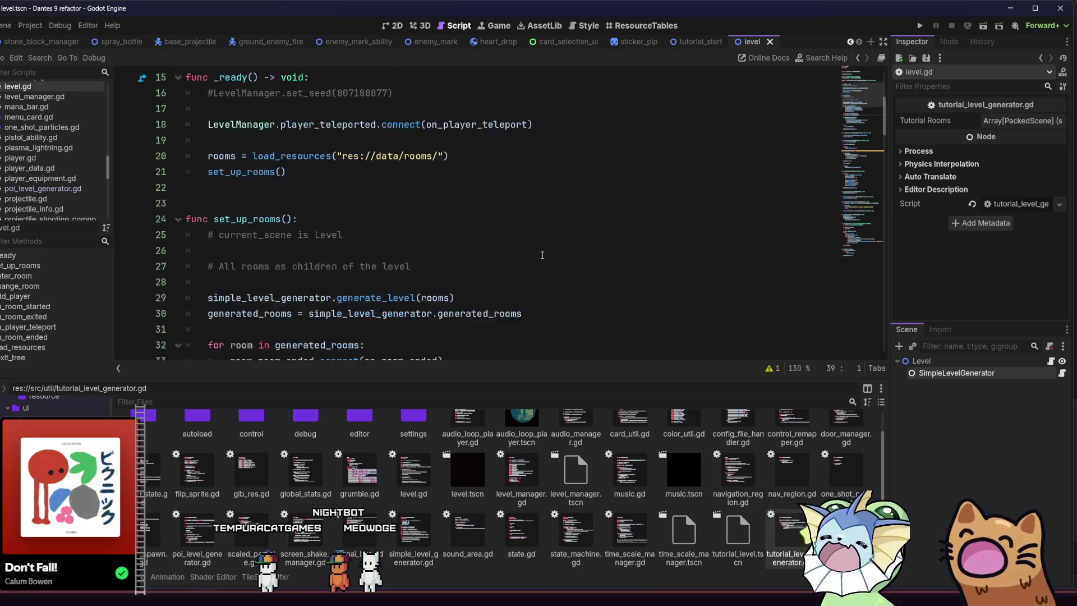
scroll(542, 254, down, 12)
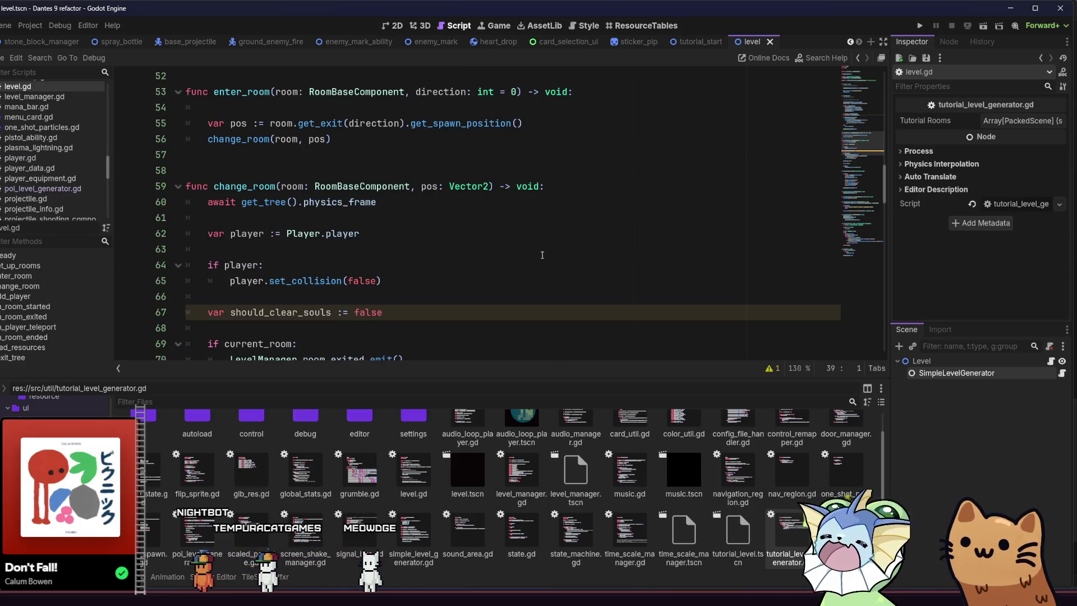
scroll(426, 226, up, 2)
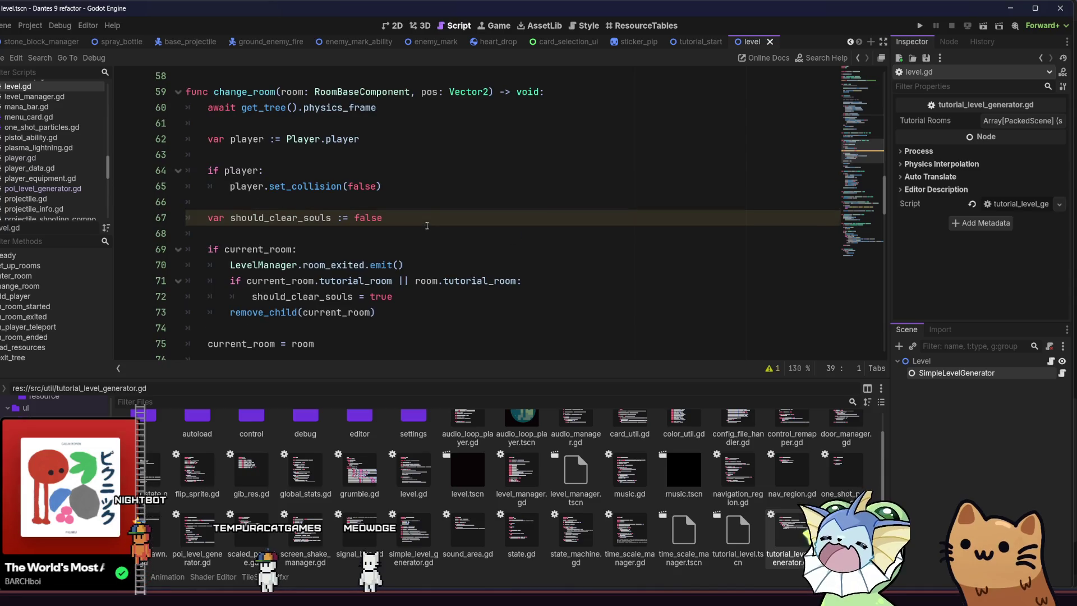
scroll(428, 226, down, 1)
scroll(430, 227, up, 4)
scroll(429, 230, up, 1)
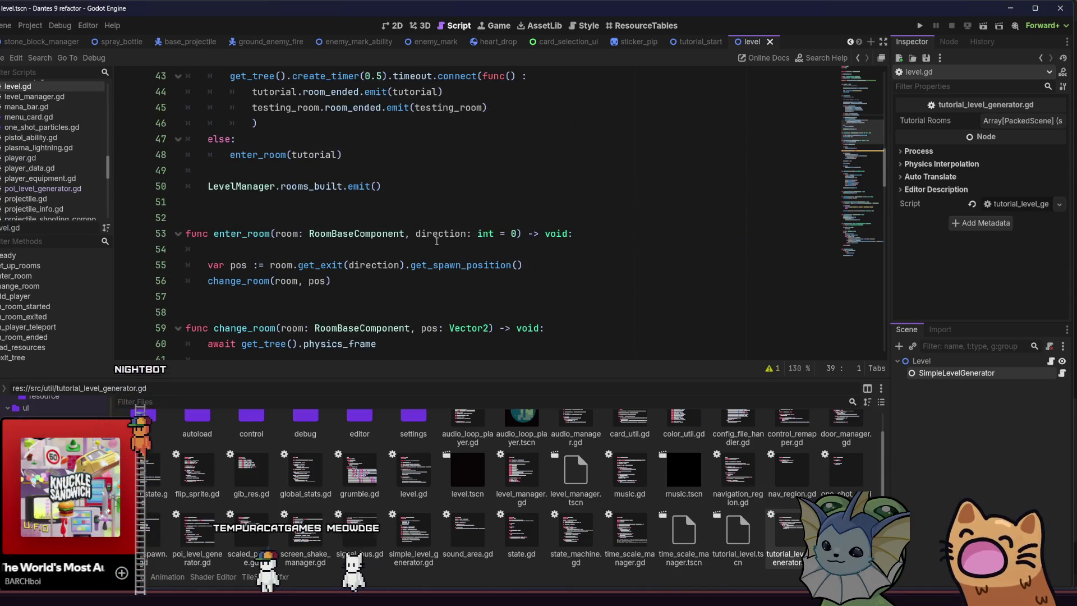
scroll(425, 237, up, 1)
scroll(422, 238, up, 1)
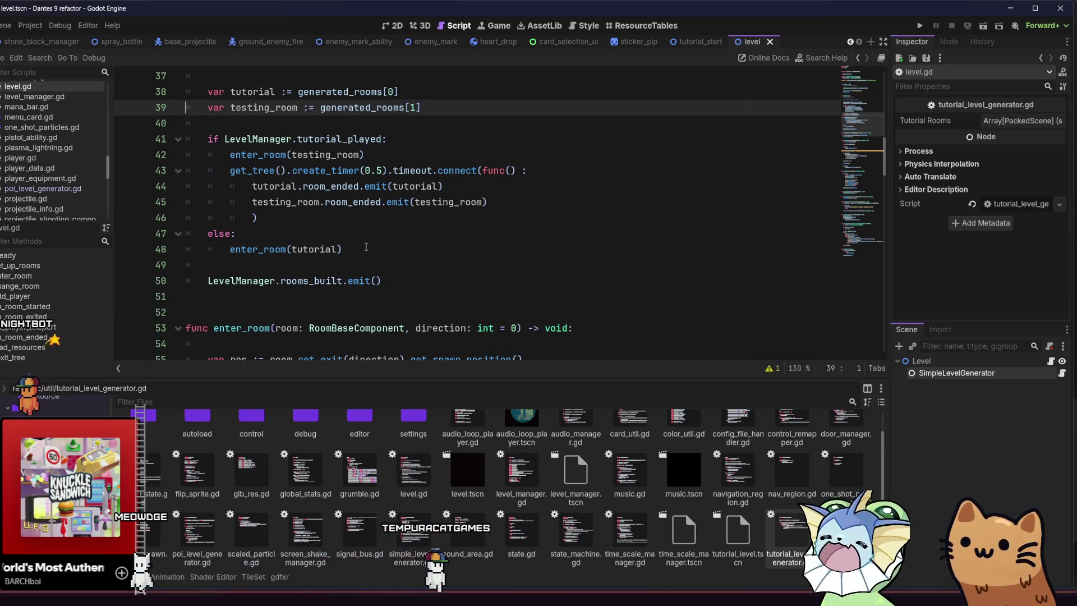
drag(342, 249, 230, 250)
click(240, 250)
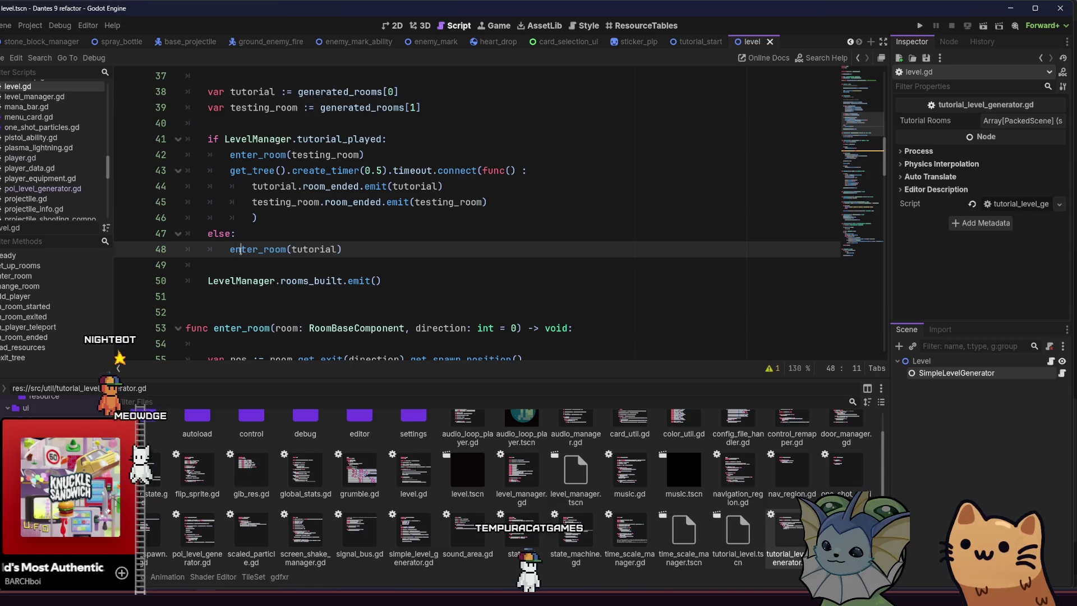
scroll(386, 296, down, 10)
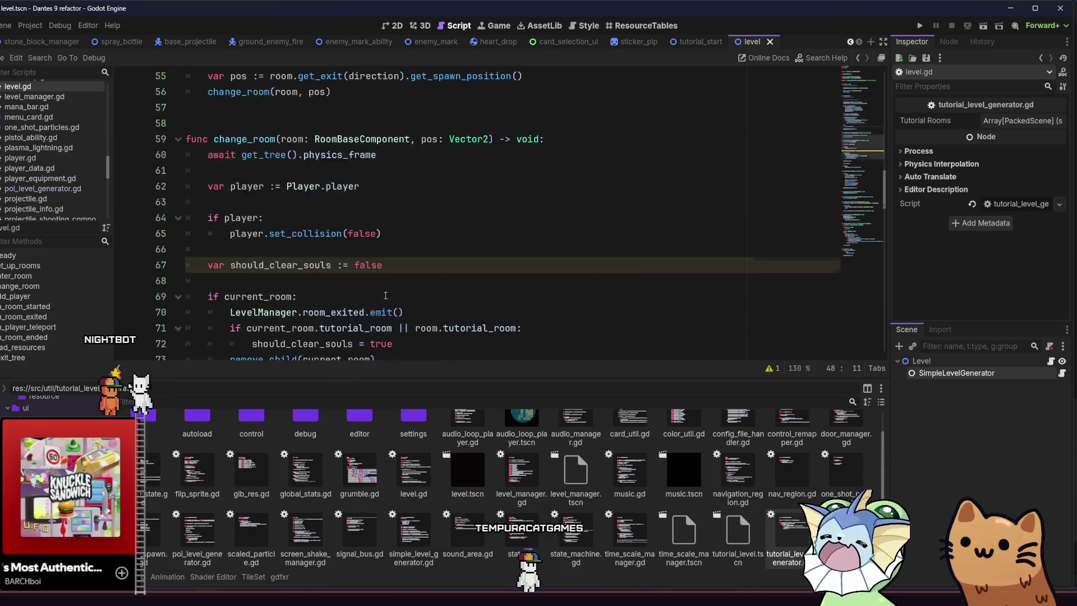
scroll(386, 296, down, 20)
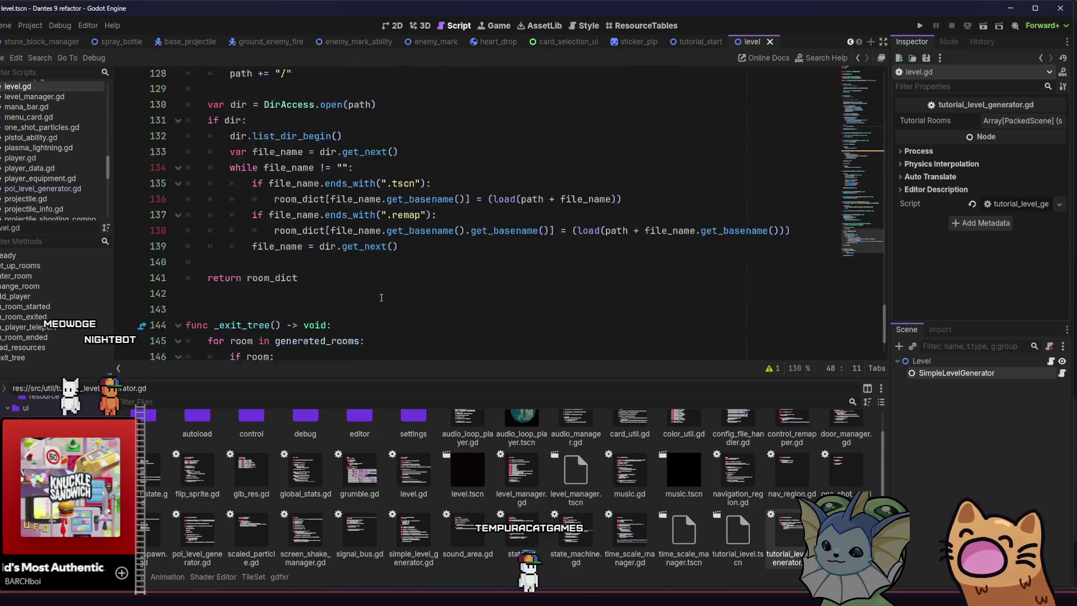
click(1063, 373)
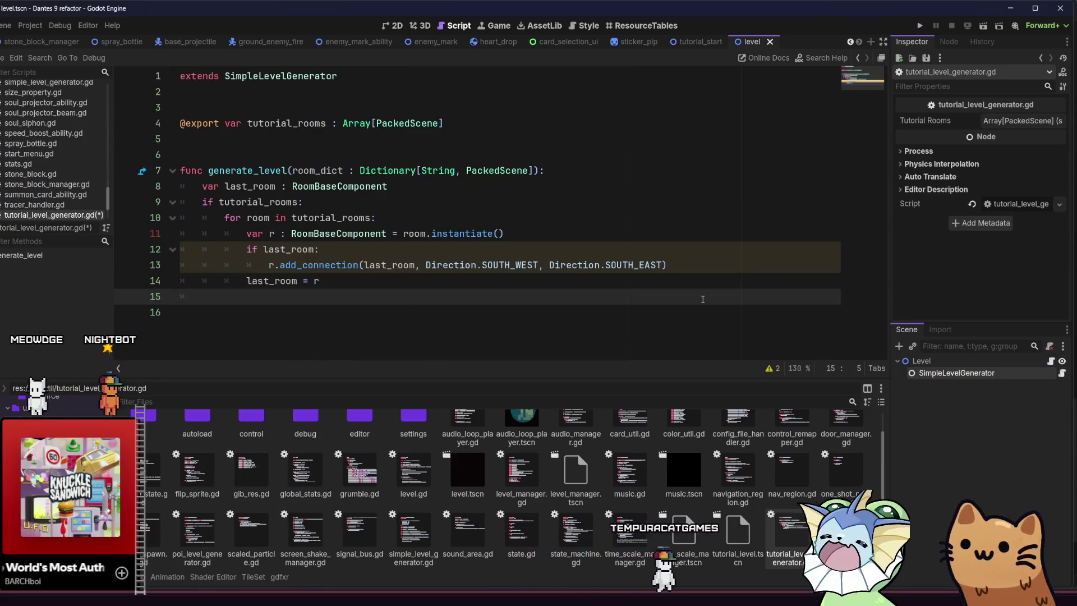
key(BackSpace)
key(BackSpace)
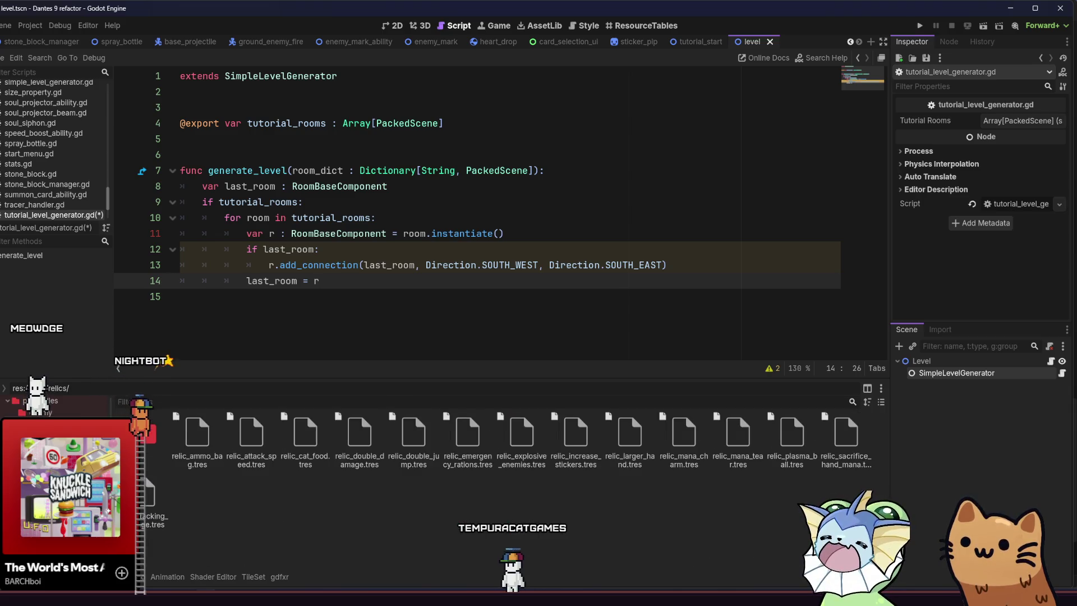
Drop tutorial_room.tscn into two Tutorial Rooms slots, save the level, and run the game.
key(Down)
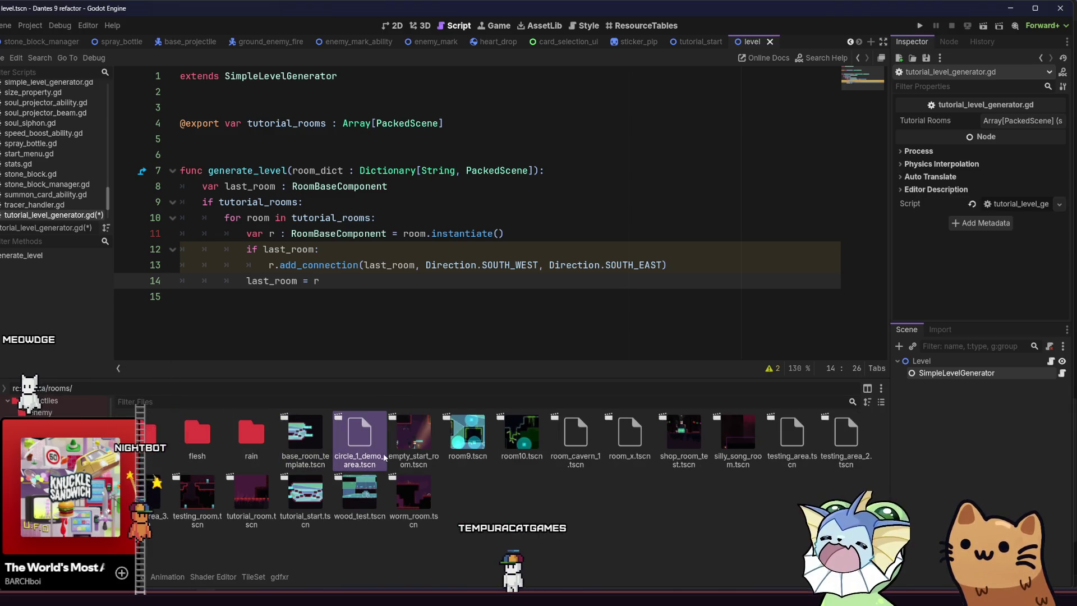
mouse_move(251, 497)
mouse_down()
mouse_move(855, 313)
mouse_move(1009, 122)
mouse_up()
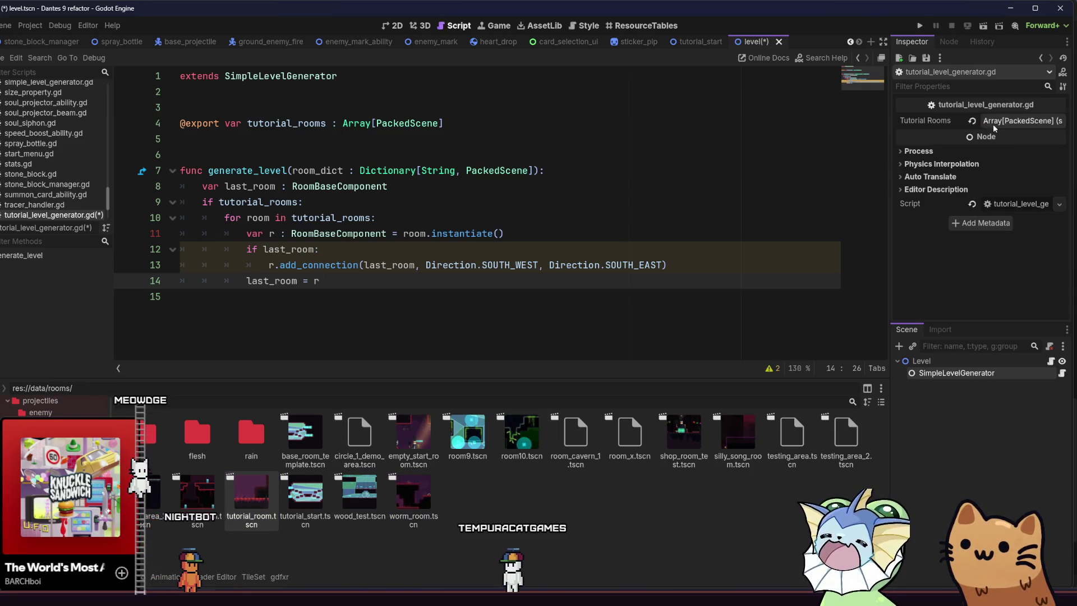
click(996, 121)
click(971, 186)
mouse_move(252, 497)
mouse_down()
mouse_move(673, 188)
mouse_move(1017, 190)
mouse_up()
key(ctrl+s)
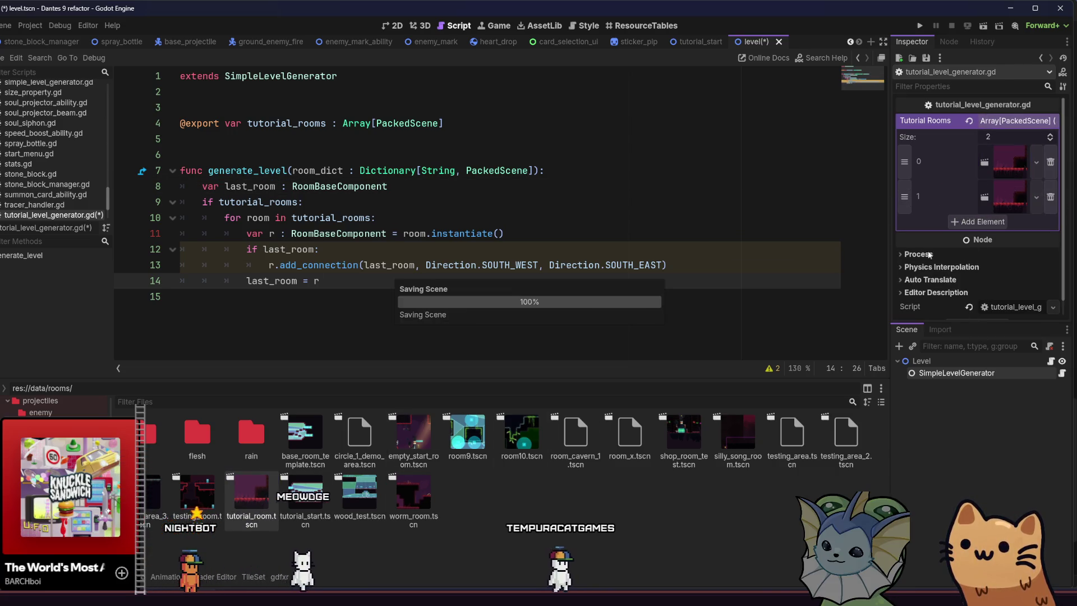
click(983, 26)
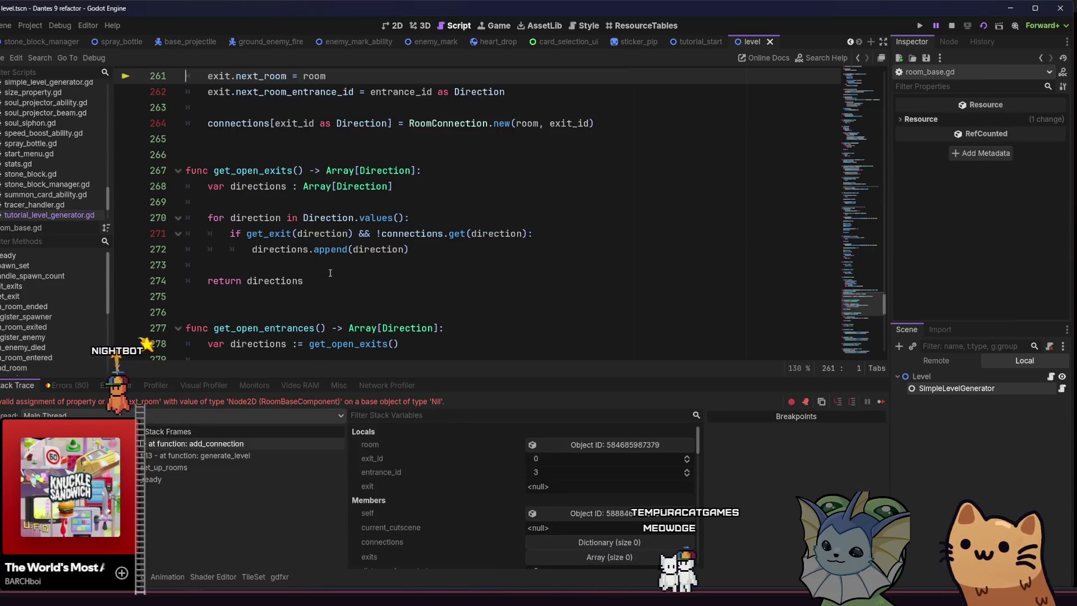
Follow the stack trace from line 261 through set_up_rooms back to generate_level's line 13 call.
scroll(330, 271, up, 6)
scroll(330, 275, down, 2)
click(359, 266)
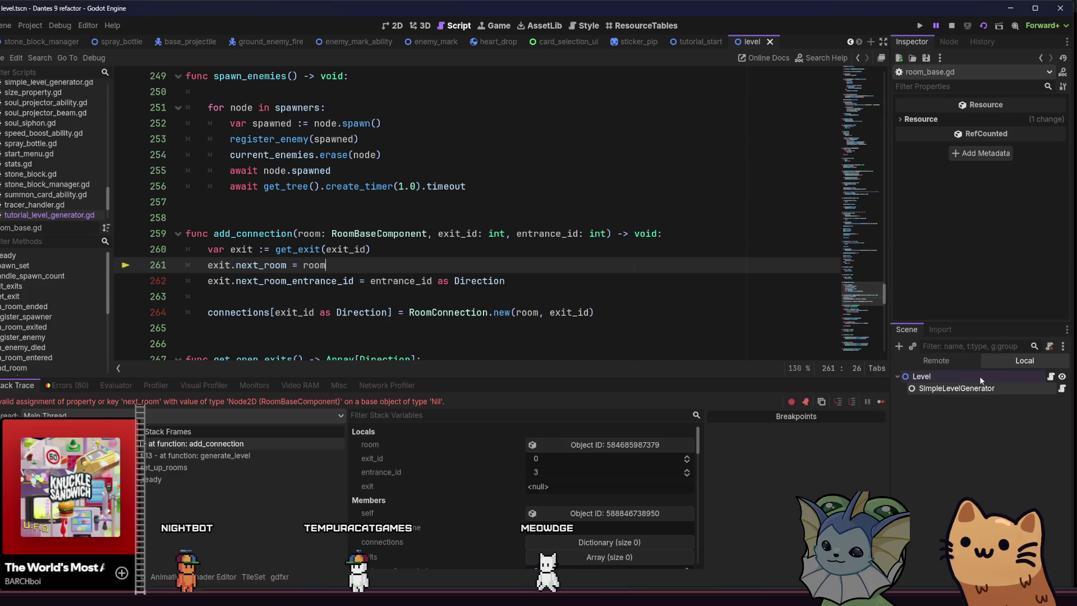
click(1062, 390)
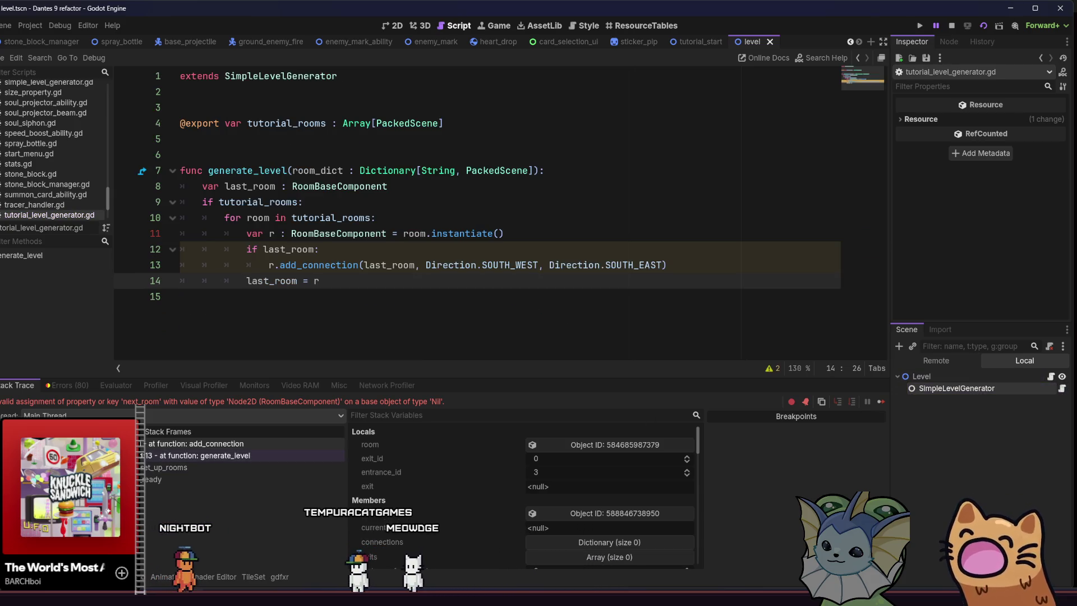
click(199, 455)
click(168, 468)
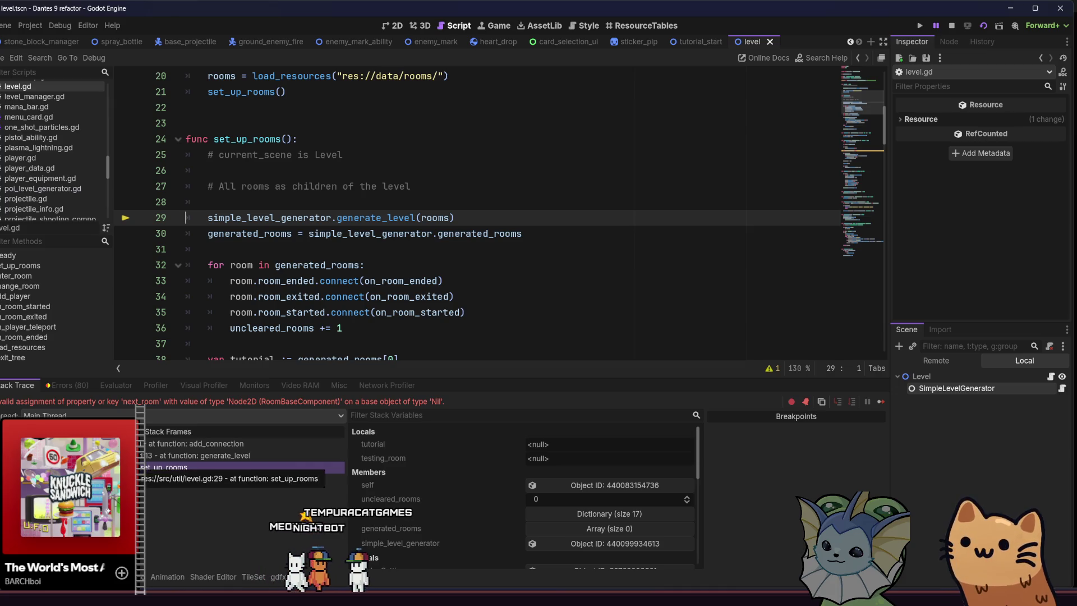
click(157, 479)
click(199, 456)
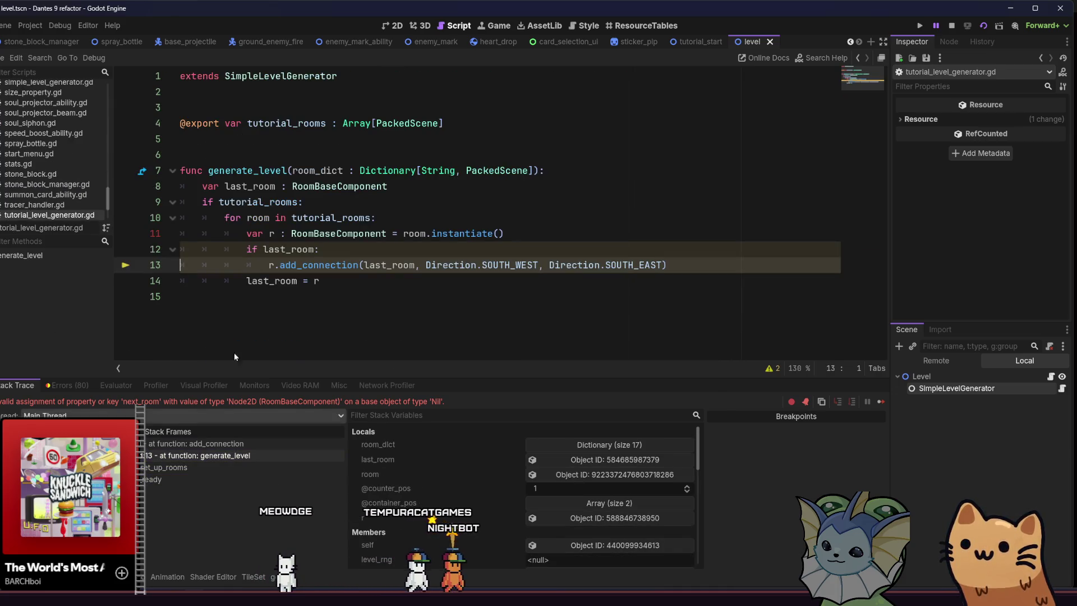
click(360, 265)
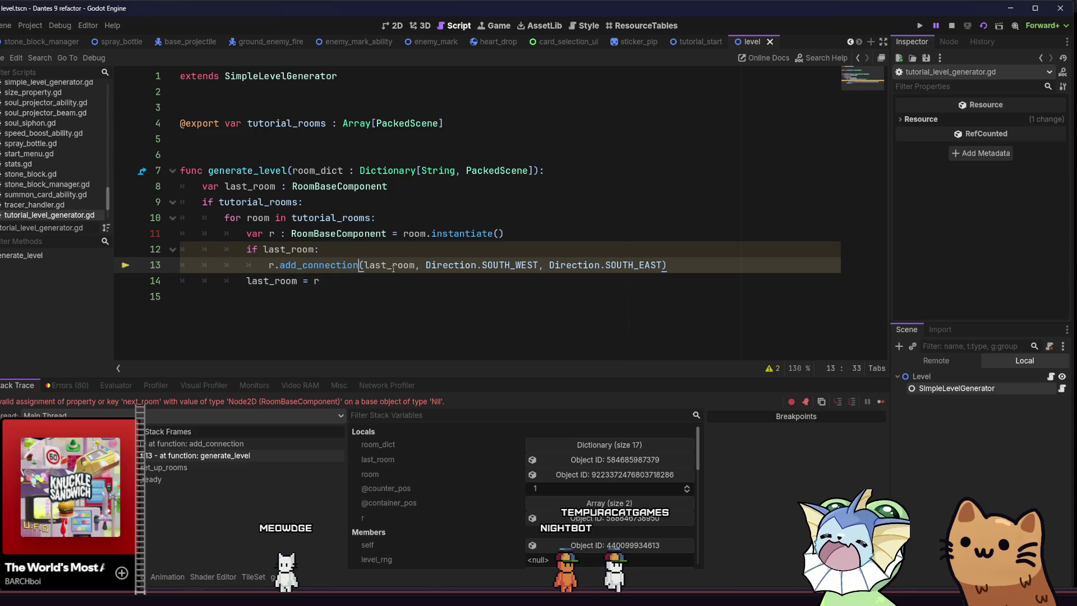
click(323, 249)
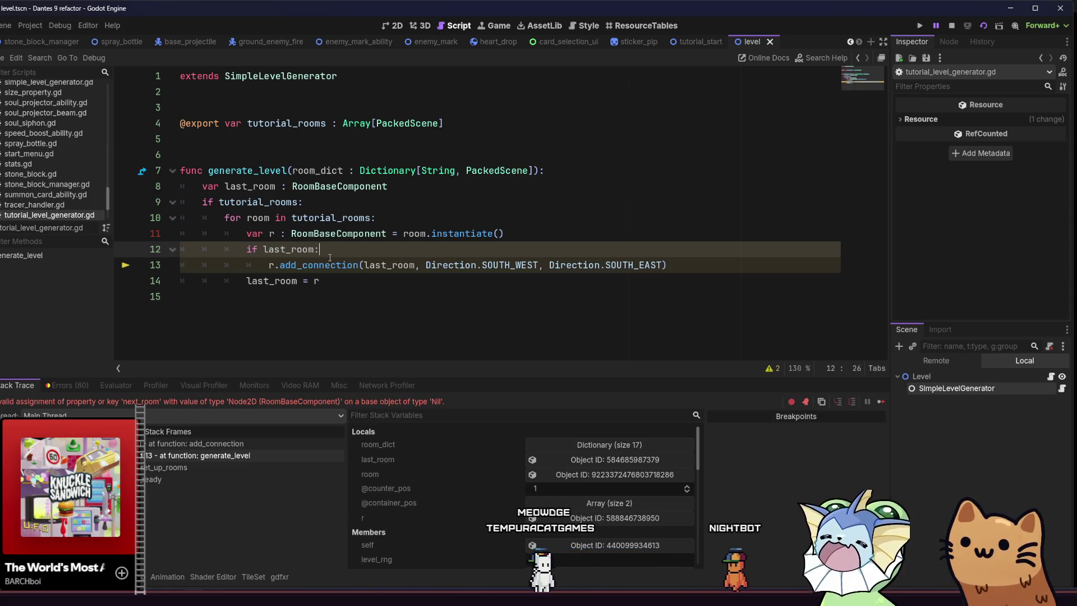
mouse_move(330, 259)
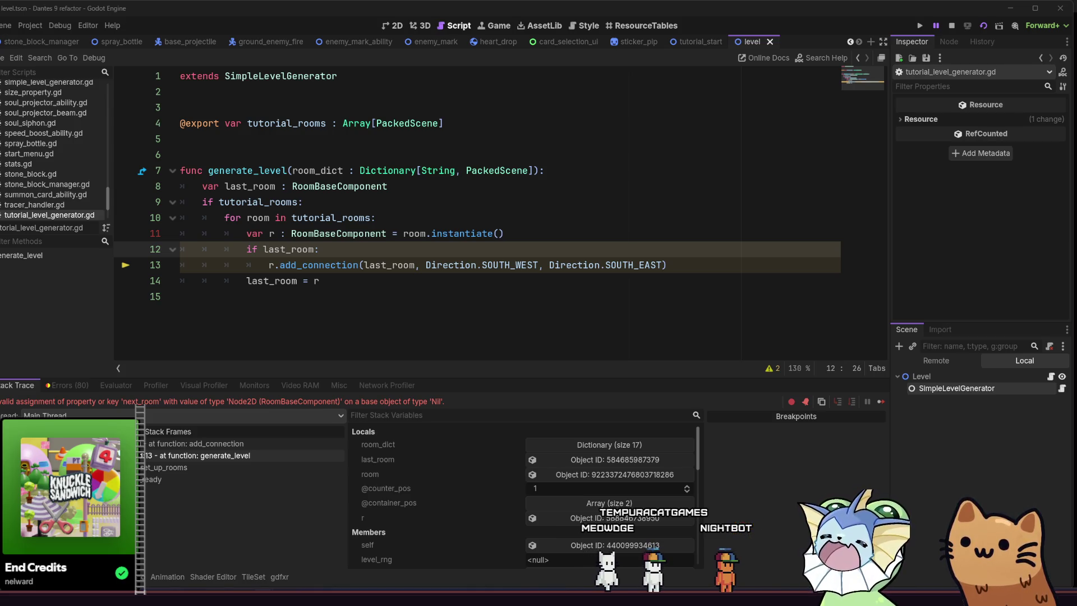
click(377, 285)
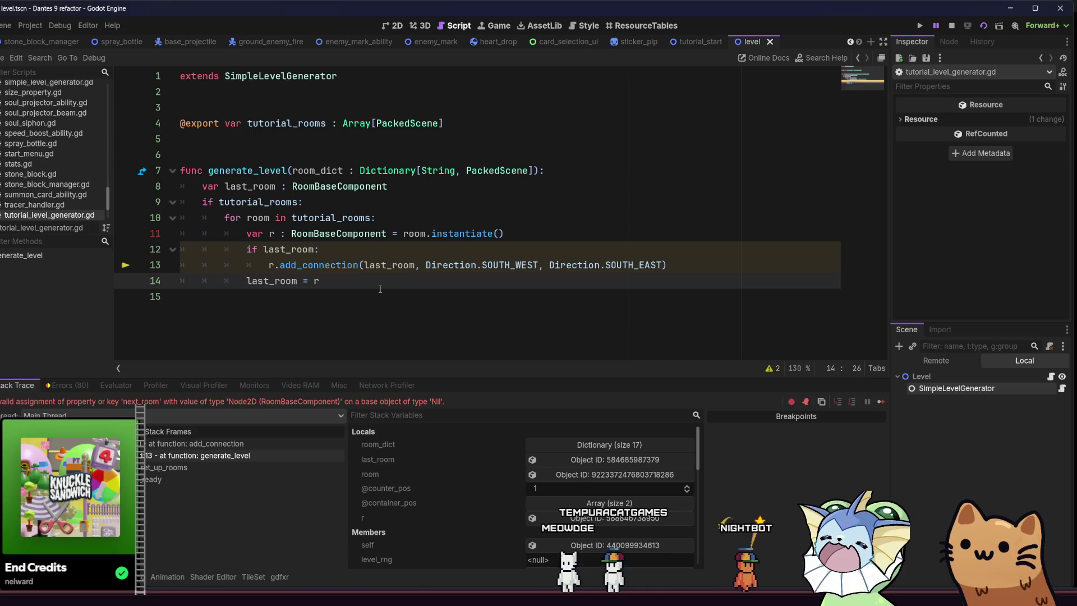
Declare 'var rooms : Array[RoomBaseComponent]' in generate_level below last_room.
click(471, 133)
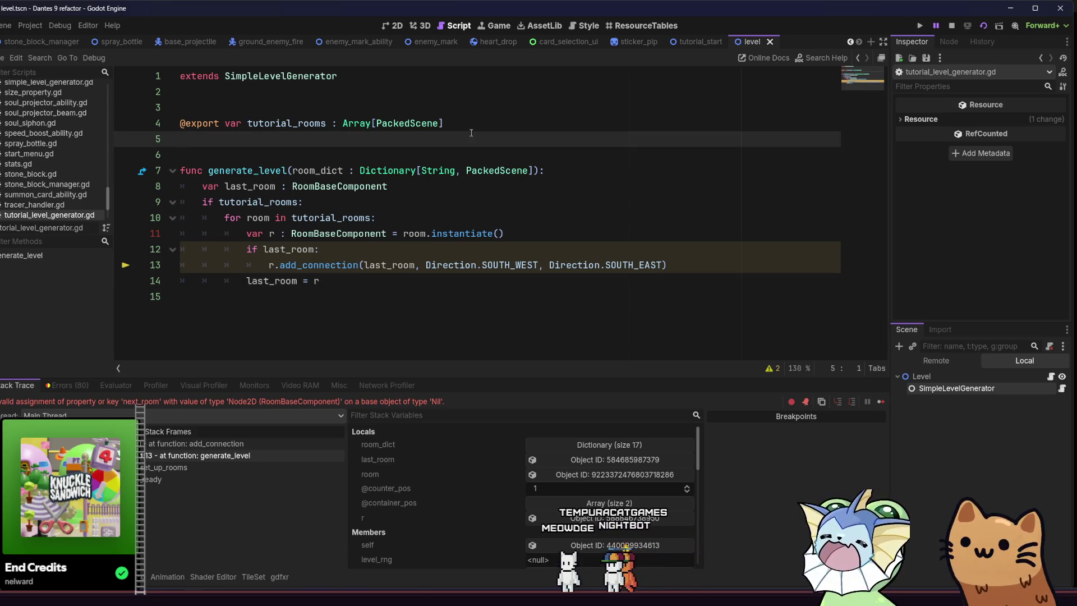
key(Return)
text(var rooms)
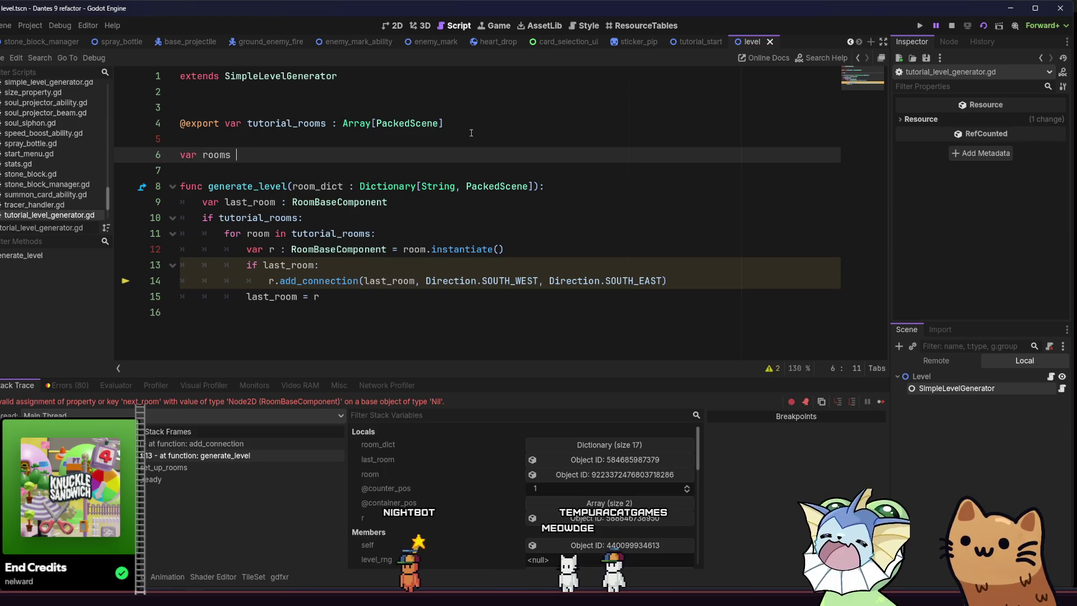
text(:)
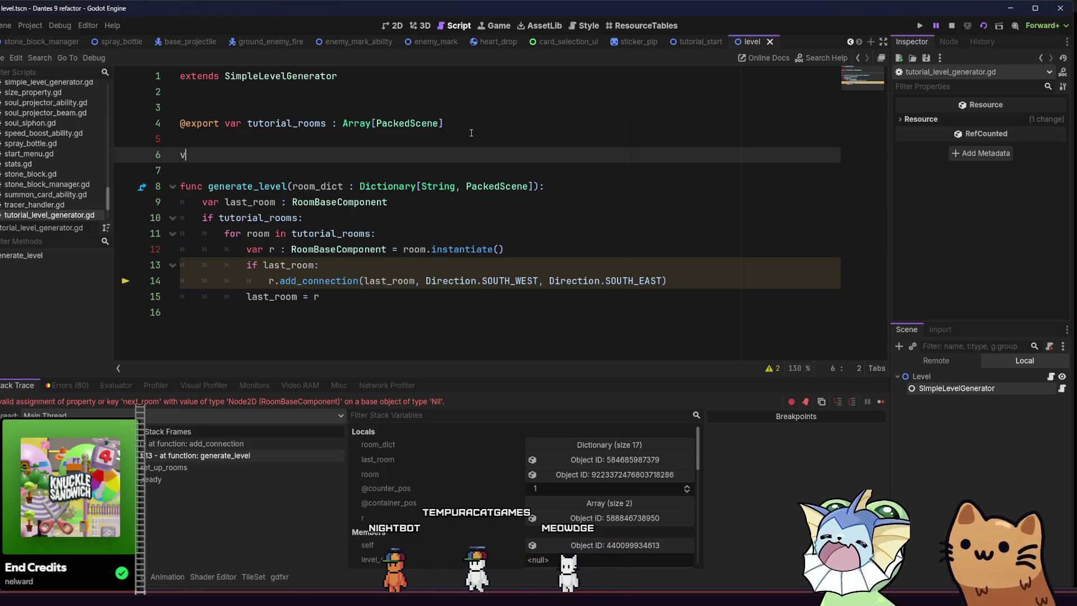
key(BackSpace)
key(BackSpace)
key(BackSpace)
key(Down)
key(Down)
key(Down)
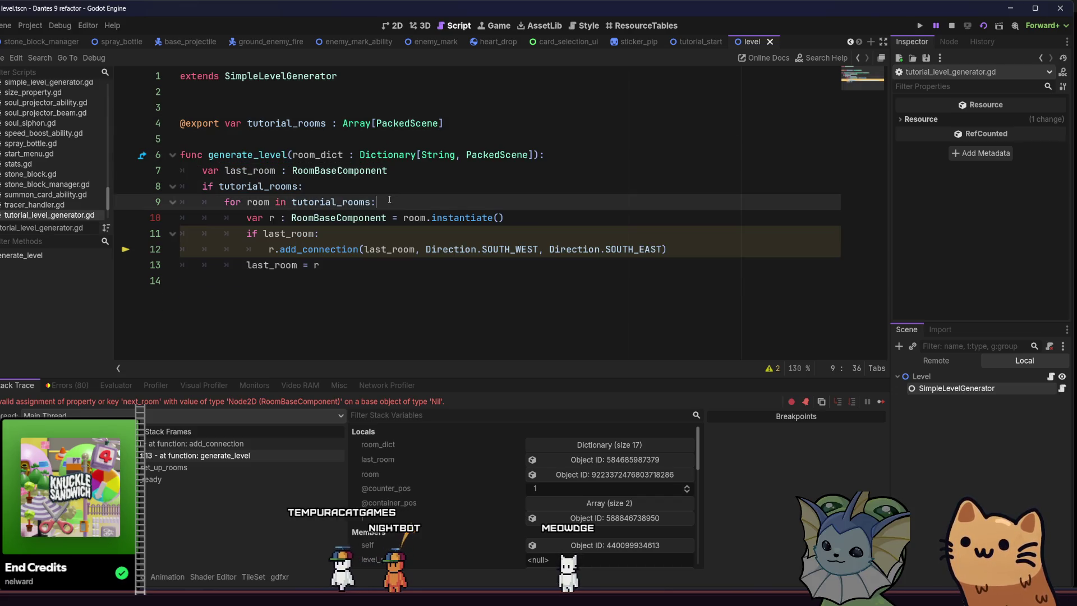
key(Up)
key(Home)
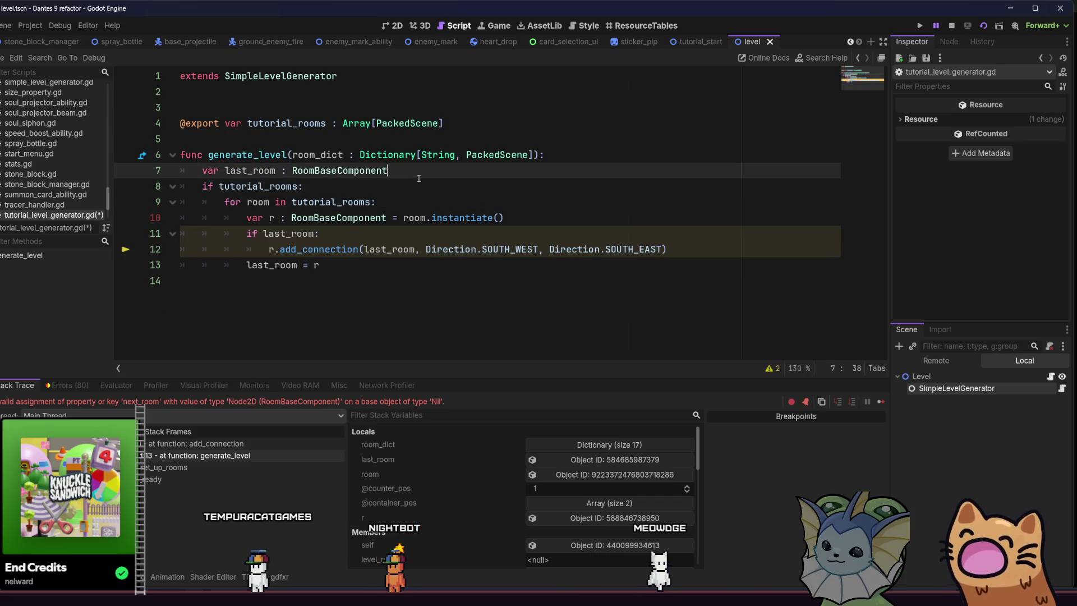
key(Return)
key(Up)
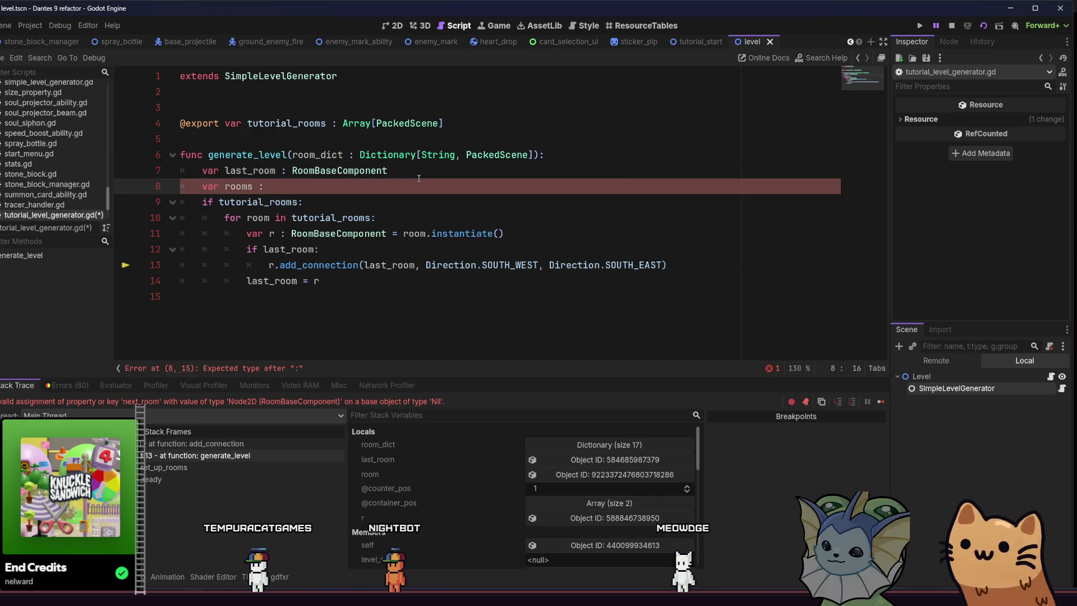
text( Array[Rooms)
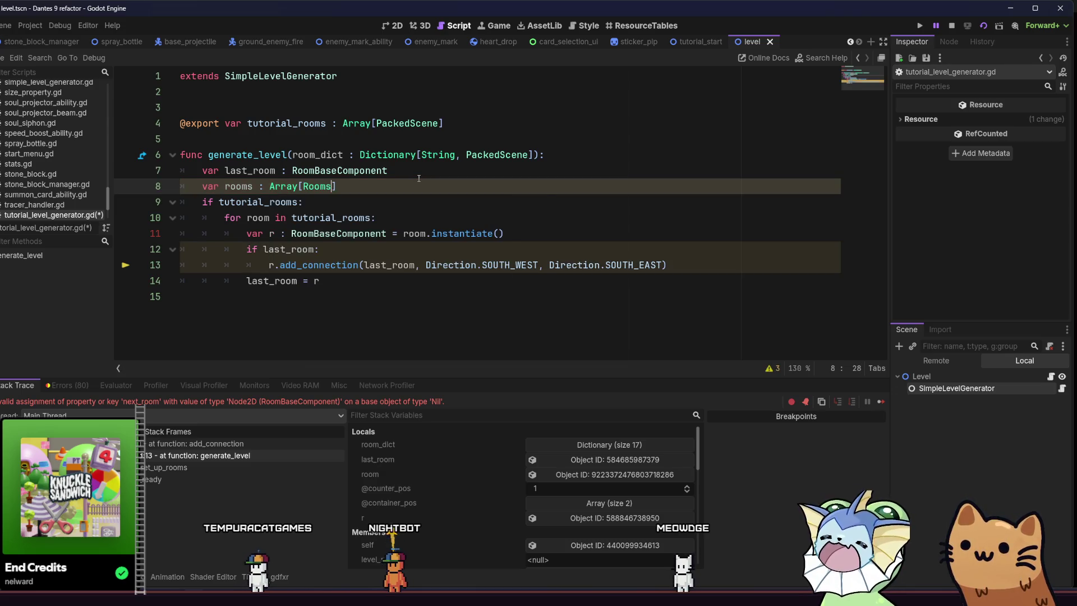
key(BackSpace)
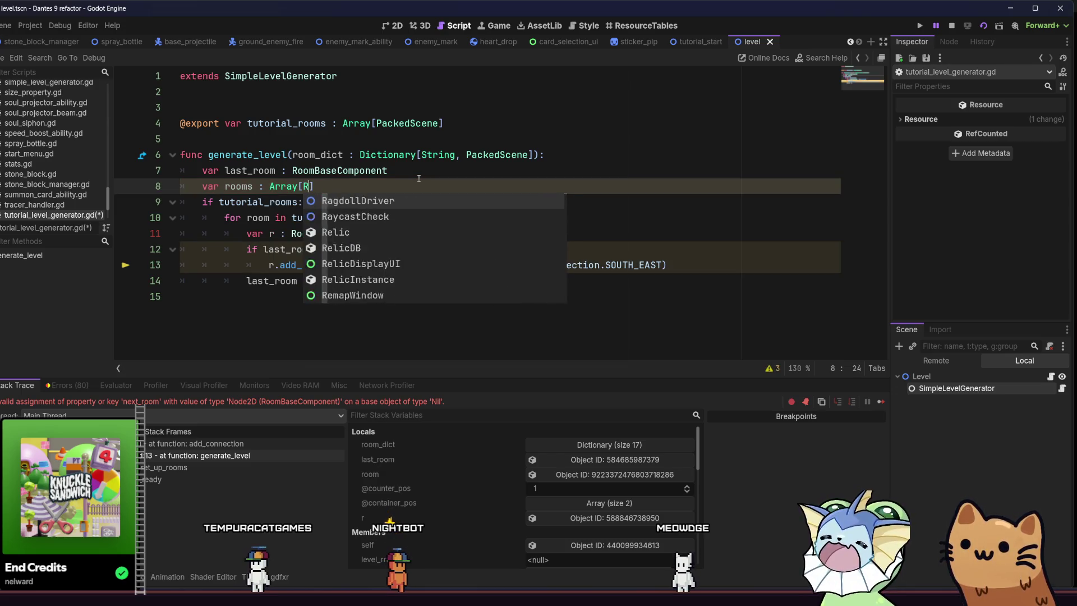
key(Return)
key(Down)
key(Down)
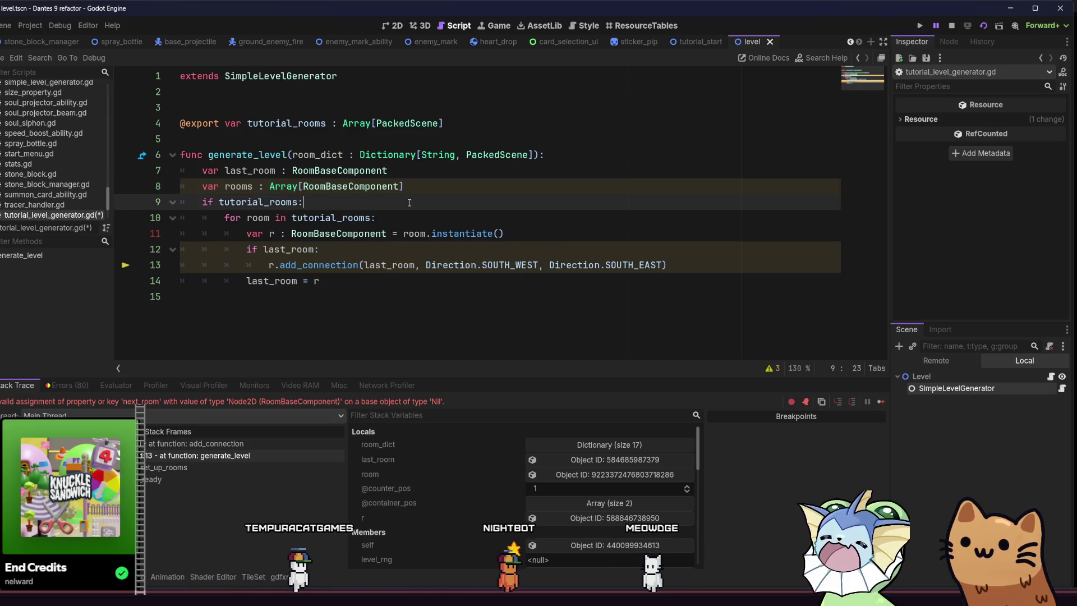
Call r.init_exits() right after instantiating each room, save, and rerun the game.
click(543, 236)
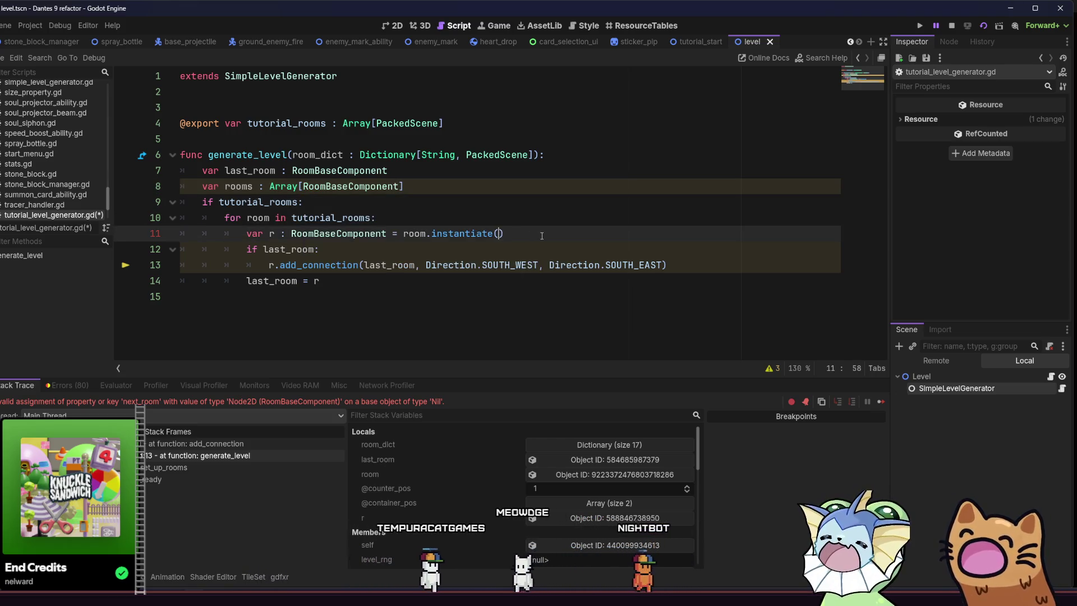
key(Return)
text(r.)
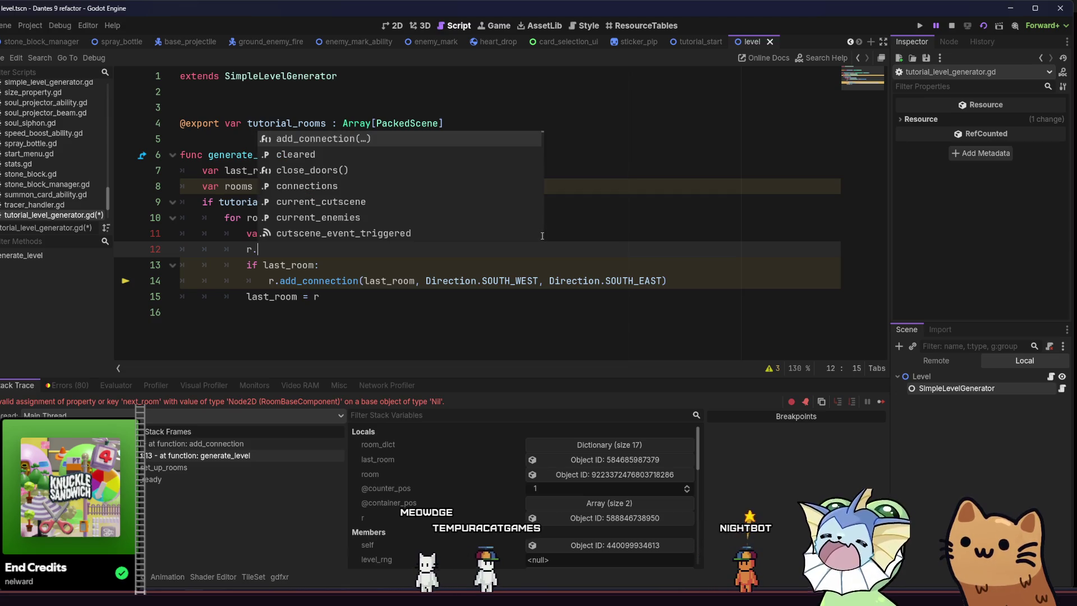
text(in)
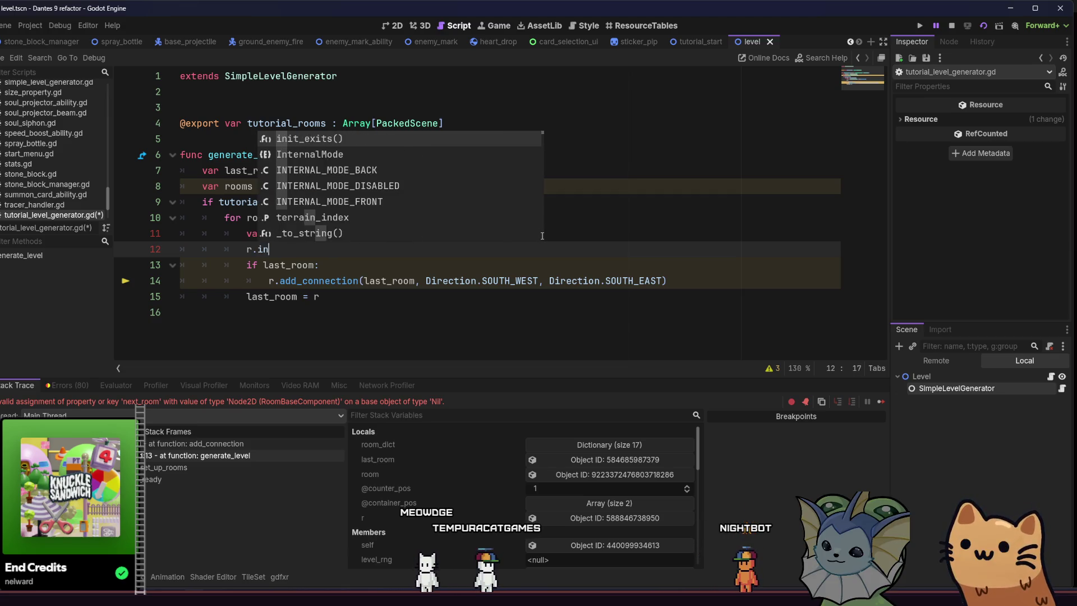
key(Return)
key(ctrl+s)
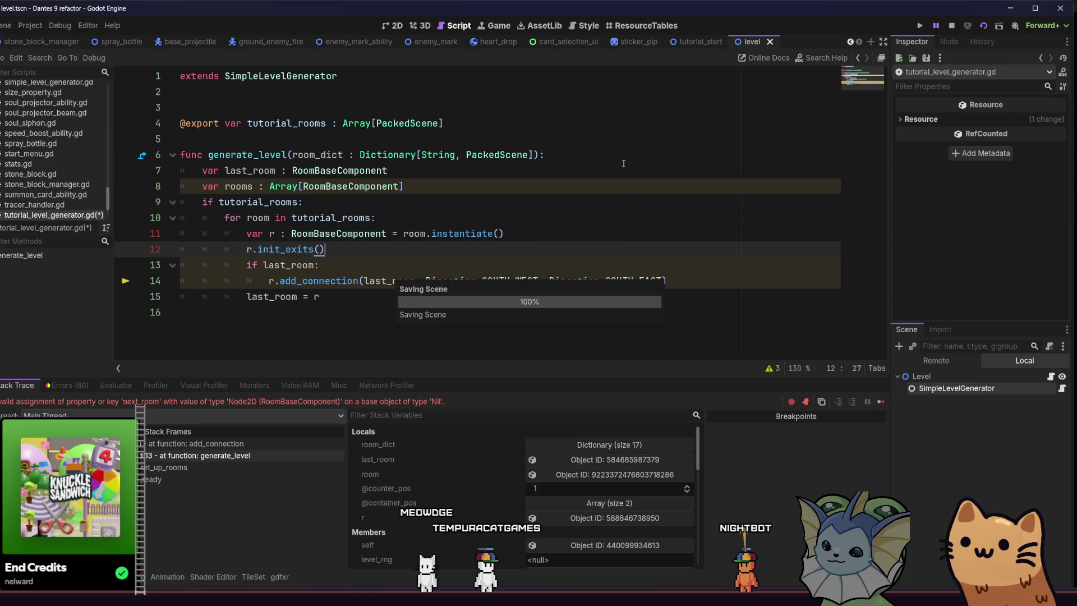
click(985, 26)
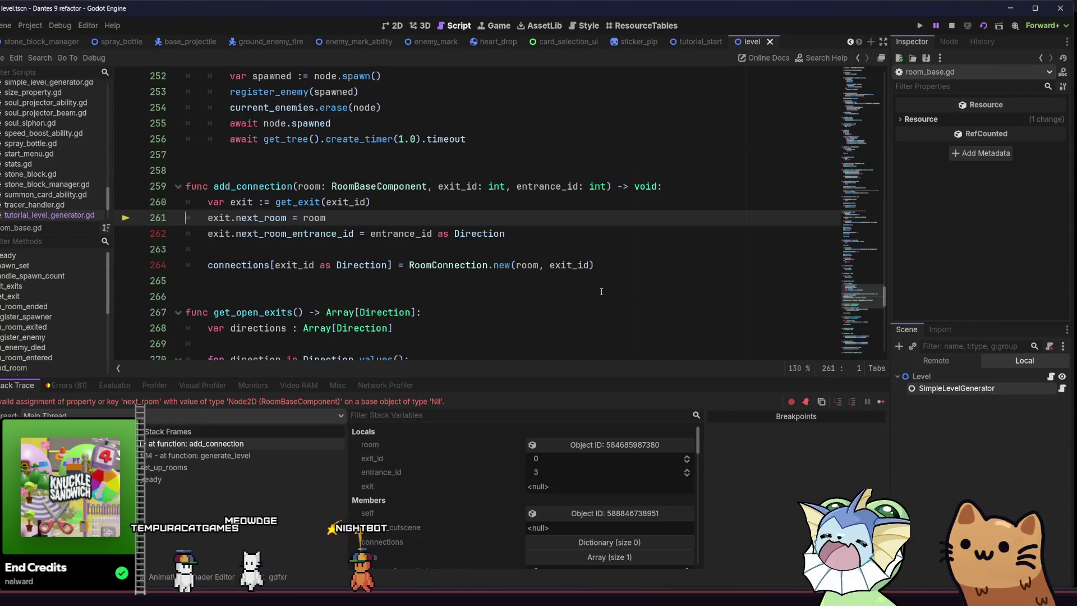
Review the generator loop, then restore the debugger and select the add_connection frame at room_base.gd line 261.
click(1020, 387)
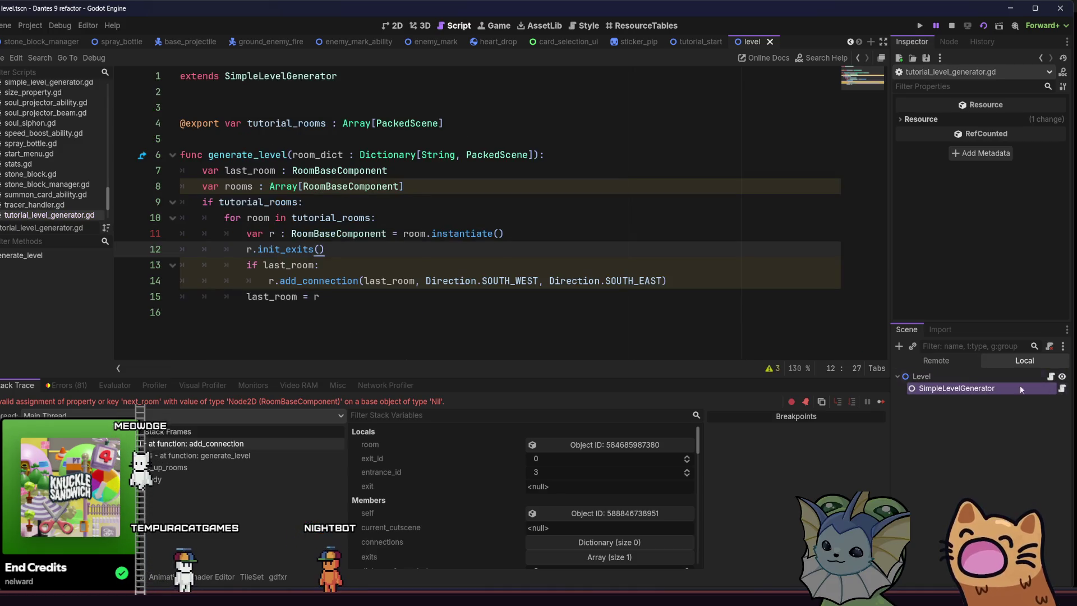
click(530, 297)
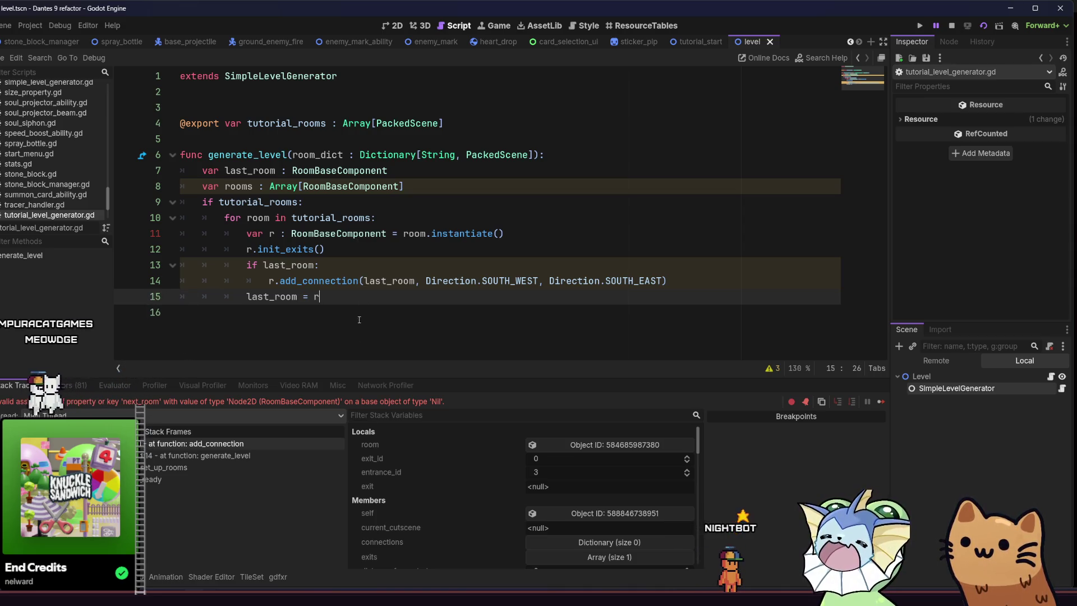
scroll(356, 344, up, 1)
scroll(355, 344, up, 1)
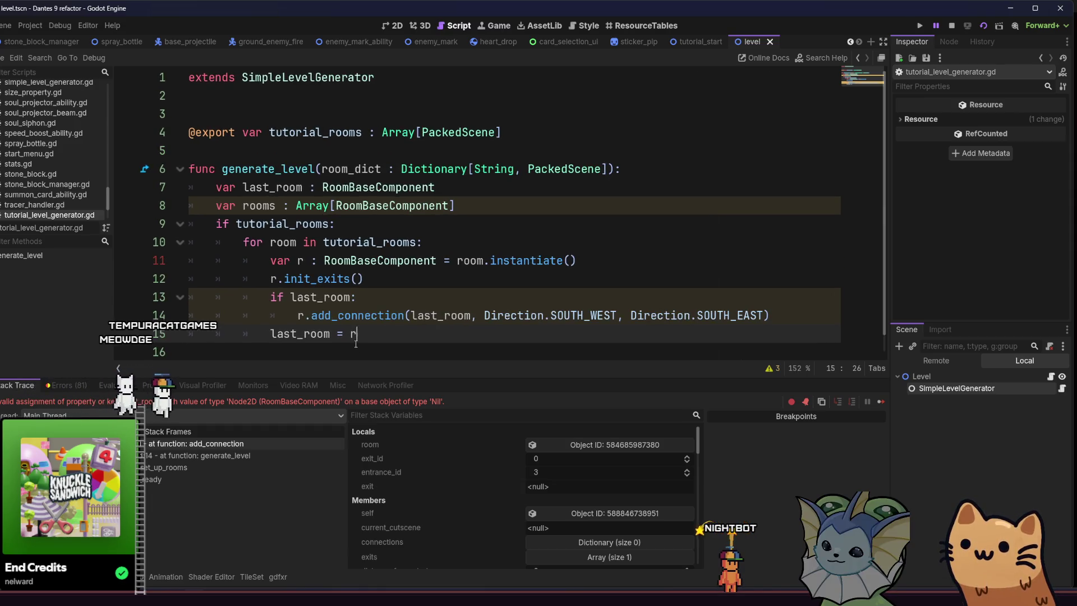
scroll(356, 345, up, 1)
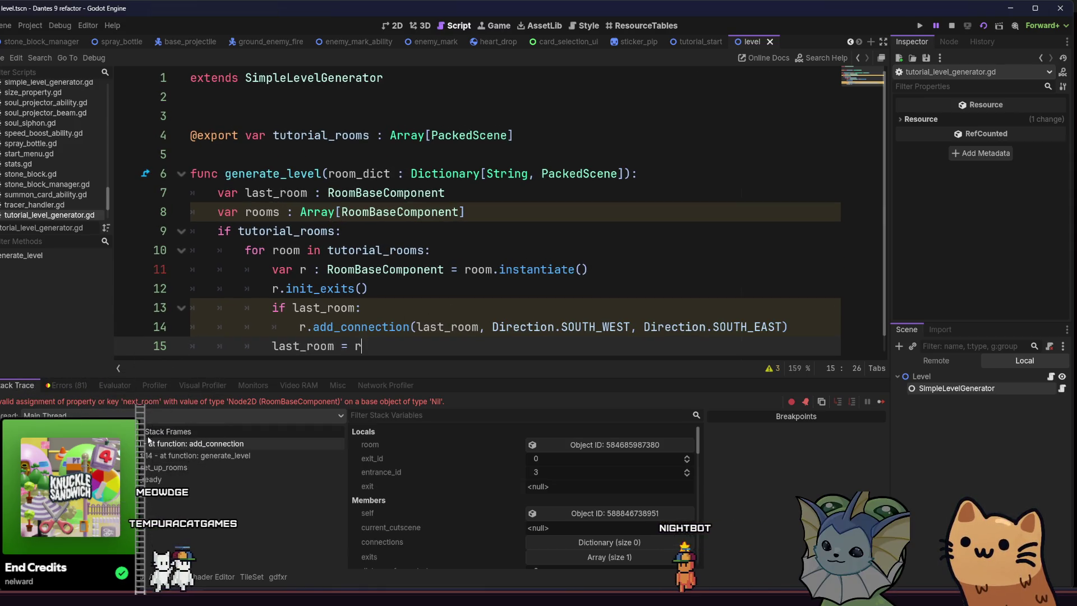
key(ctrl+j)
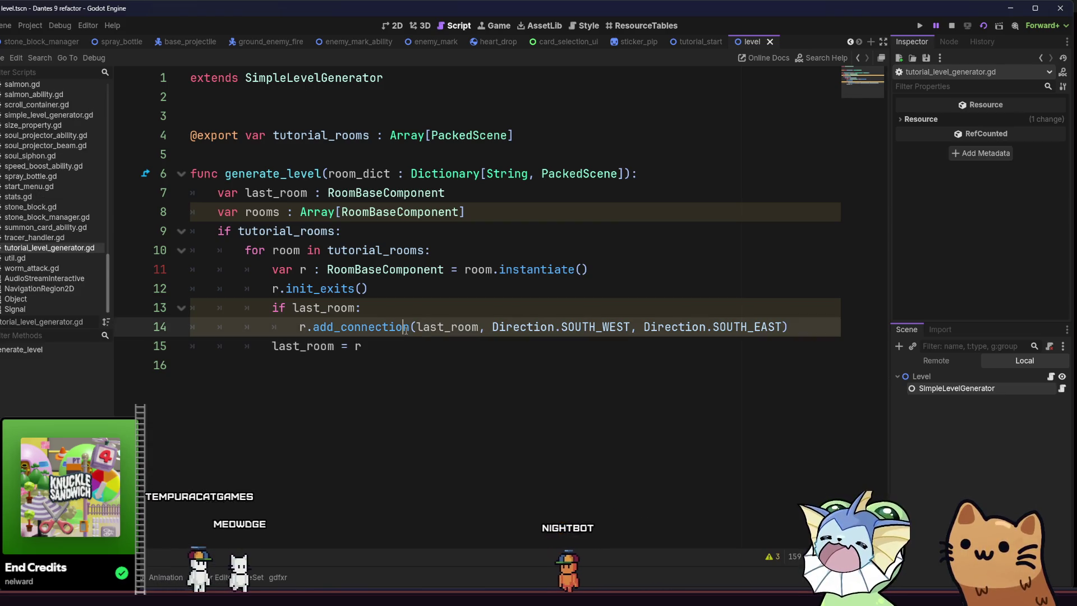
click(423, 298)
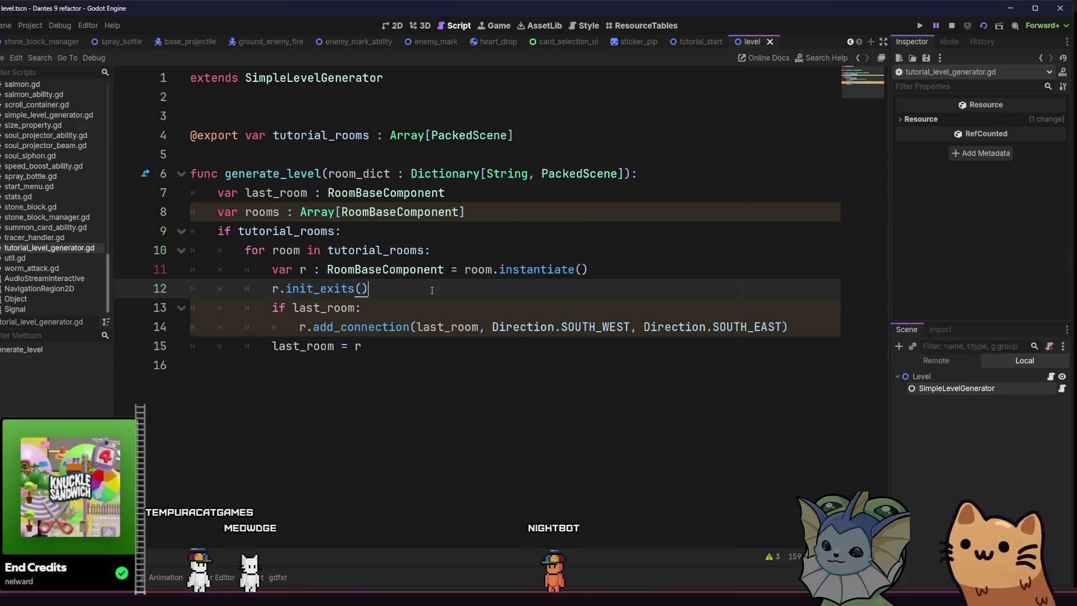
key(ctrl+j)
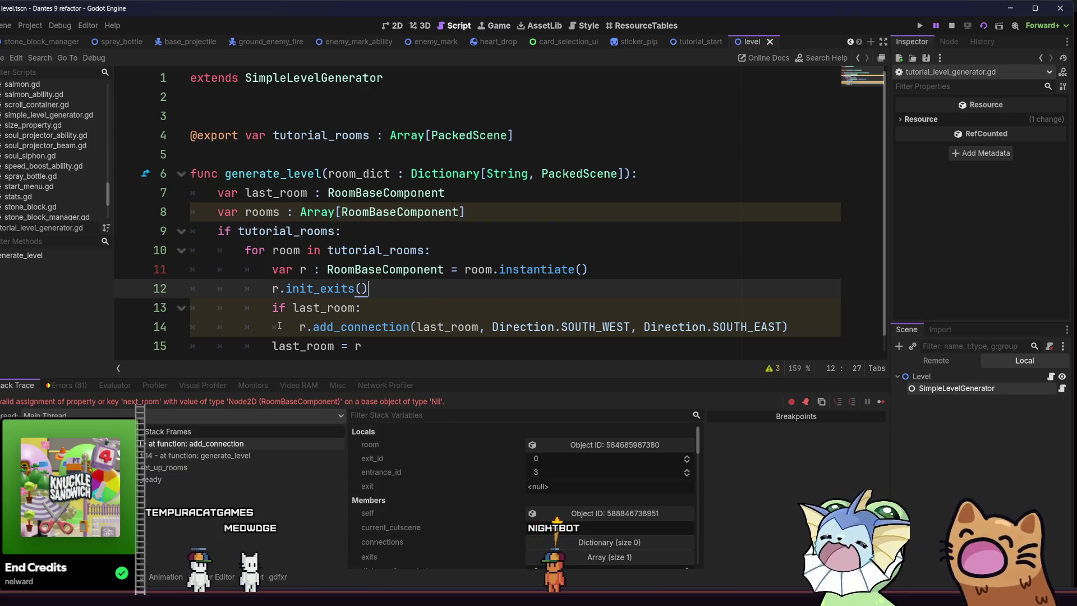
mouse_move(300, 296)
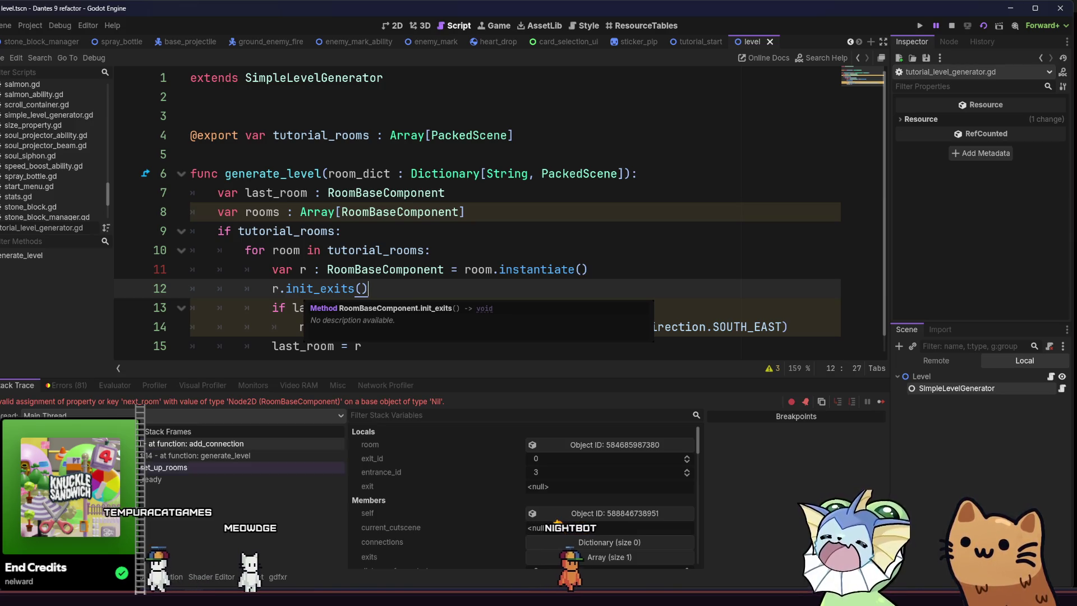
click(168, 444)
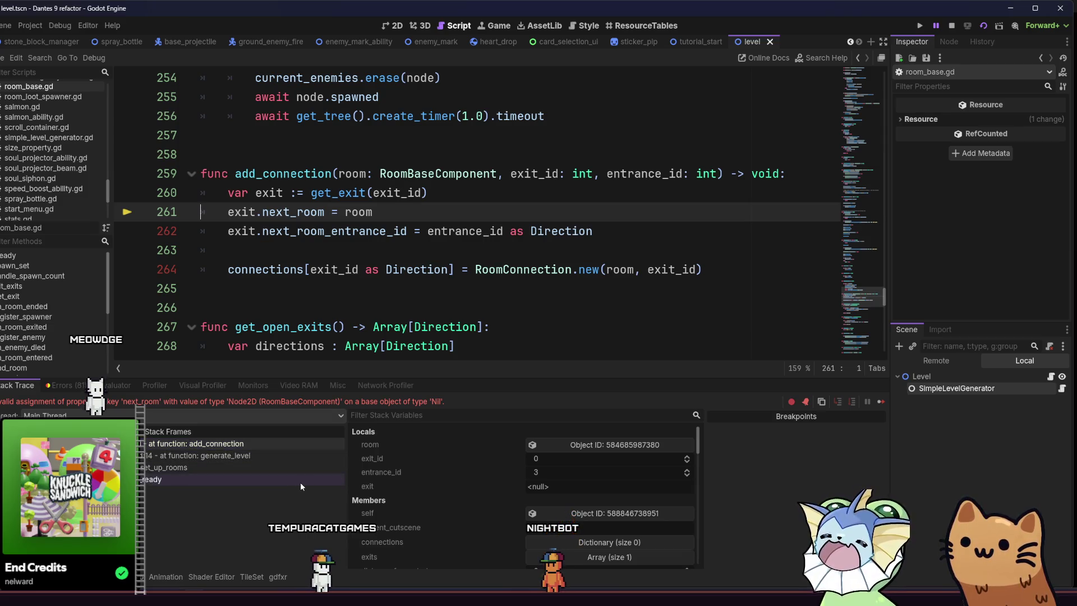
Expand the paused room's exits array to inspect element 0, then select SimpleLevelGenerator.
click(543, 556)
click(537, 550)
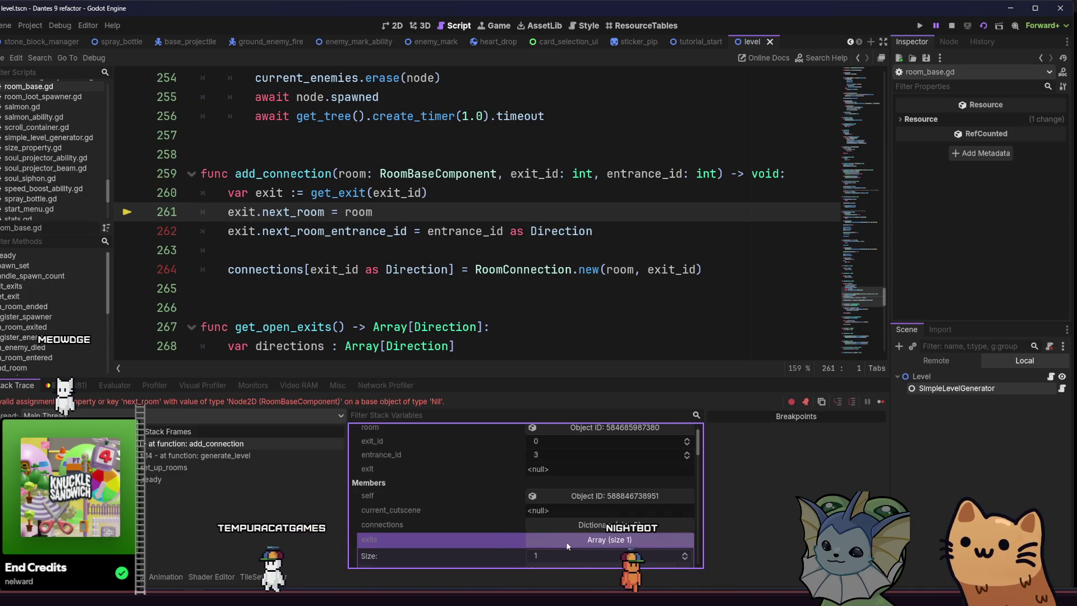
scroll(555, 542, down, 2)
click(581, 518)
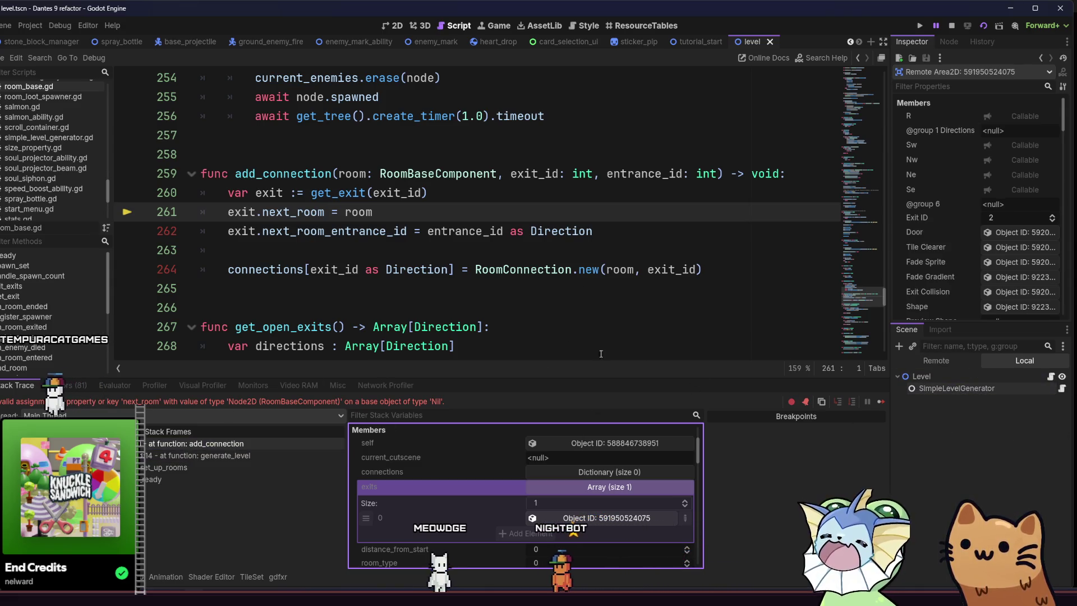
click(955, 379)
click(957, 388)
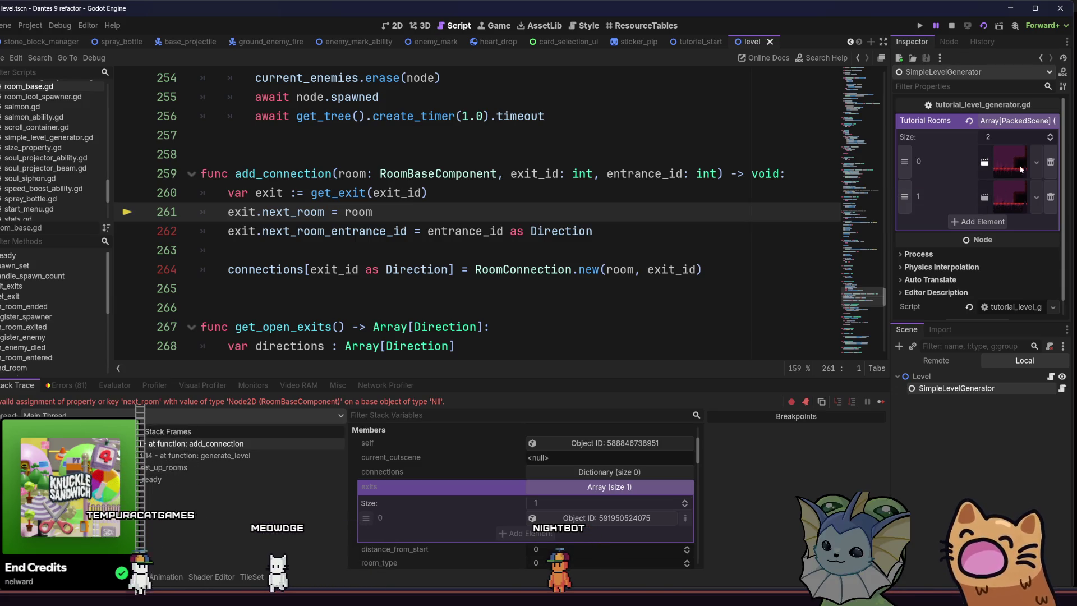
click(1003, 161)
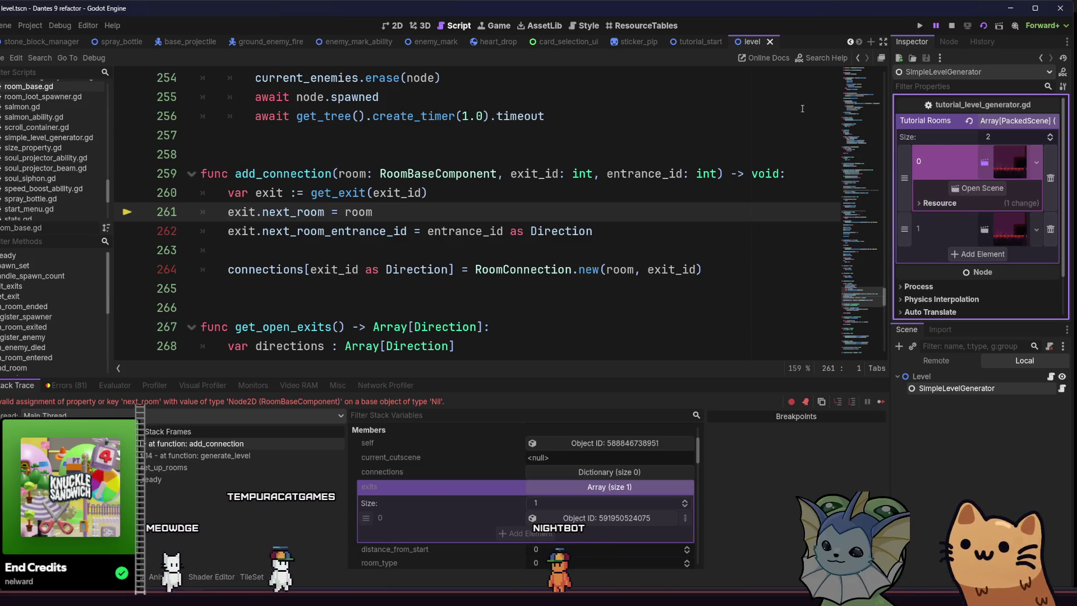
click(702, 42)
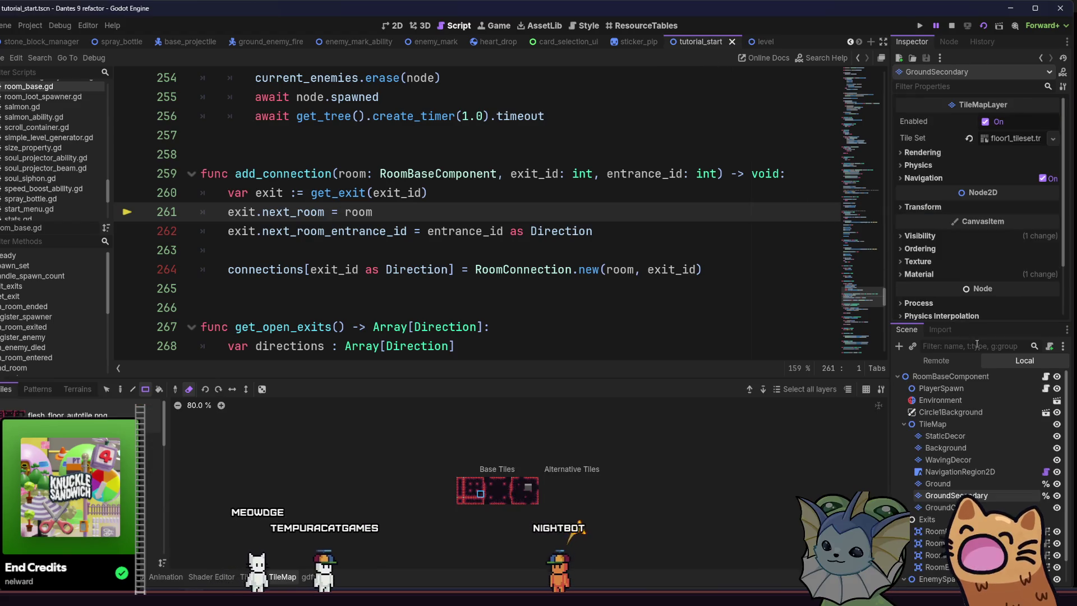
scroll(972, 438, down, 2)
click(948, 507)
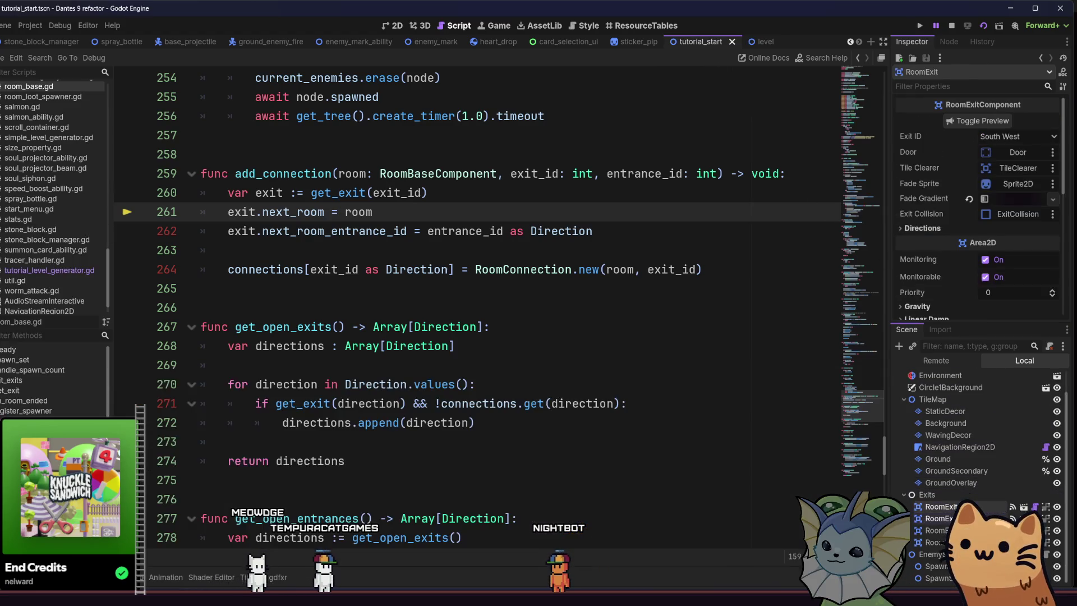
key(F2)
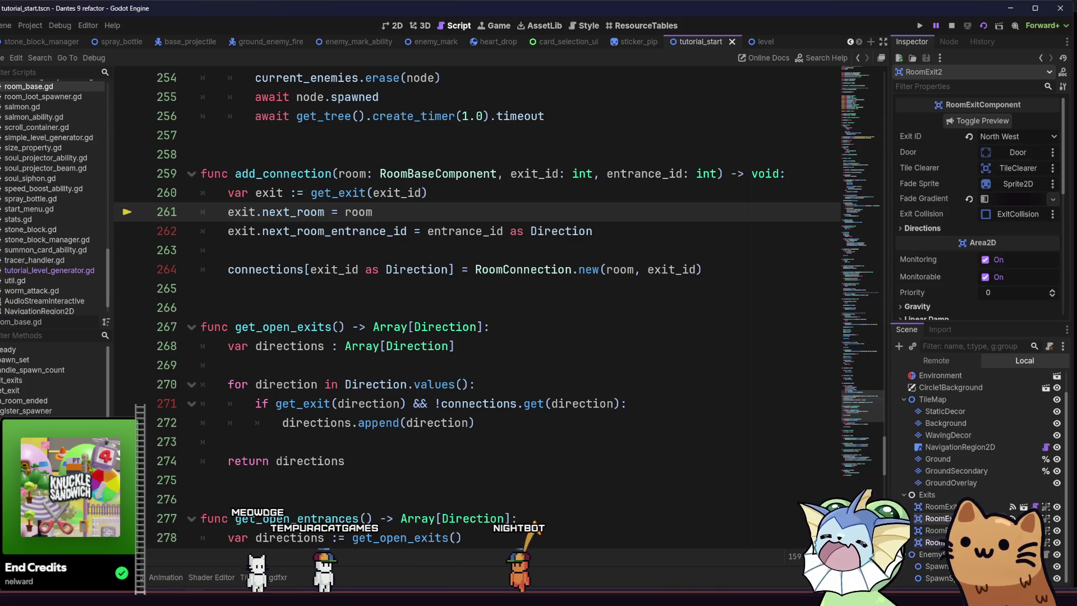
click(934, 542)
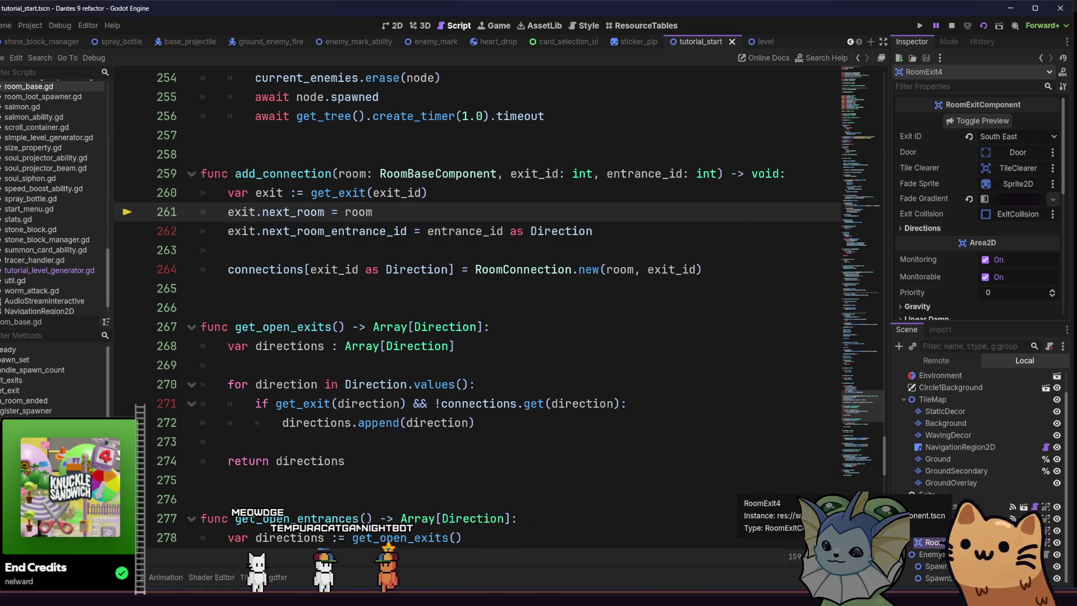
click(933, 258)
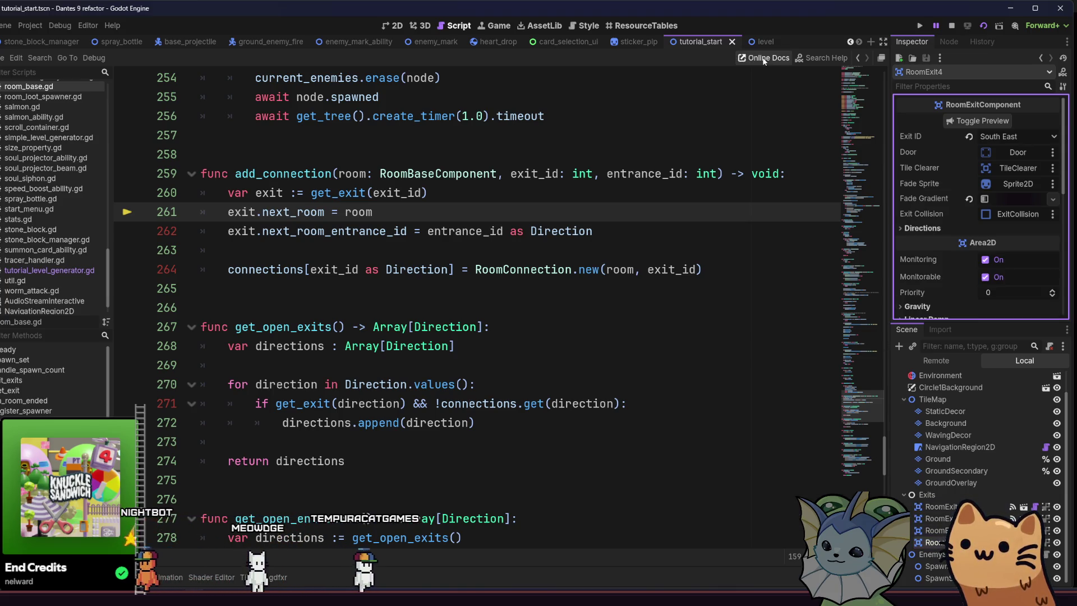
click(694, 48)
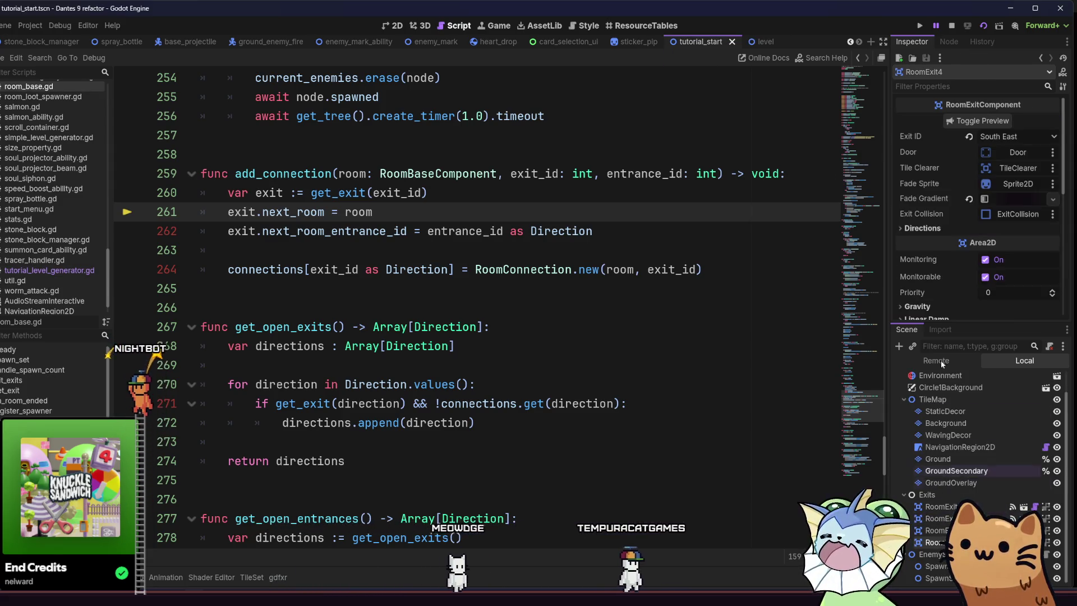
click(752, 42)
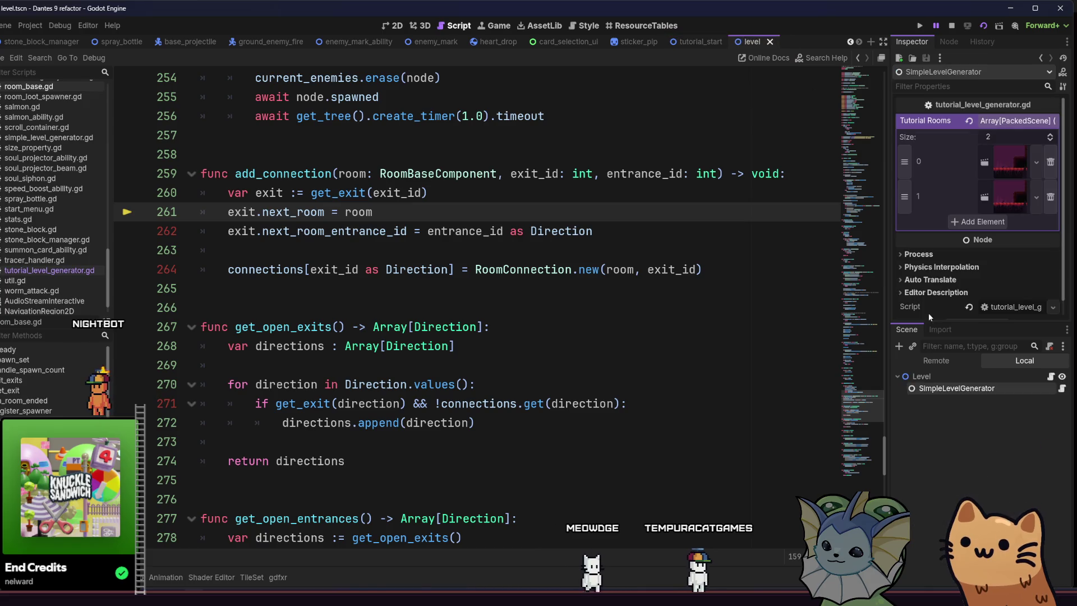
click(996, 166)
click(995, 166)
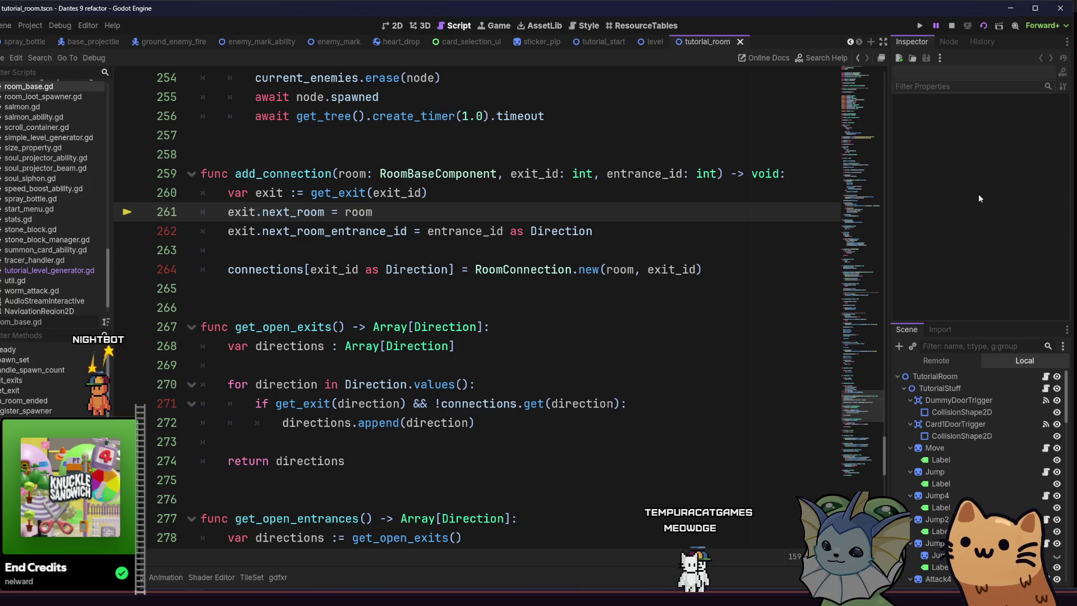
click(740, 42)
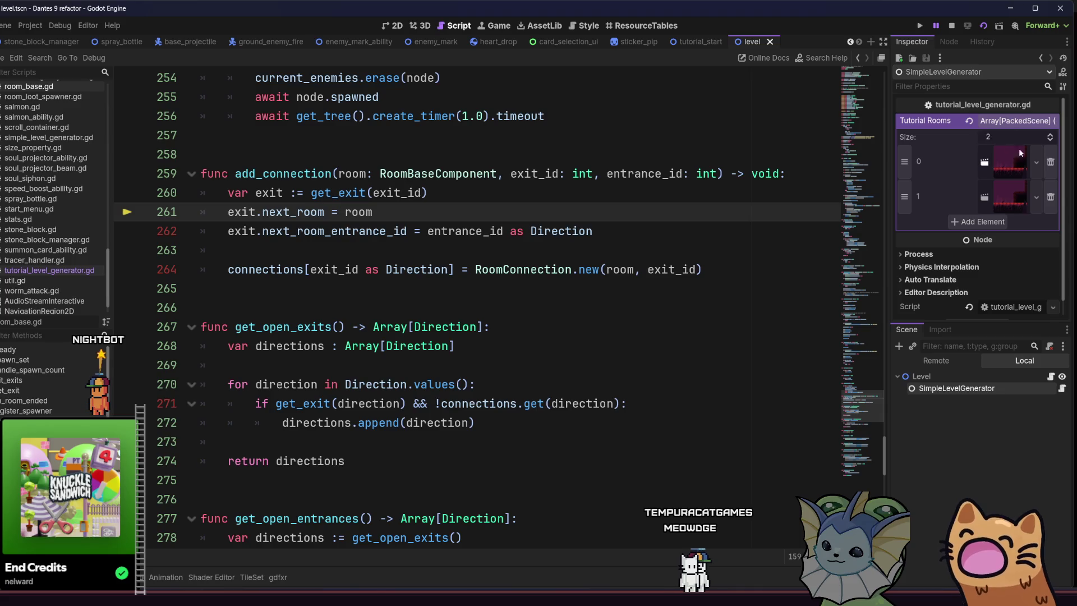
click(1050, 162)
Replace the Tutorial Rooms entries with two tutorial_start.tscn scenes and run the level.
click(1050, 162)
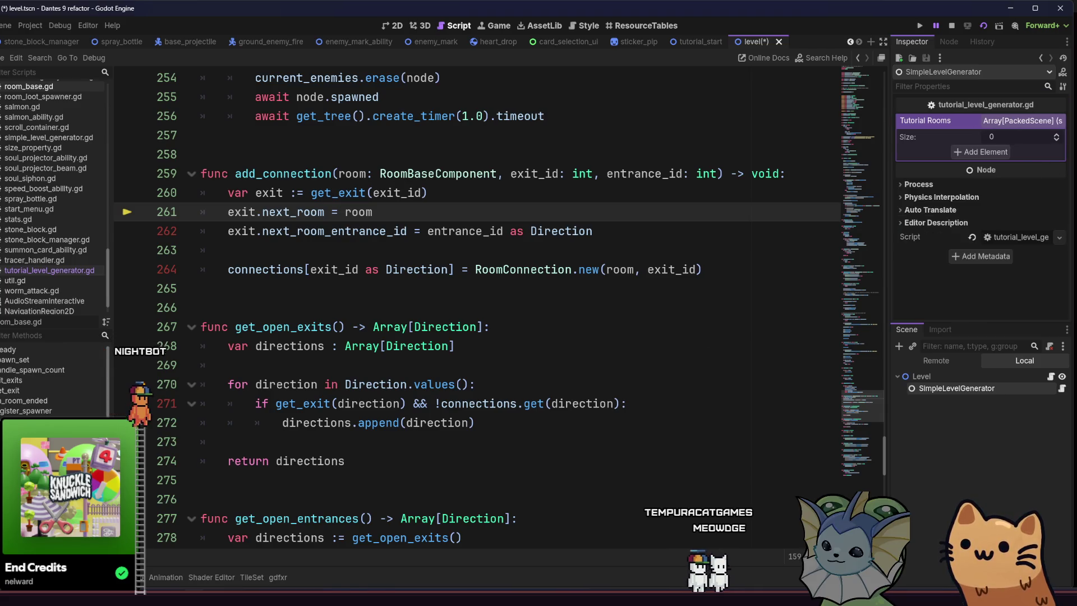
key(alt+f)
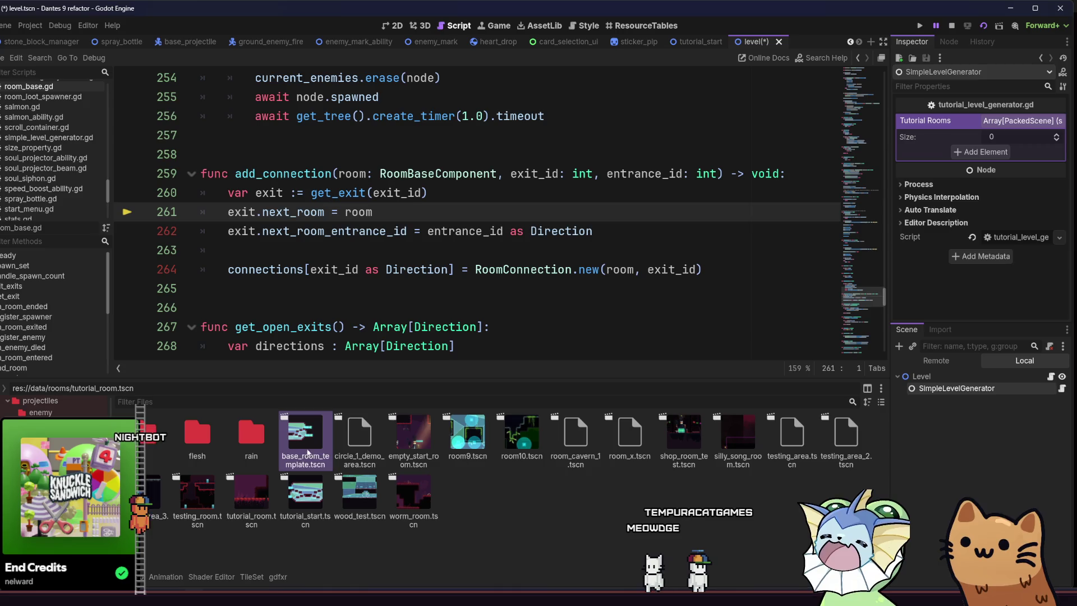
mouse_move(297, 494)
mouse_down()
mouse_move(729, 348)
mouse_move(920, 151)
mouse_move(979, 151)
mouse_up()
click(964, 188)
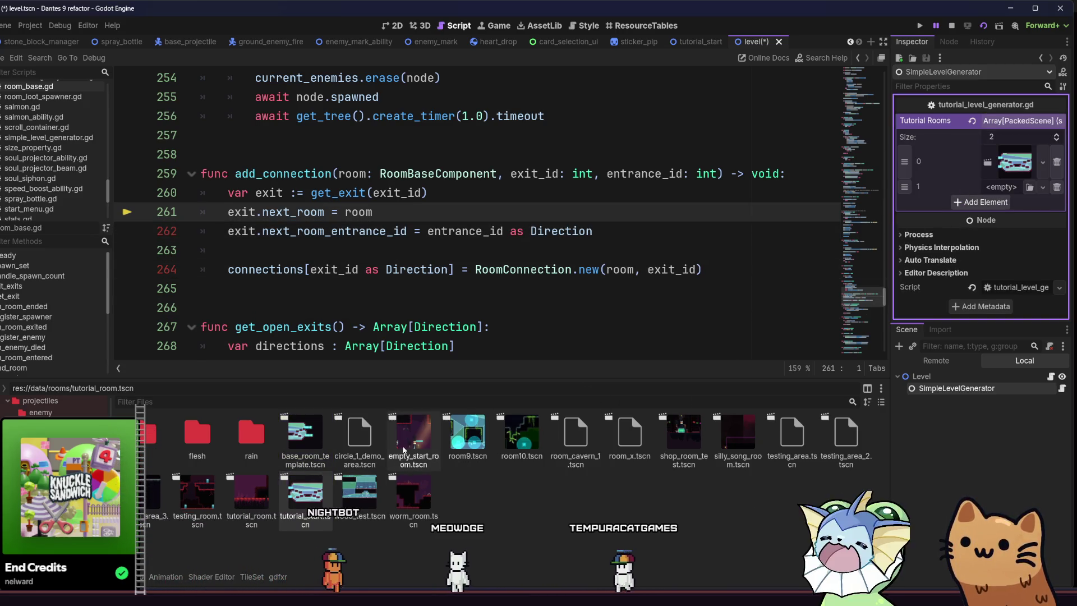
drag(305, 494, 991, 195)
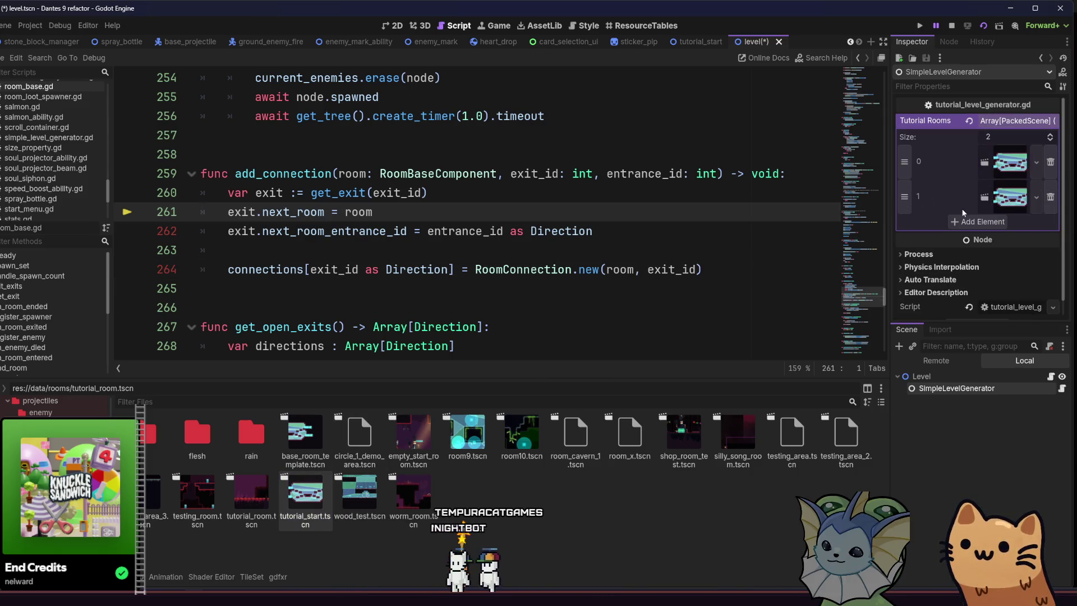
click(986, 25)
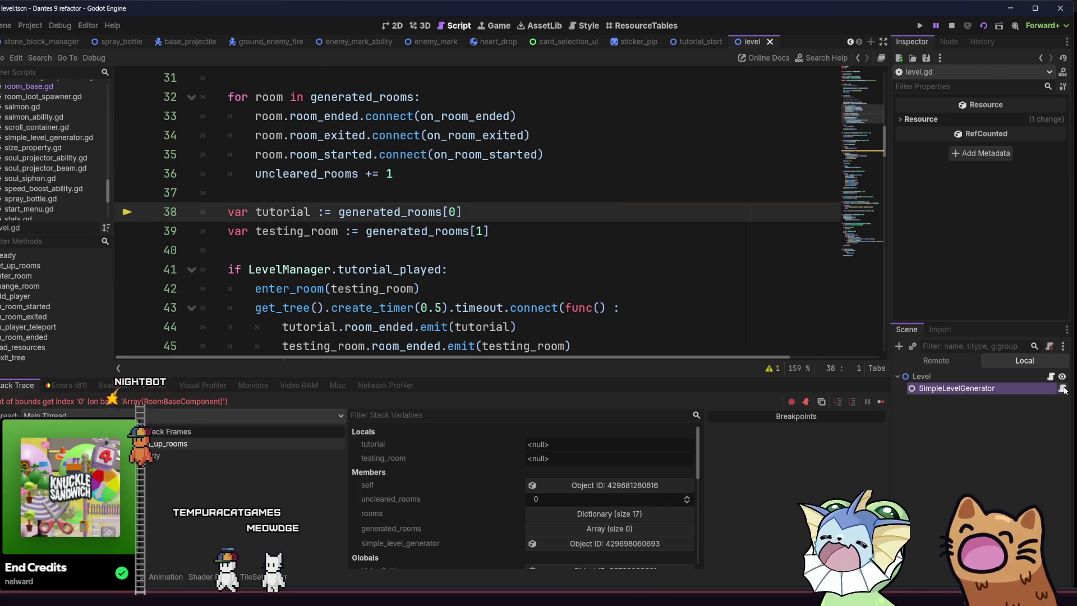
Return to tutorial_level_generator.gd and find the if last_room block in the tutorial loop.
key(alt+Left)
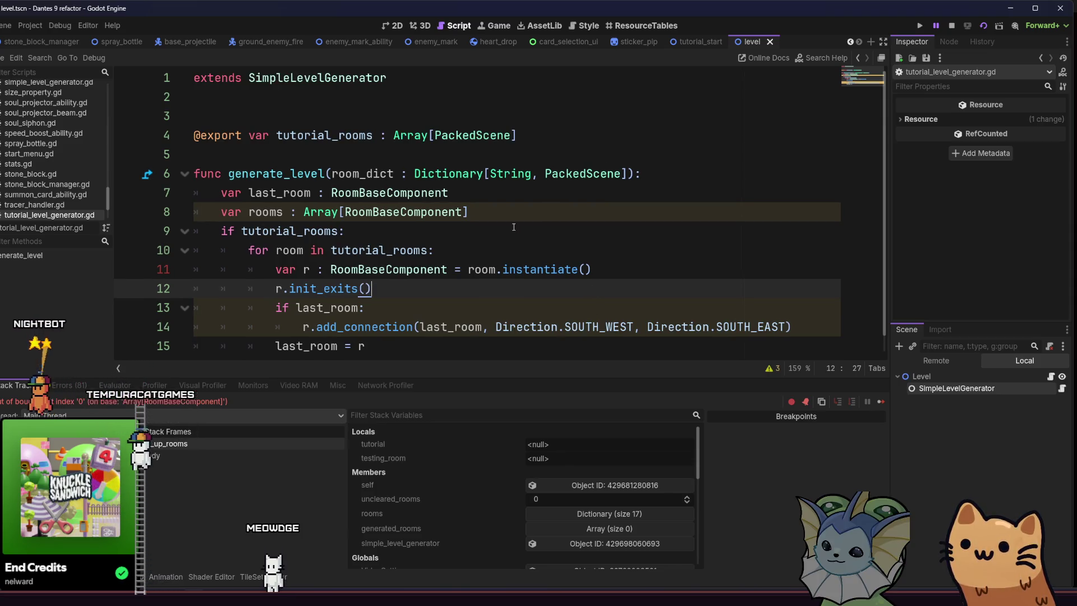
scroll(536, 235, down, 1)
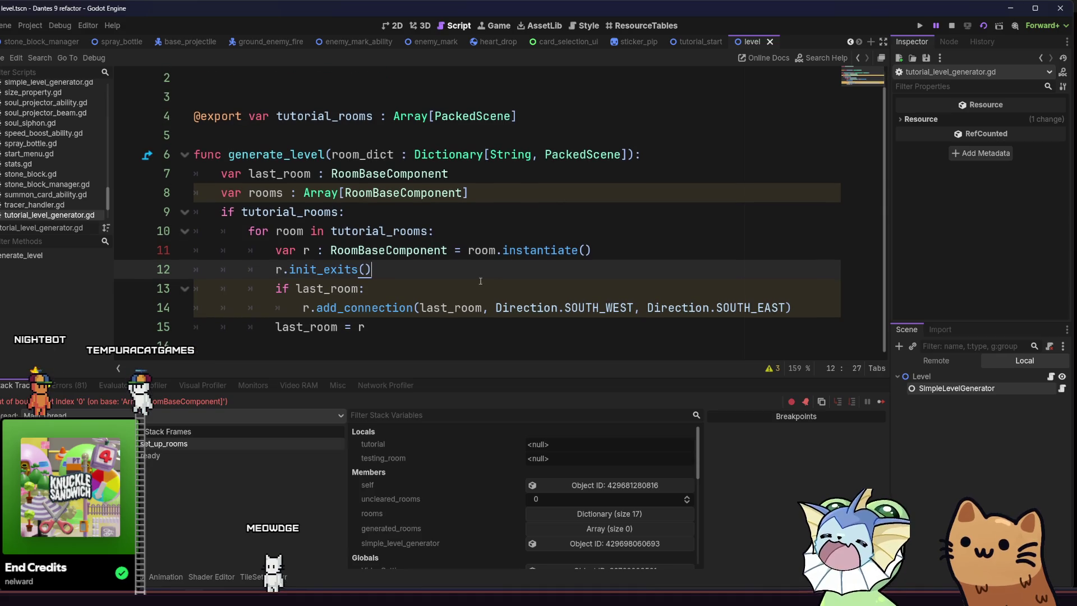
click(445, 294)
key(Return)
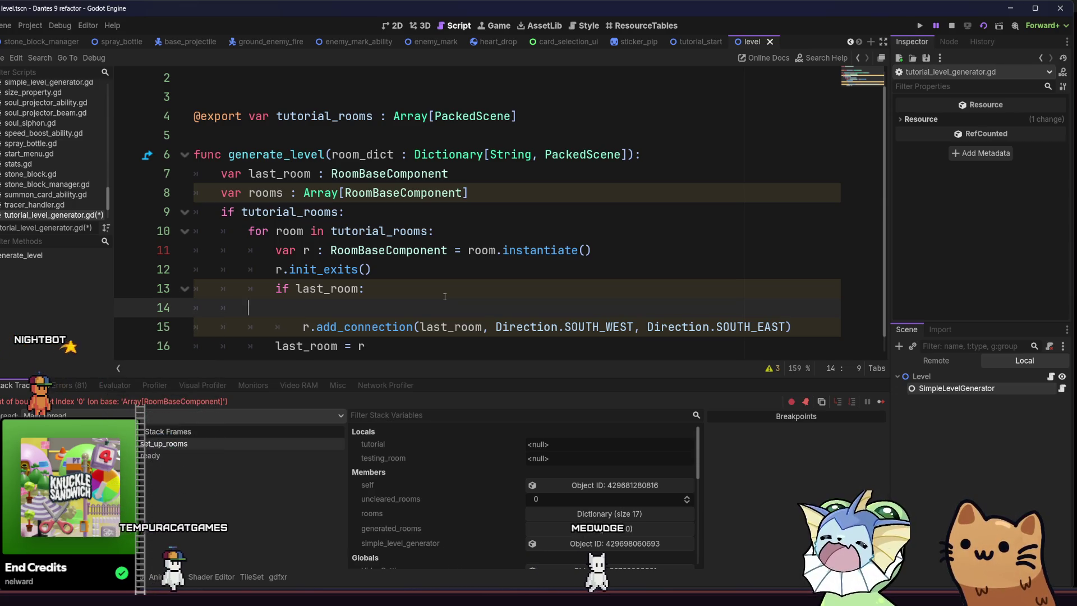
key(ctrl+z)
Insert generated_rooms.append(r) above last_room = r, save the script, and run the game.
click(288, 326)
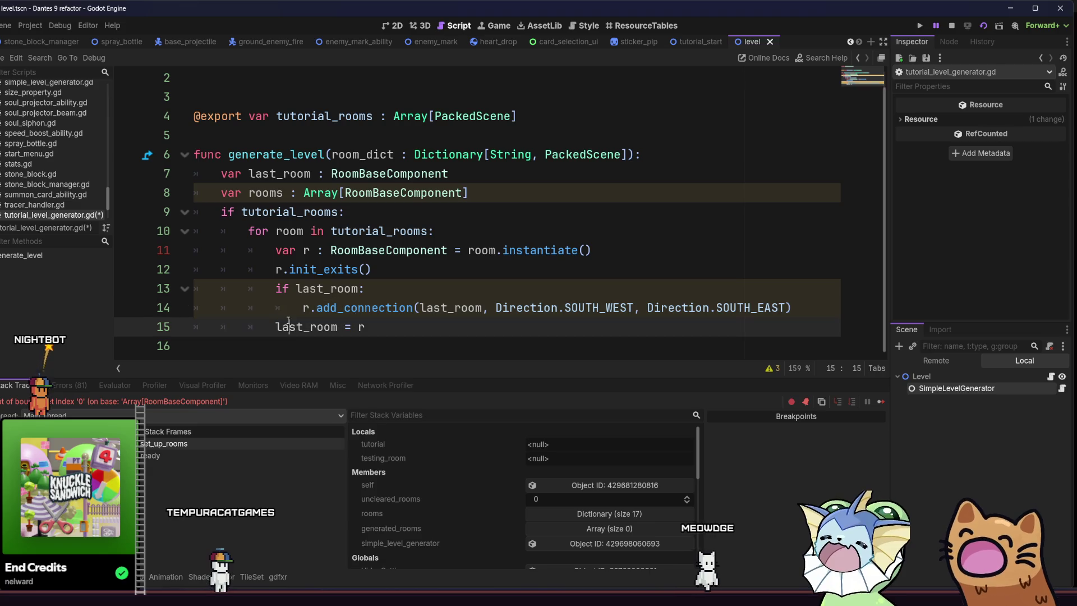
key(ctrl+shift+Return)
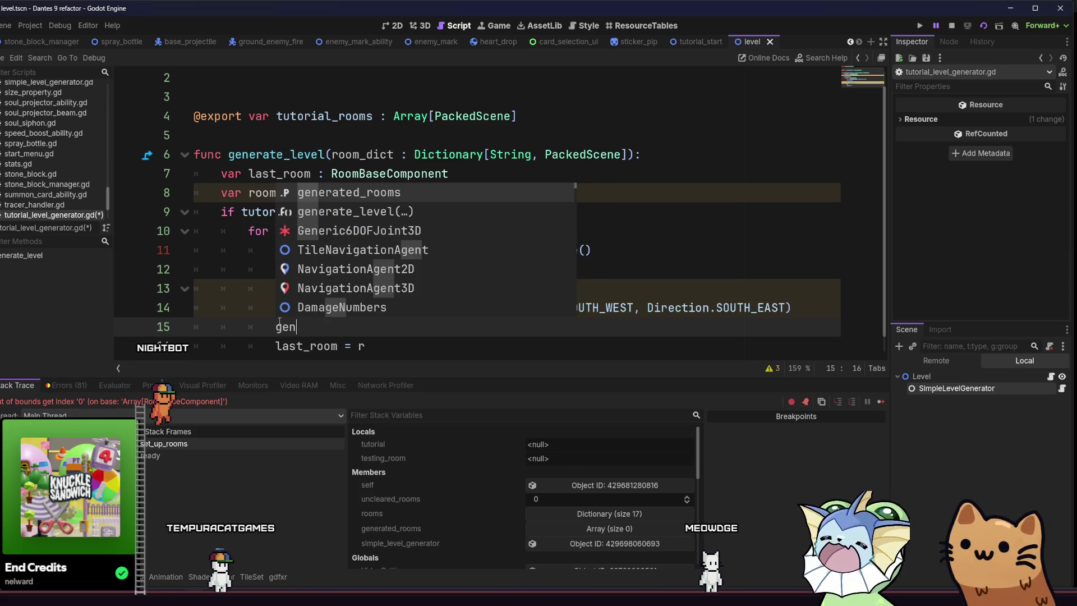
key(Return)
text(.app)
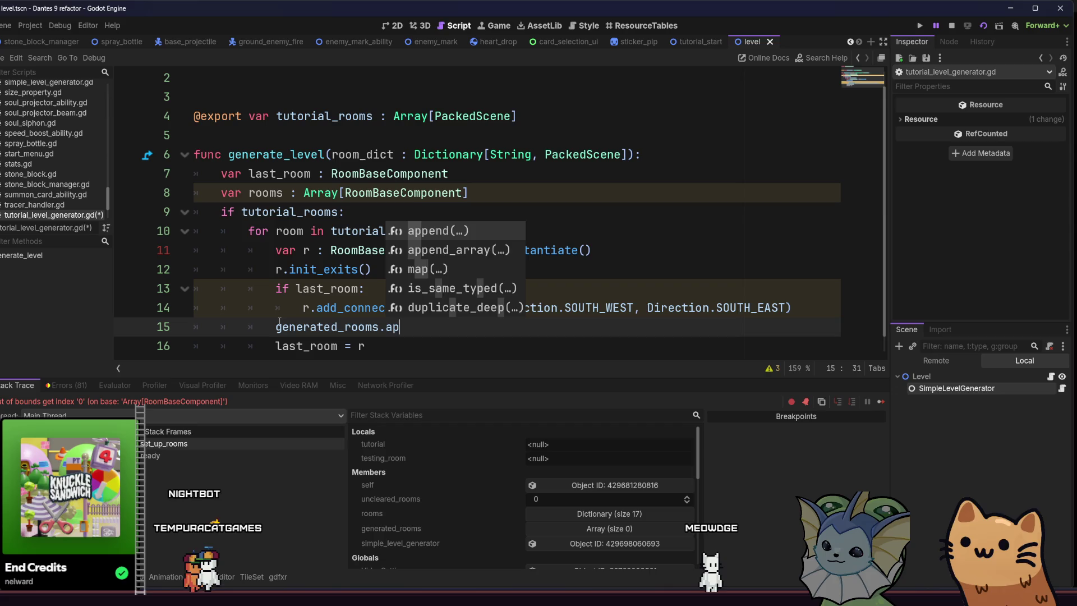
key(Return)
text(r))
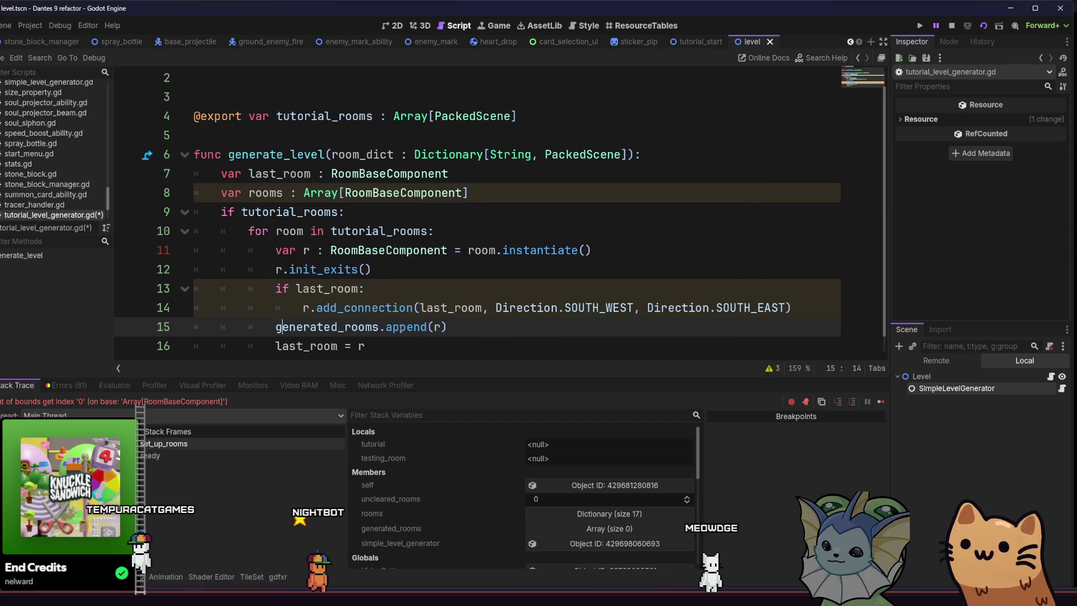
key(ctrl+s)
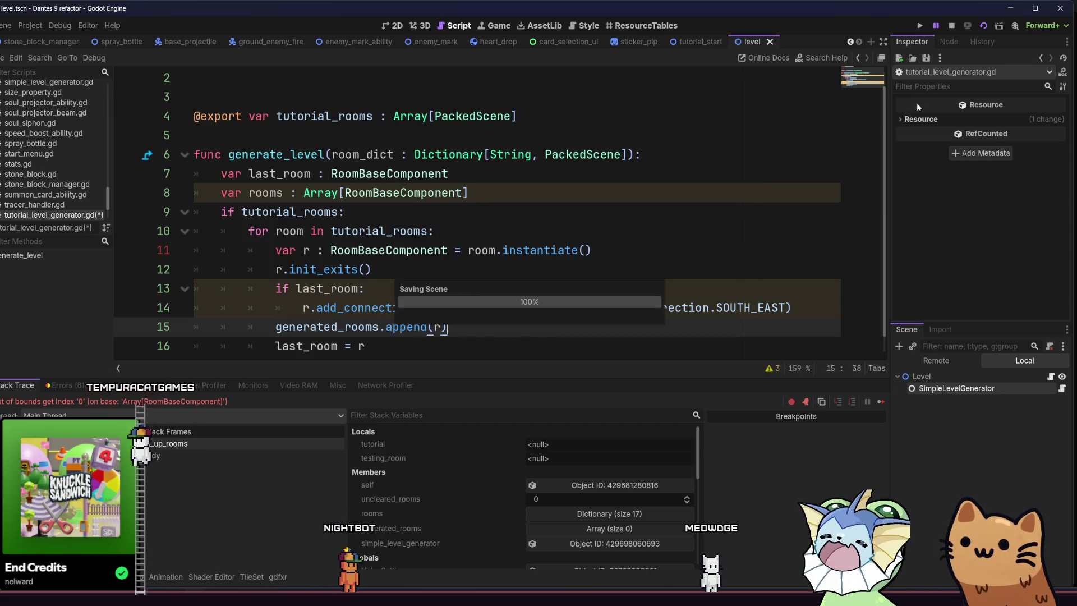
key(F6)
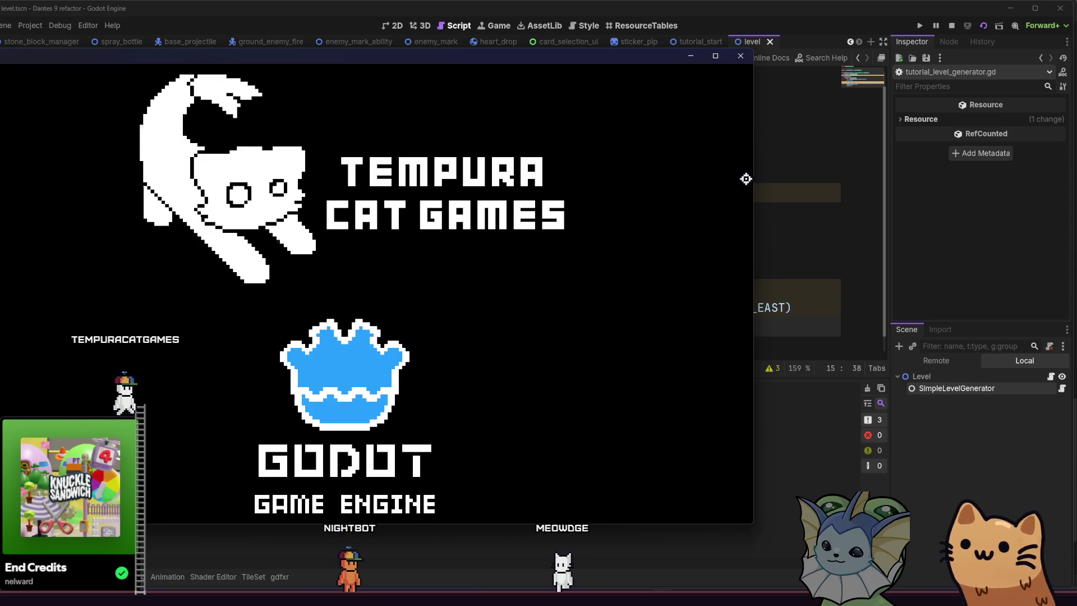
Maximize the running game until the cave room loads, then stop it.
key(super+Up)
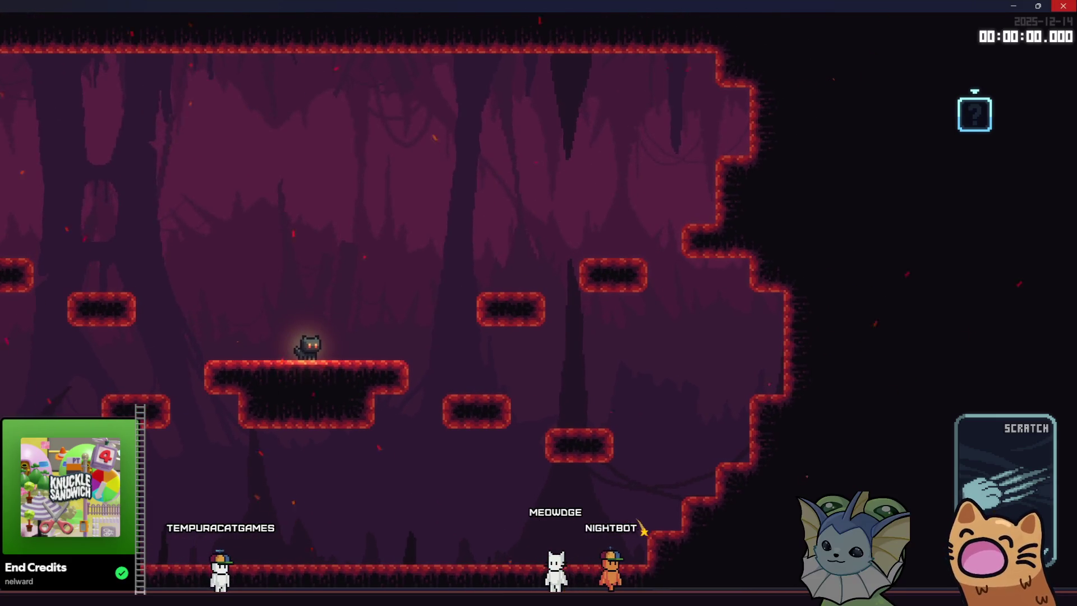
key(F8)
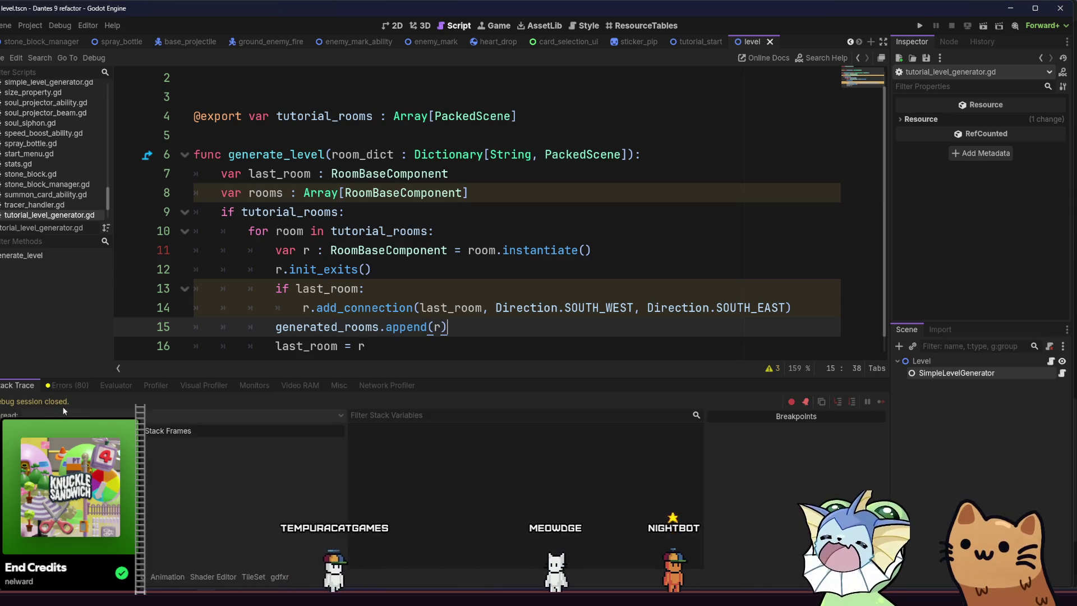
Show the Errors (80) list in the Debugger panel.
click(132, 577)
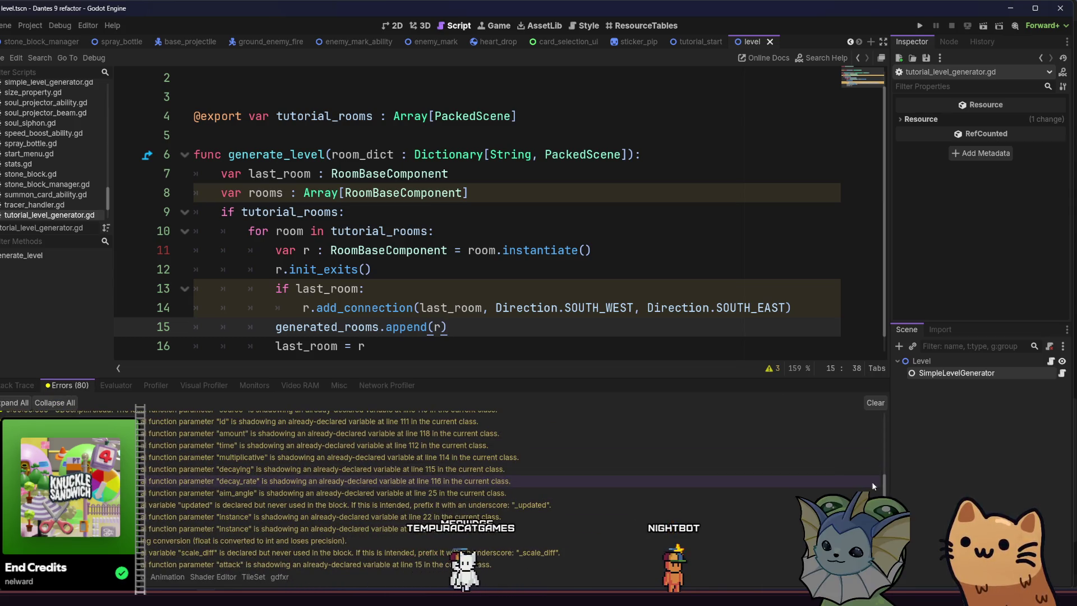
scroll(359, 488, up, 4)
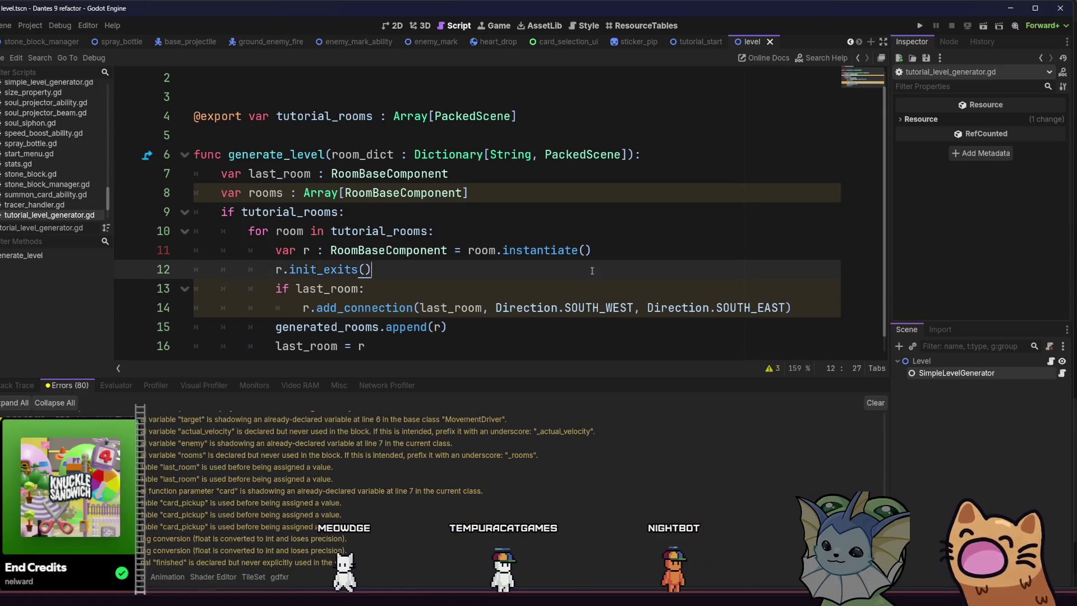
click(557, 288)
Review the tutorial loop's lines and select the unused rooms array declaration.
click(319, 269)
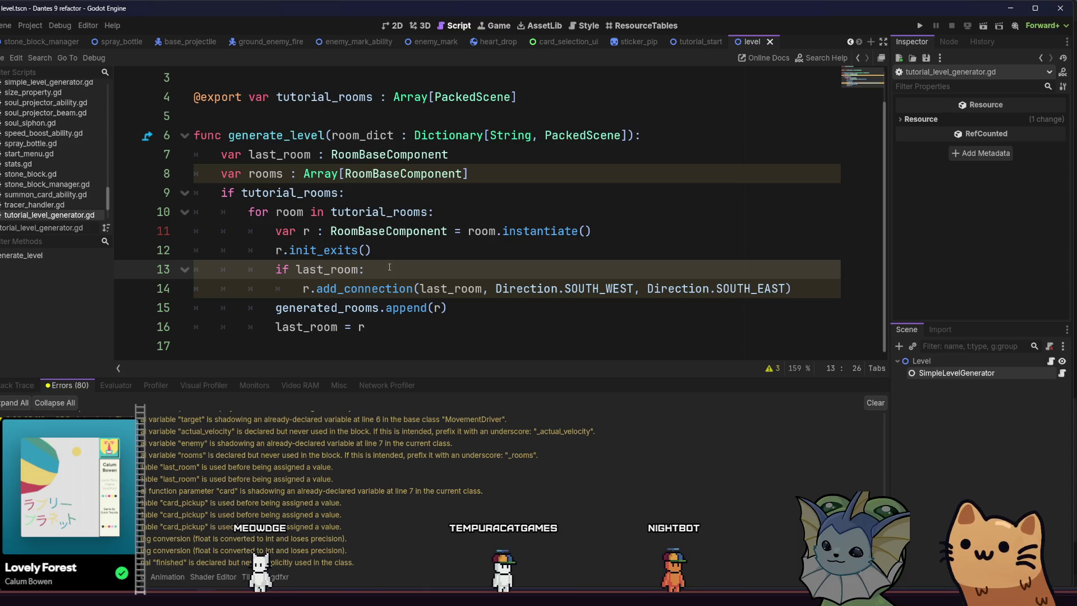
mouse_move(455, 288)
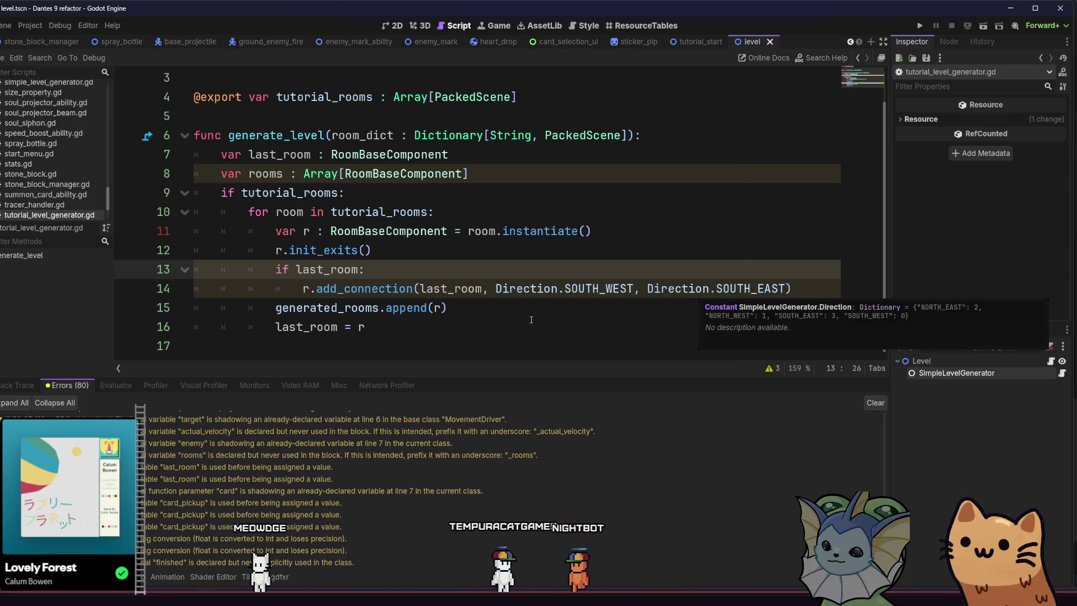
key(Down)
key(Down)
key(Down)
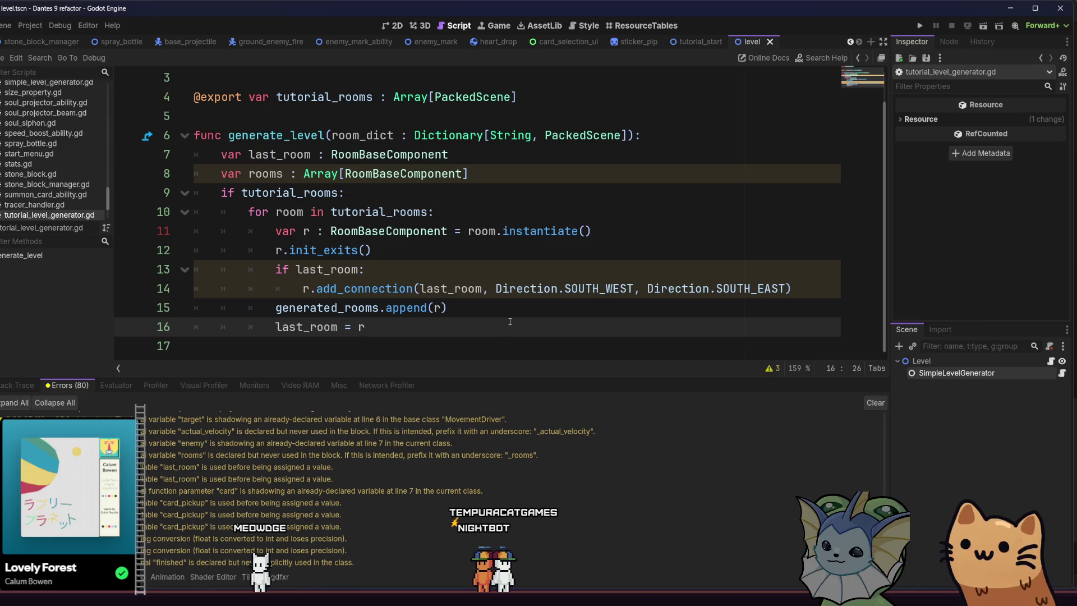
click(476, 311)
drag(308, 308, 277, 307)
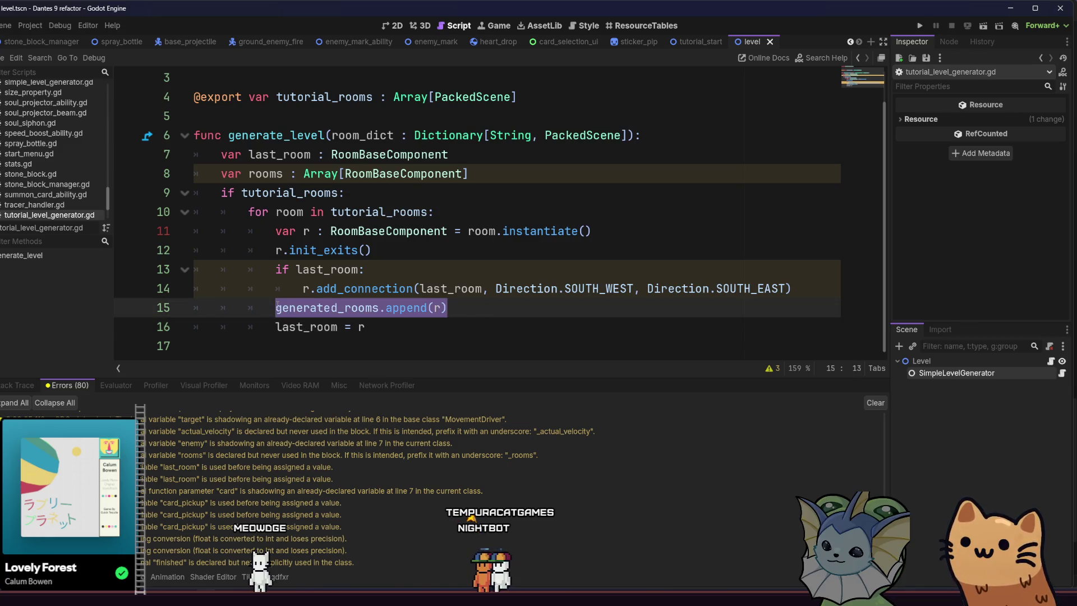
click(366, 324)
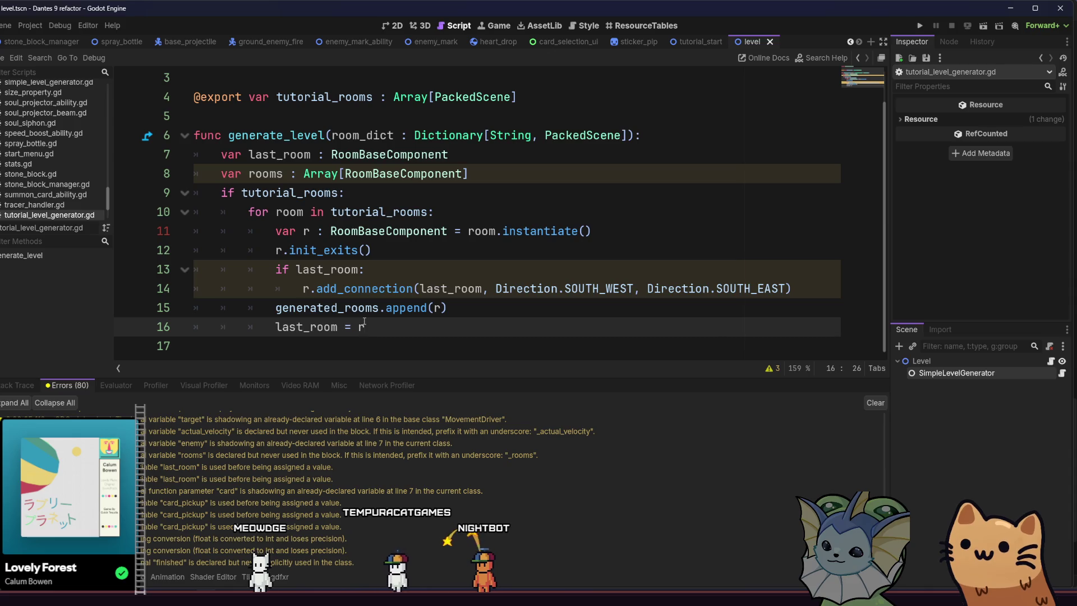
mouse_move(391, 307)
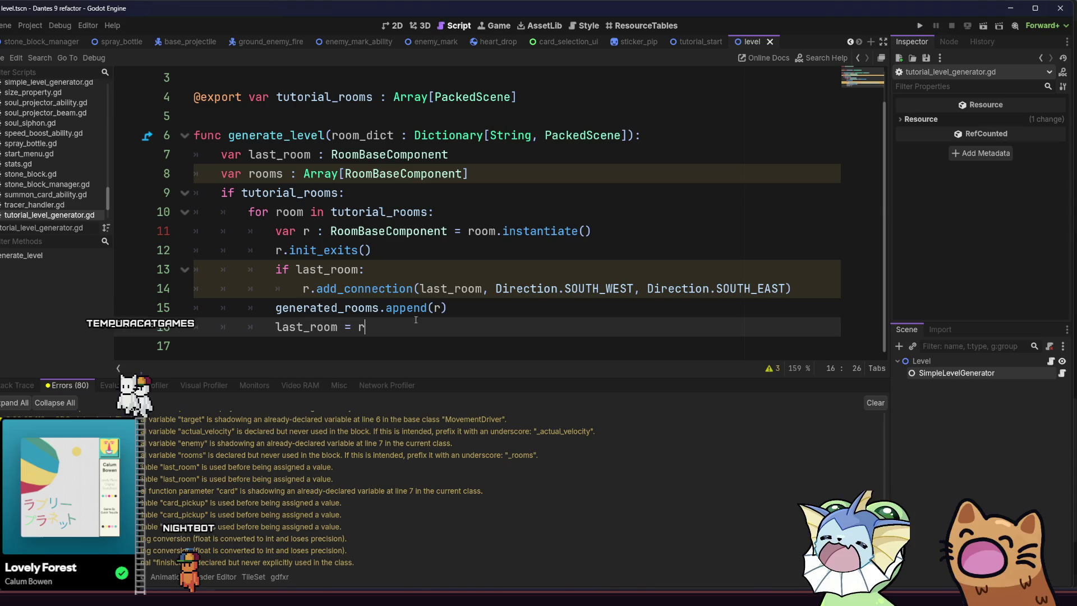
drag(470, 173, 179, 176)
Delete the unused 'var rooms : Array[RoomBaseComponent]' declaration.
key(BackSpace)
key(BackSpace)
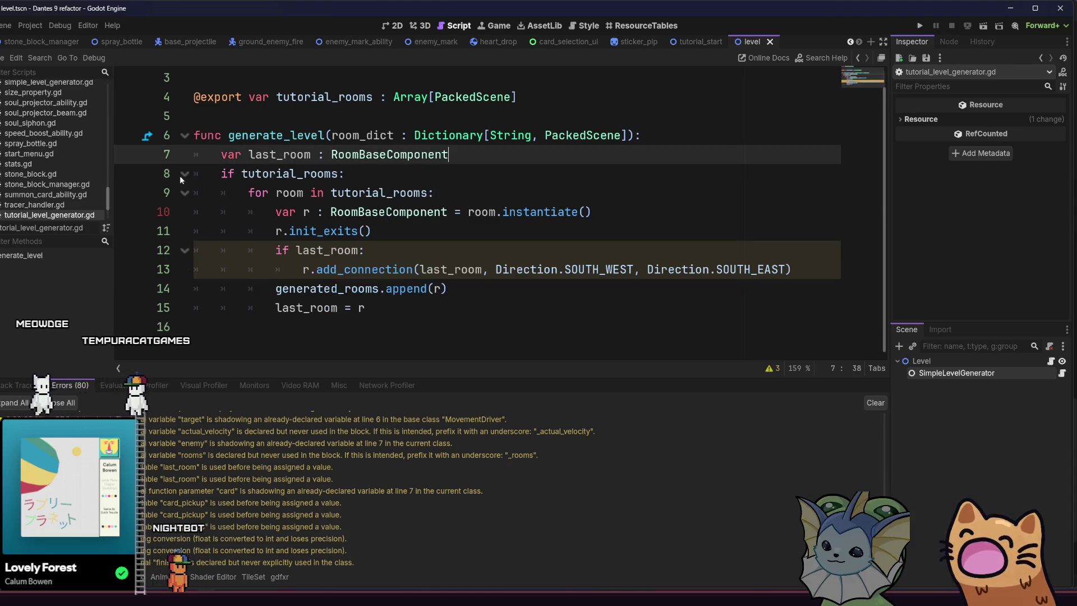
click(351, 173)
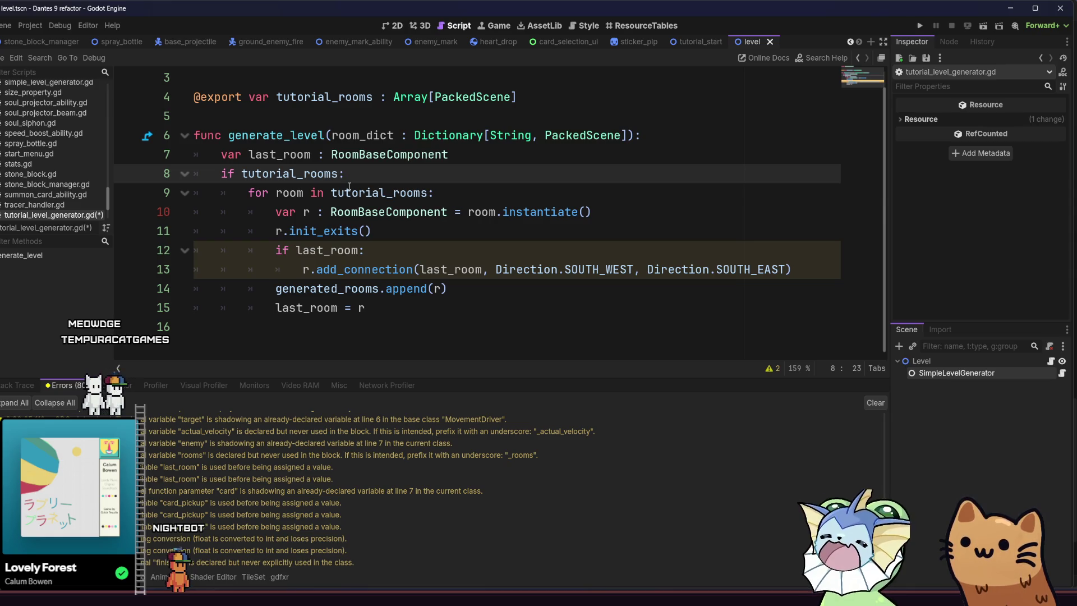
click(435, 313)
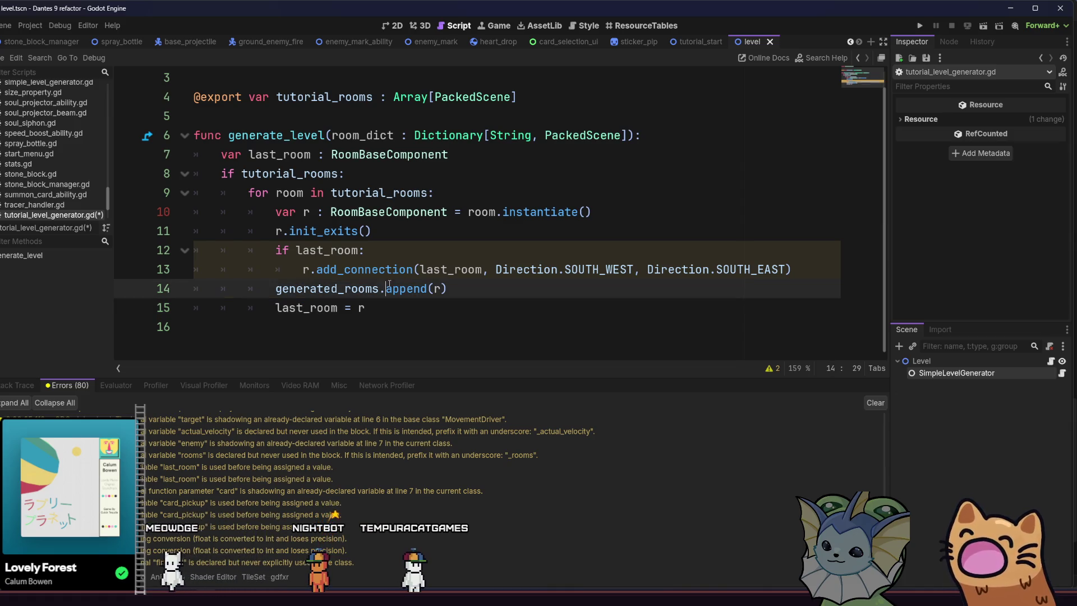
Examine the add_connection call's SOUTH_WEST and SOUTH_EAST directions and save the script.
click(498, 270)
double_click(380, 269)
double_click(599, 269)
click(712, 285)
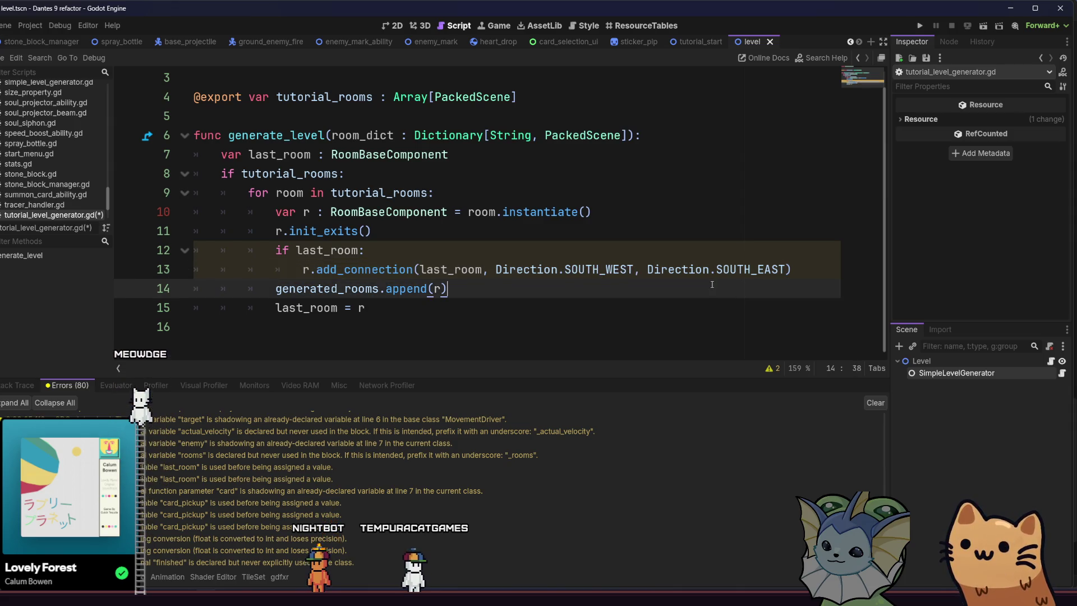
double_click(718, 270)
click(718, 290)
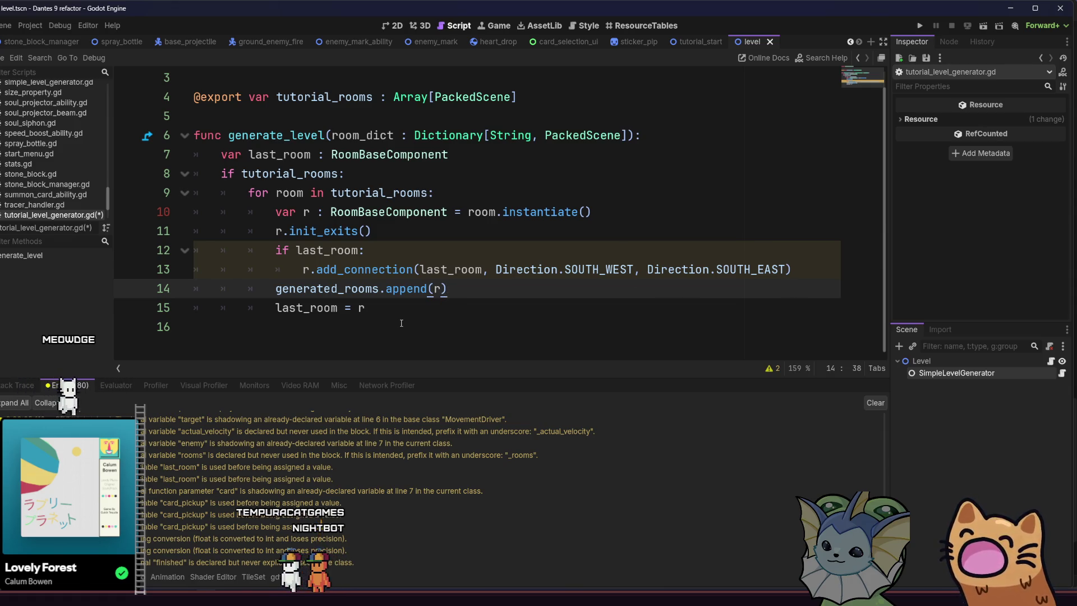
click(673, 316)
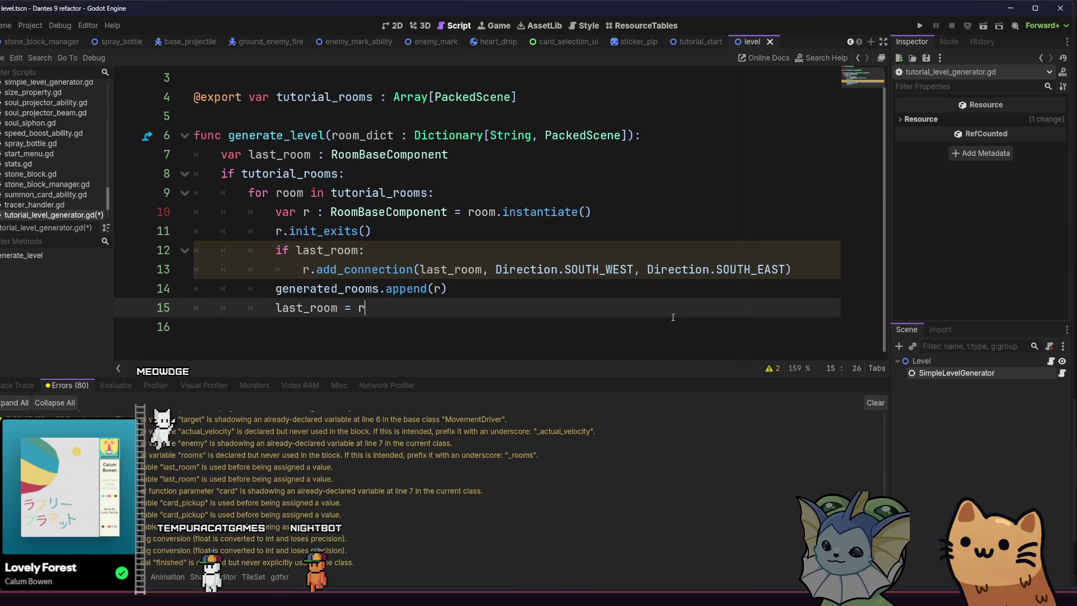
click(663, 292)
key(ctrl+s)
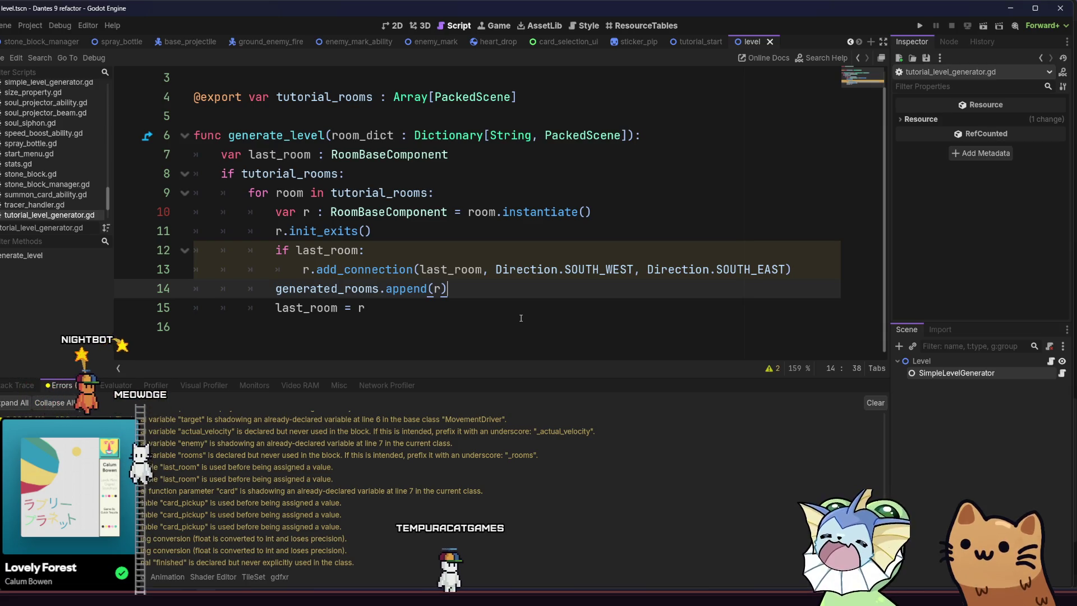
click(310, 270)
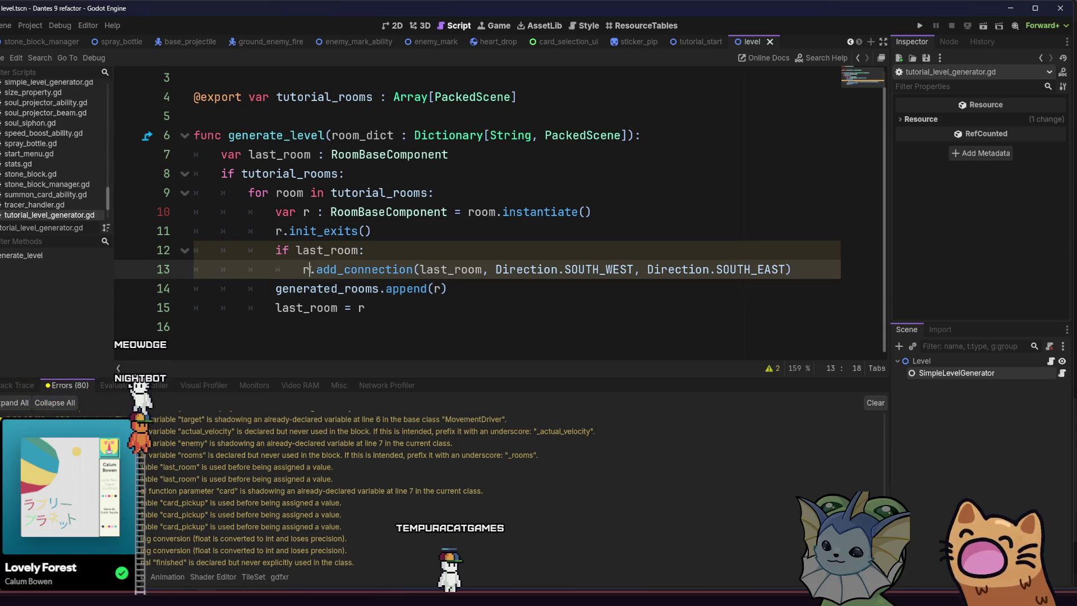
Rewrite line 13 as last_room.add_connection(r, ...).
key(BackSpace)
text(last_)
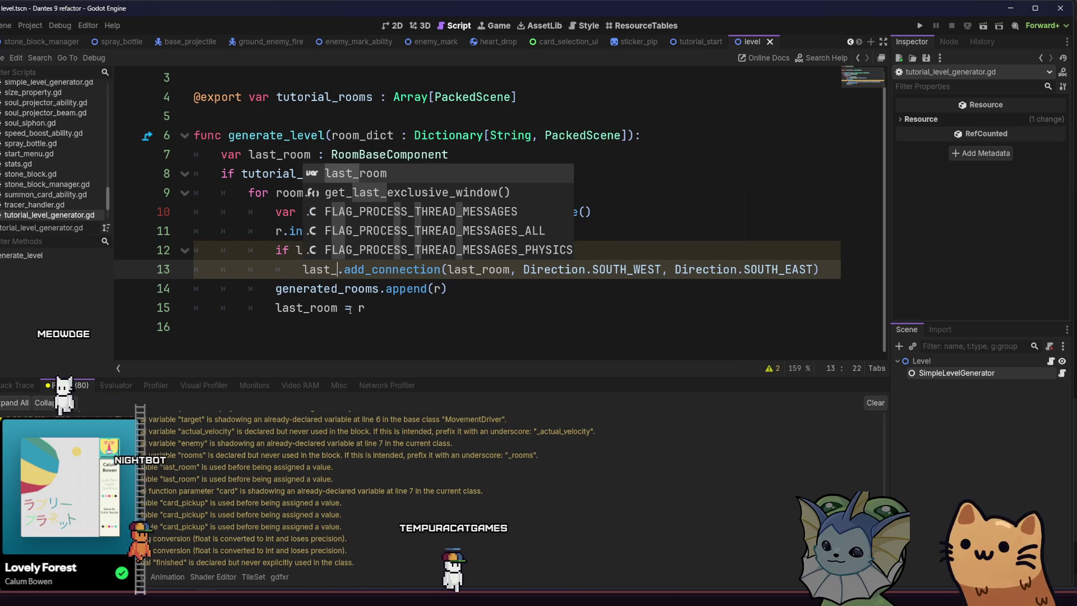
key(Return)
double_click(499, 282)
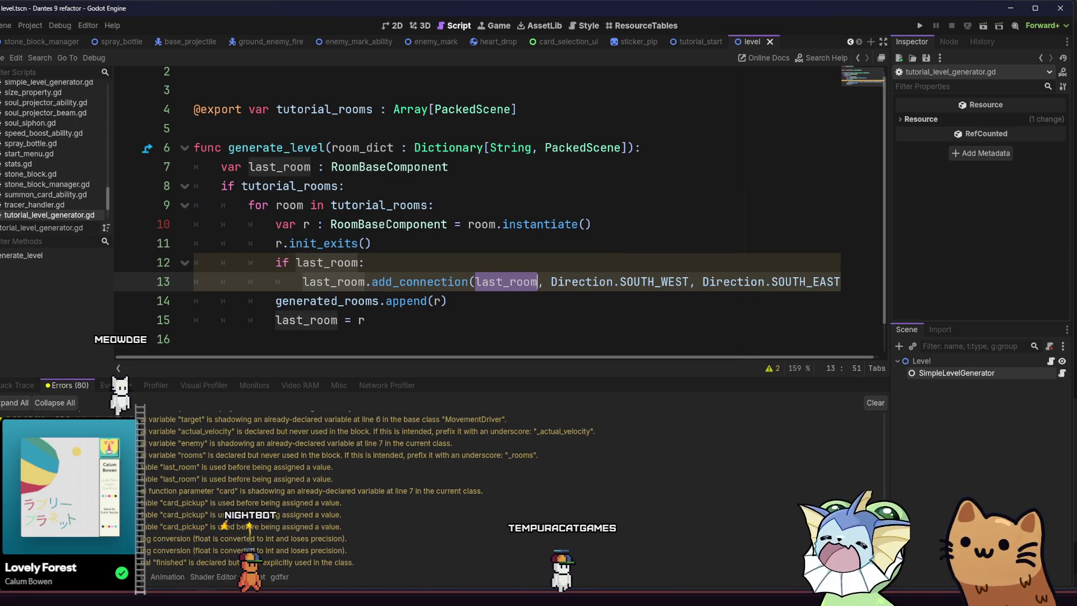
text(r)
Save the script, then select the Level root node and run the level scene.
key(ctrl+s)
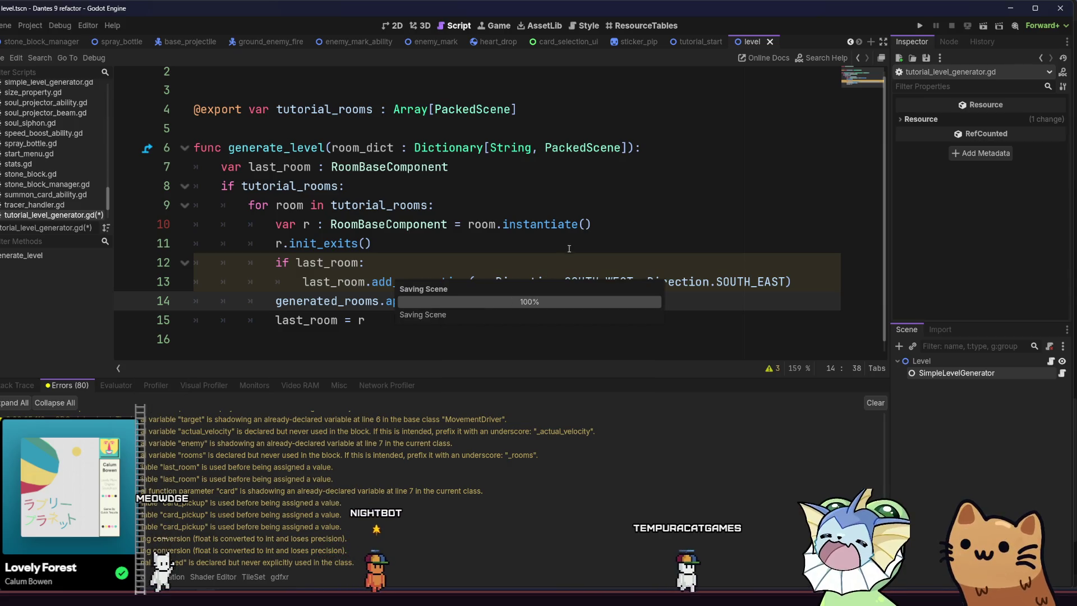
key(Up)
key(Up)
key(Down)
key(Down)
key(Down)
scroll(561, 289, up, 1)
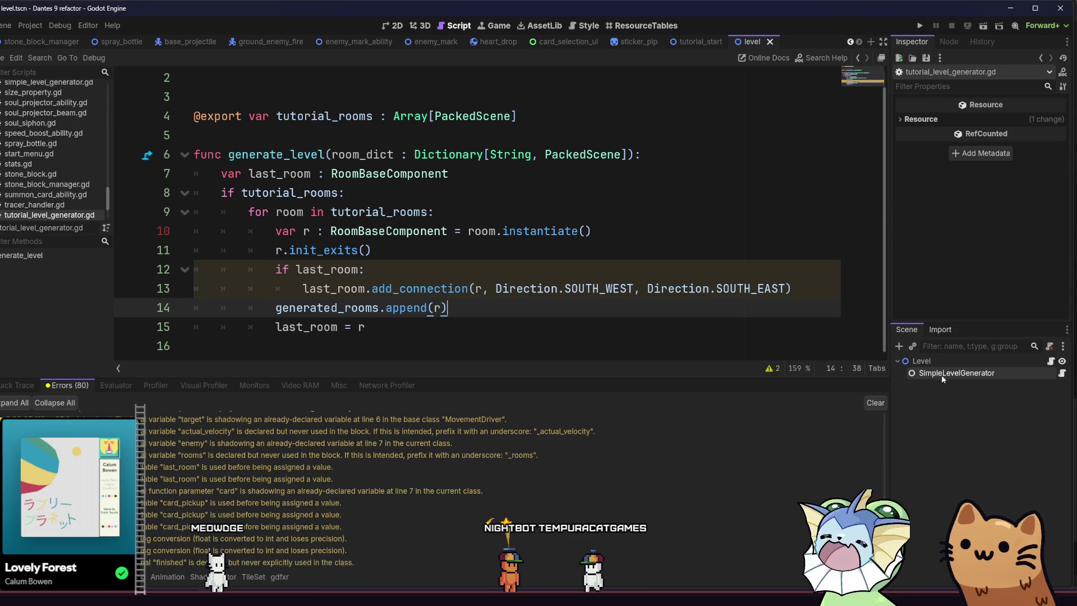
click(977, 363)
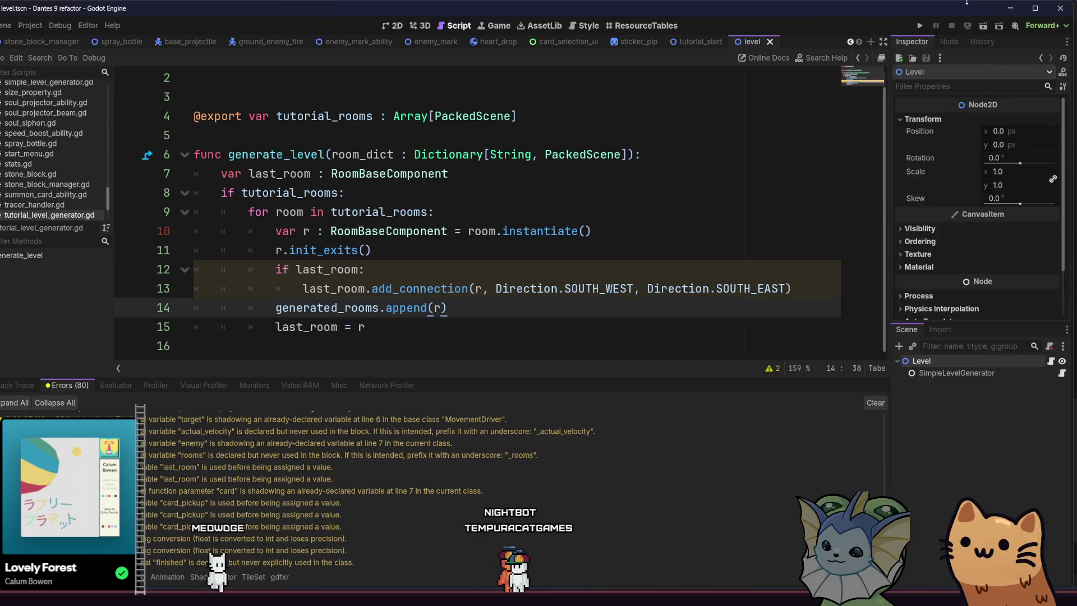
click(983, 25)
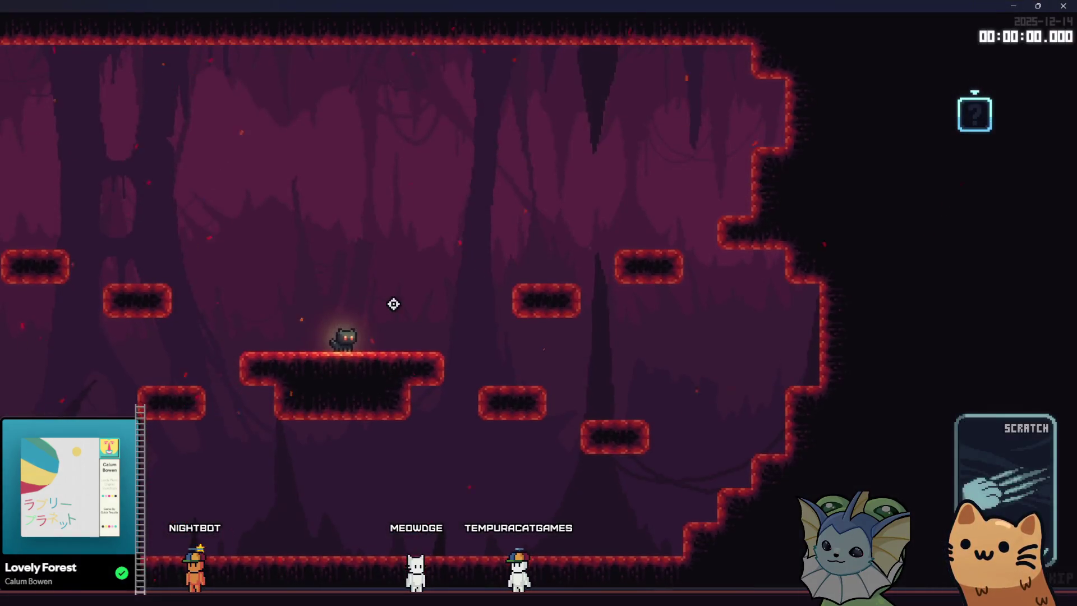
Jump the cat across the platforms, shooting the pistol and scratching at the eye enemy.
key(a)
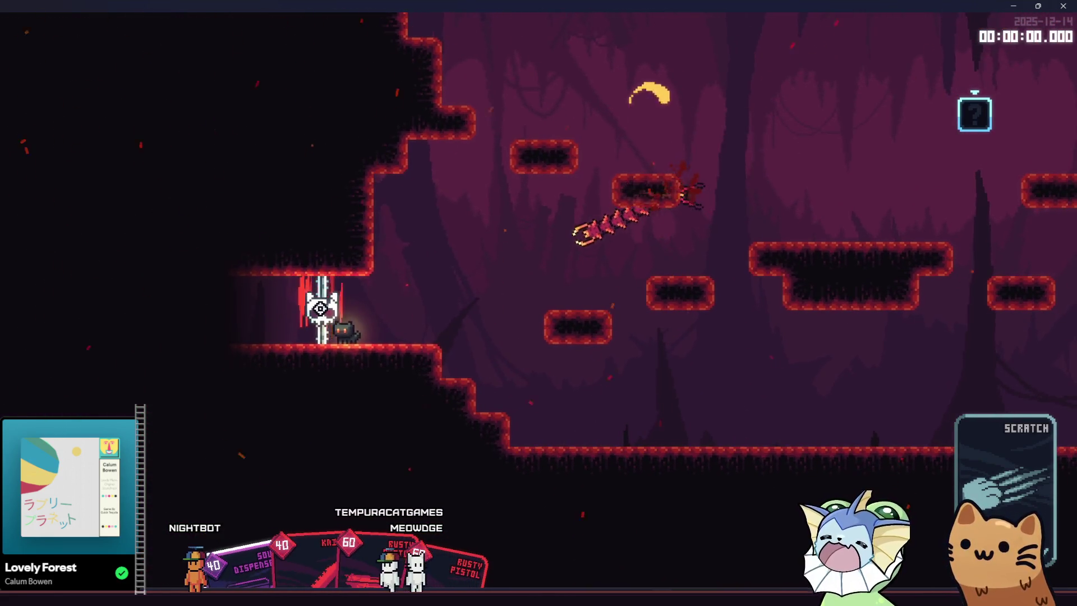
key(d)
key(space)
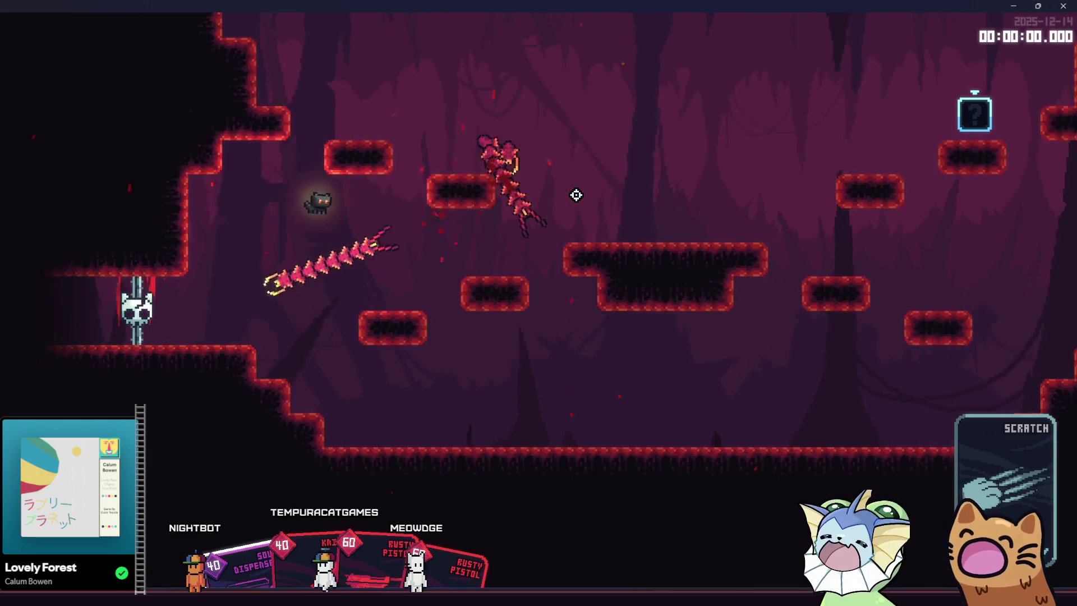
key(d)
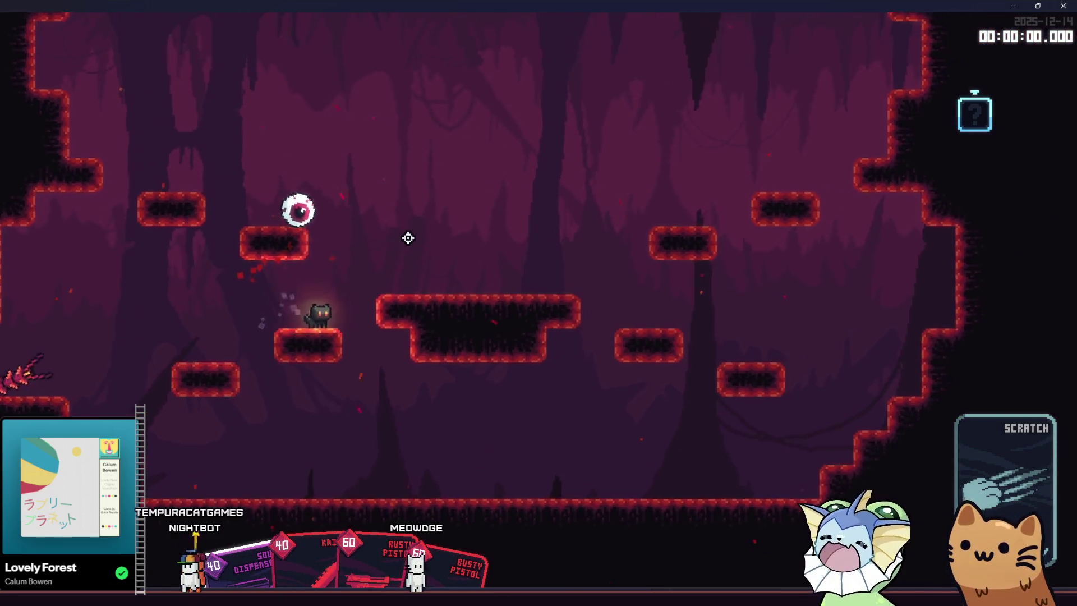
key(space)
key(d)
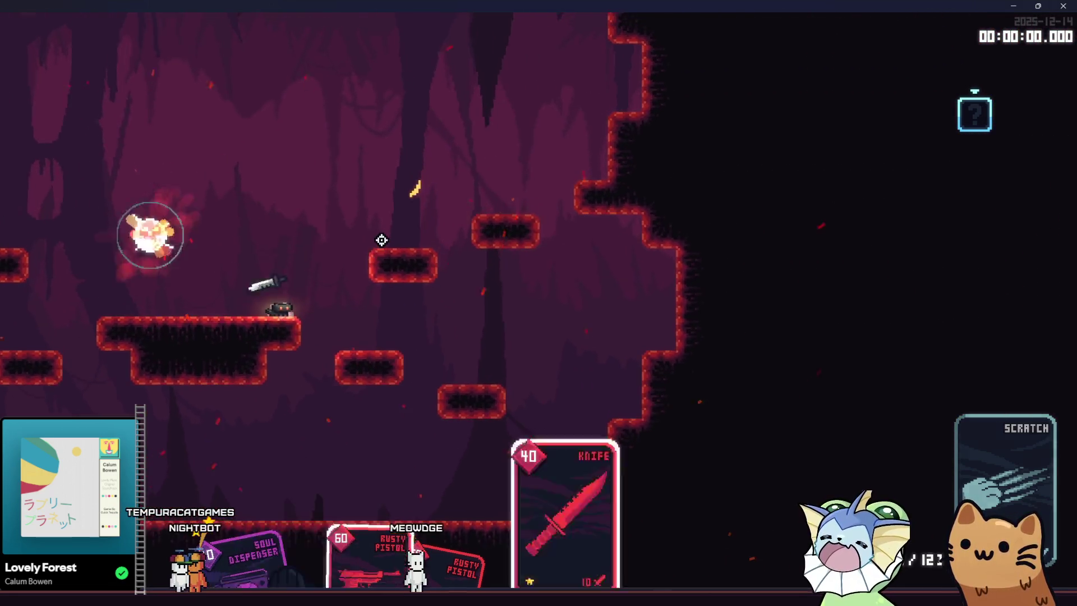
click(608, 342)
key(space)
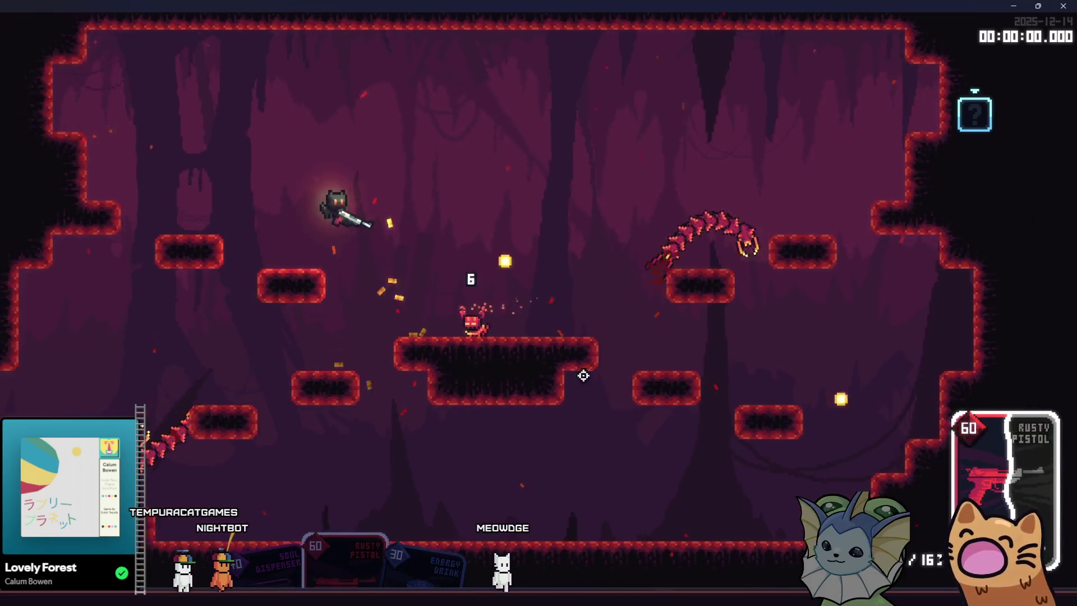
click(527, 373)
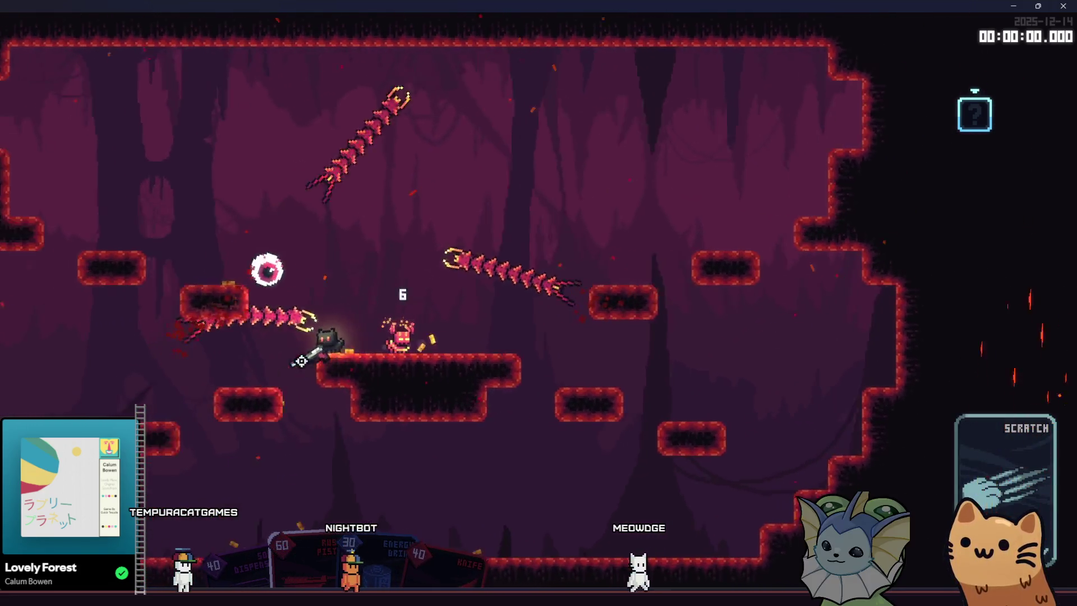
click(567, 266)
key(space)
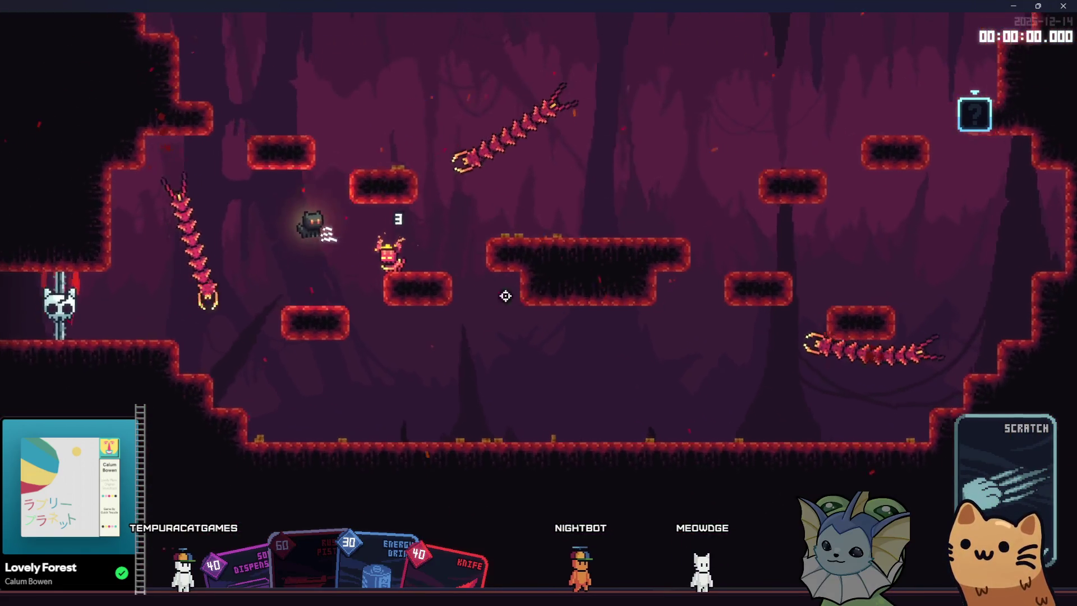
Jump right and shoot the centipedes with the pistol from the skull ledge.
click(458, 340)
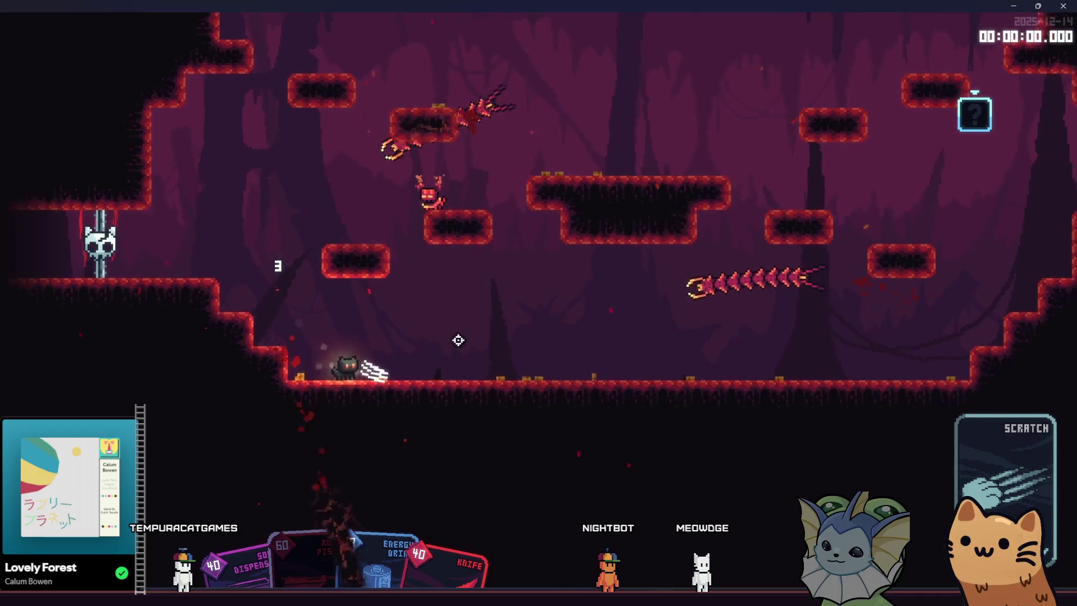
key(space)
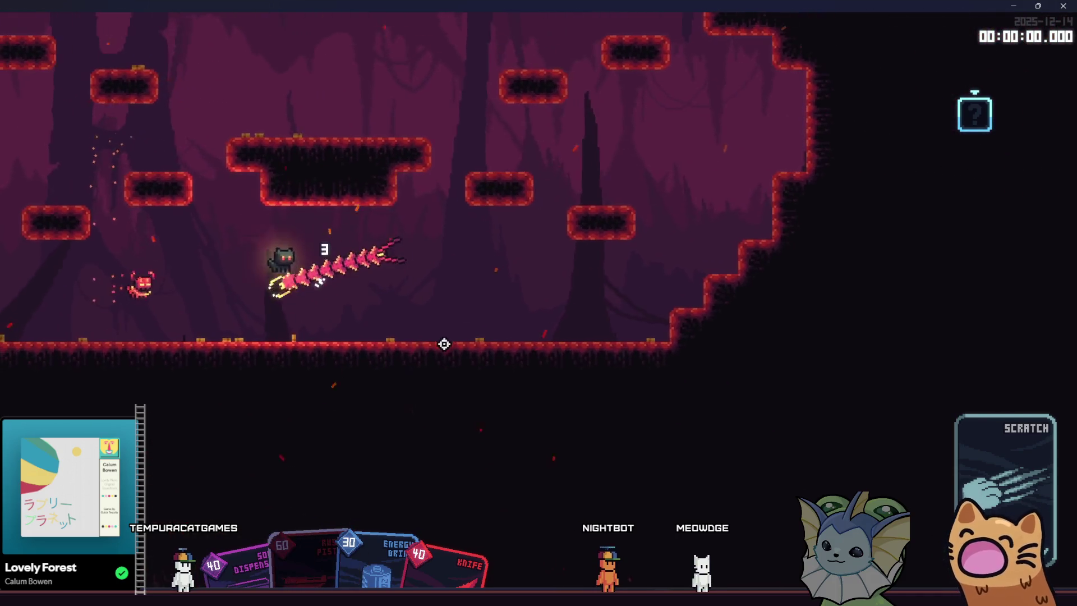
scroll(180, 322, down, 1)
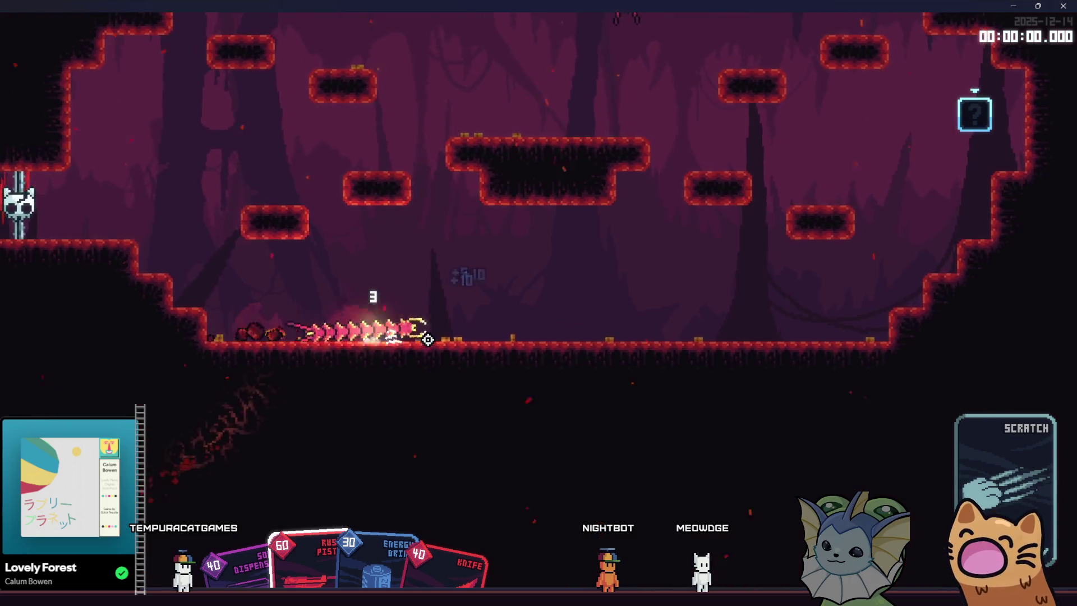
key(d)
key(space)
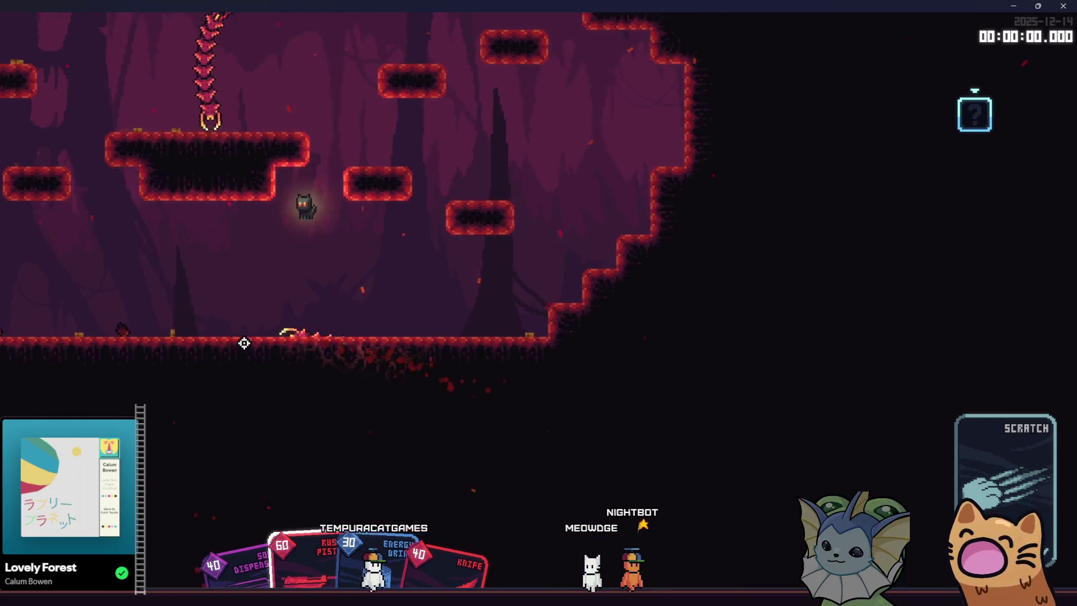
click(222, 334)
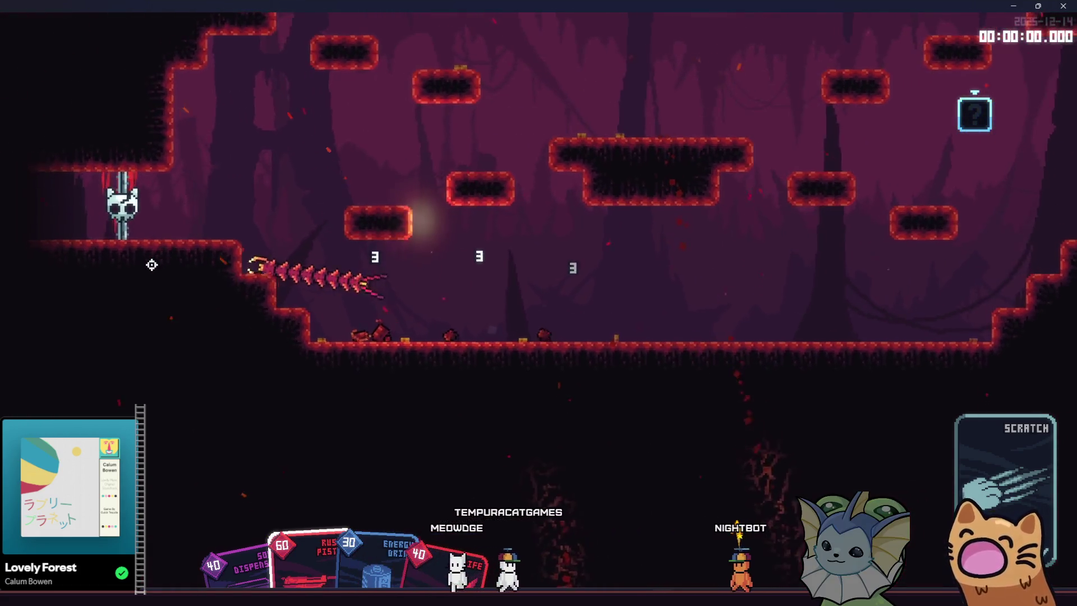
scroll(466, 269, down, 1)
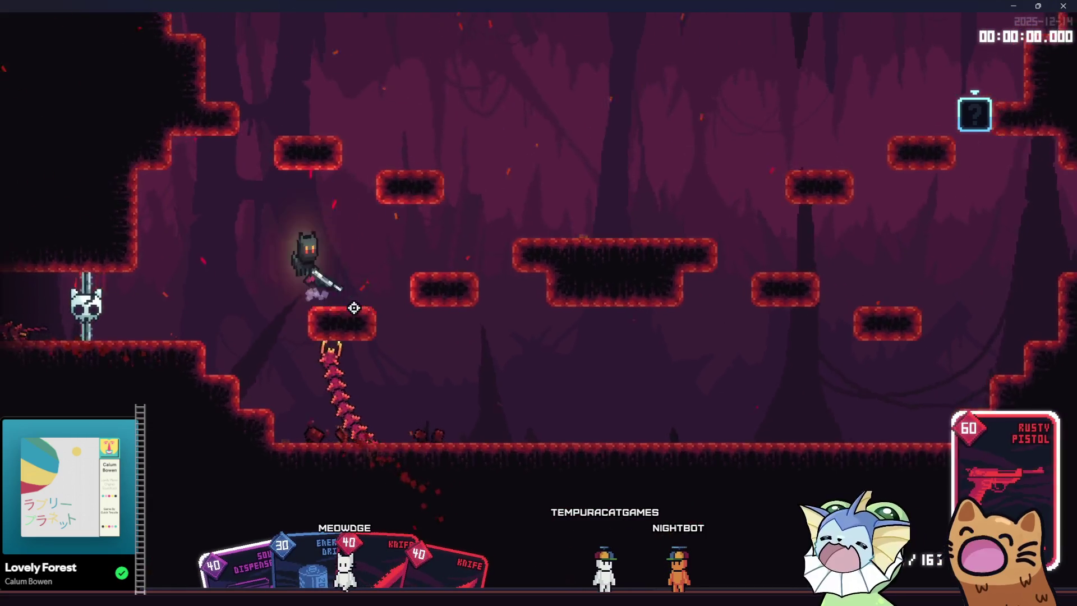
key(a)
click(565, 281)
click(587, 173)
click(546, 101)
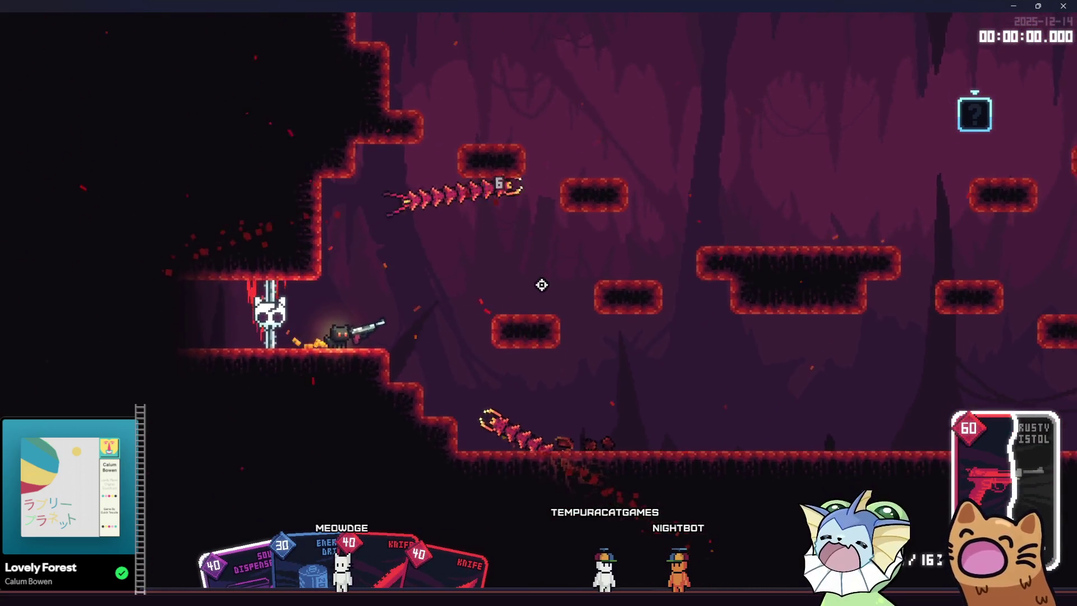
Keep firing and slash the centipedes with the knife until they die.
key(space)
click(541, 285)
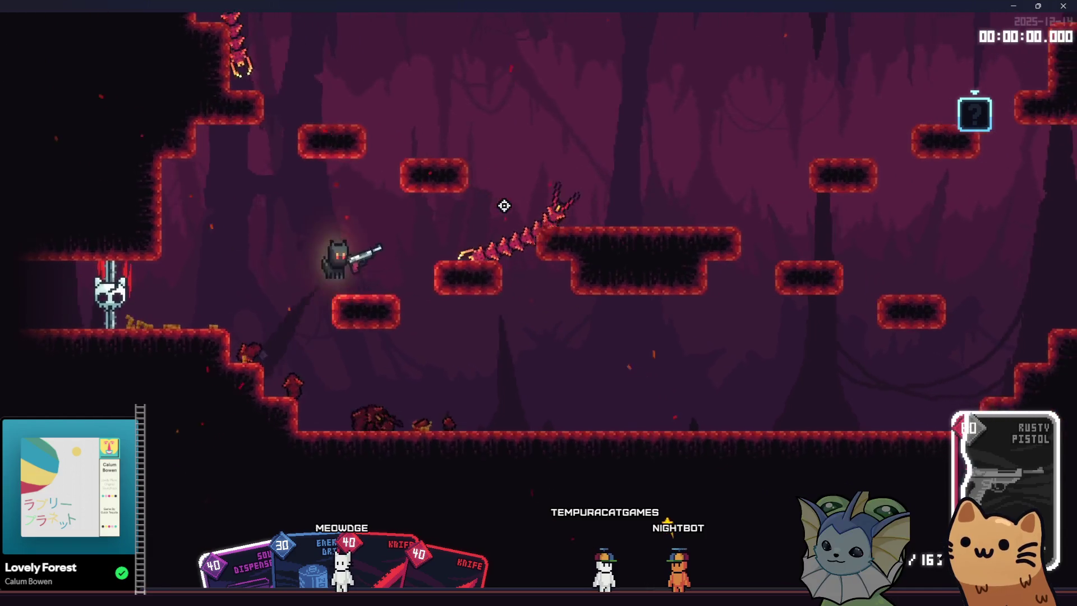
click(499, 225)
scroll(416, 324, down, 1)
click(466, 266)
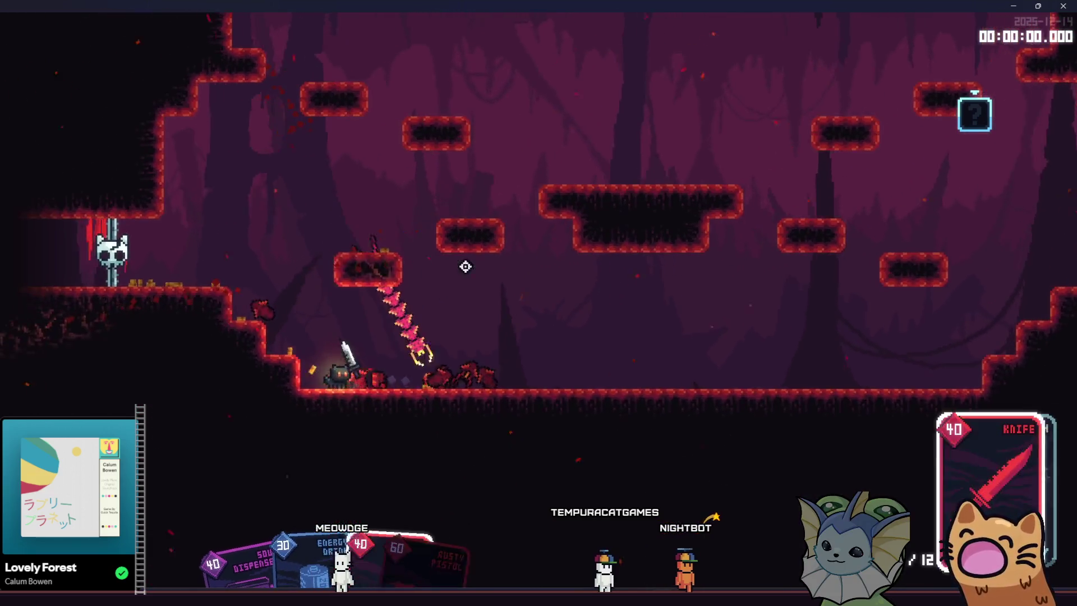
click(546, 387)
click(233, 341)
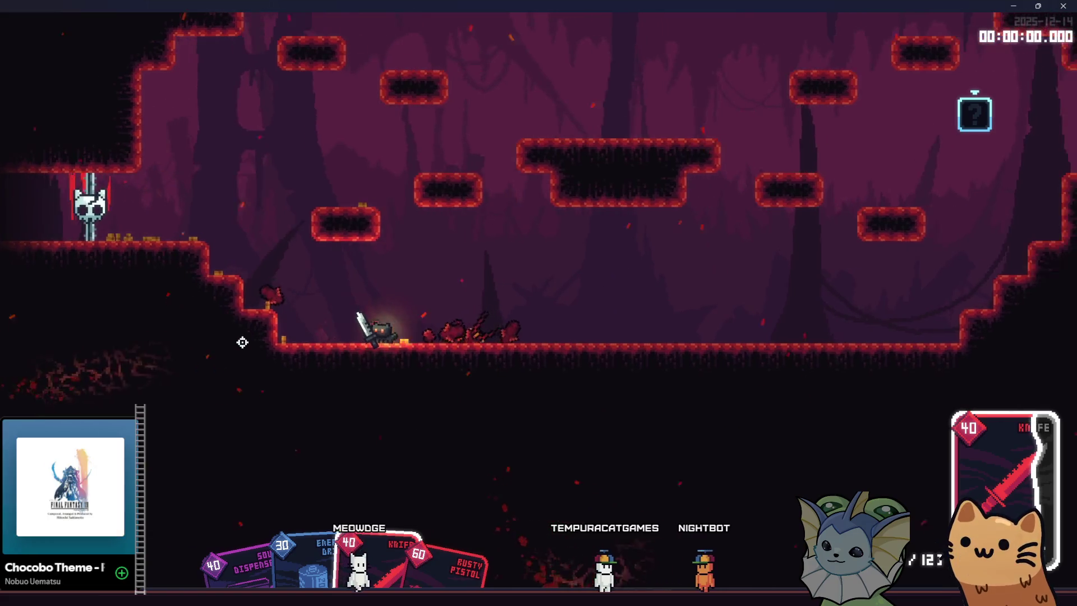
key(space)
click(209, 354)
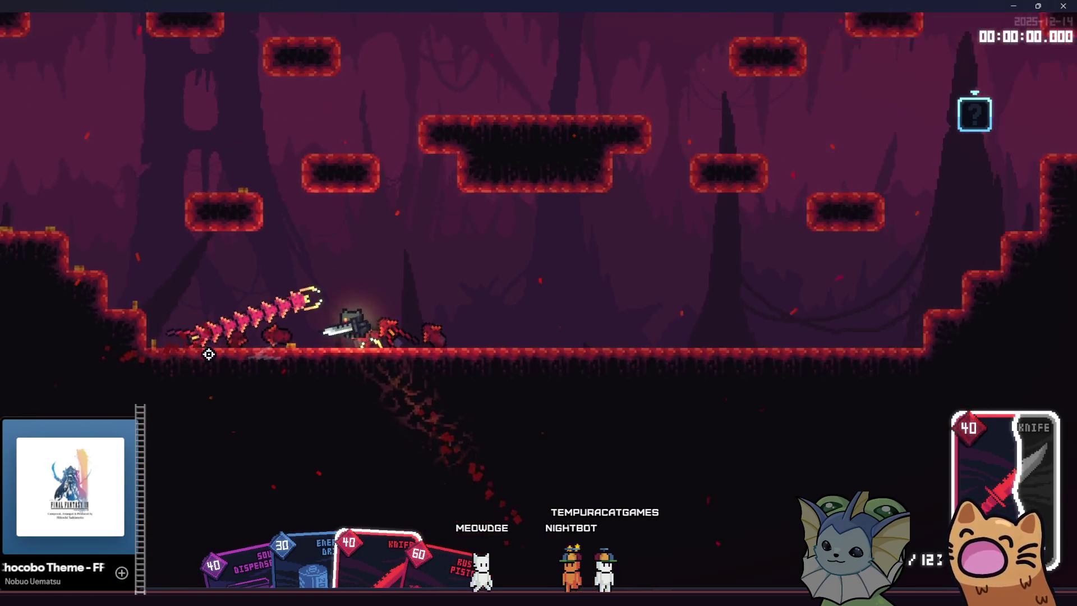
click(306, 224)
Walk the cat left into the next room and close the game.
key(a)
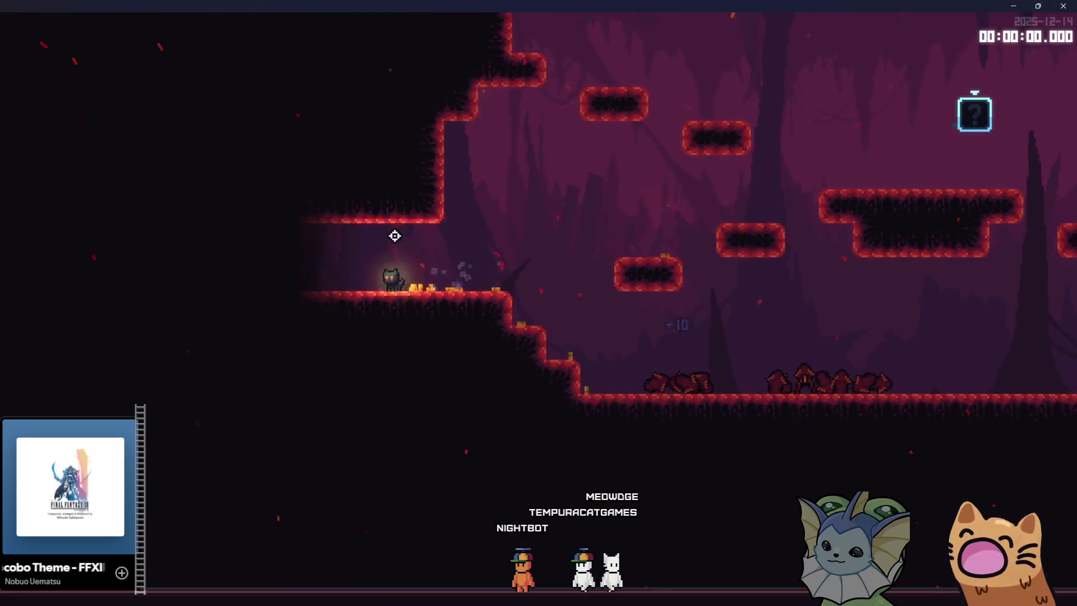
key(a)
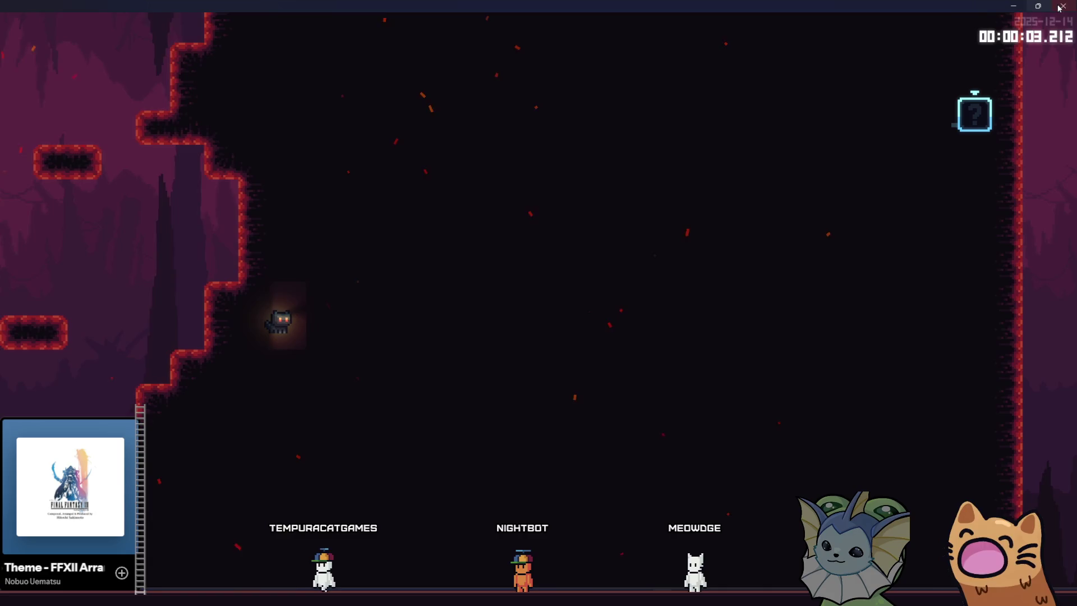
click(1061, 8)
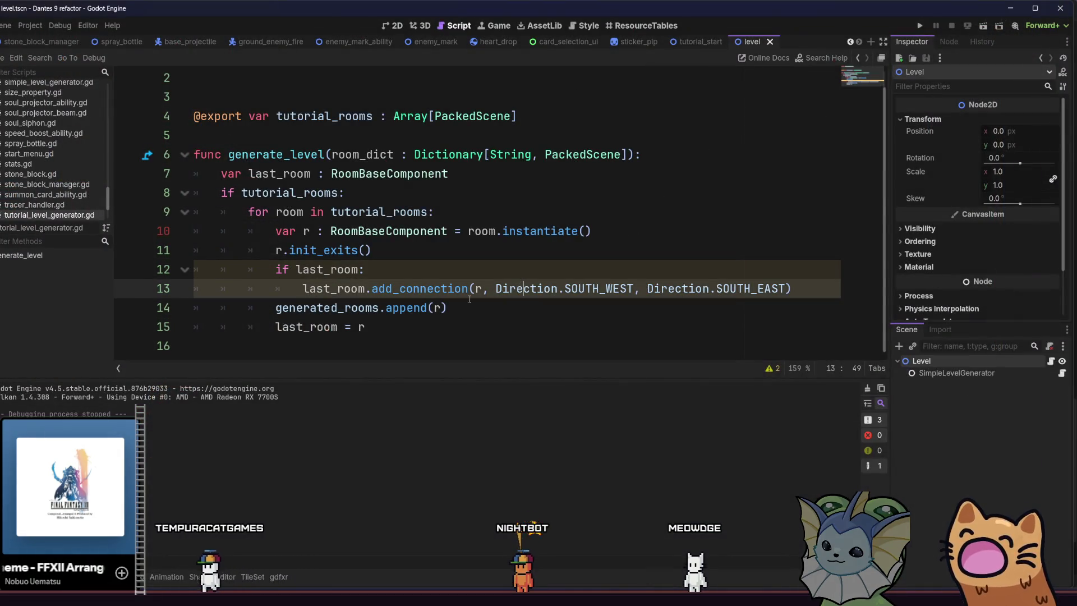
Duplicate line 13 and make it r.add_connection(last_room, ...).
drag(790, 289, 297, 291)
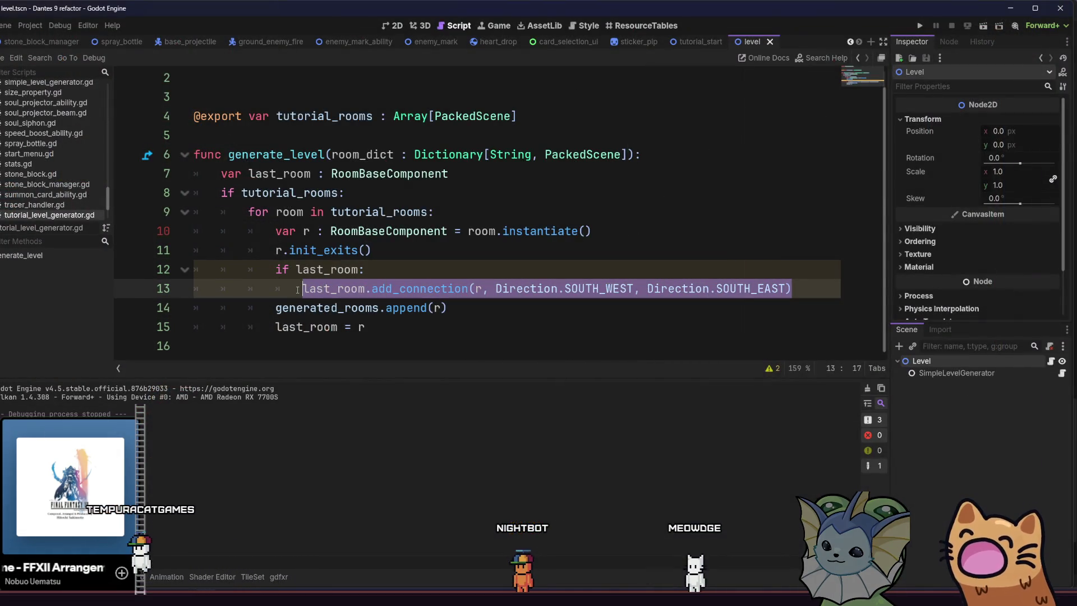
click(436, 269)
key(Return)
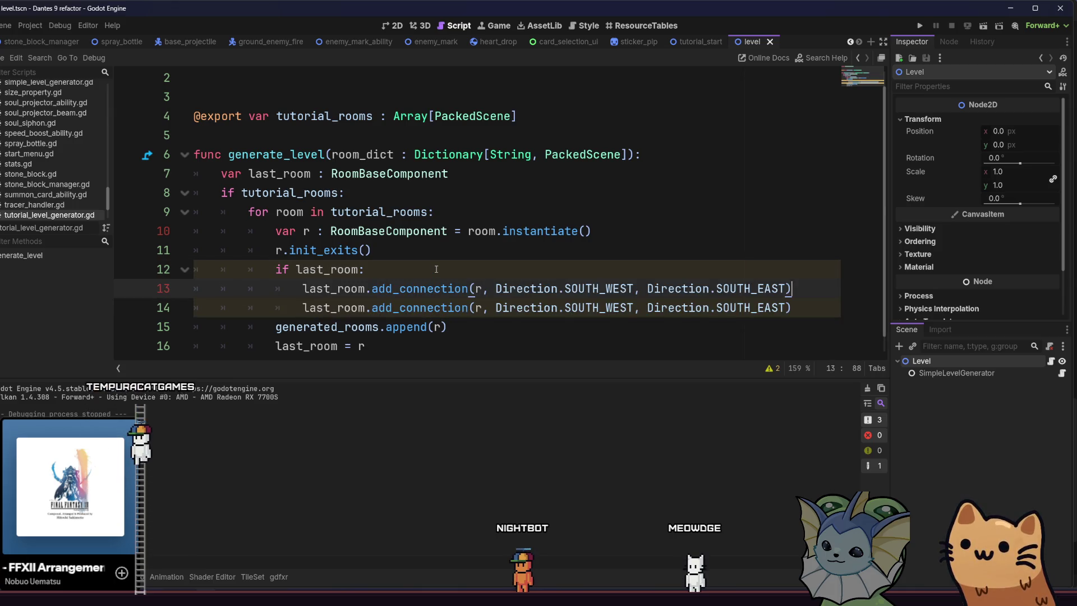
key(BackSpace)
text(last)
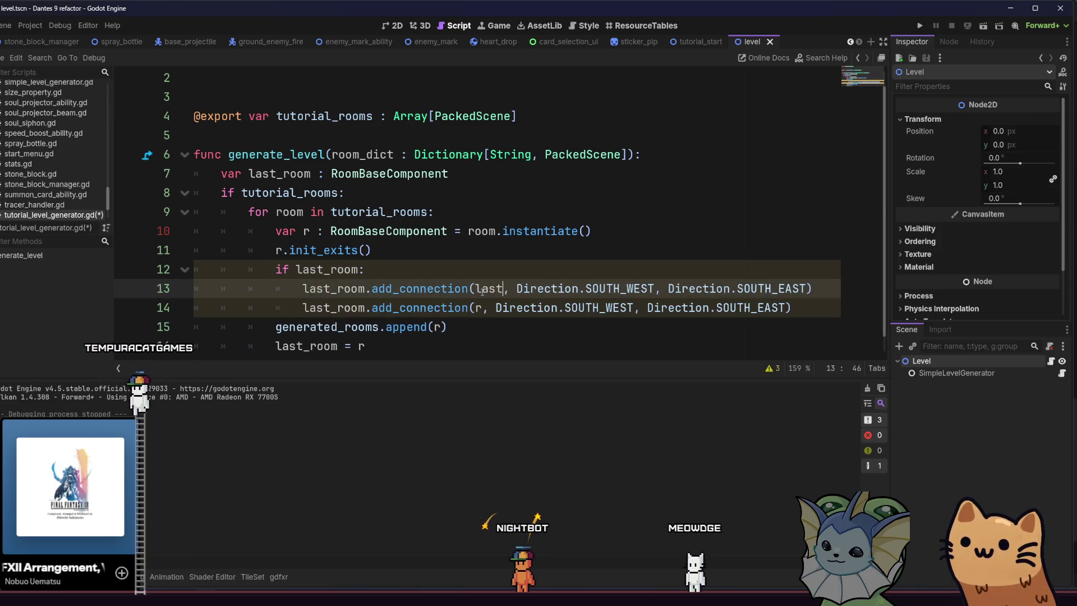
text(_r)
key(Return)
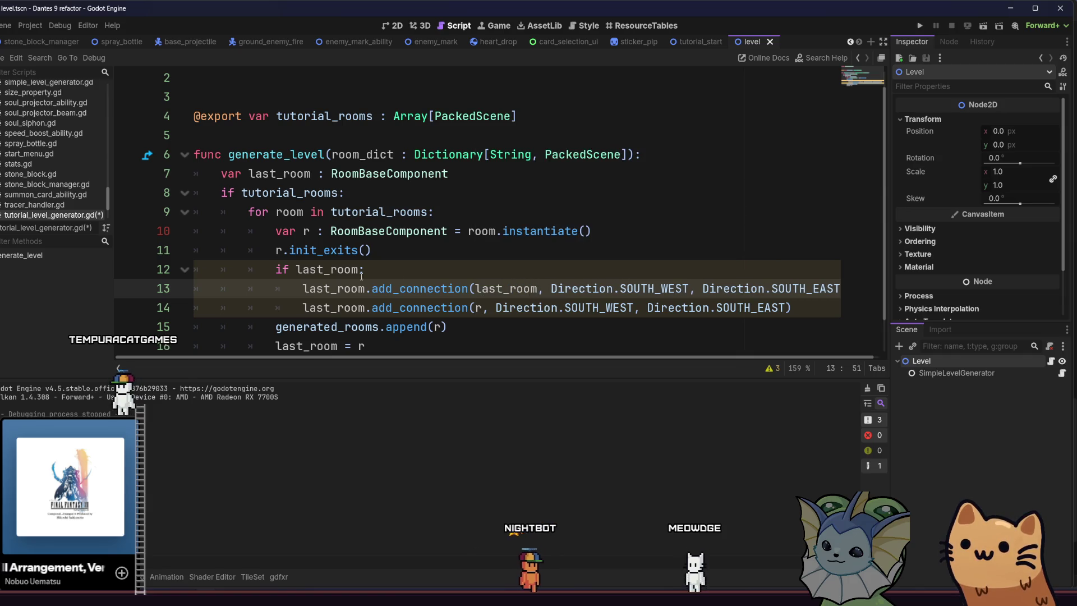
double_click(323, 289)
text(r)
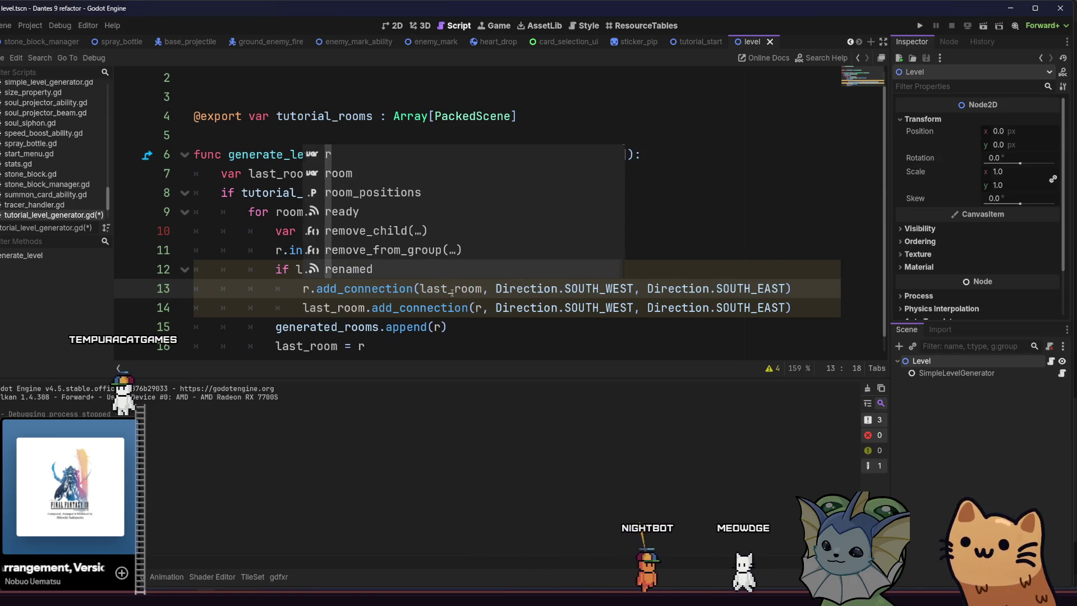
click(452, 292)
Swap the SOUTH_WEST and SOUTH_EAST directions on line 14, save, and run the level.
click(601, 308)
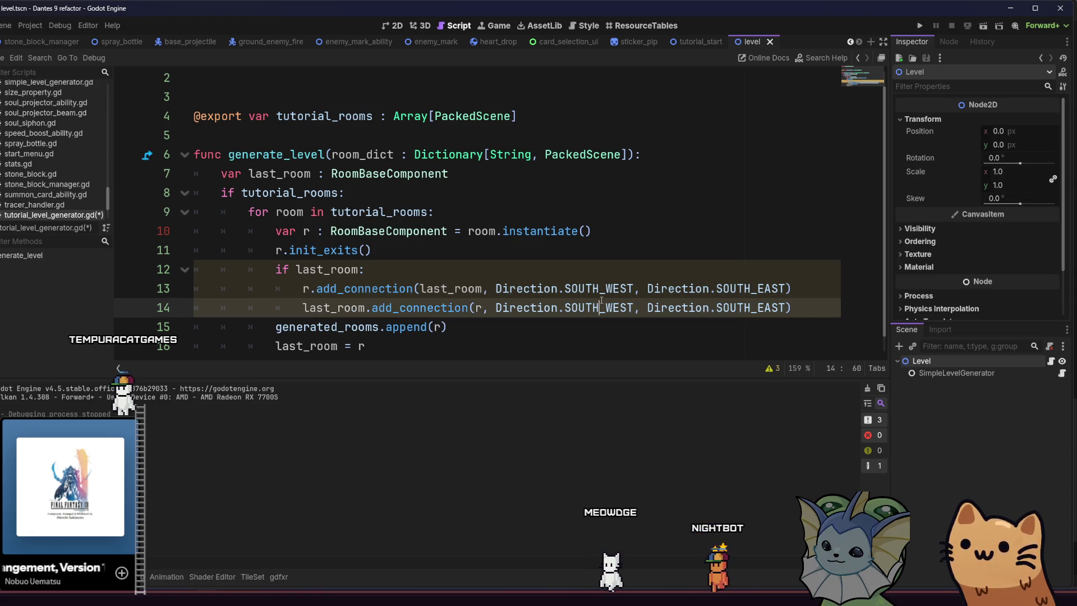
text(Sou)
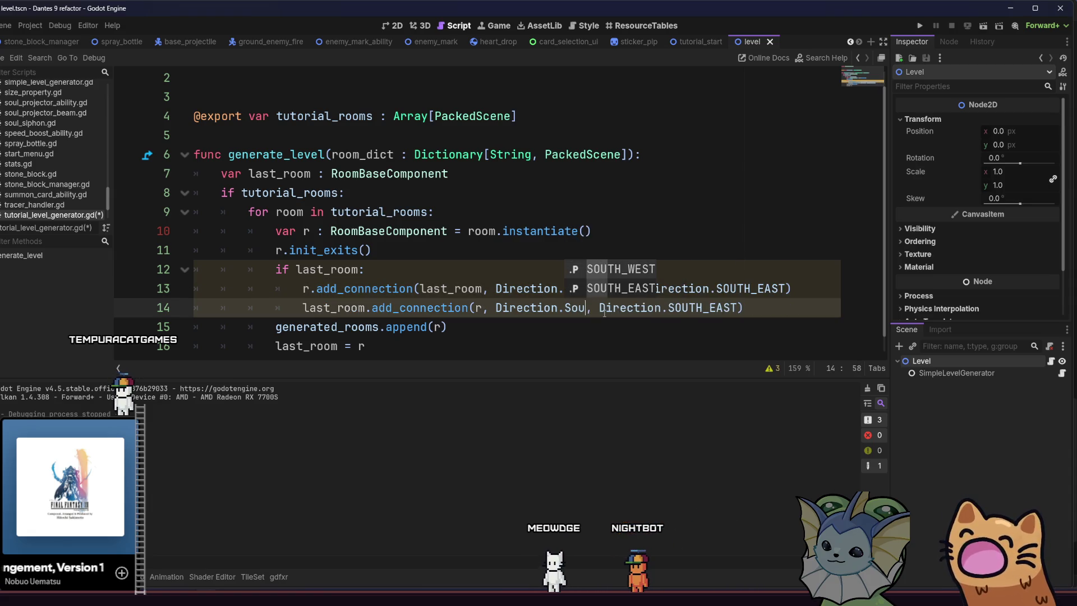
text(Sou)
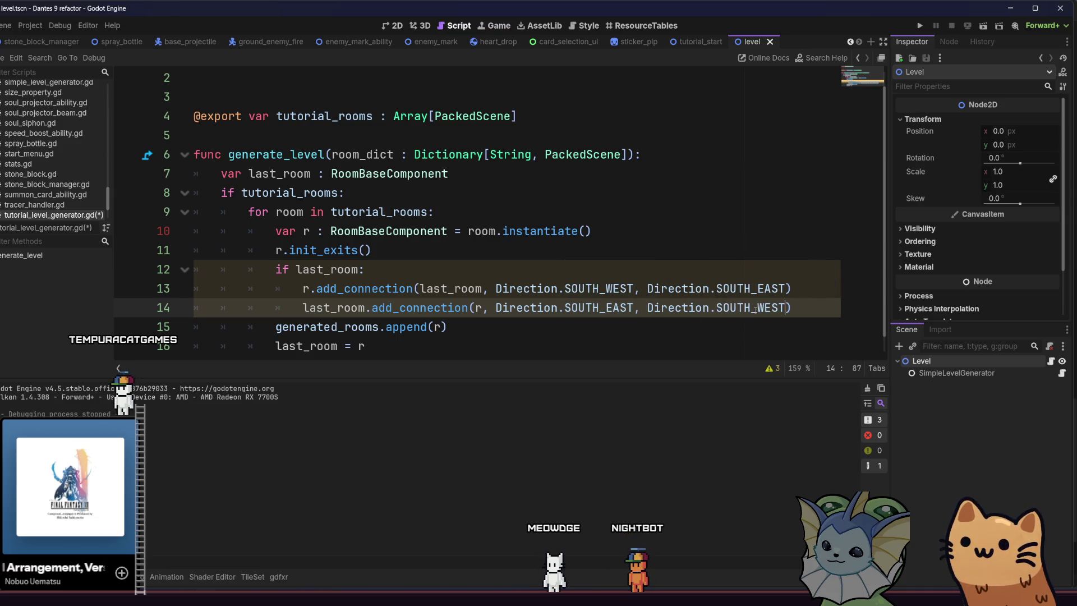
key(Up)
key(Up)
key(ctrl+s)
key(Up)
key(Up)
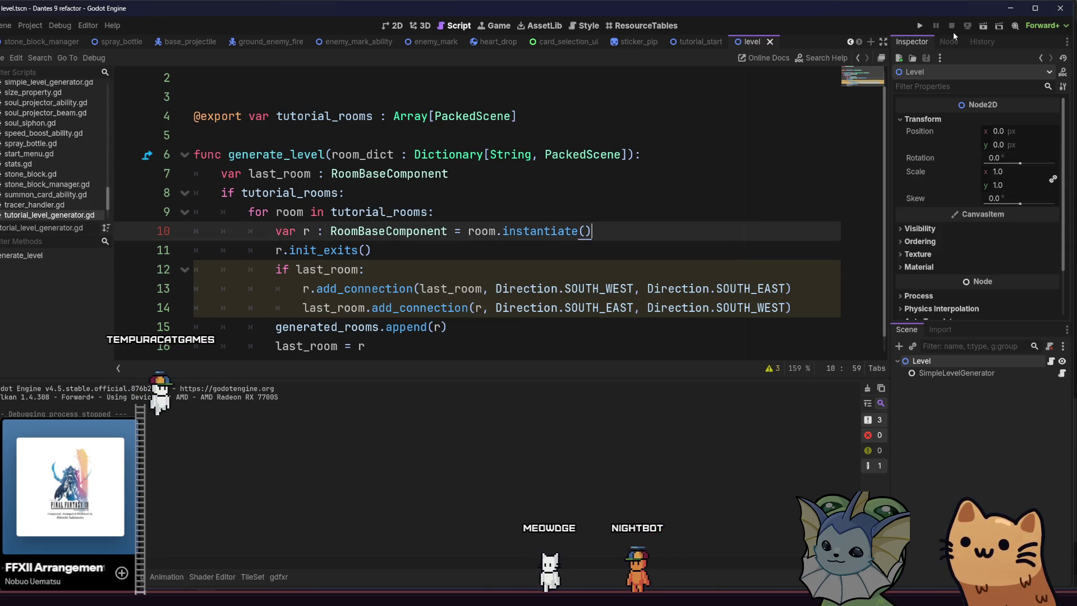
click(982, 29)
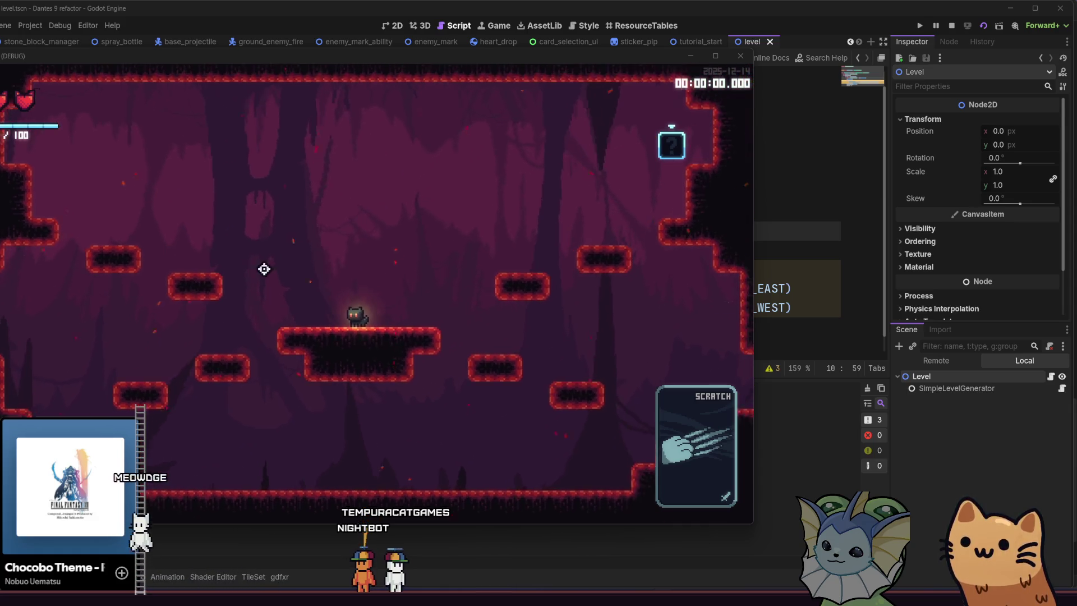
double_click(459, 55)
key(d)
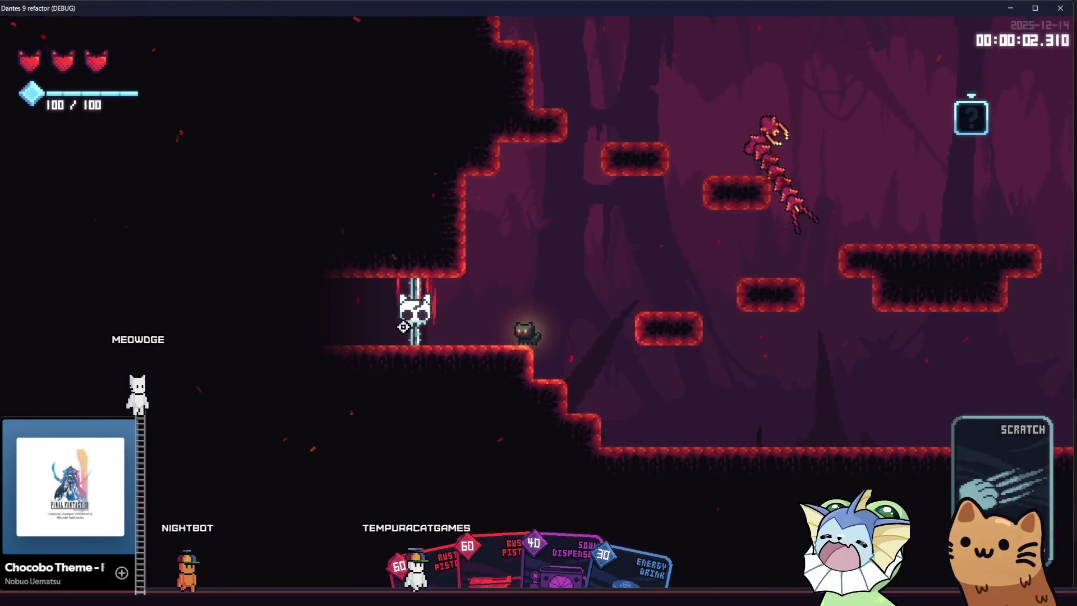
key(space)
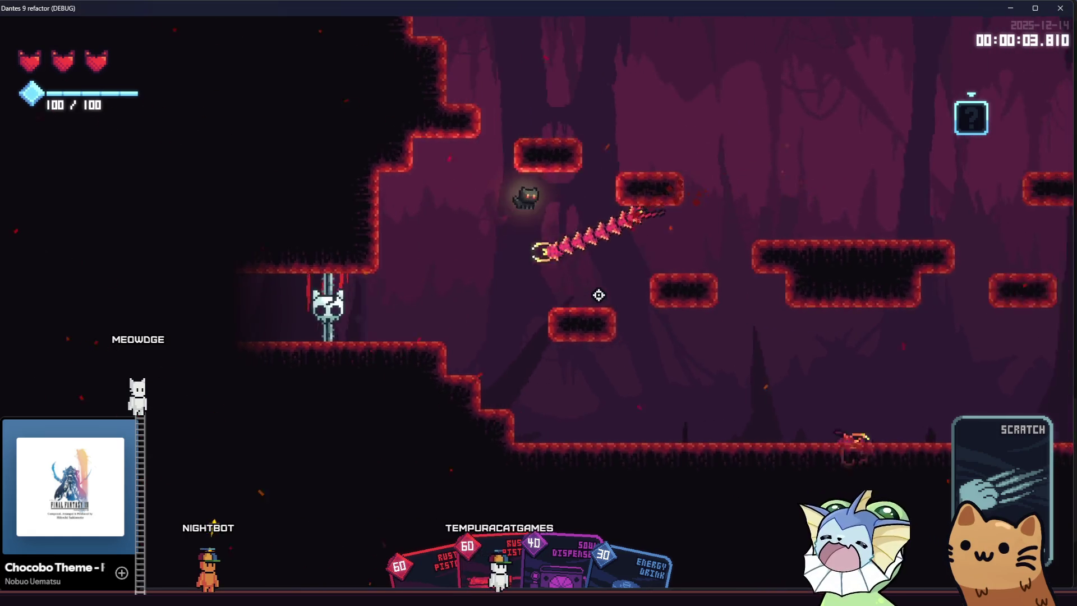
key(d)
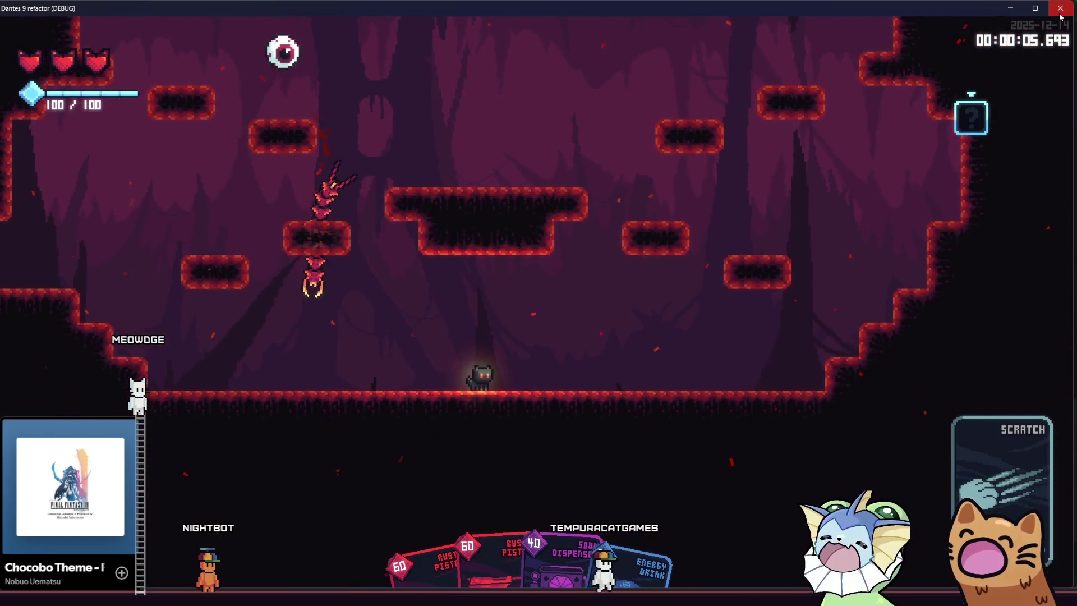
click(1060, 15)
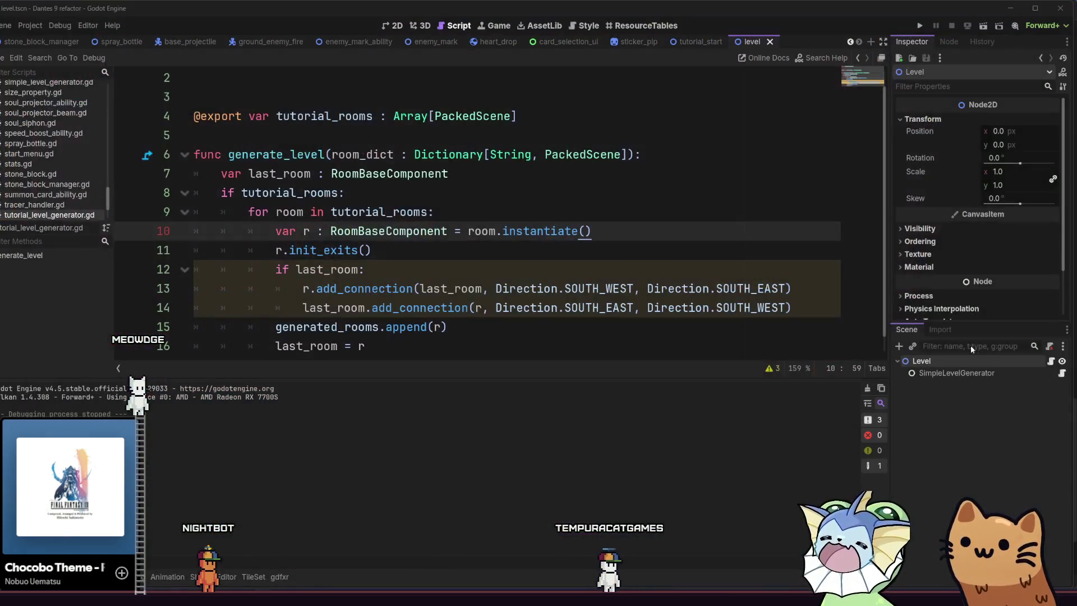
Switch to the tutorial_start scene and select its EnemySpawnHandler node.
click(674, 41)
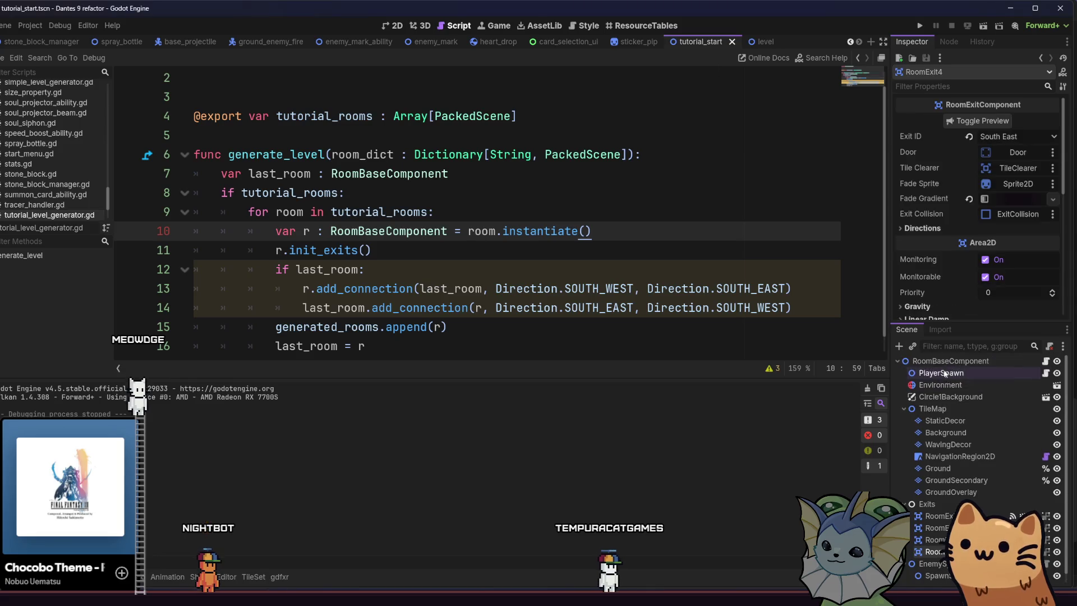
click(940, 362)
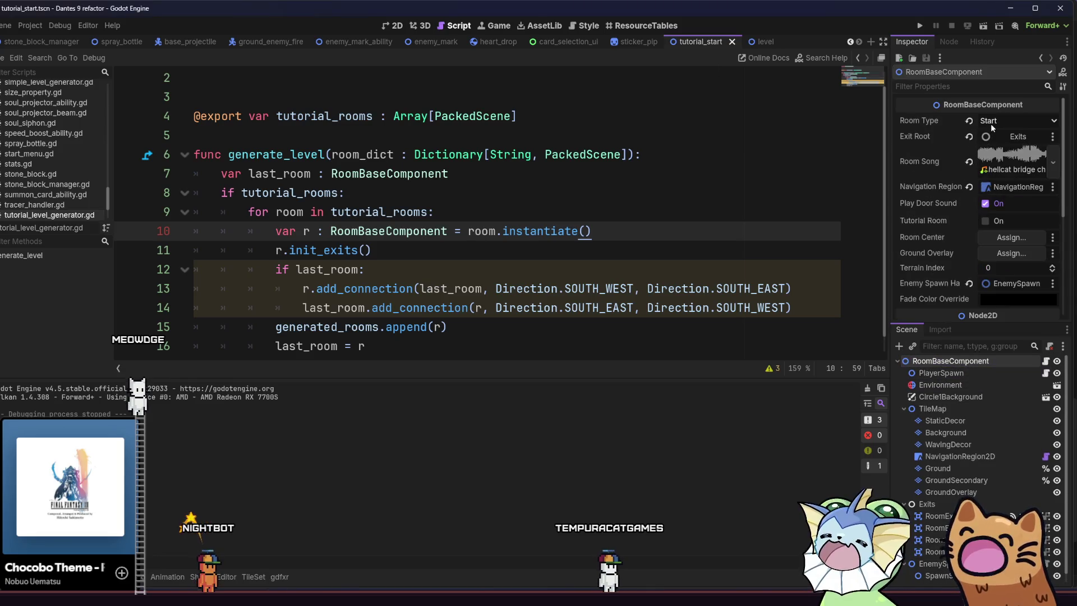
scroll(982, 492, down, 1)
click(931, 554)
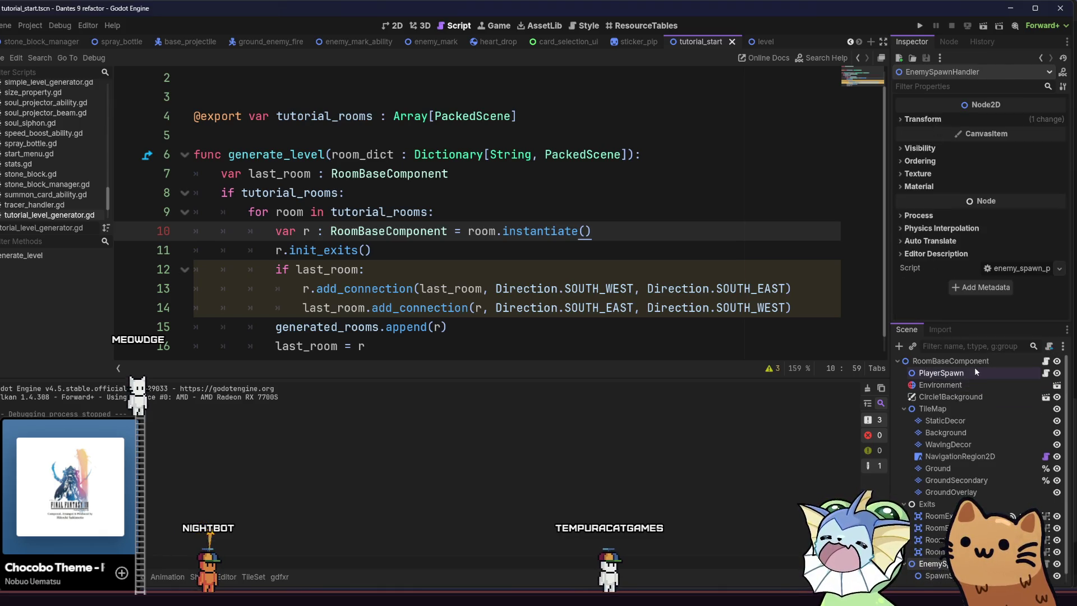
click(954, 355)
click(931, 554)
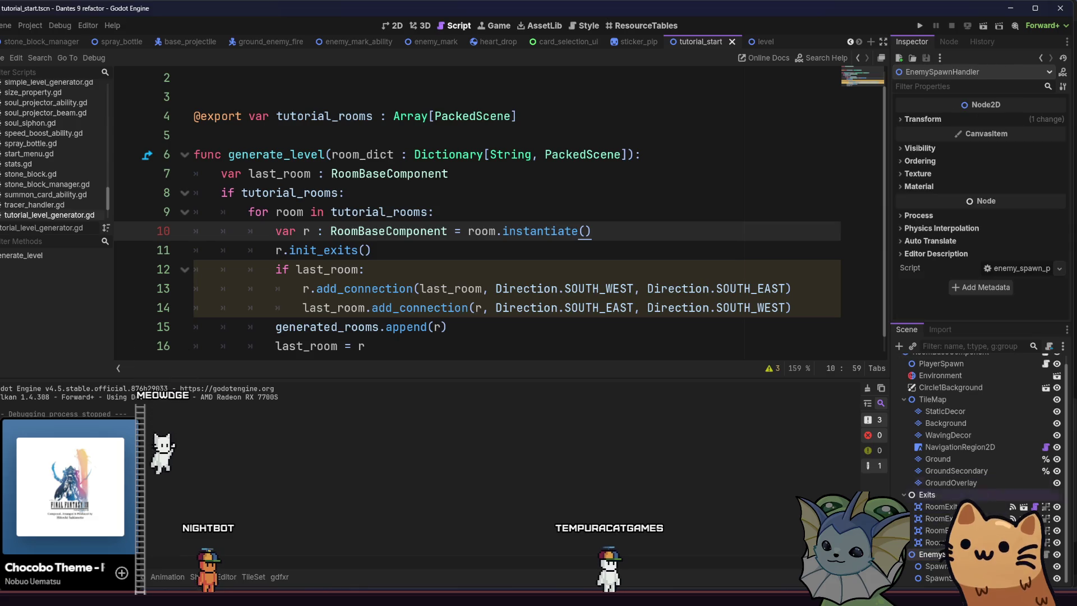
Delete EnemySpawnHandler with its children, confirm, and save tutorial_start.tscn.
key(Delete)
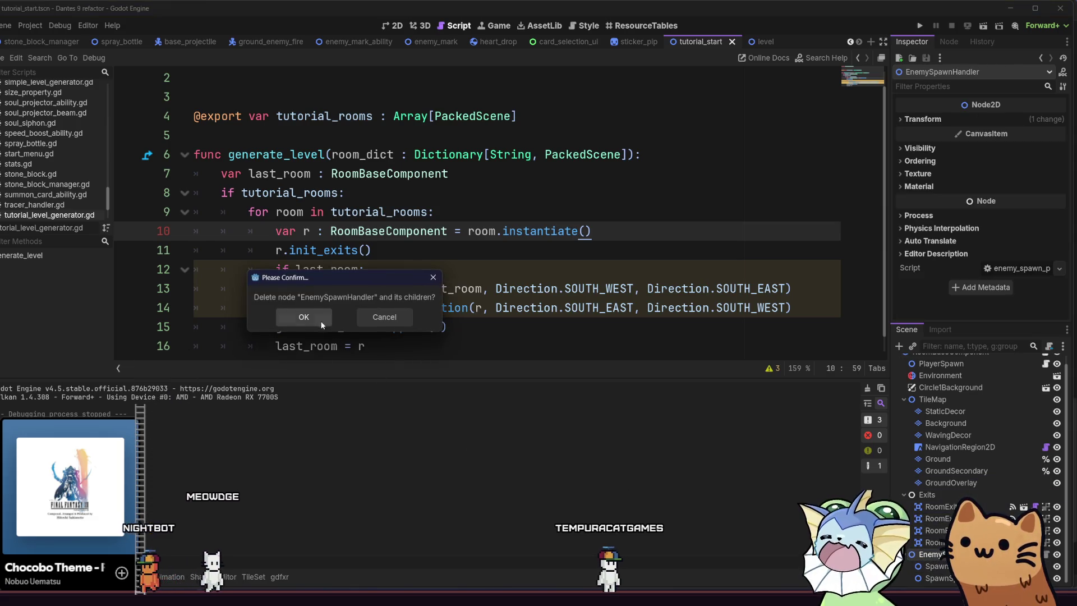
click(312, 317)
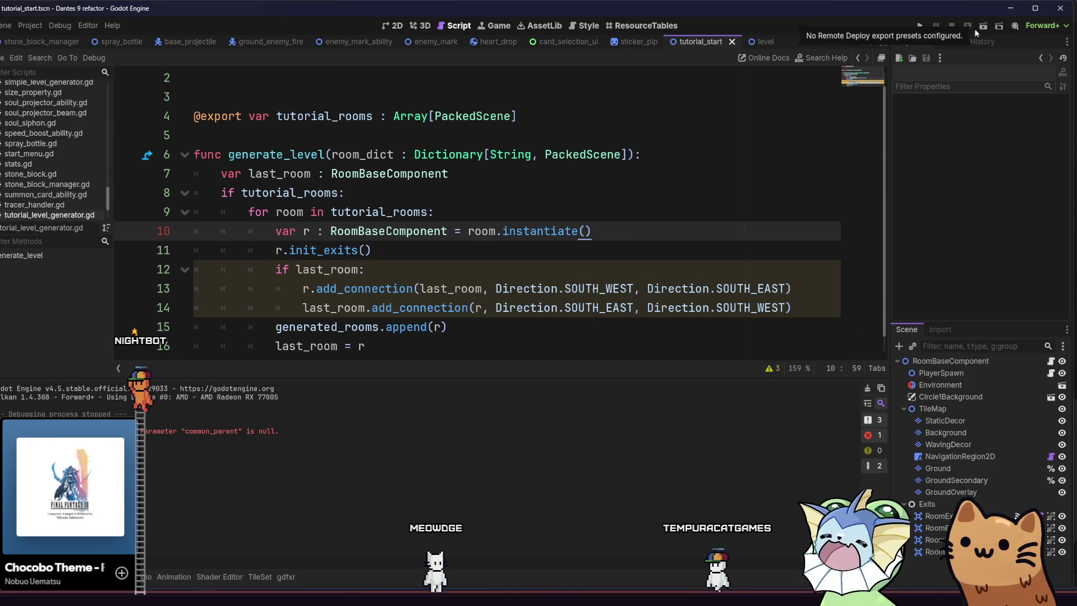
click(957, 362)
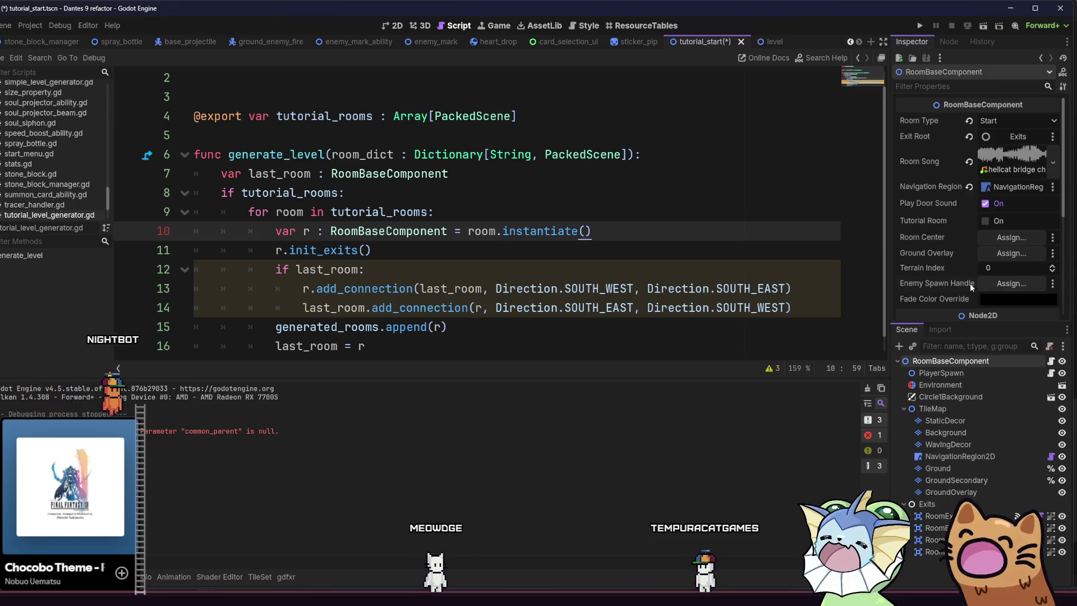
key(ctrl+s)
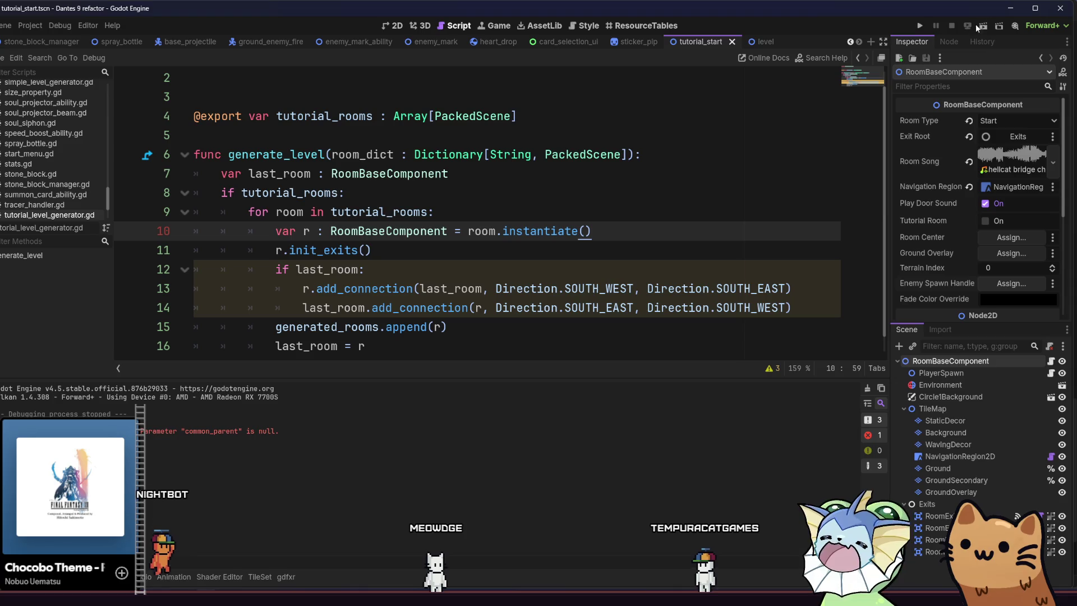
Run the tutorial_start scene, walk and jump the cat across the platforms, then stop it.
click(983, 26)
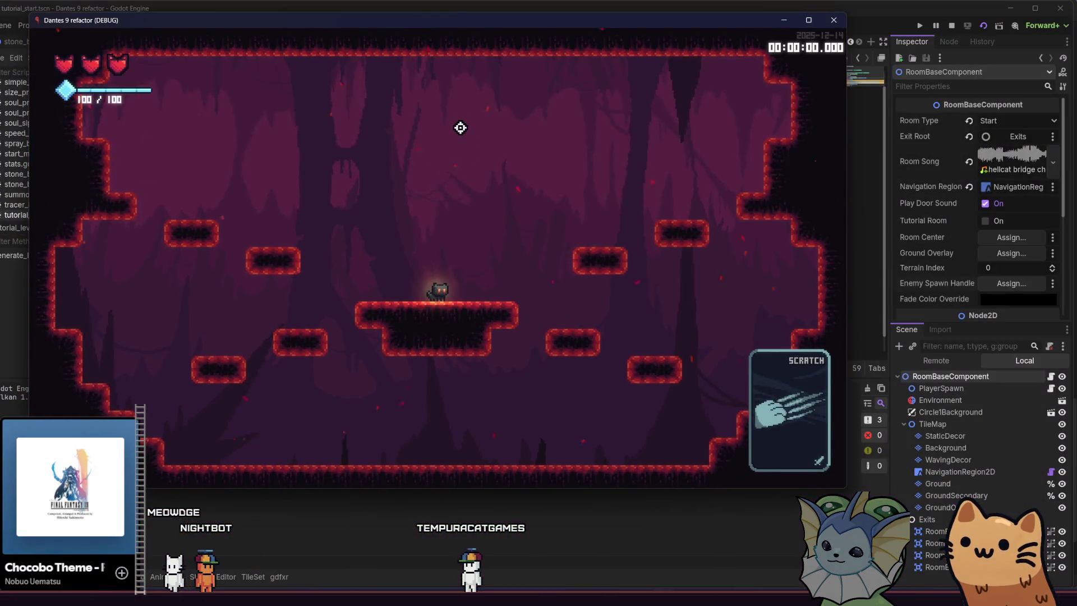
key(d)
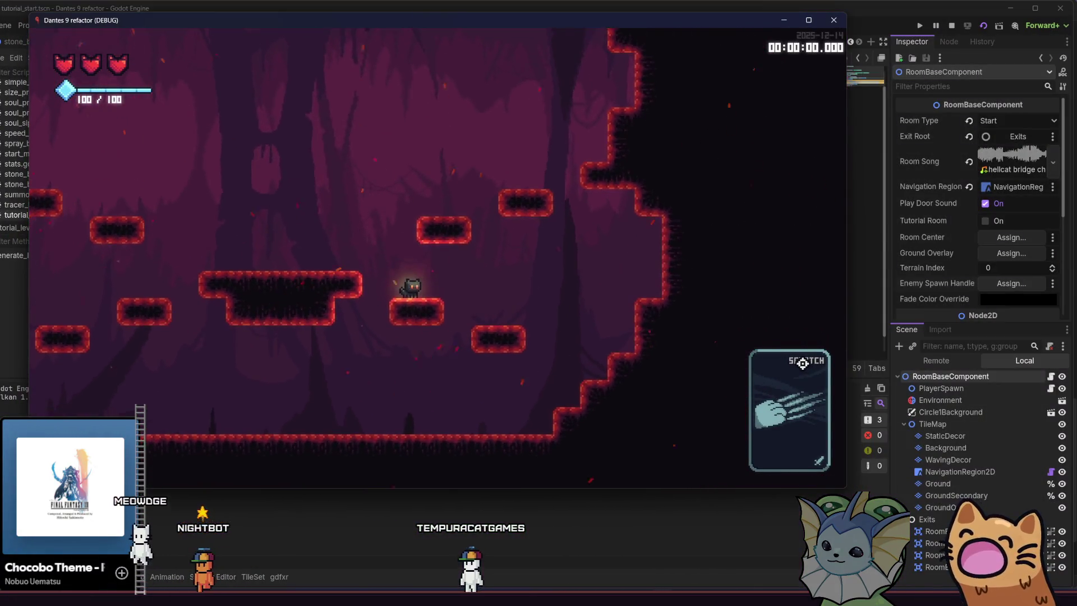
key(a)
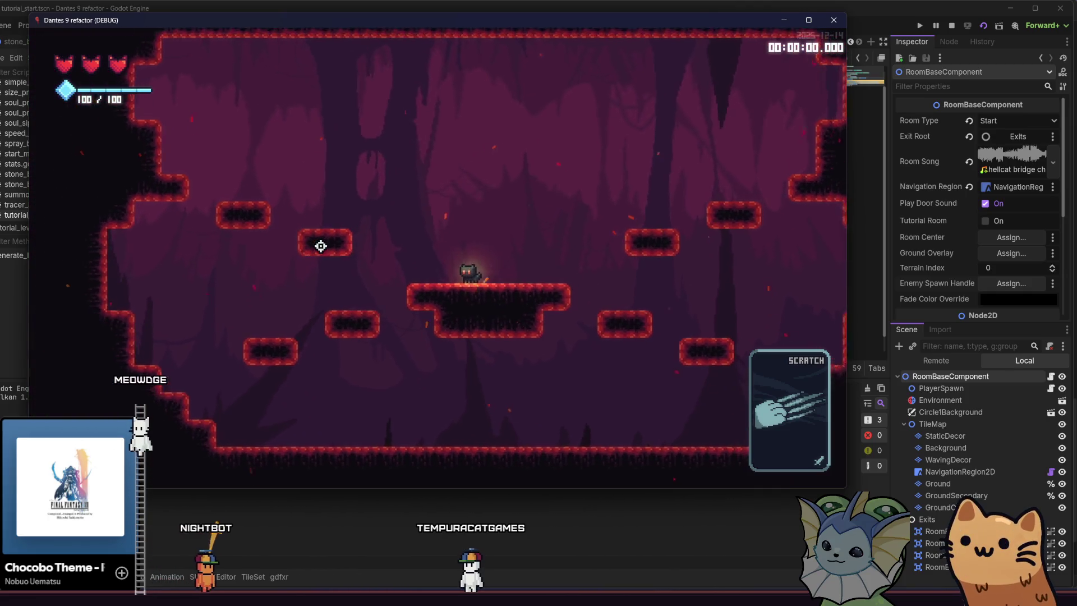
key(d)
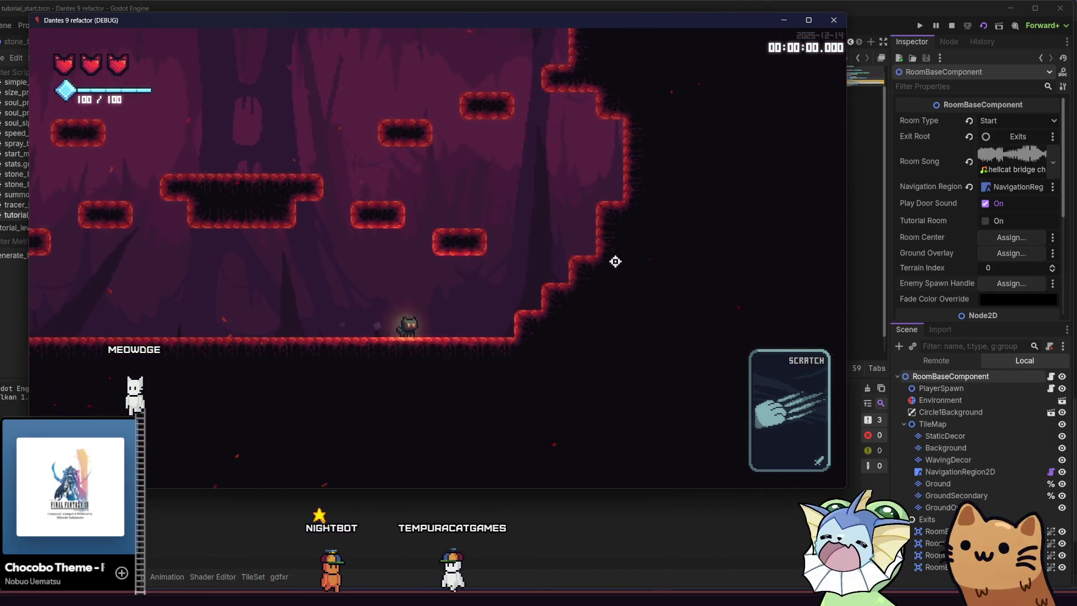
key(space)
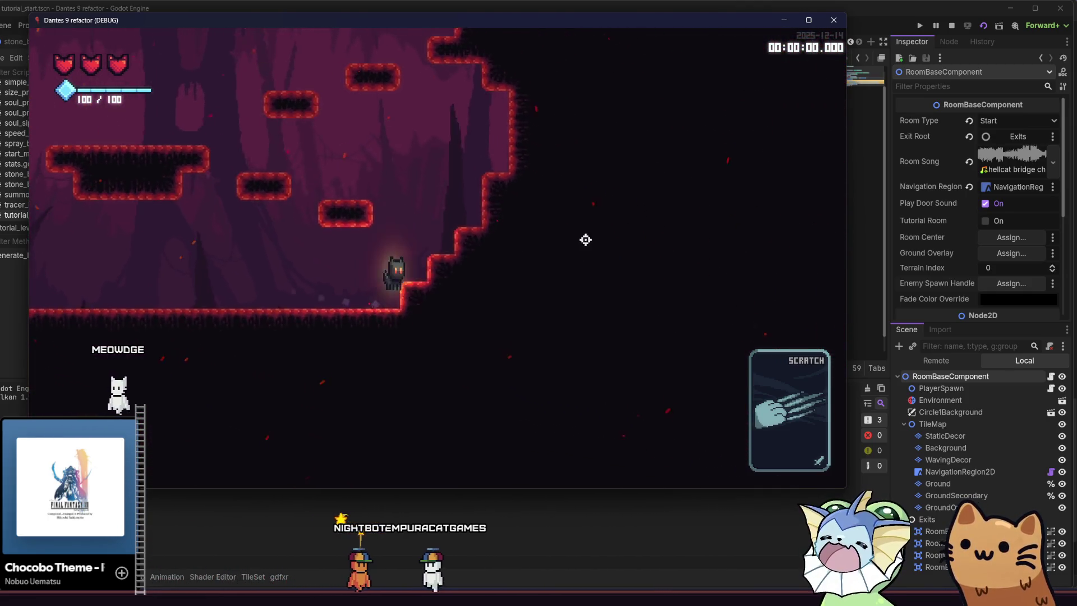
key(d)
key(space)
key(a)
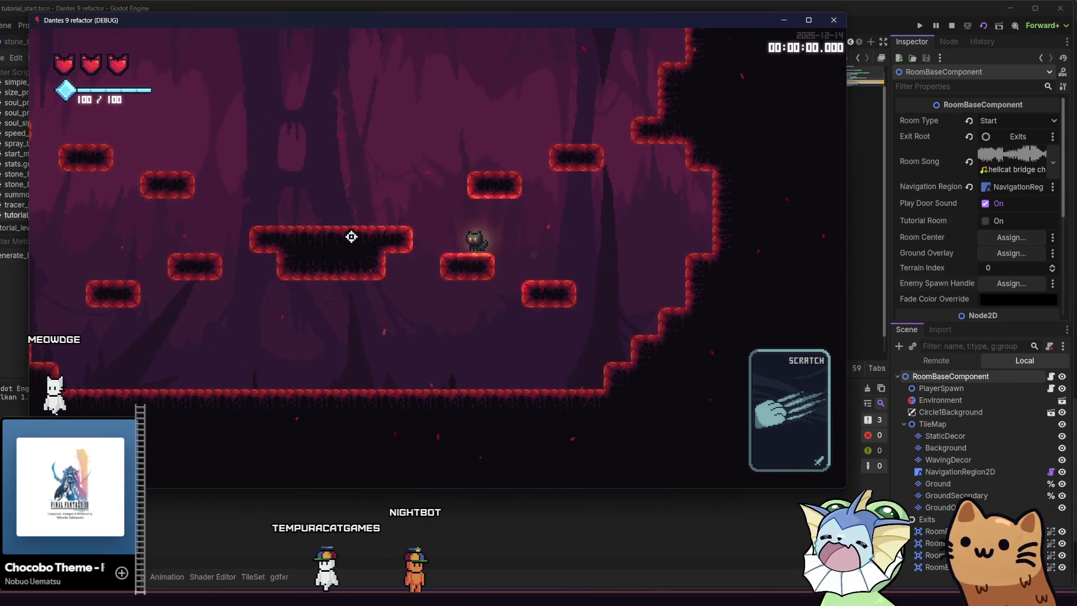
click(835, 18)
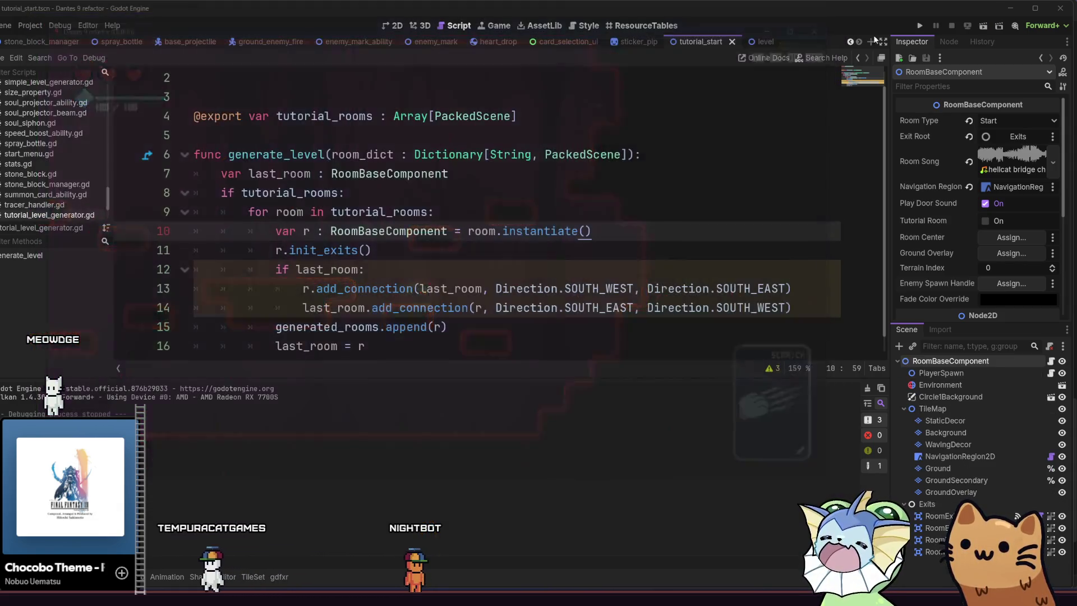
Test-run the level scene, then add a third slot to SimpleLevelGenerator's Tutorial Rooms.
click(763, 41)
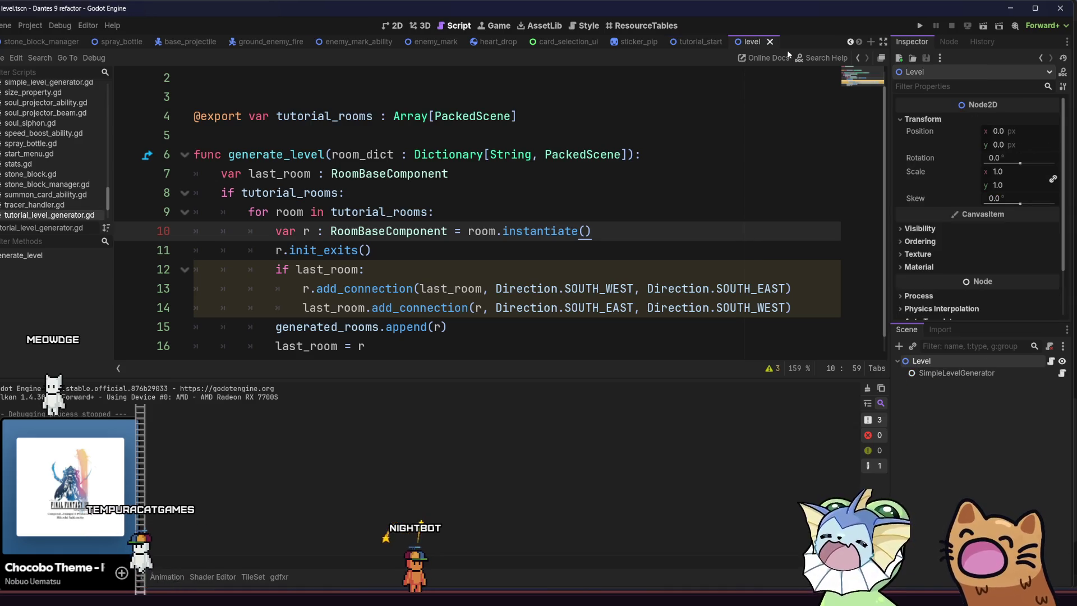
click(984, 27)
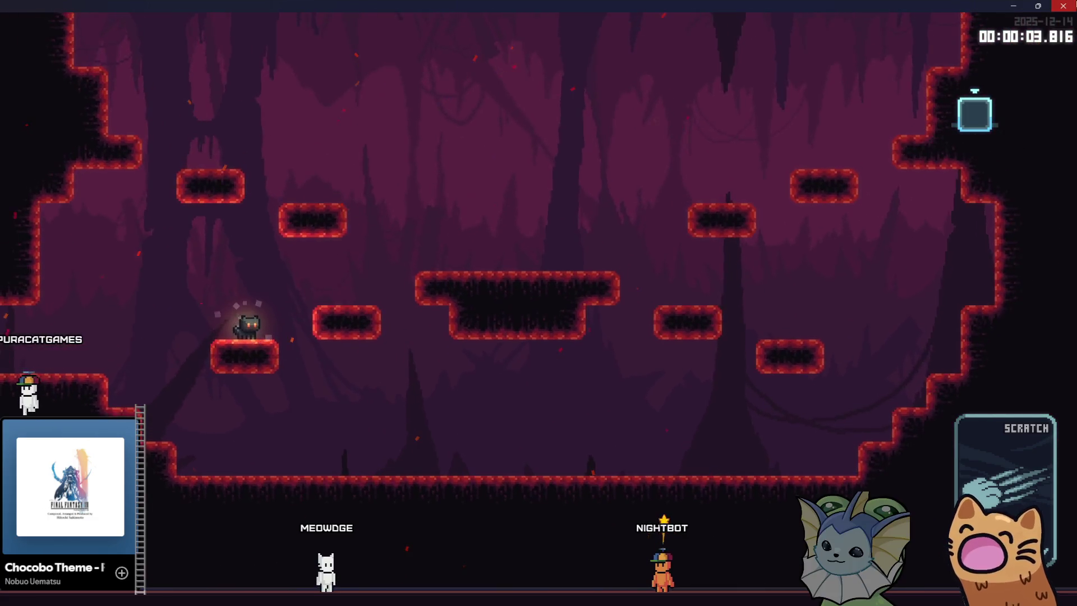
key(F8)
click(966, 373)
click(954, 361)
click(963, 373)
click(974, 223)
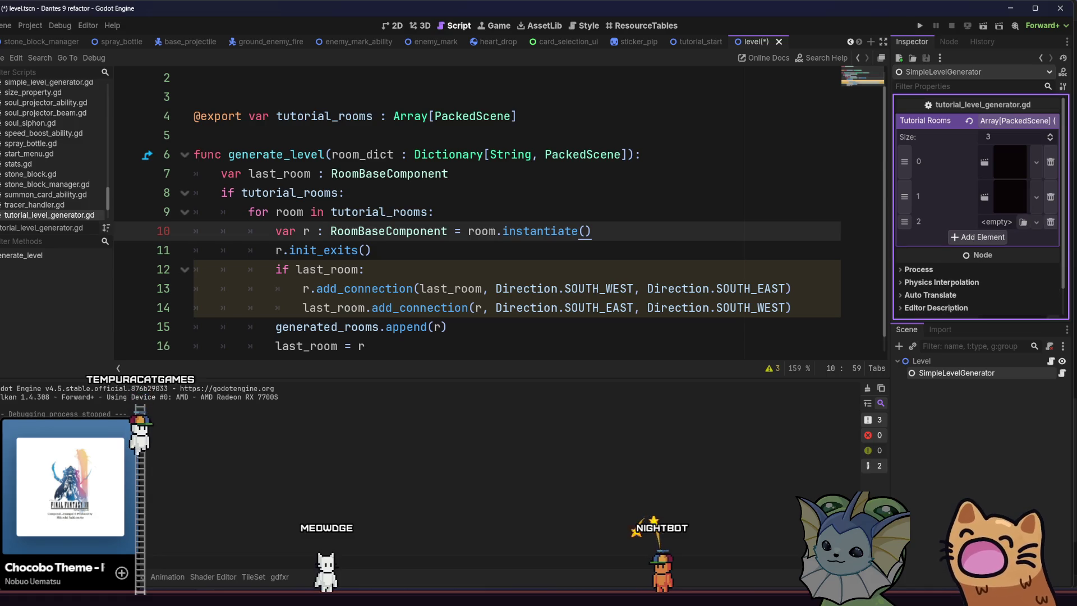
Put tutorial_start.tscn in the new slot, save, rename the root to TutorialLevel, and run the project.
key(alt+f)
mouse_move(305, 494)
mouse_down()
mouse_move(729, 252)
mouse_move(998, 224)
mouse_up()
key(ctrl+s)
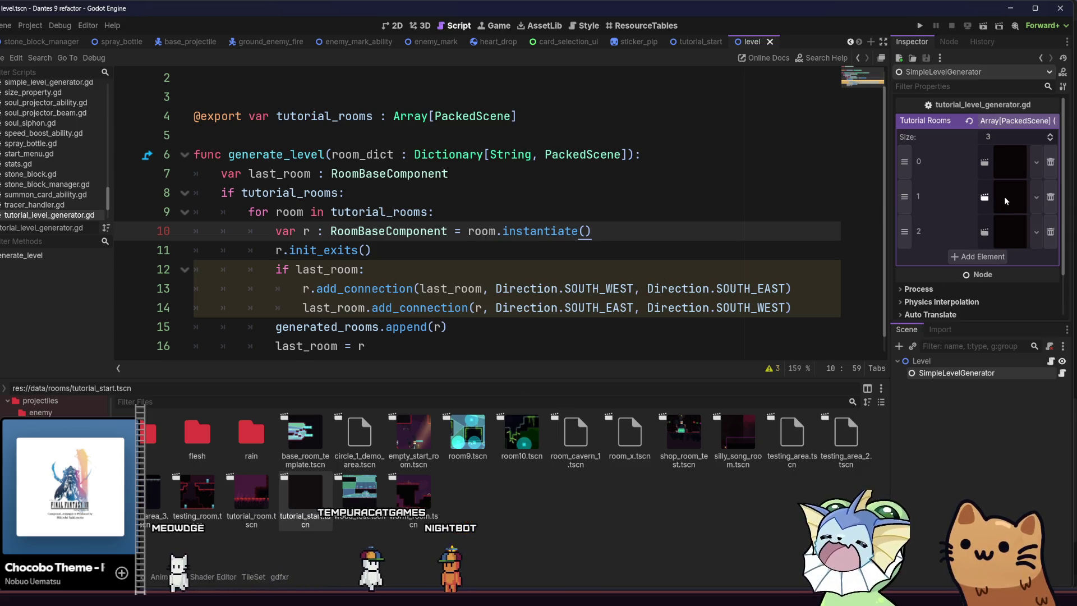
double_click(925, 361)
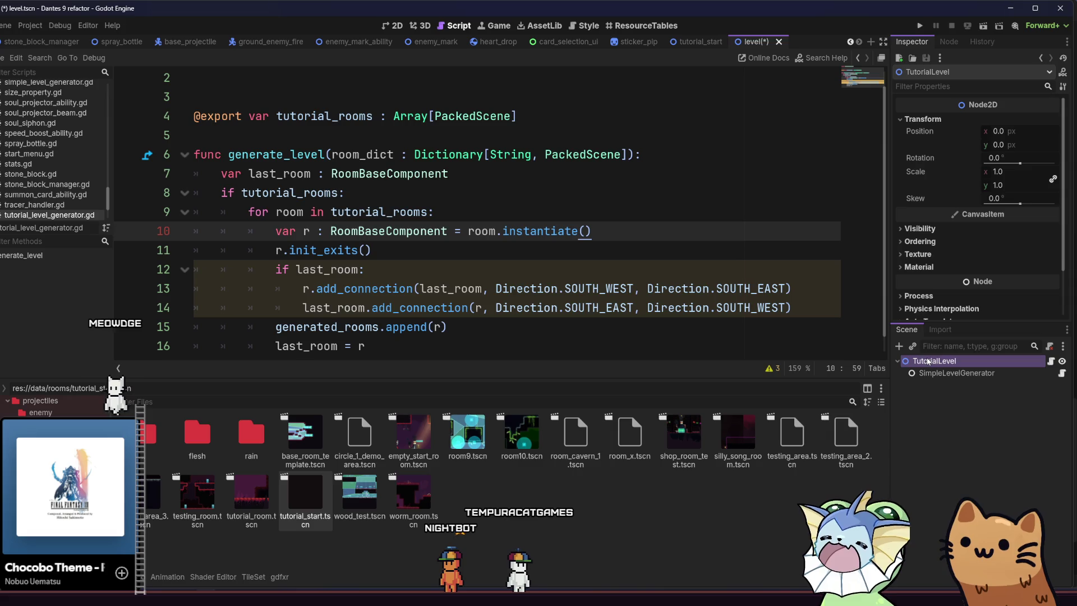
click(921, 25)
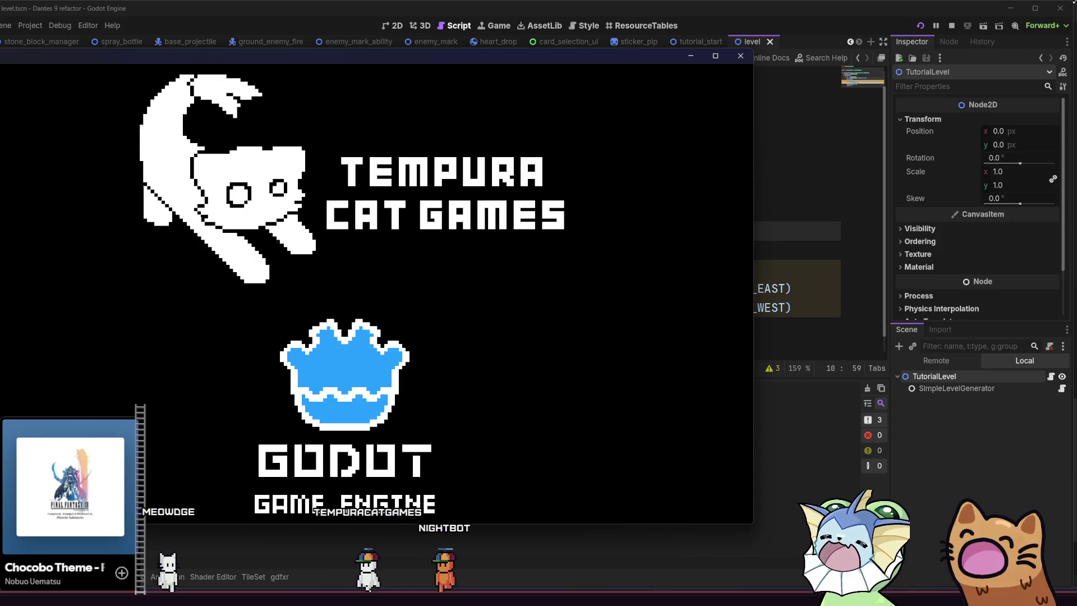
Restart the game and walk the cat right through the first room onto the platforms.
click(984, 26)
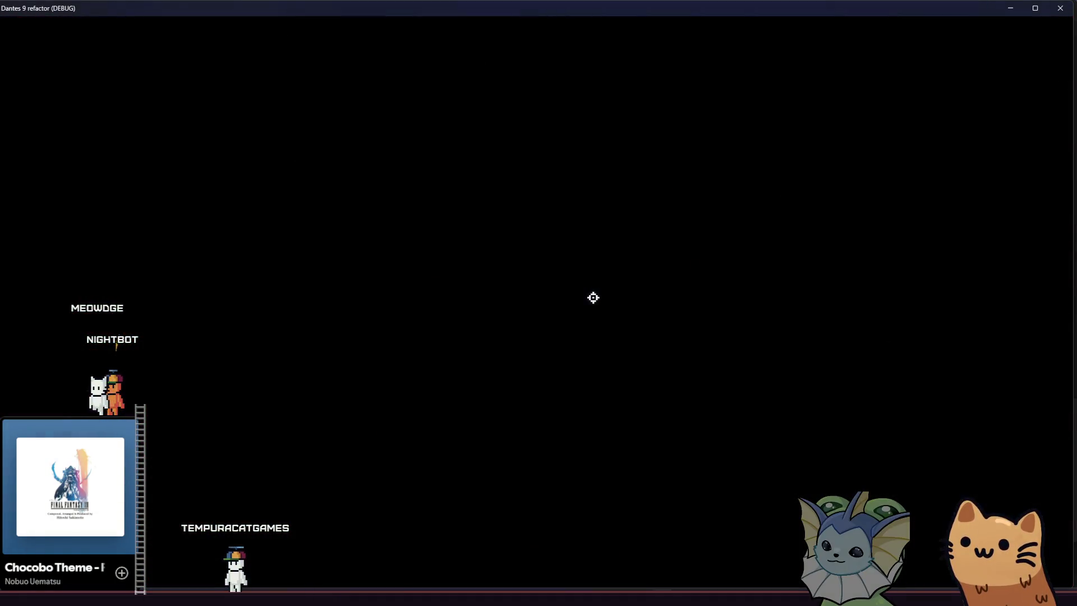
key(Right)
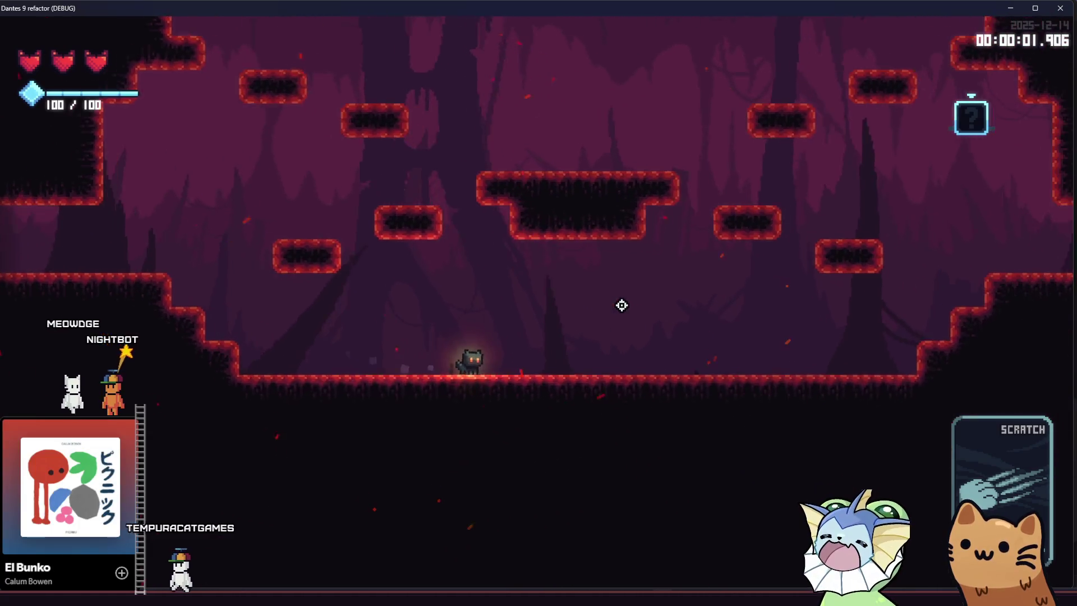
key(Right)
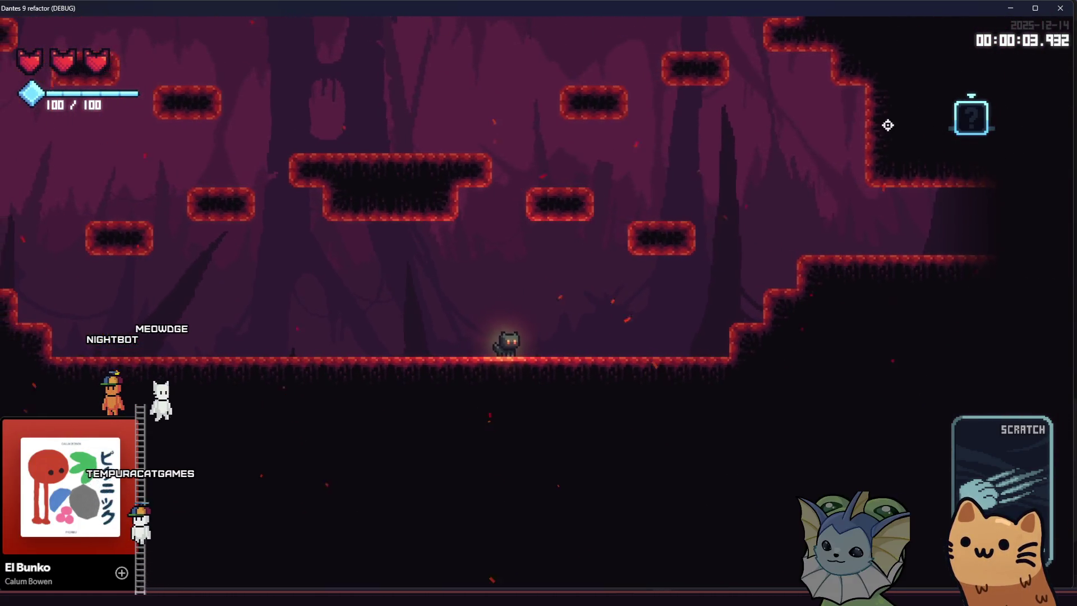
key(Right)
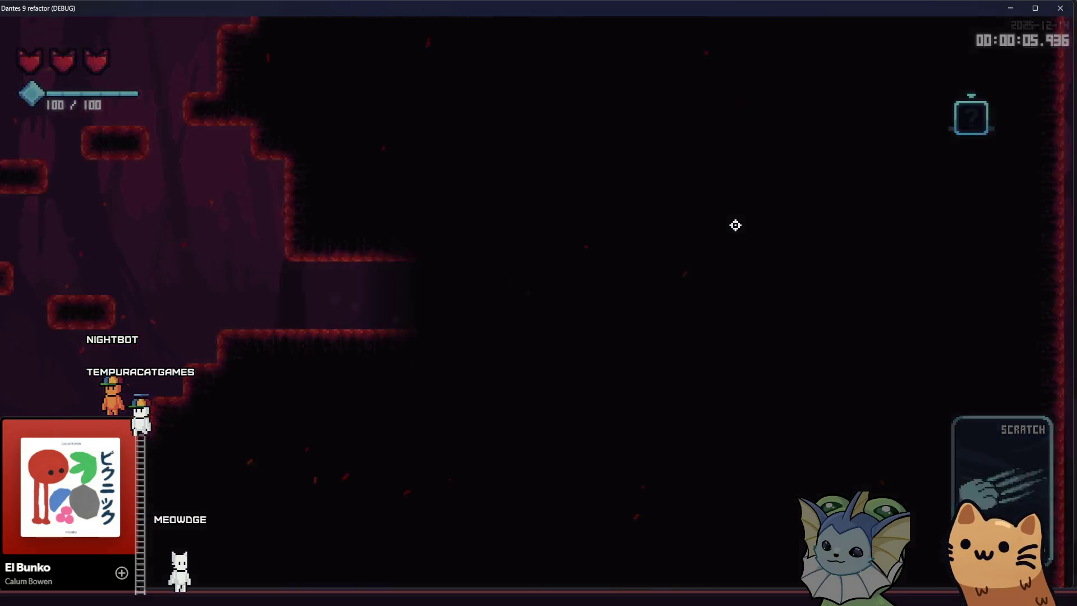
key(space)
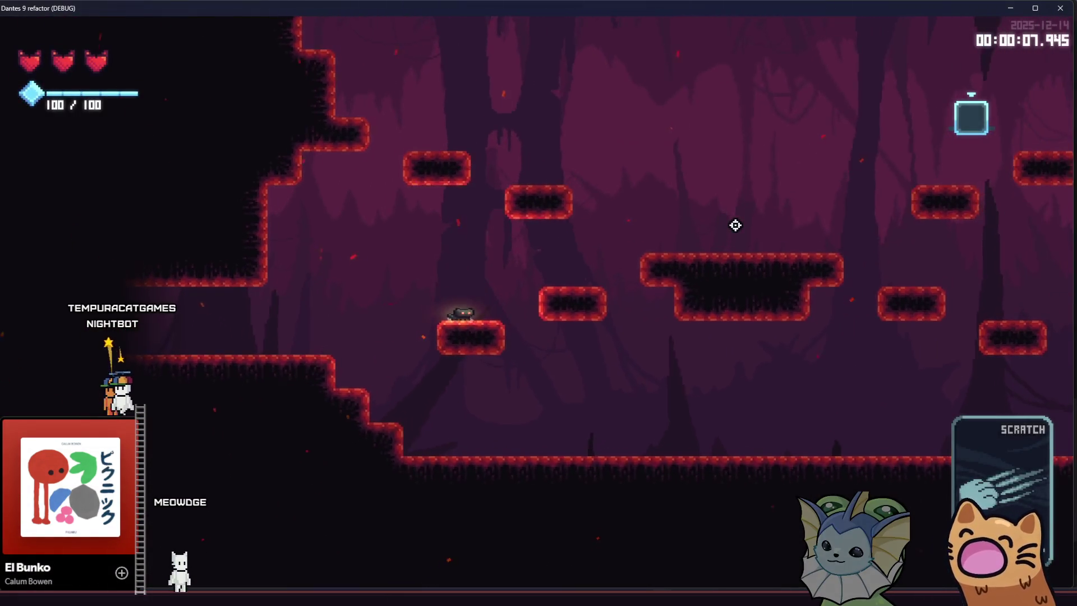
key(space)
key(Right)
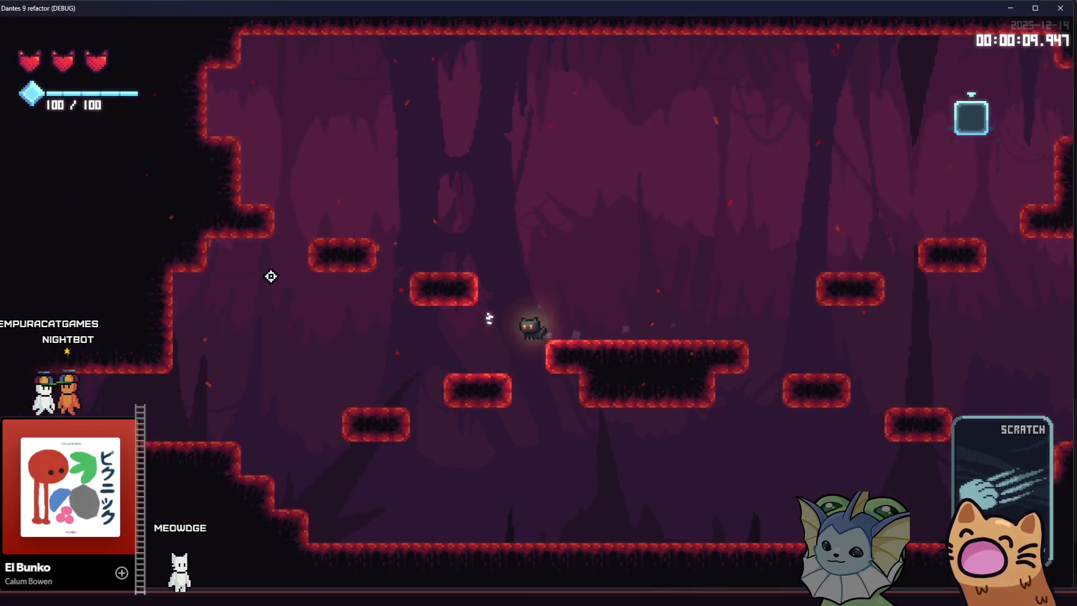
key(Left)
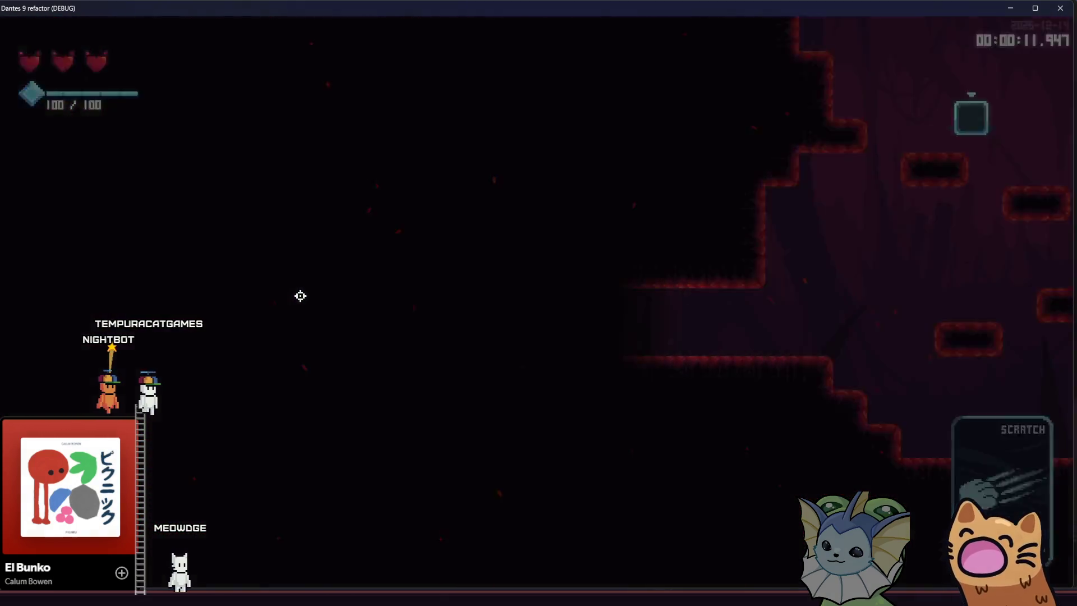
Jump the cat up the ledges and run it right through the following rooms.
key(d)
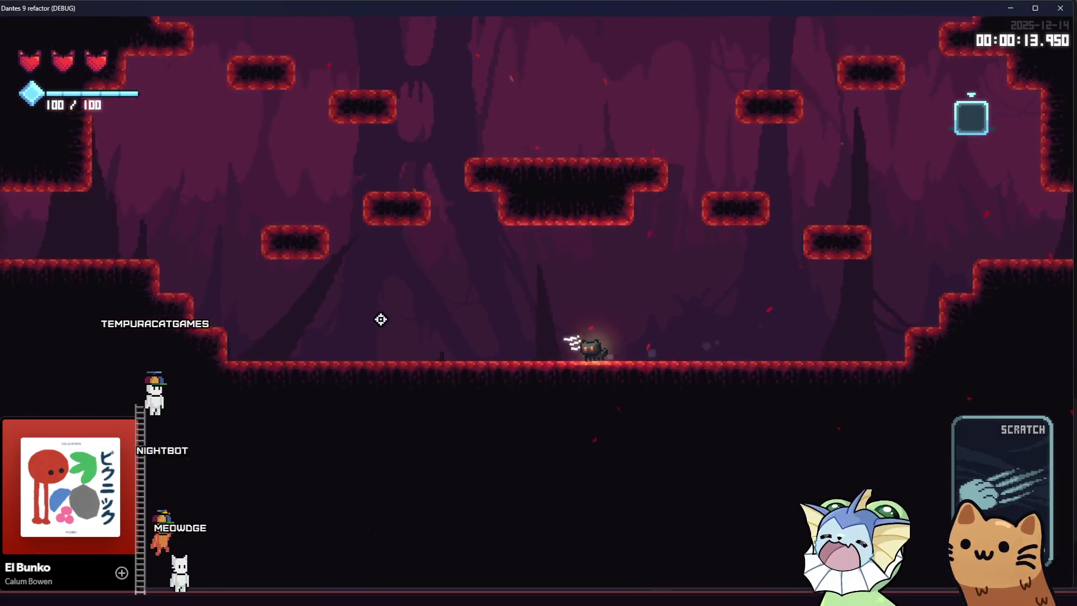
key(space)
key(d)
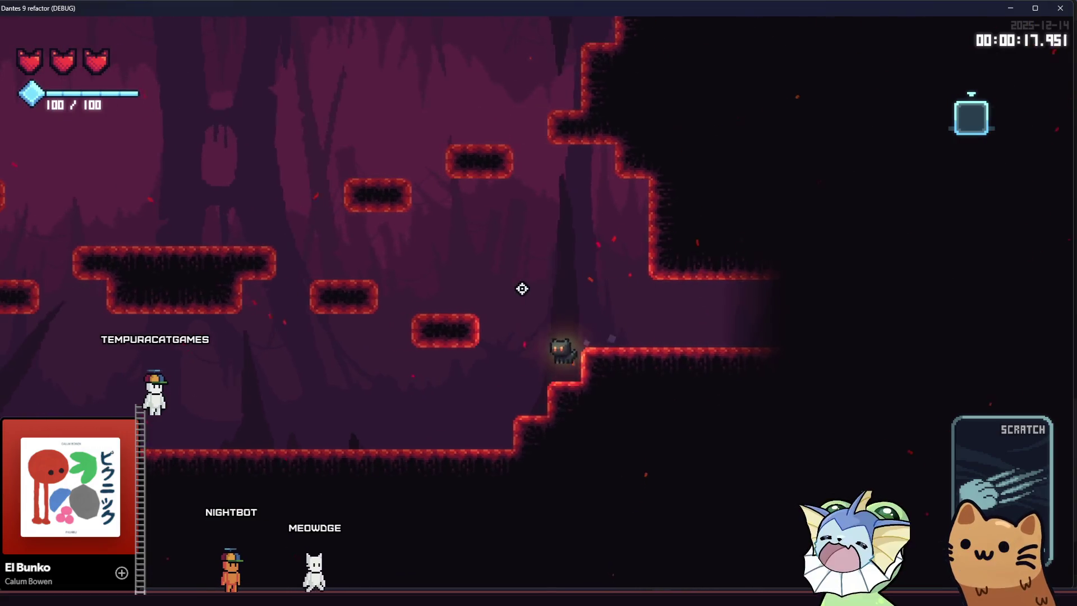
key(space)
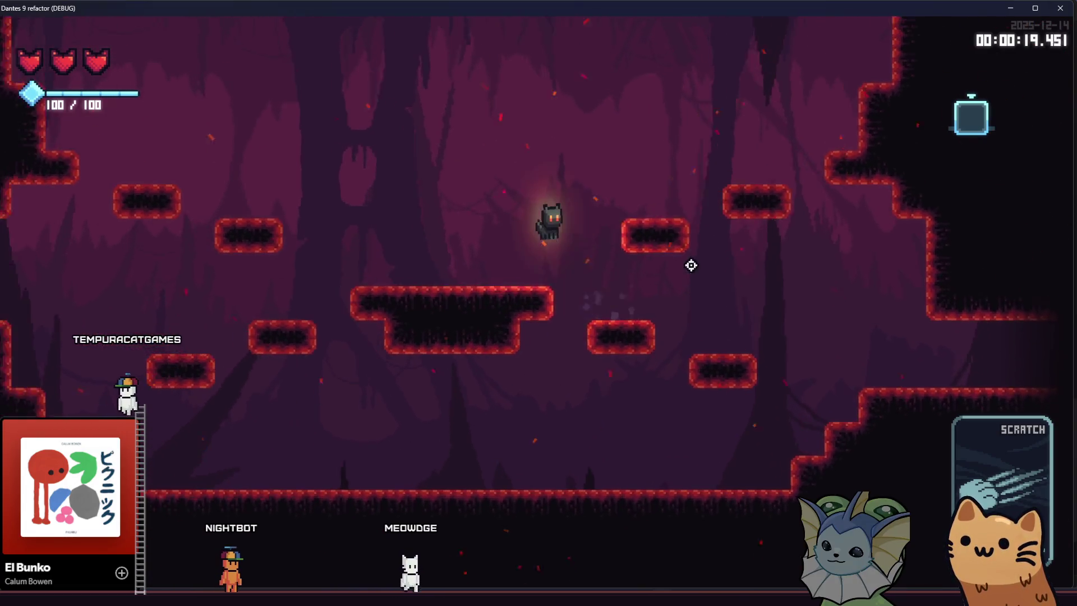
key(d)
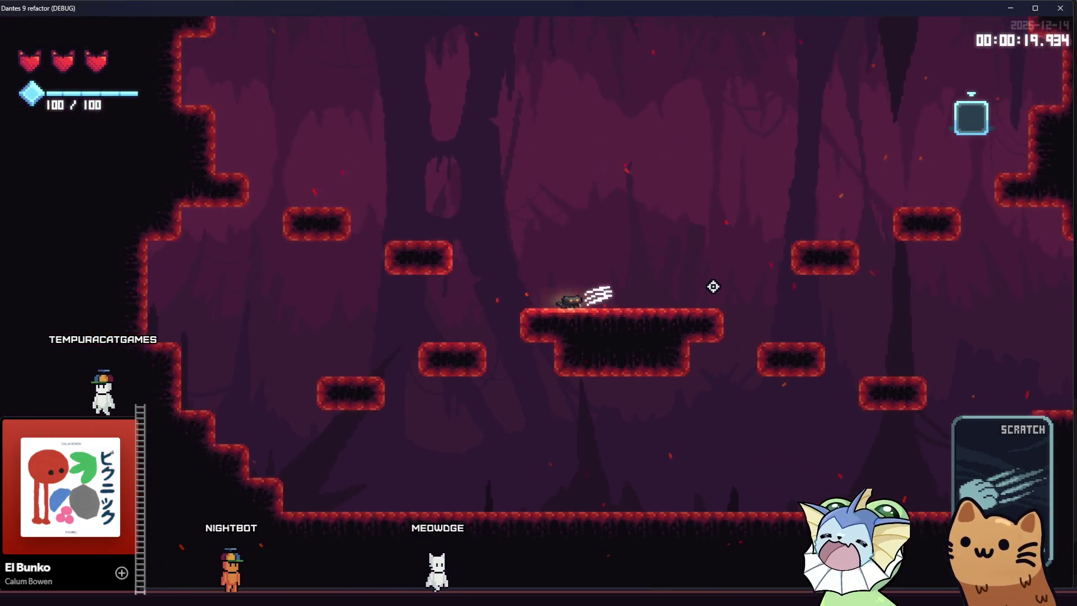
key(d)
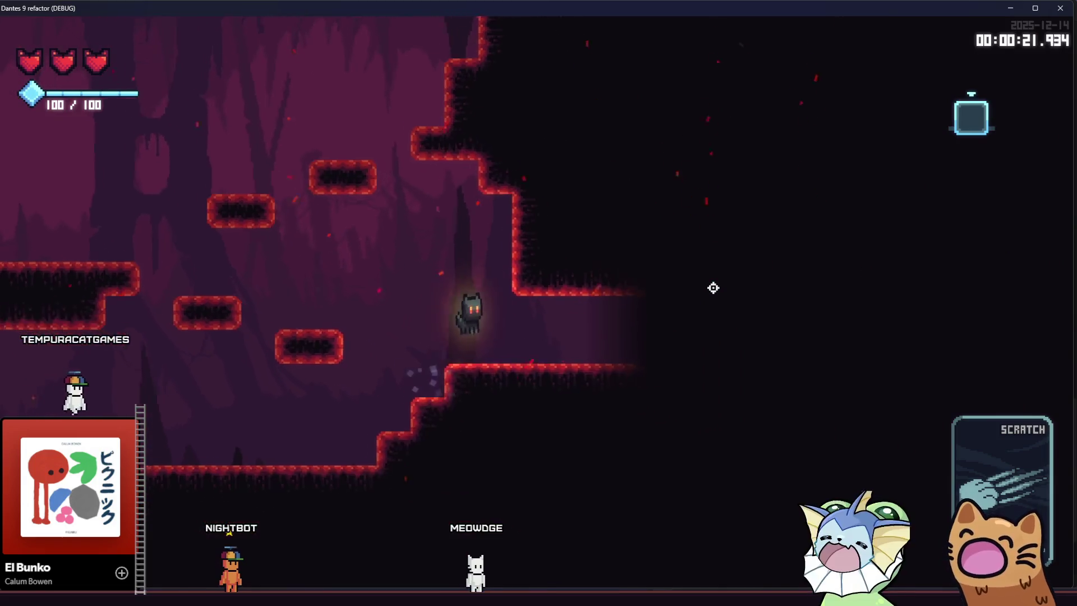
key(d)
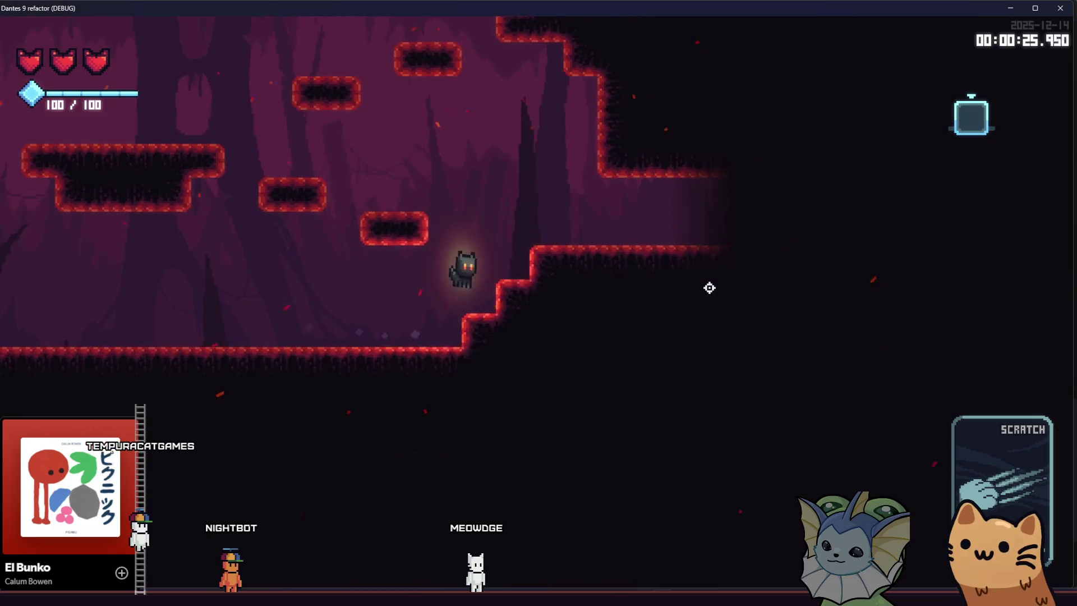
key(a)
key(space)
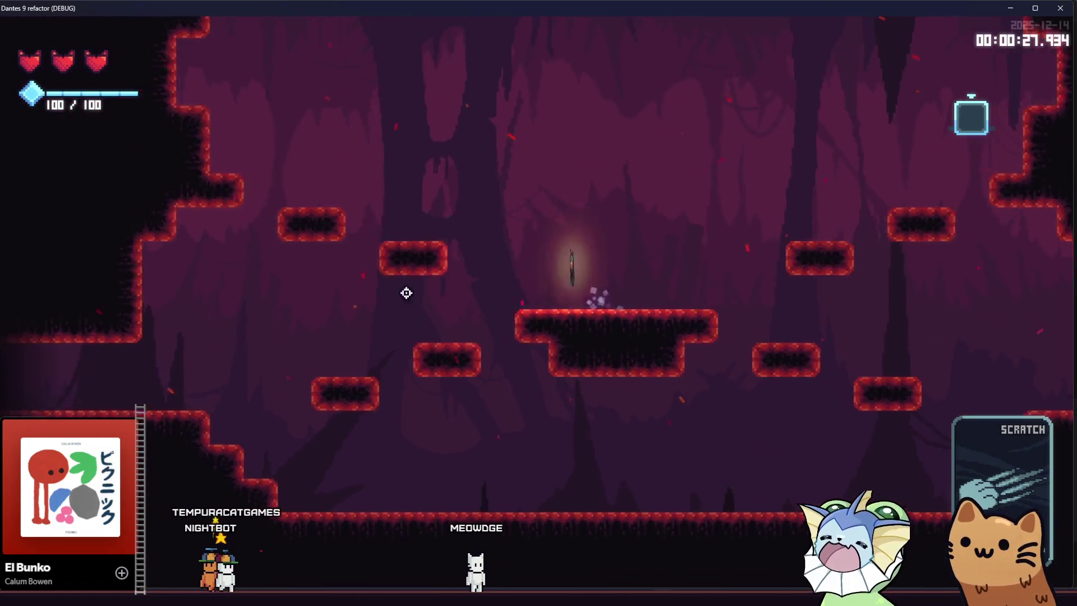
key(d)
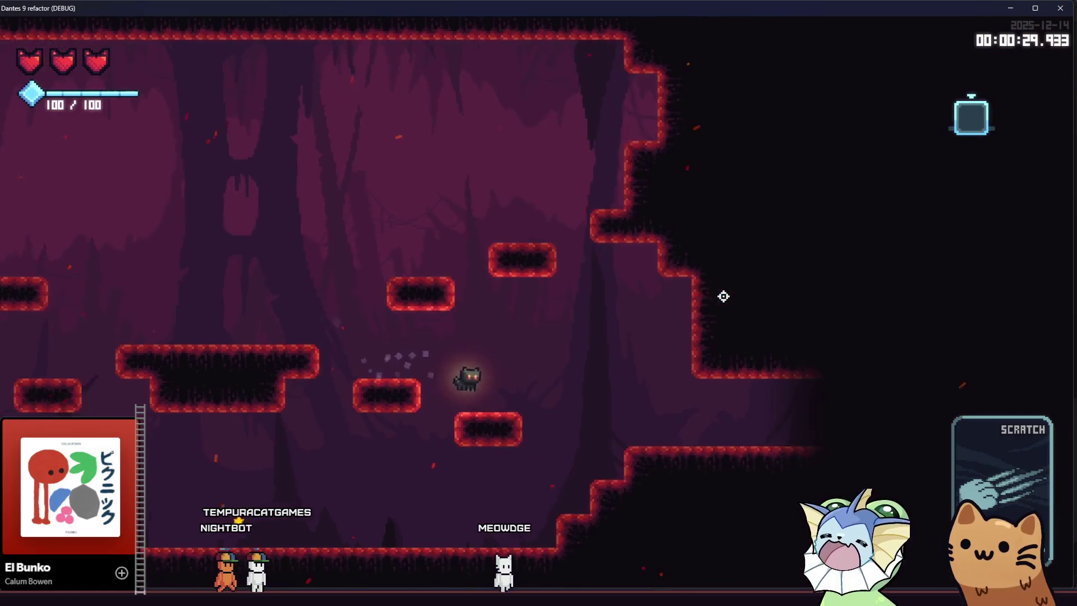
key(d)
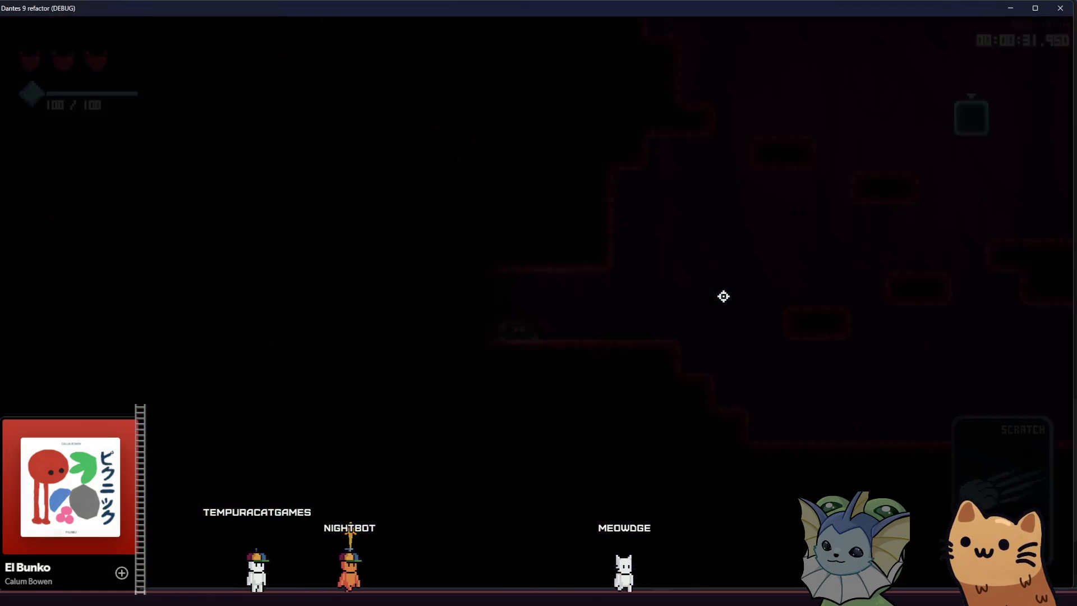
Run the cat back left through the adjoining rooms, then stop the game with F8.
key(a)
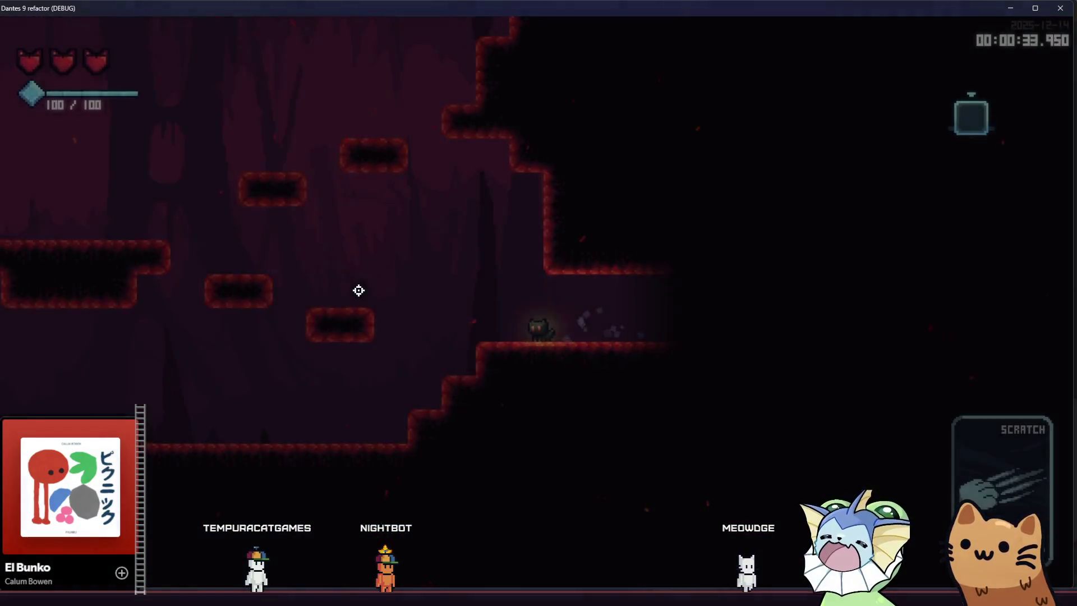
key(a)
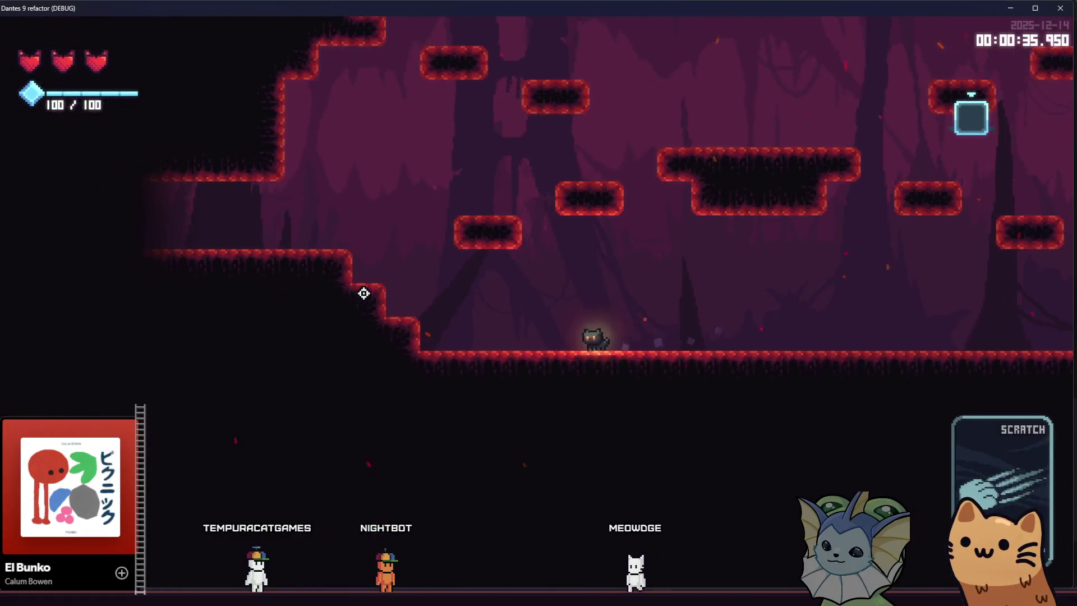
key(space)
key(a)
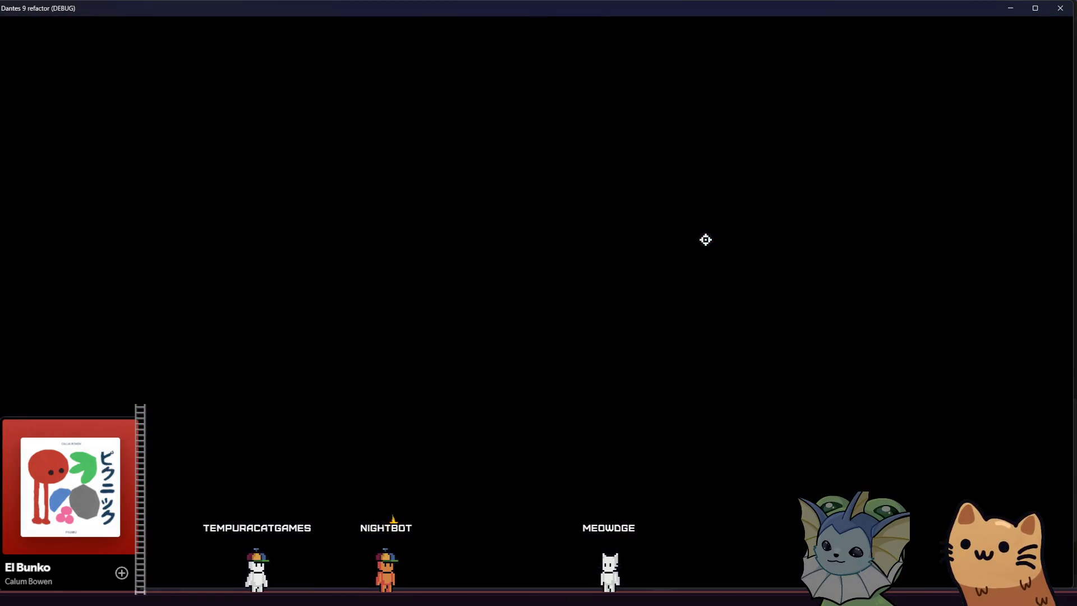
key(d)
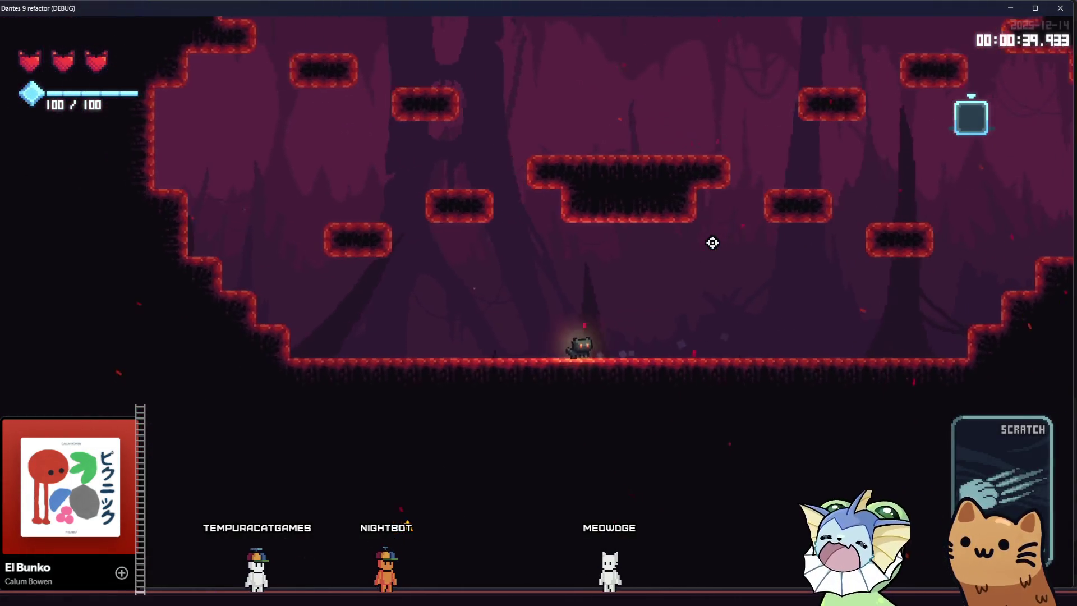
key(space)
key(a)
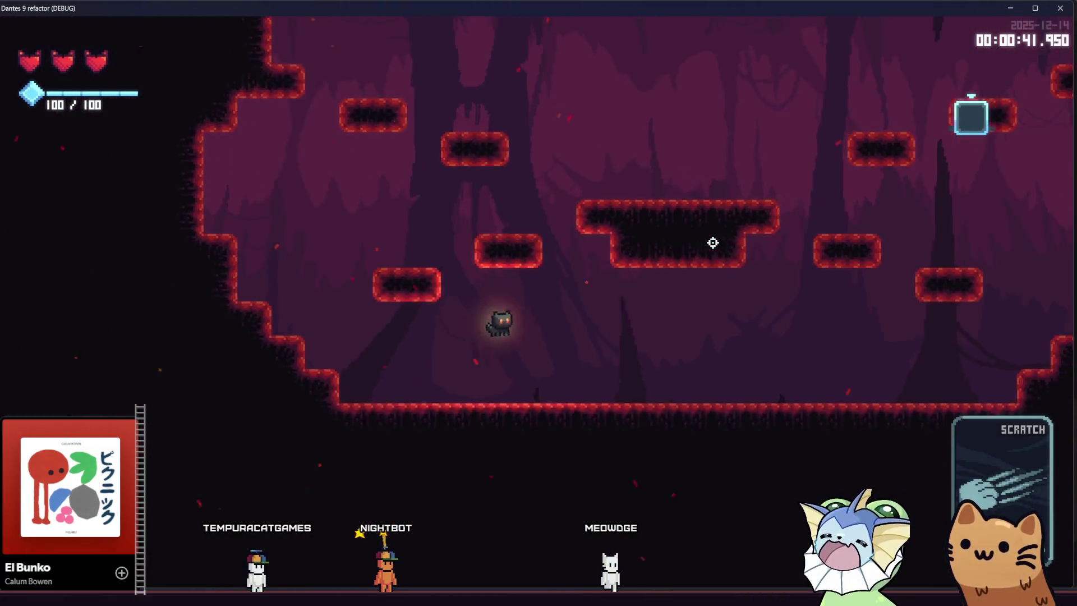
key(F8)
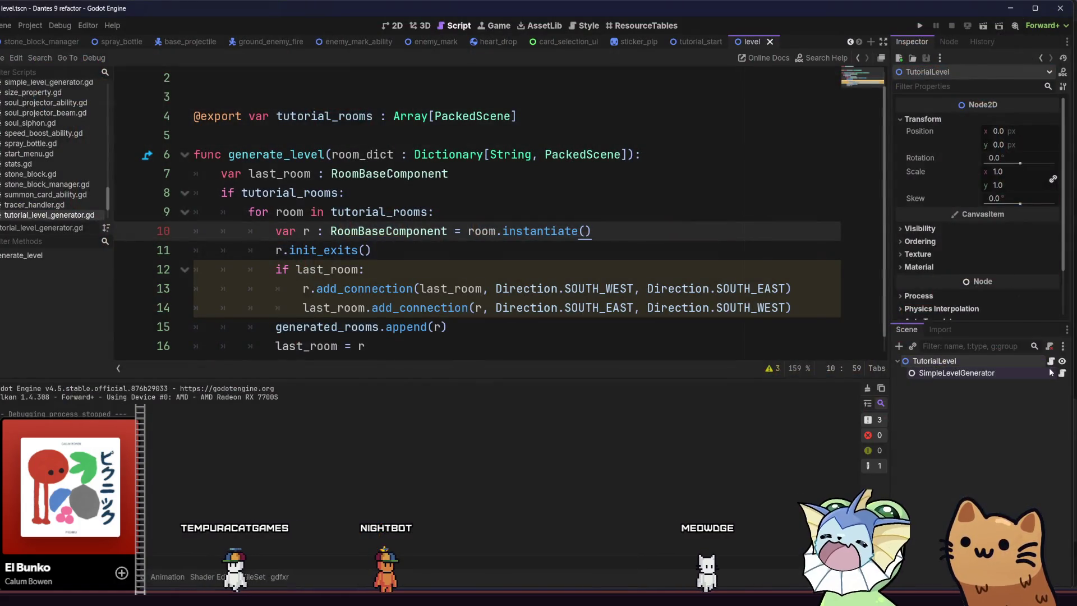
Declare var current_pos : Vector2i below the last_room declaration.
click(1063, 373)
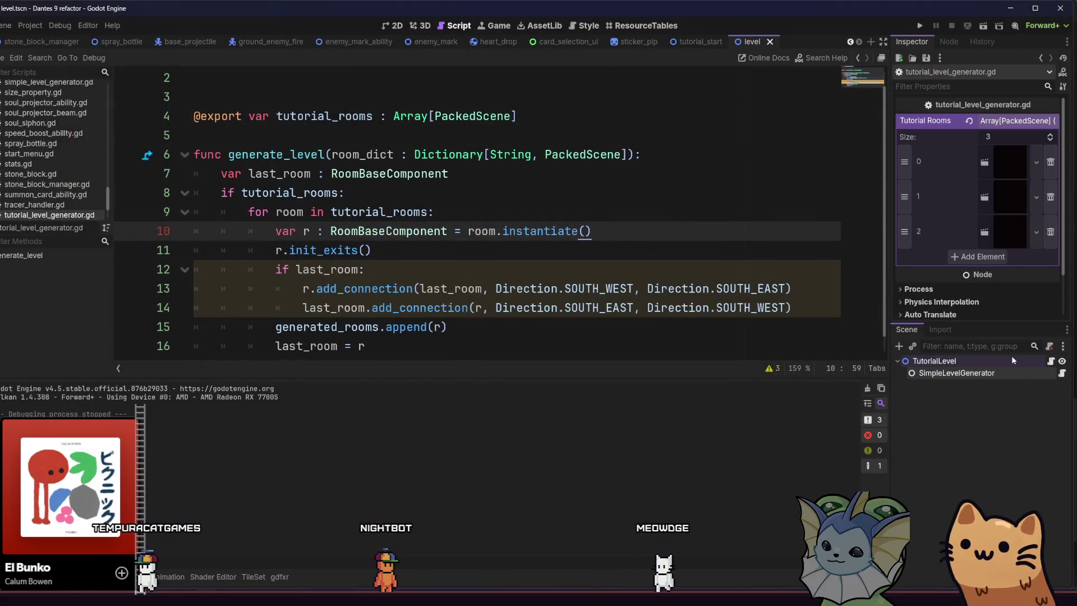
click(623, 260)
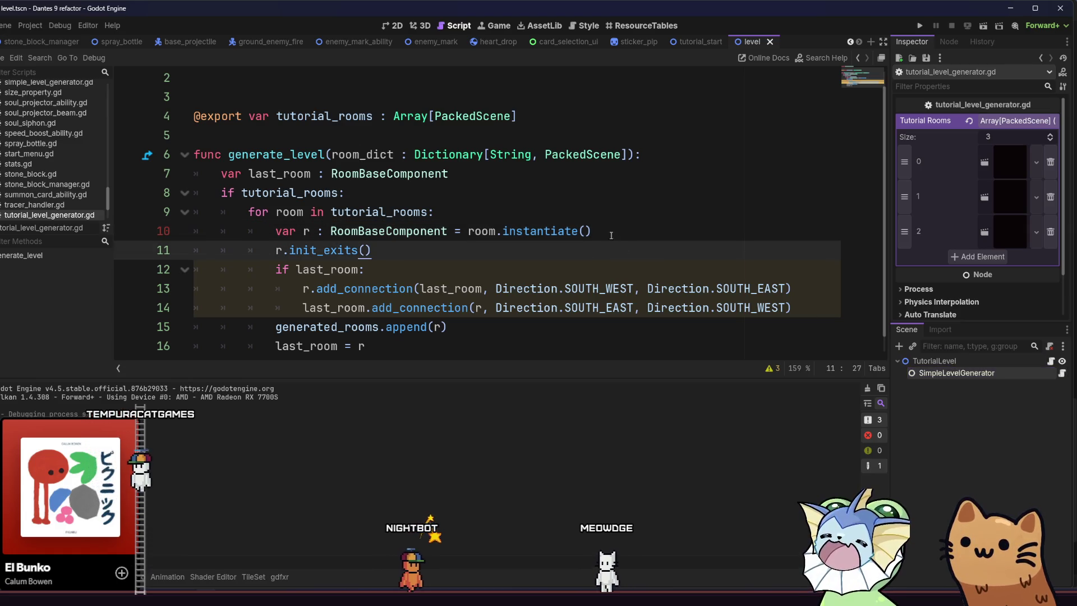
click(509, 176)
key(Down)
key(Down)
key(Return)
text(var current_po)
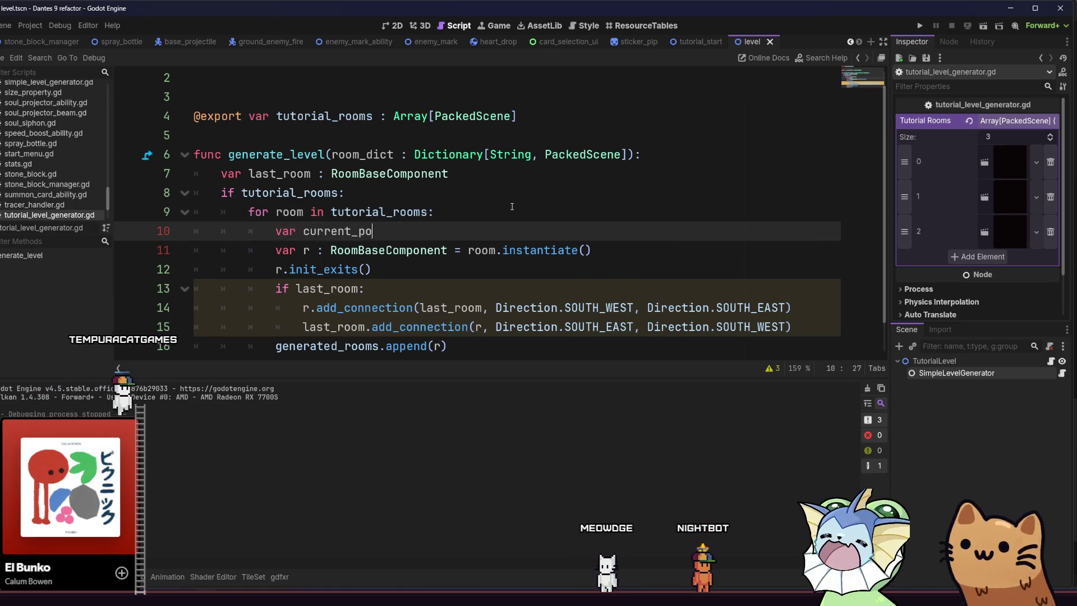
key(BackSpace)
key(BackSpace)
key(BackSpace)
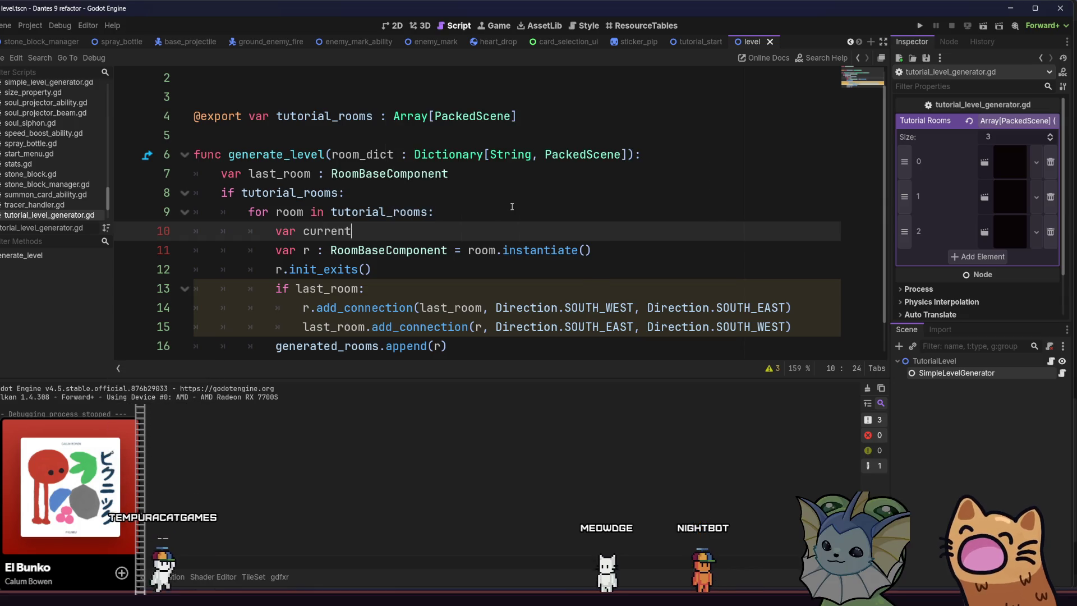
key(BackSpace)
key(BackSpace)
click(489, 192)
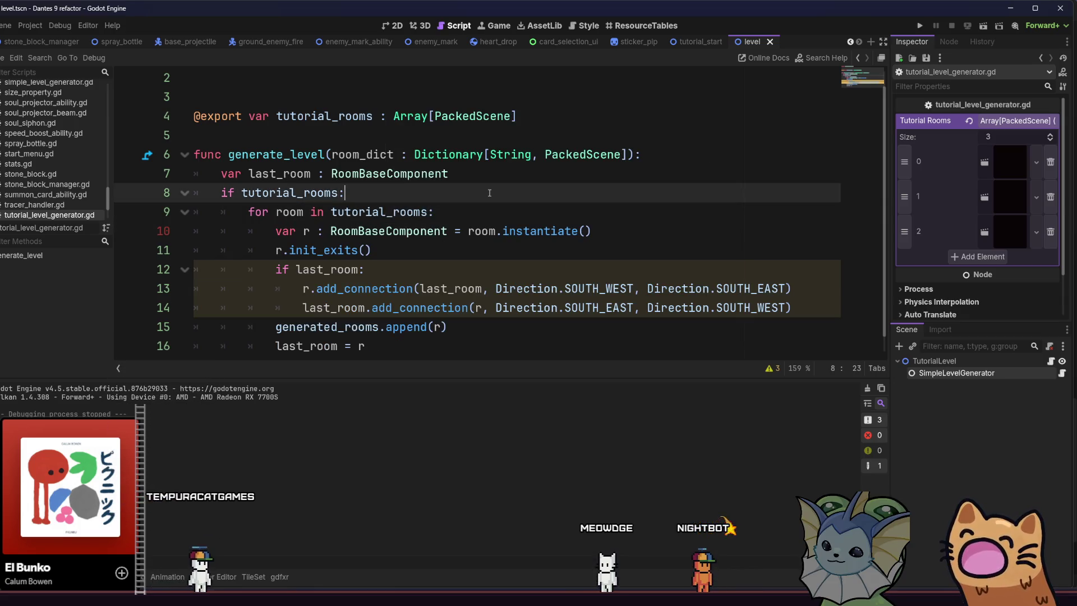
click(509, 176)
key(Return)
text(var curre)
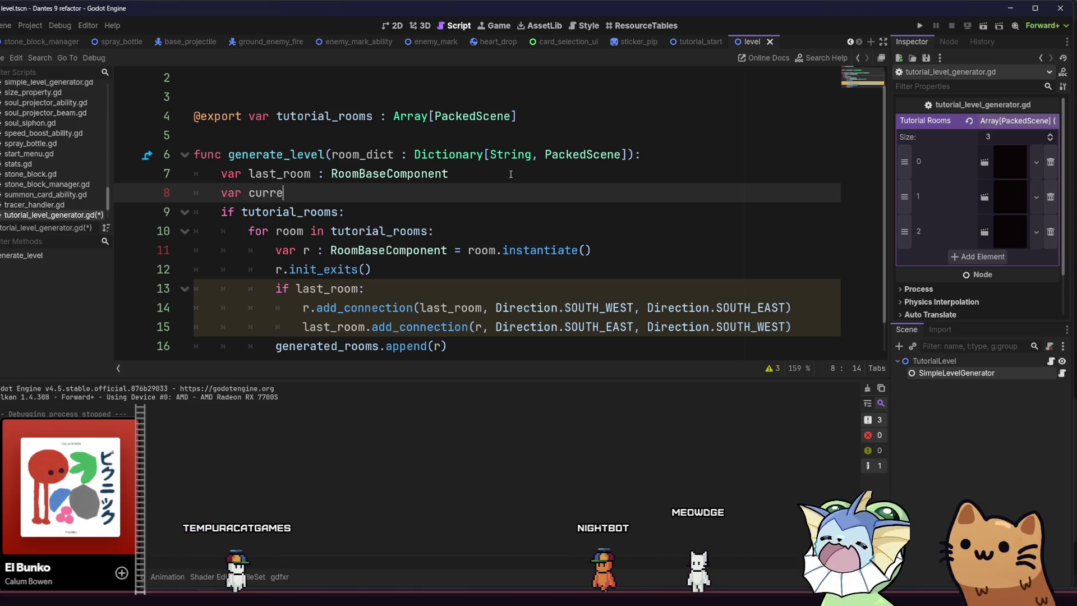
text(nt_pos :)
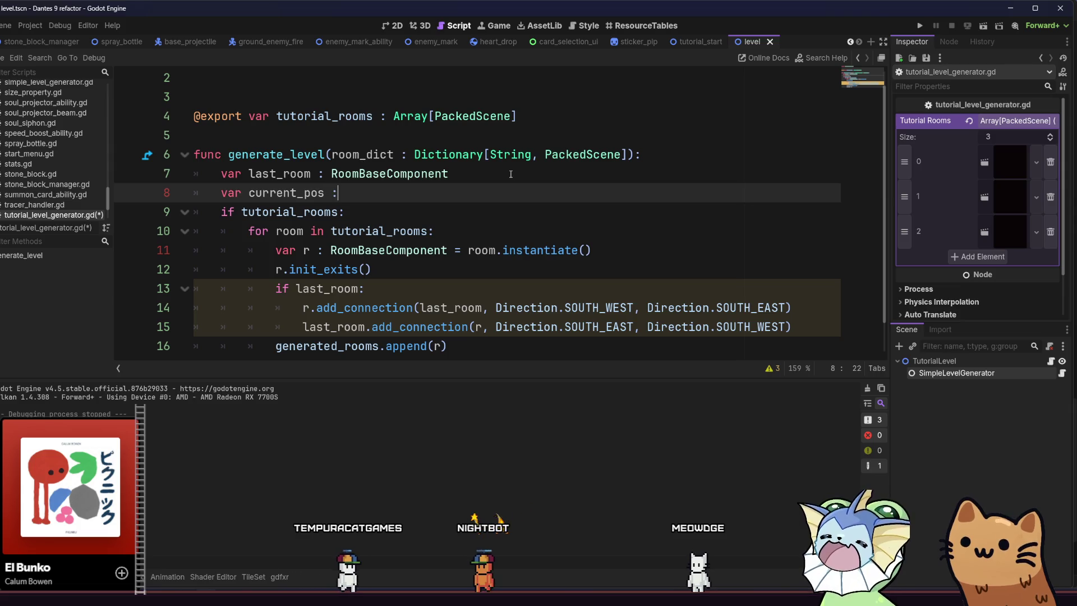
text( Vec)
key(Return)
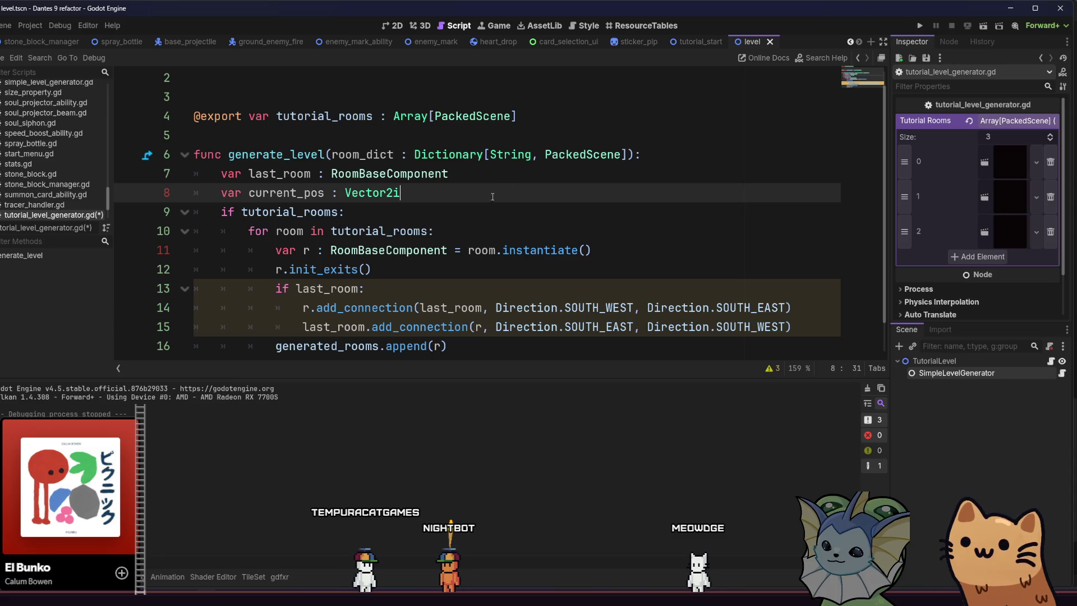
Add room_positions[current_pos] = r after the append call in the room loop.
click(488, 215)
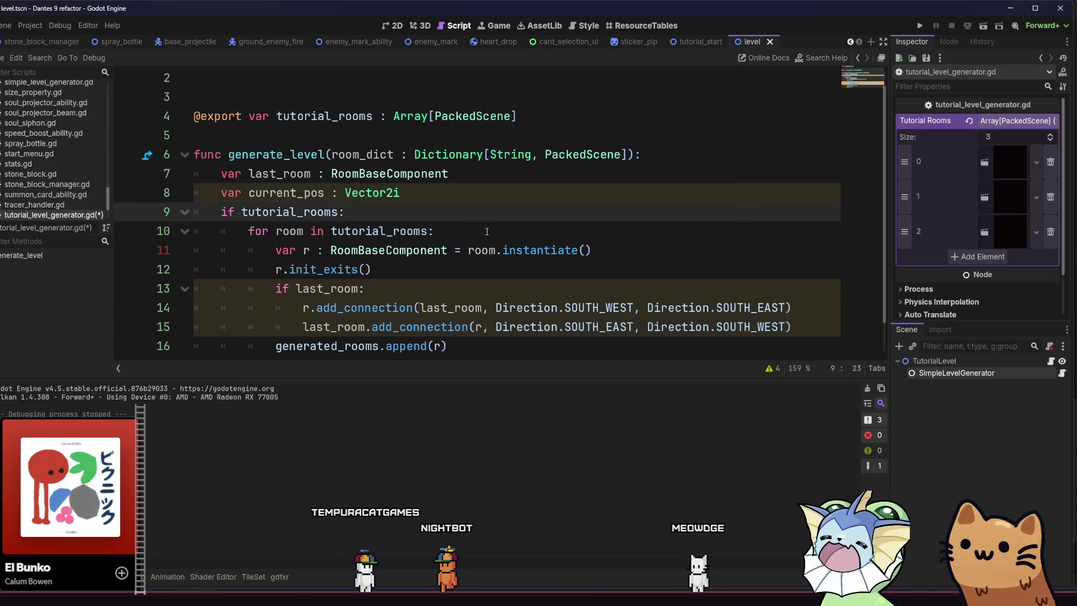
click(487, 232)
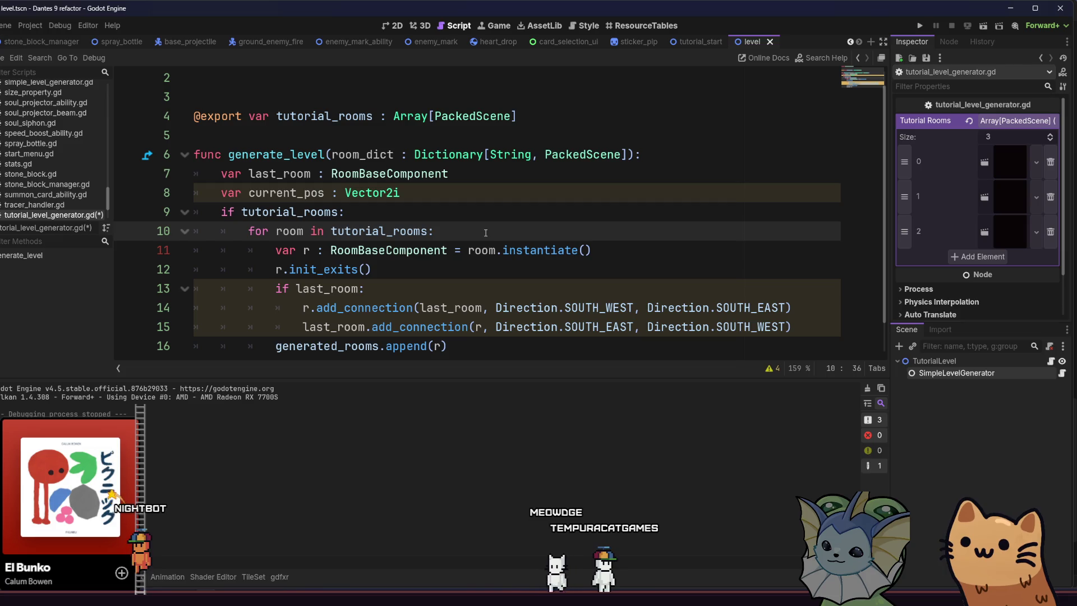
click(465, 265)
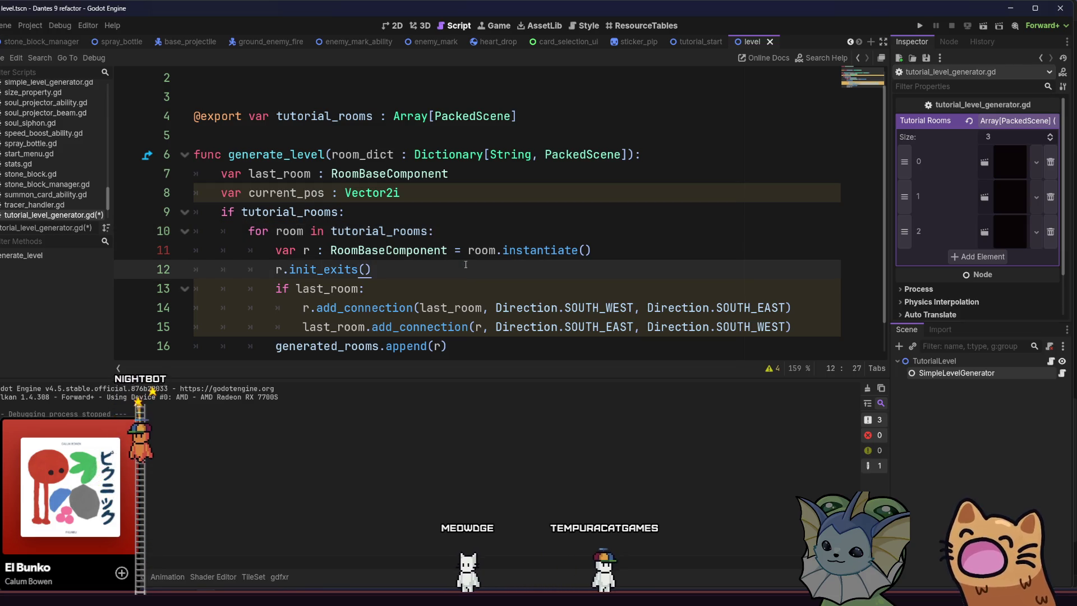
click(474, 346)
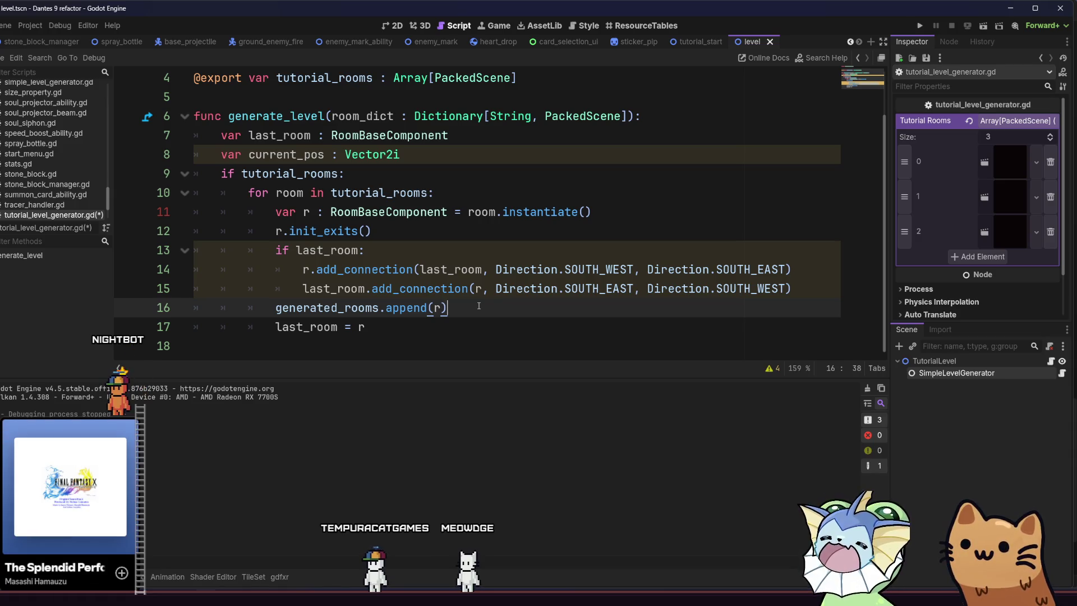
key(Return)
text(room)
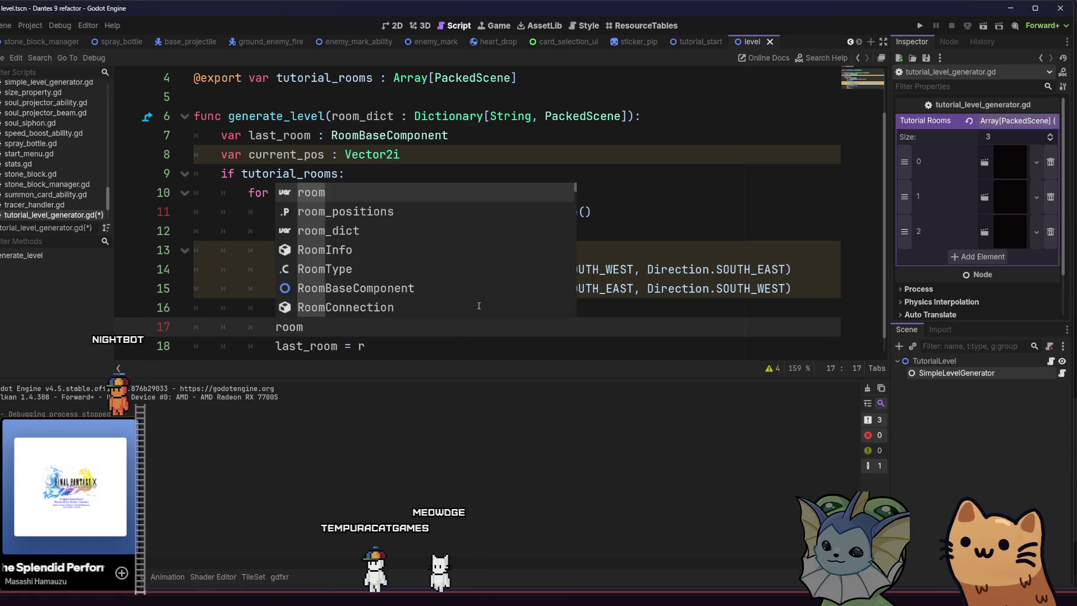
key(Down)
key(Return)
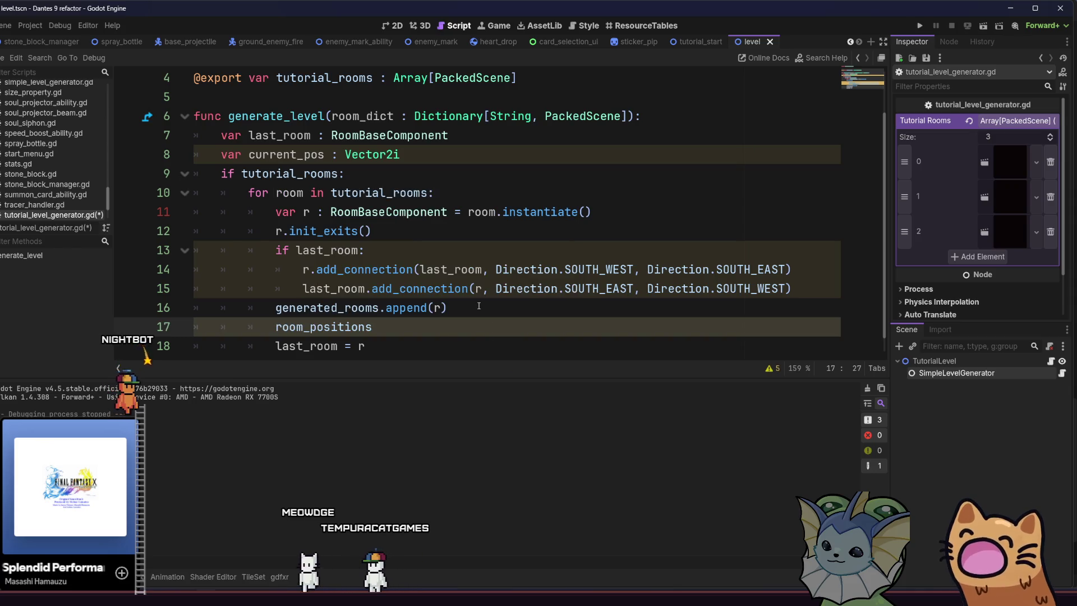
text(.)
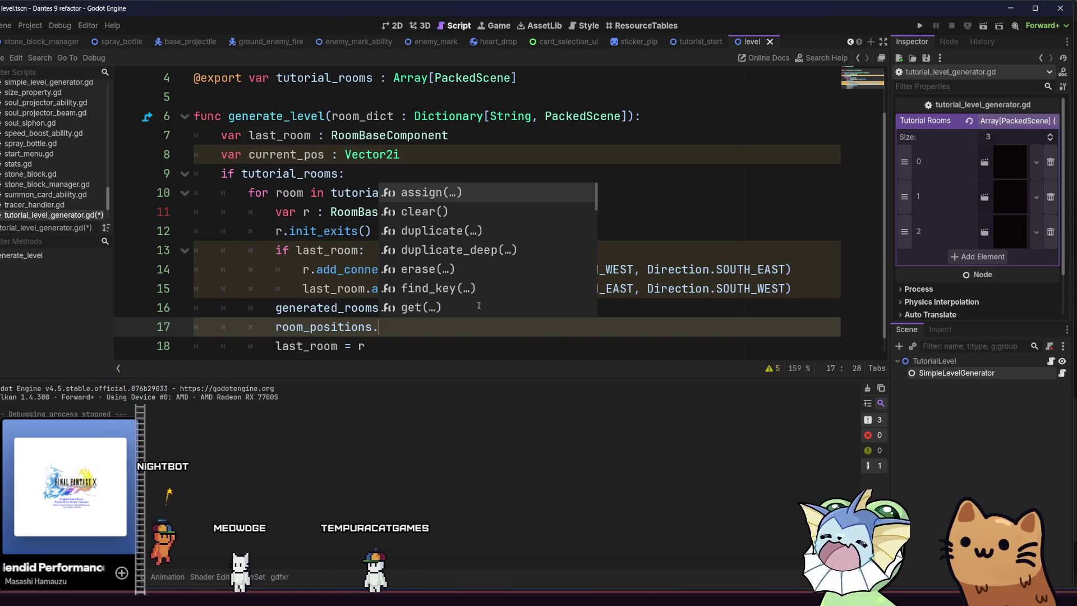
key(BackSpace)
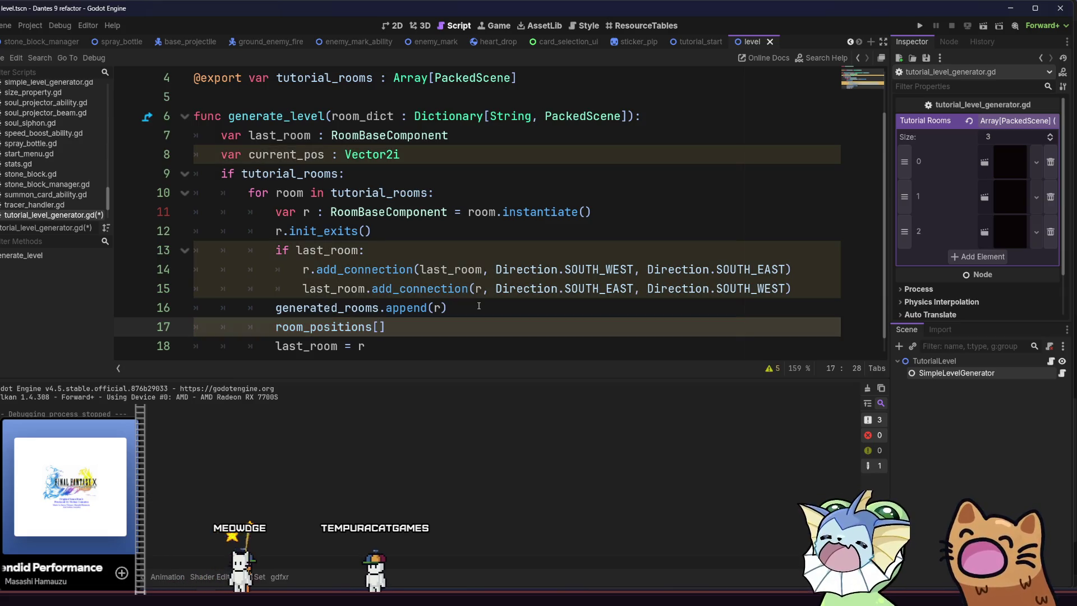
text([c)
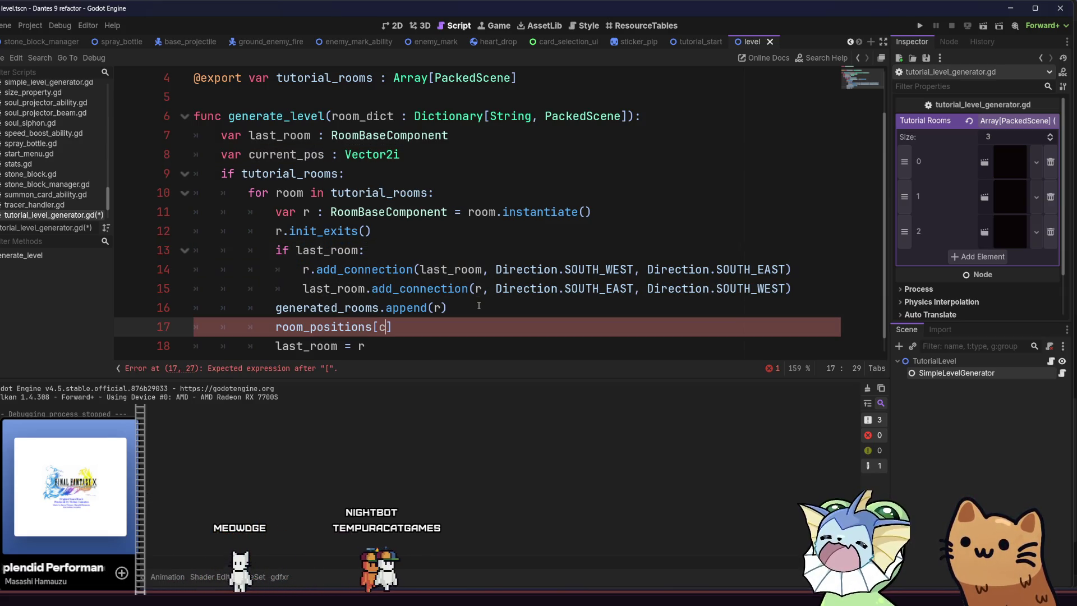
text(ur)
key(Return)
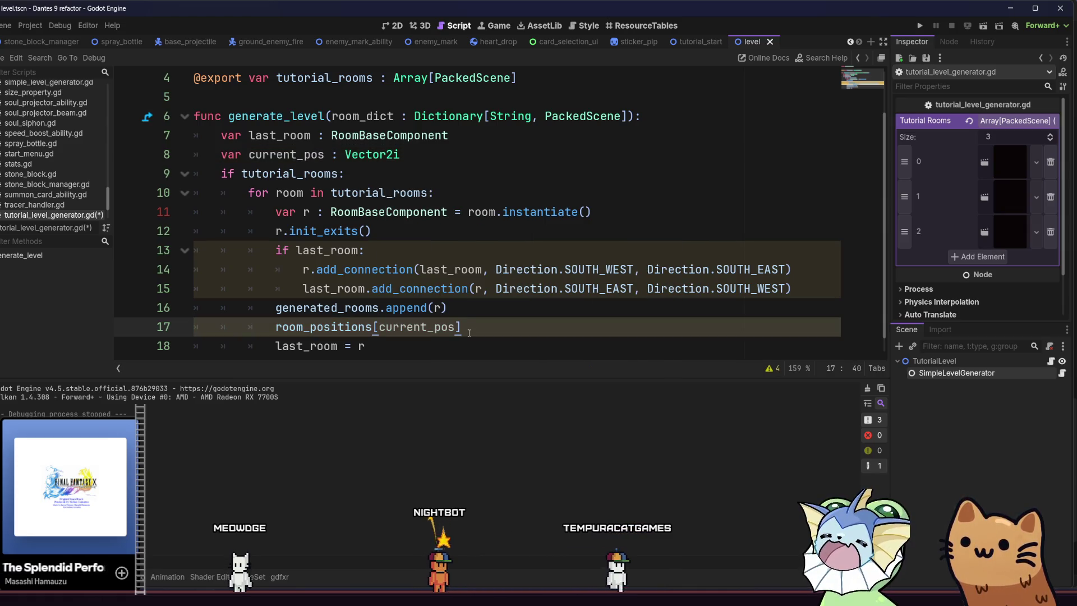
key(ctrl+space)
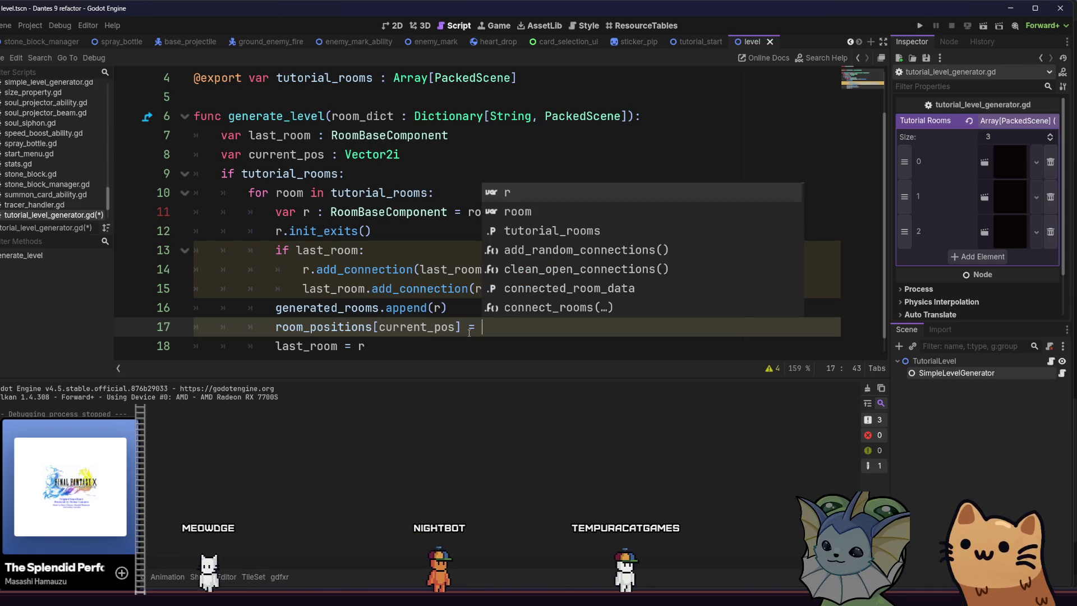
text(r)
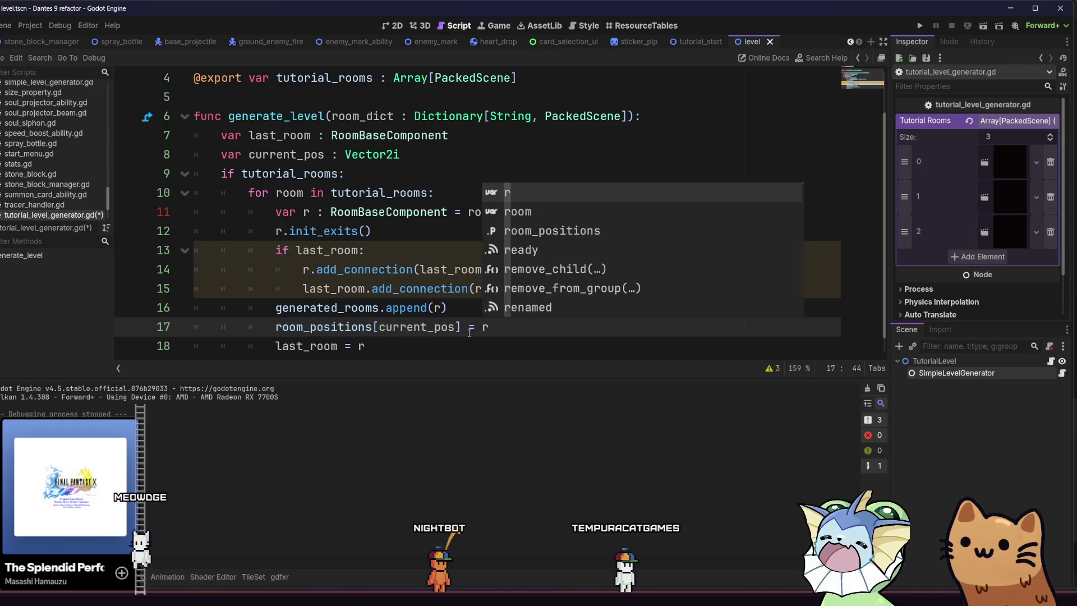
key(Return)
key(Return)
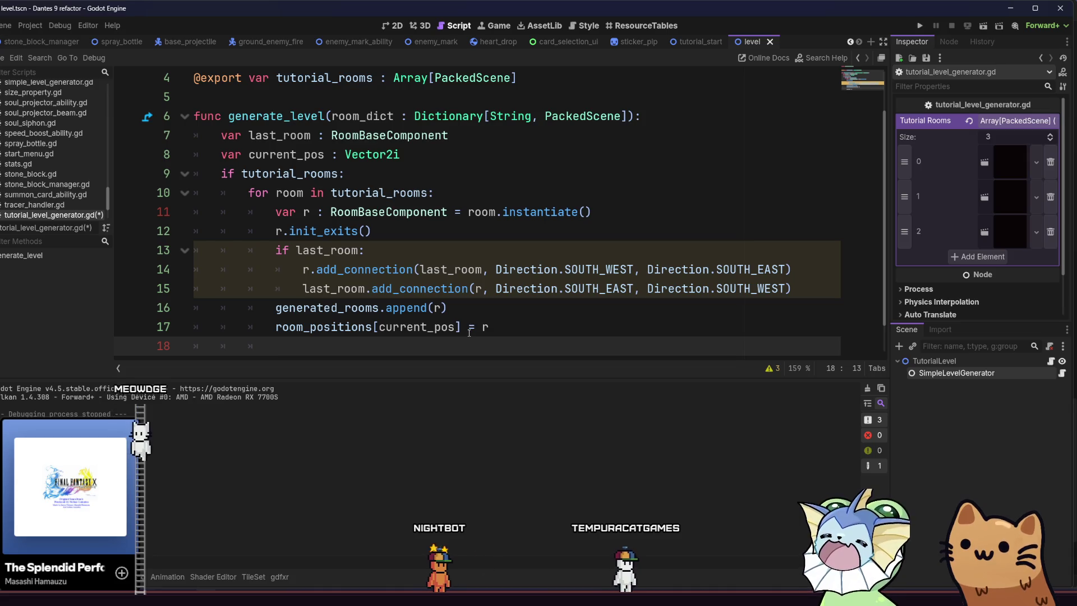
text(cur)
Add current_pos += Vector2i.RIGHT on the next line, save the script, and run the game.
key(Return)
text(+)
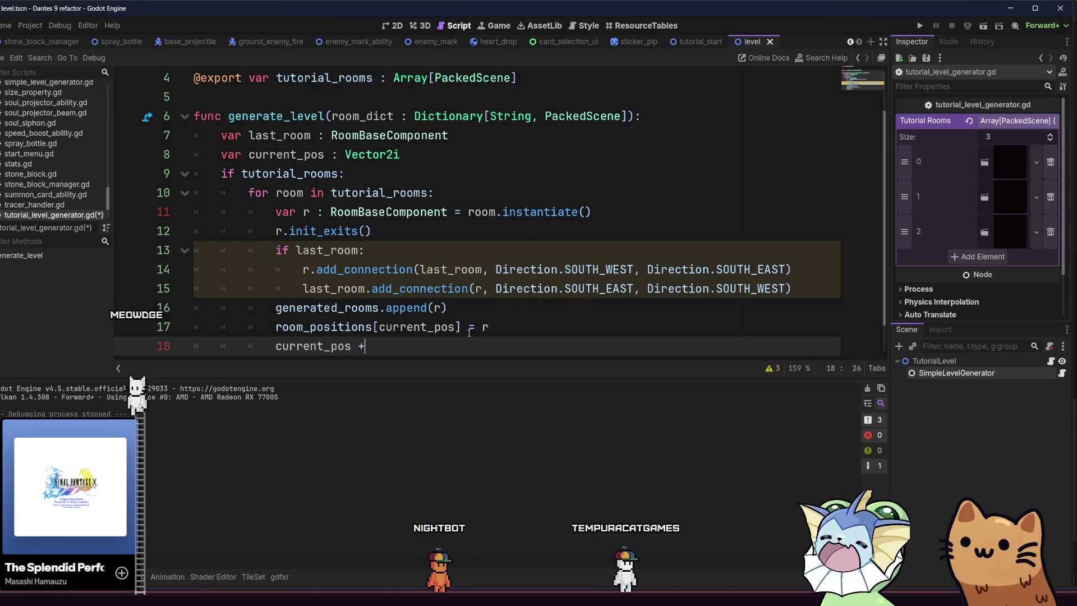
text(= vec)
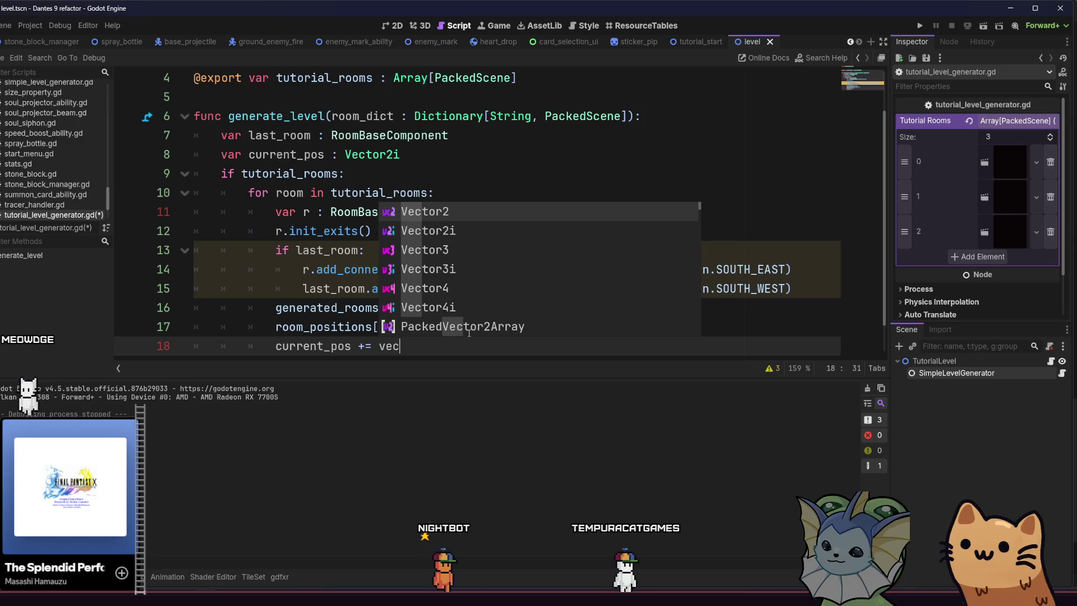
key(Down)
key(Return)
text(.)
key(Return)
scroll(499, 326, down, 1)
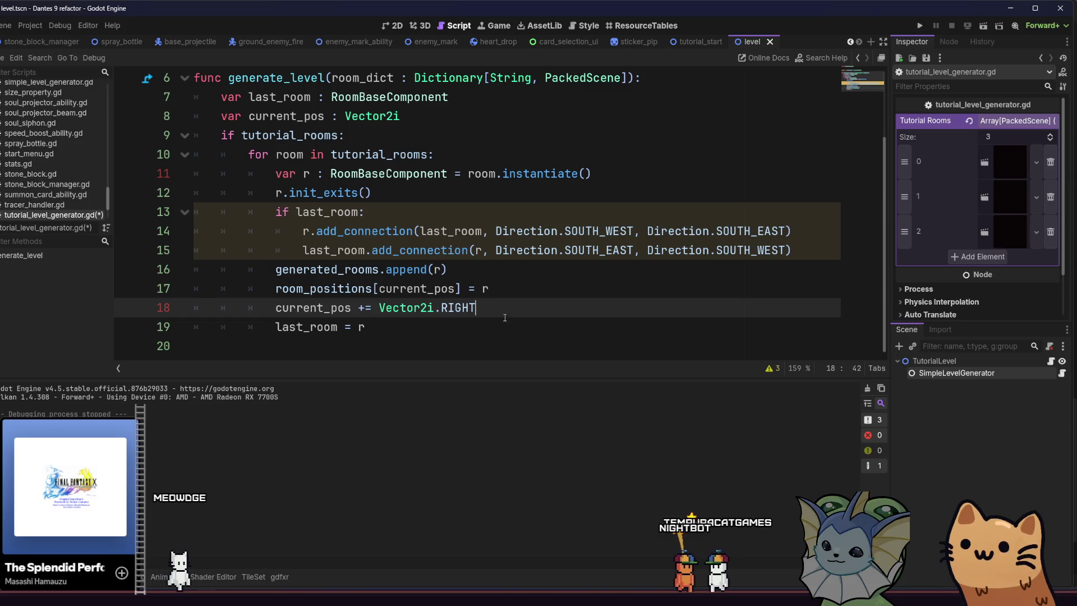
key(Down)
key(ctrl+s)
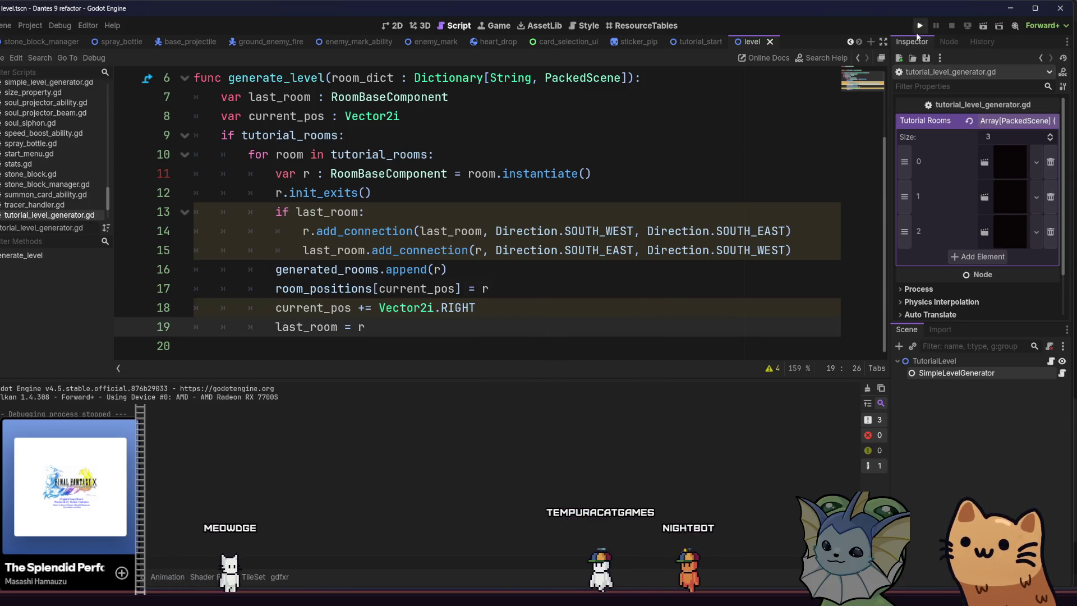
click(919, 28)
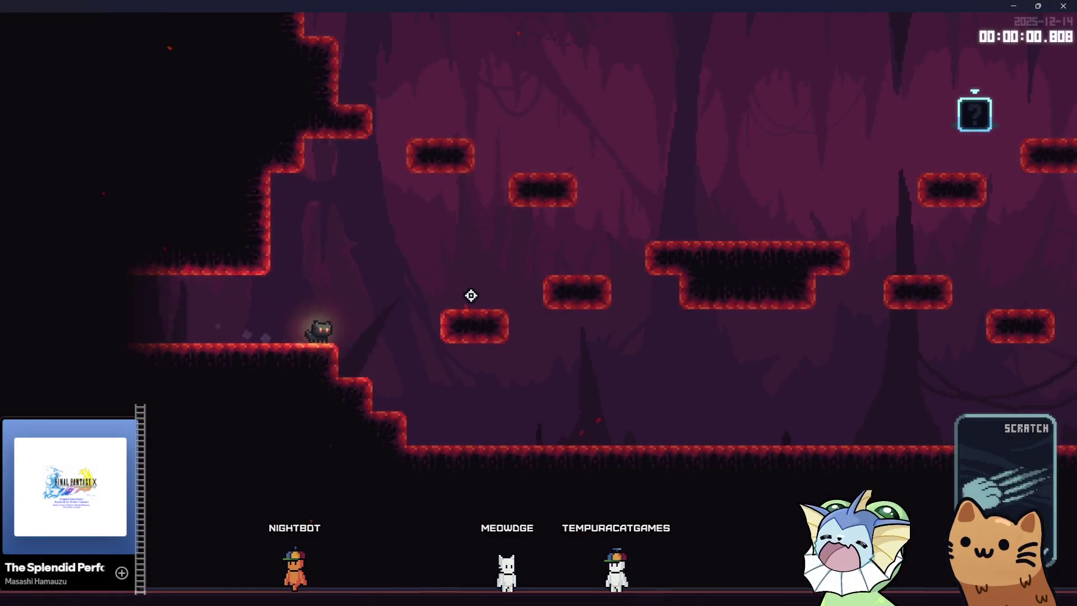
Walk the cat right into the second room, then close the game and stop it with F8.
key(Right)
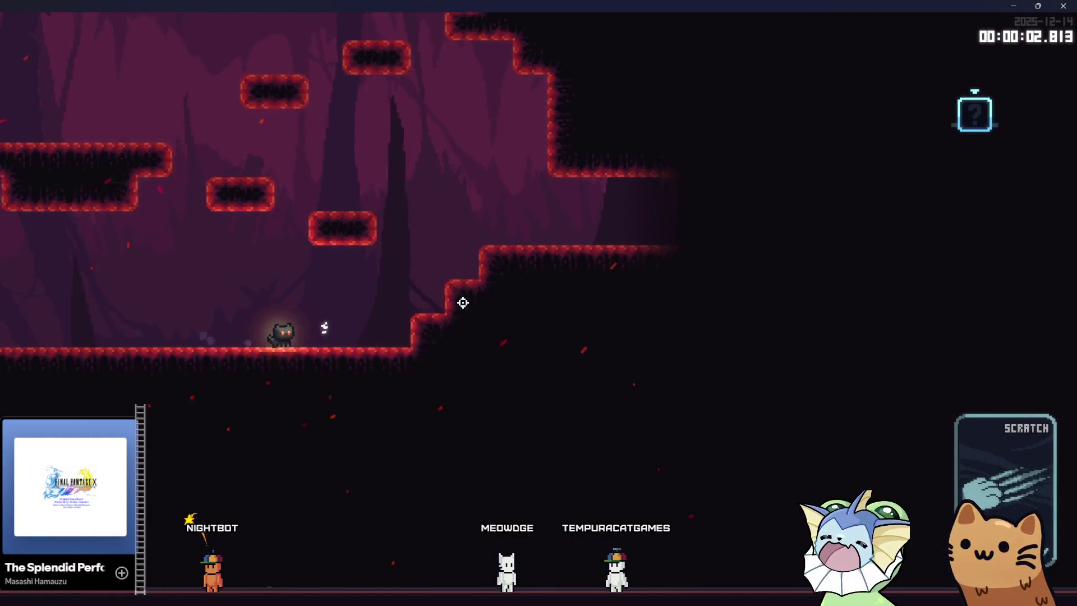
key(Right)
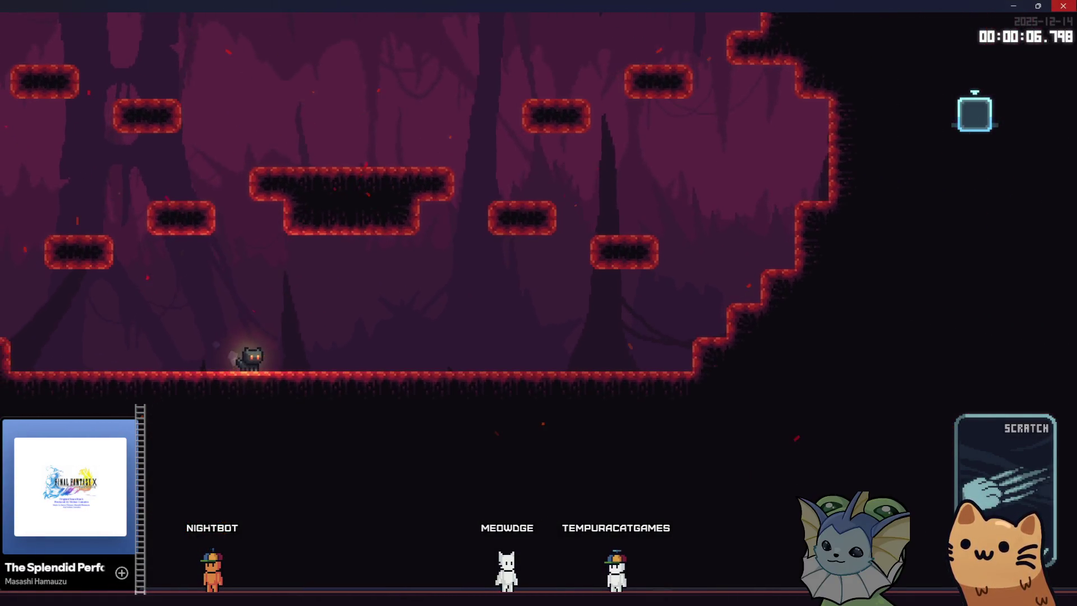
click(1063, 6)
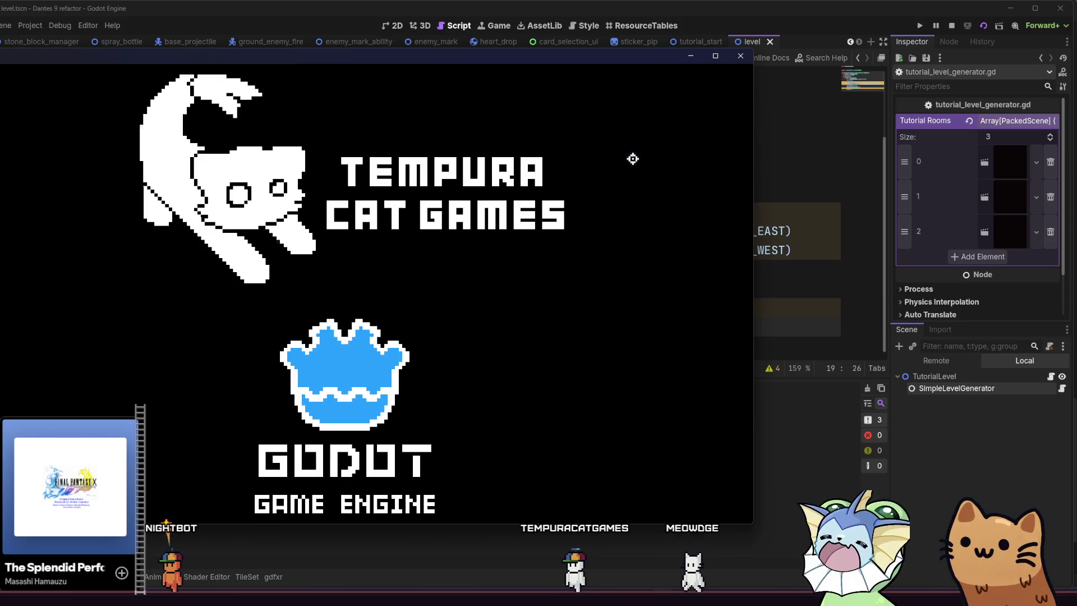
key(F8)
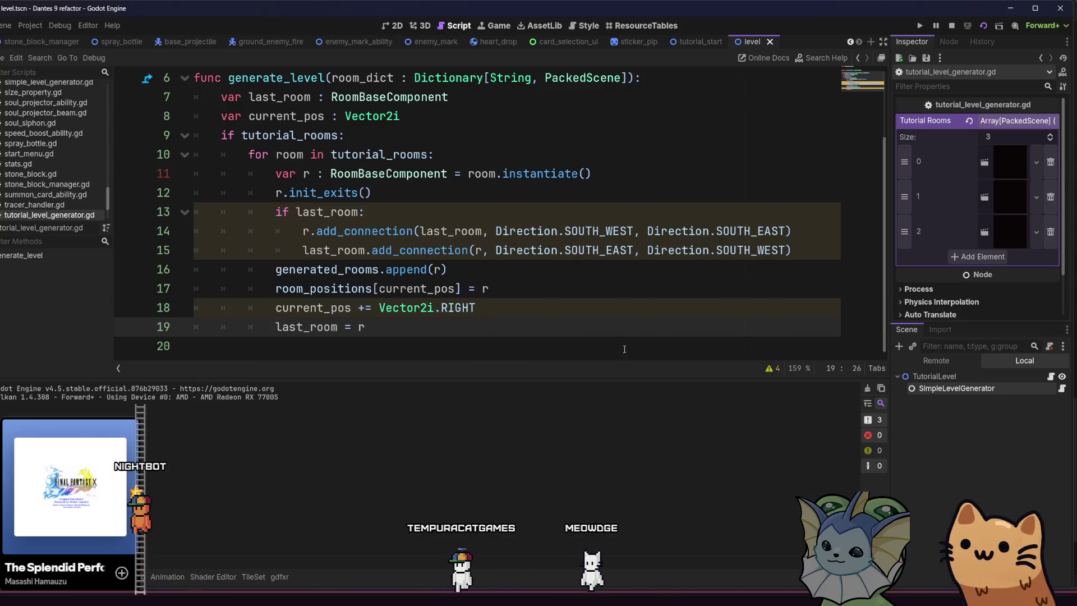
Check the script warnings, then change the current_pos declaration to current_pos := Vector2i.
click(303, 308)
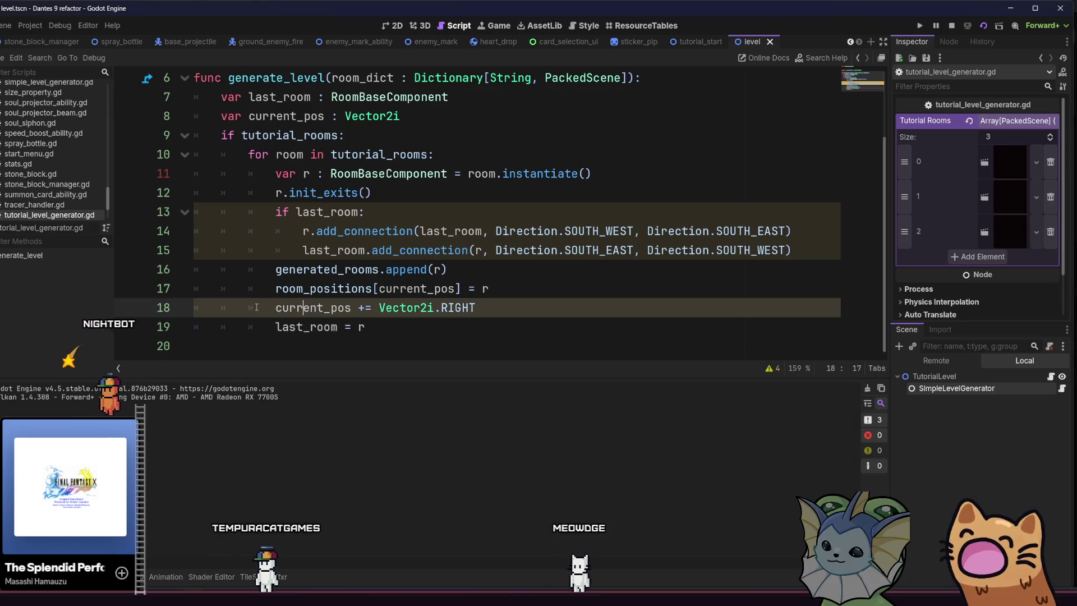
click(770, 369)
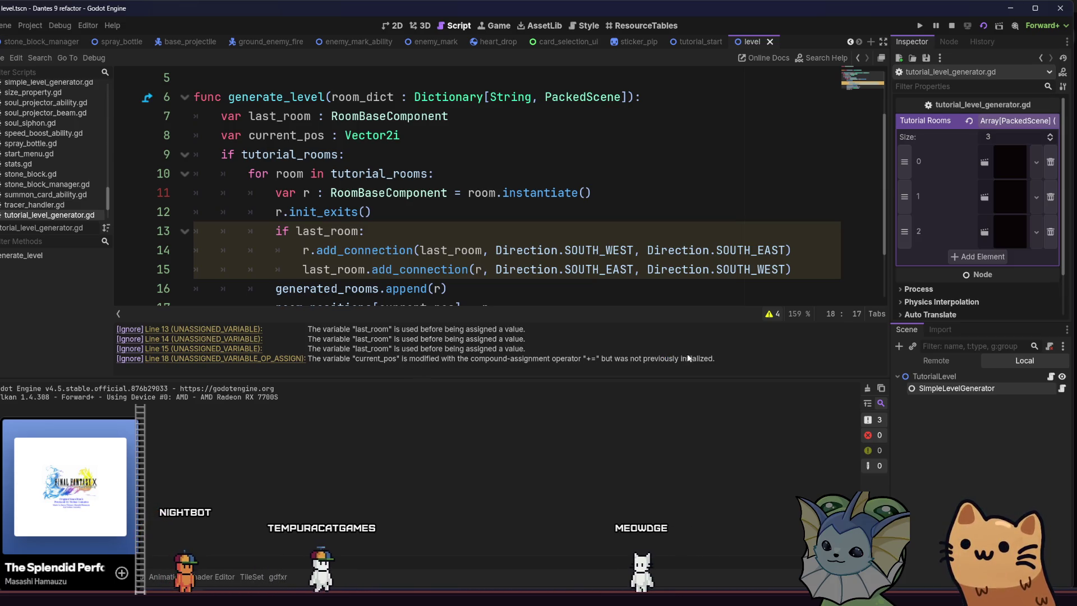
click(775, 315)
click(531, 288)
key(Down)
key(Down)
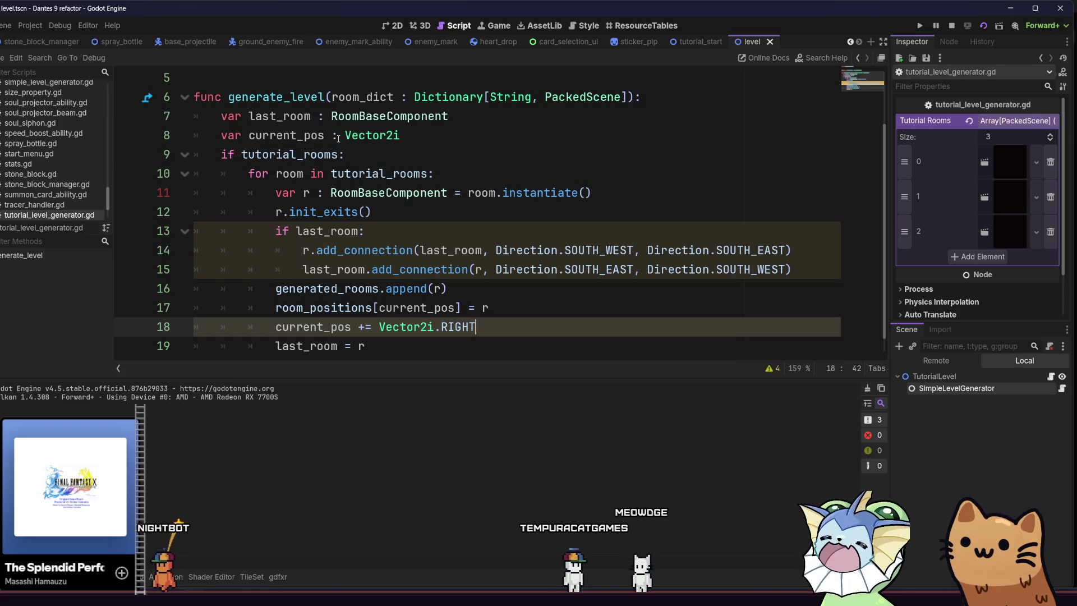
click(431, 136)
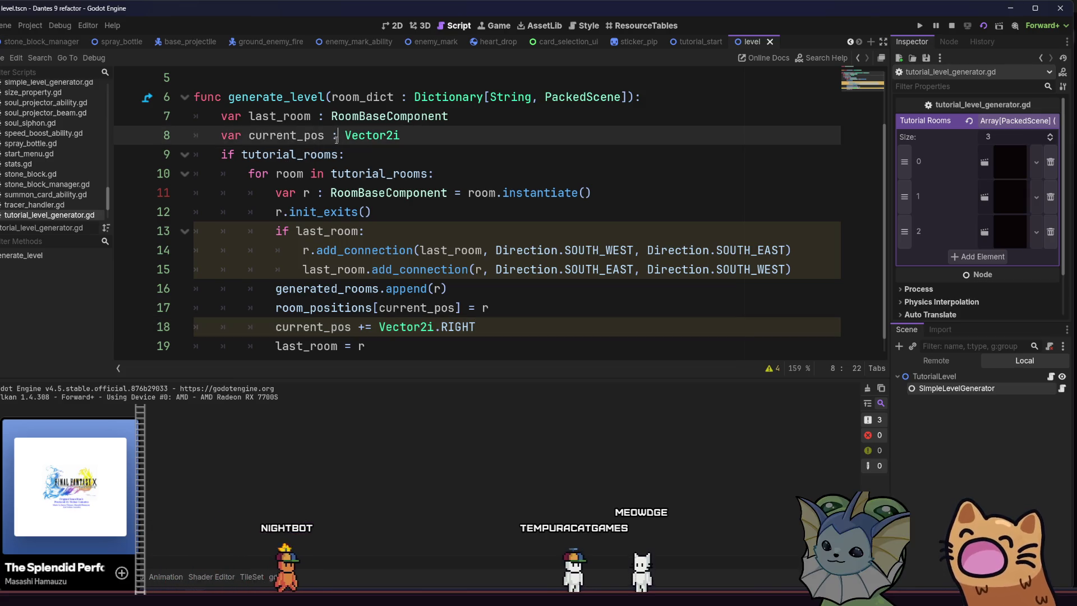
text(=)
click(428, 135)
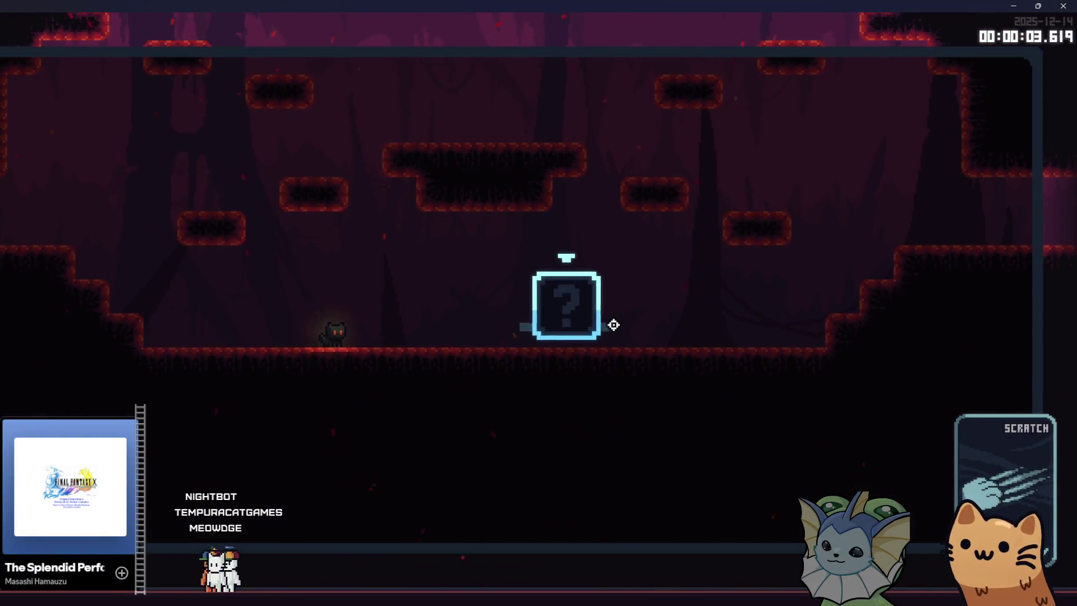
Move the cat right in the test run, then stop the game with F8.
key(Right)
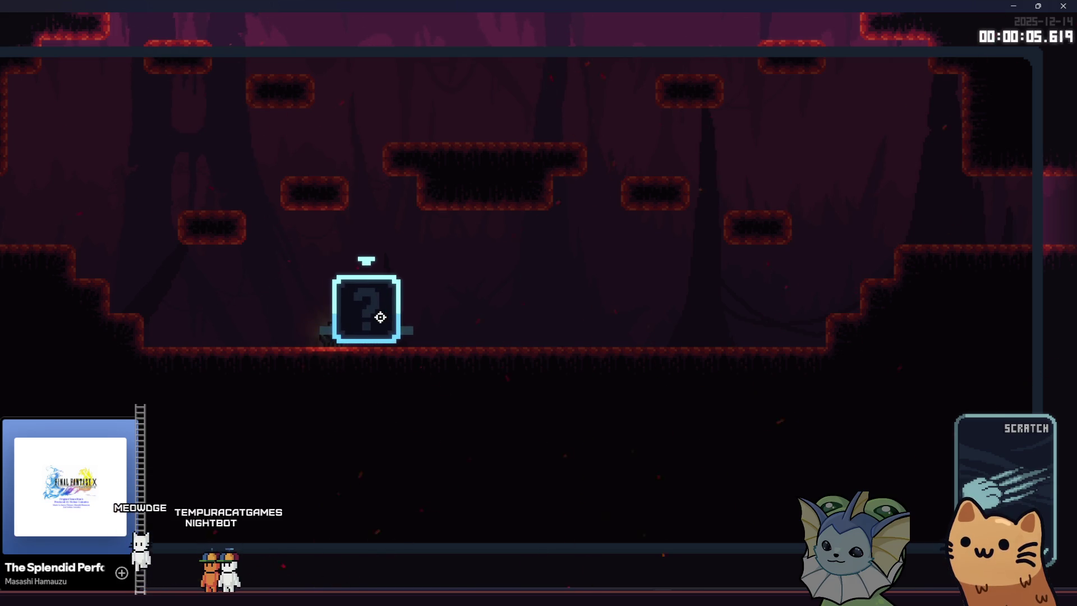
mouse_move(380, 317)
mouse_down()
mouse_move(546, 248)
mouse_move(613, 252)
mouse_up()
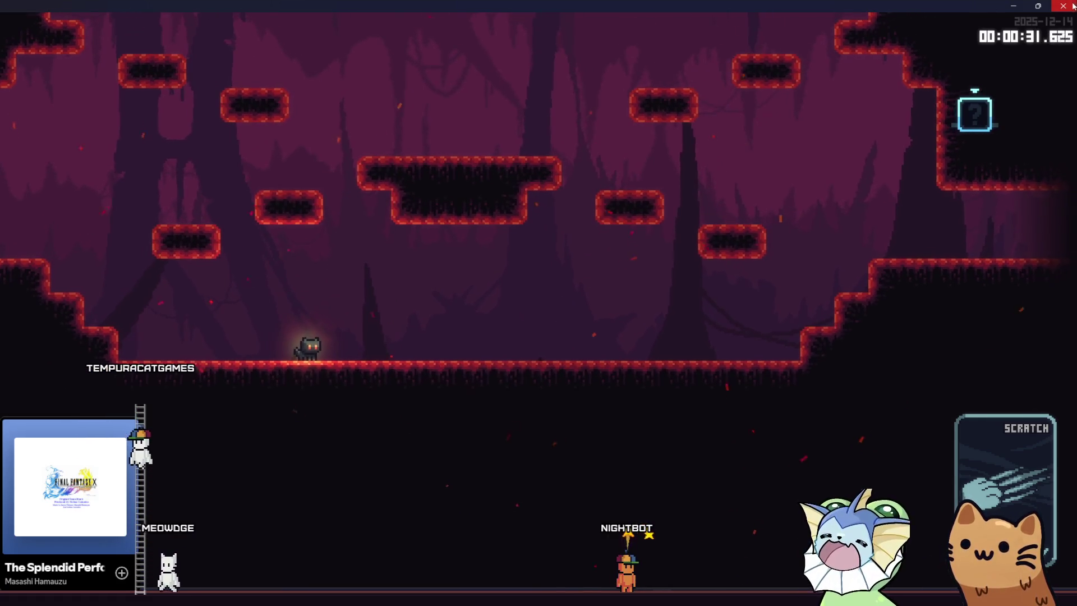
key(F8)
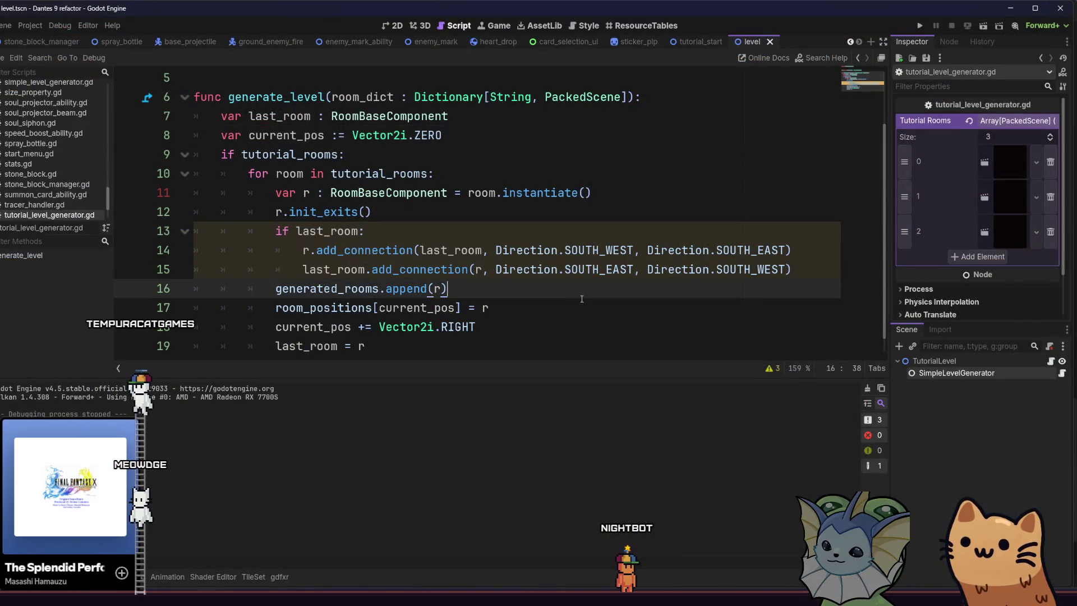
Add r.map_rect.position = current_pos after the room_positions line and run the game.
click(581, 301)
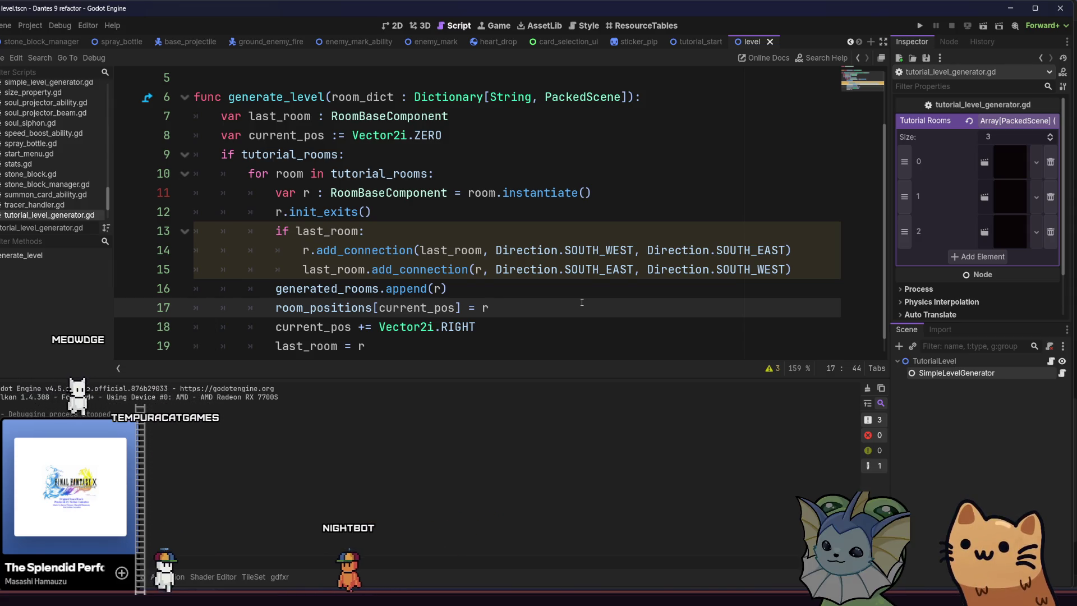
key(Return)
text(r.)
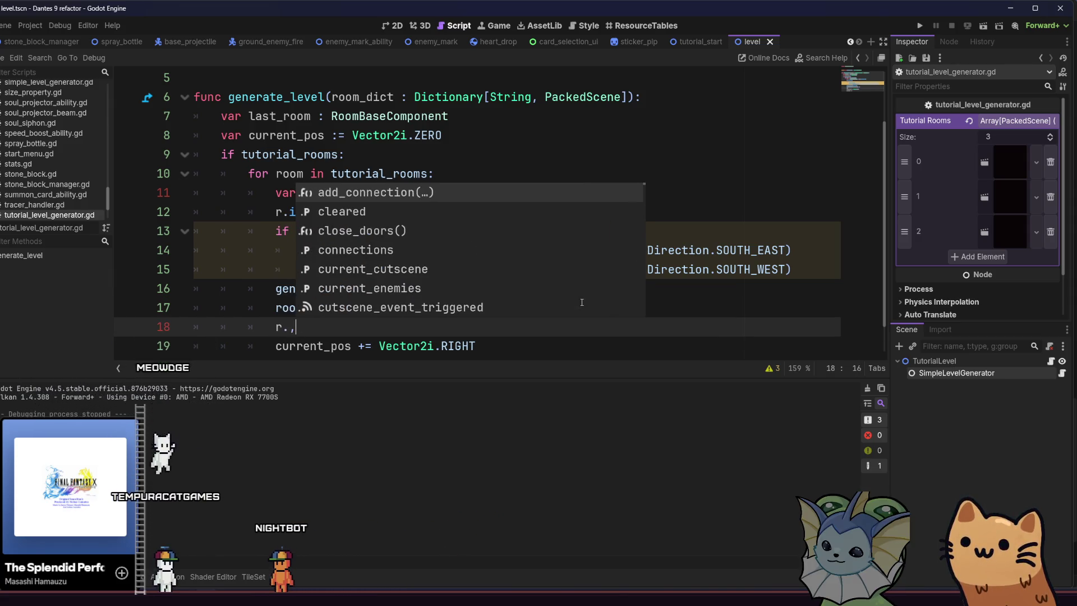
text(ma)
key(Return)
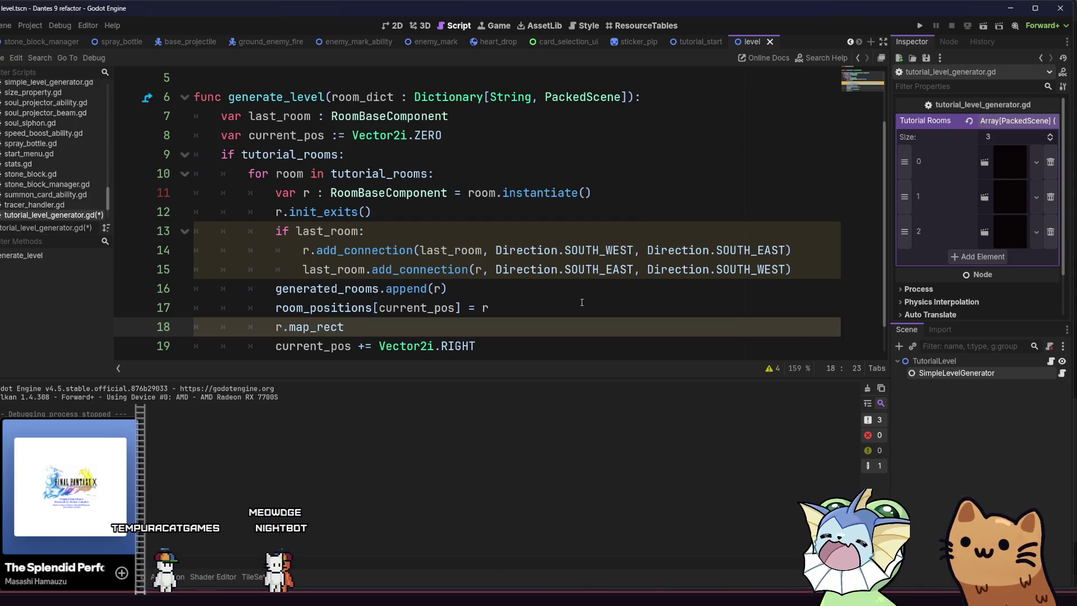
text(.position =)
key(Return)
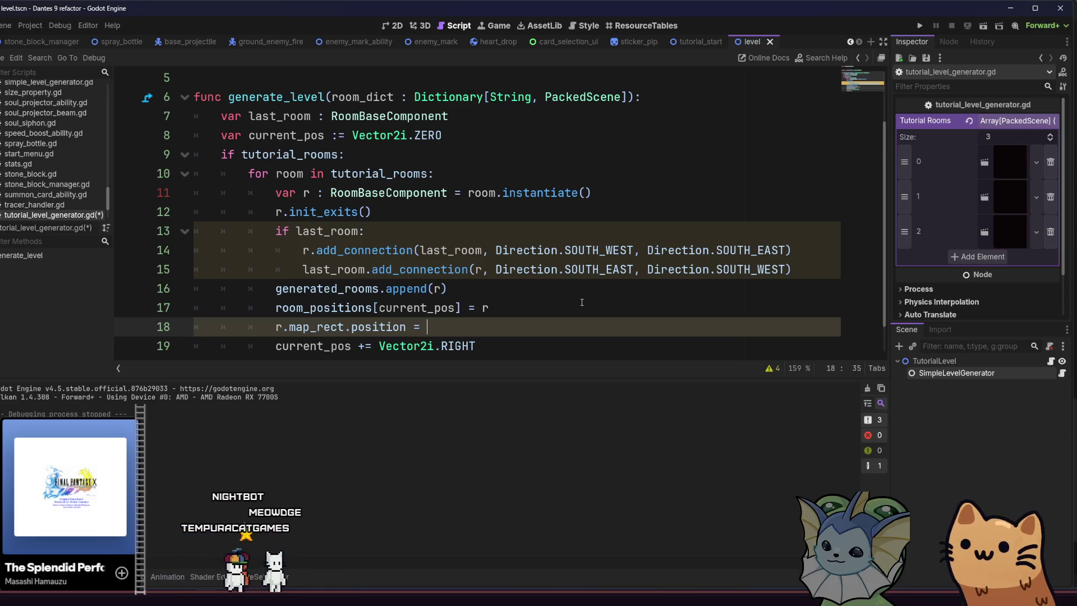
text(cur)
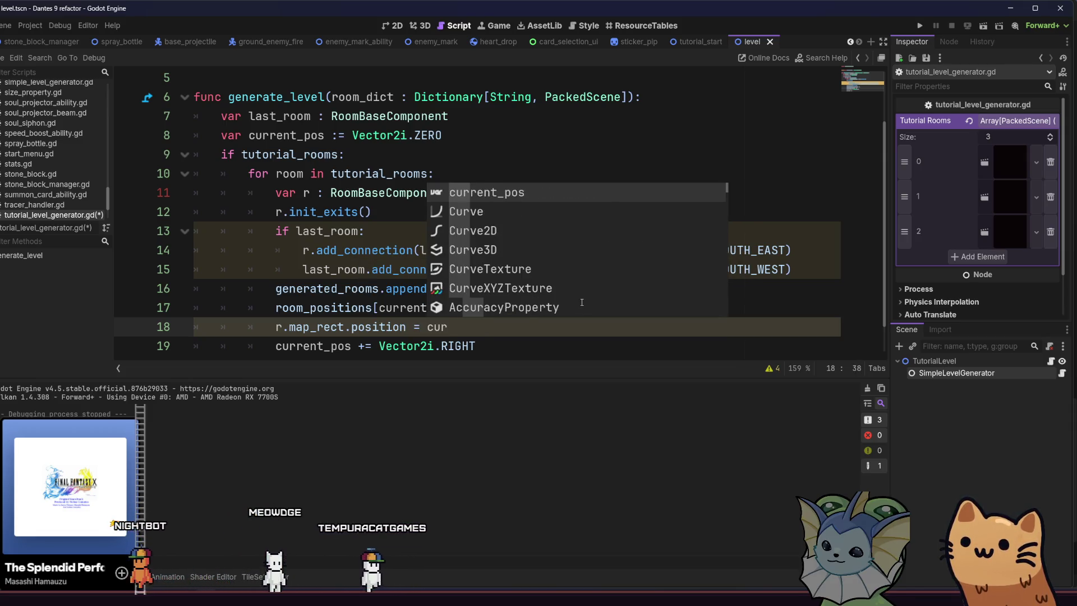
key(Return)
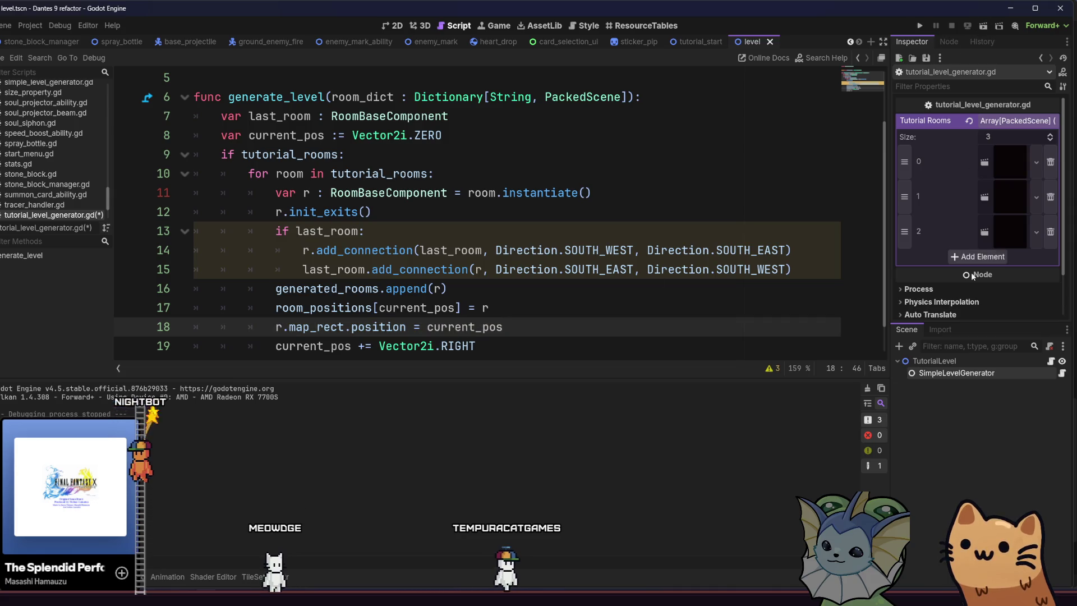
click(985, 26)
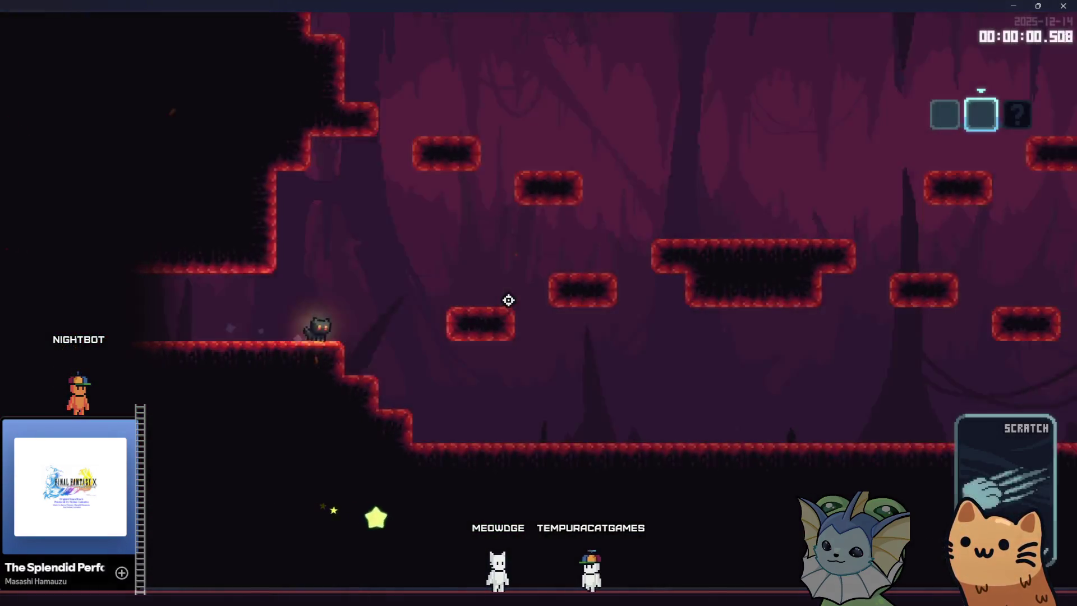
Run the cat right up the stepped cave, then jump left out through the next room.
key(d)
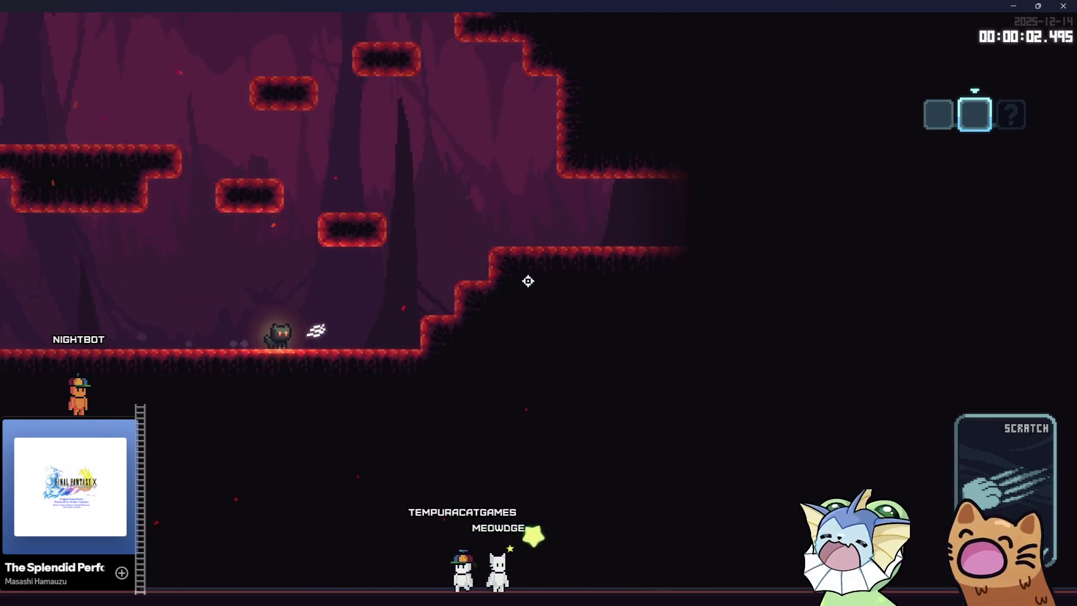
key(space)
key(d)
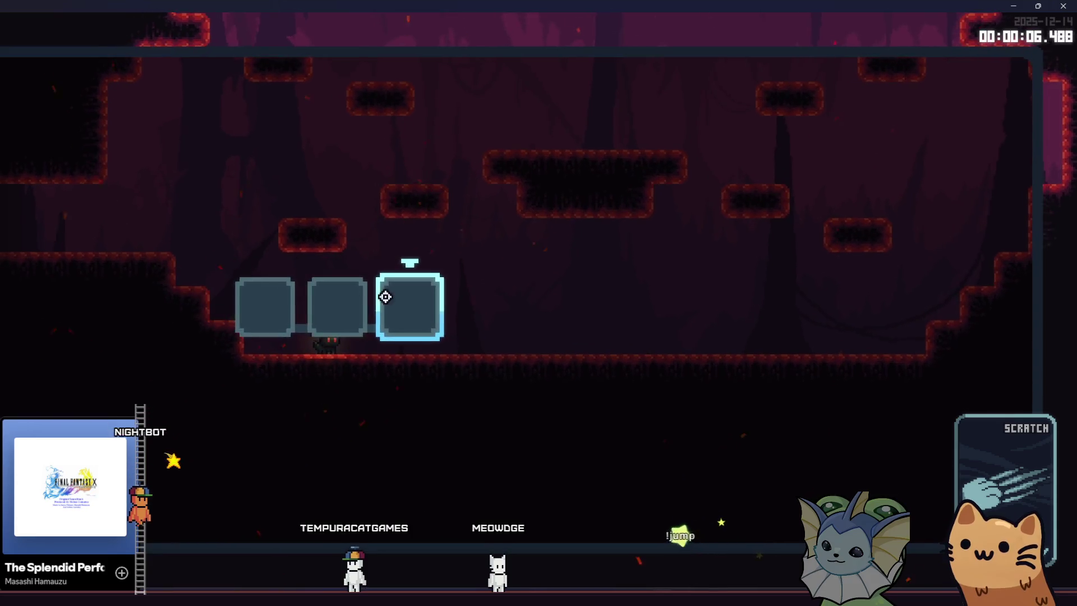
key(space)
key(a)
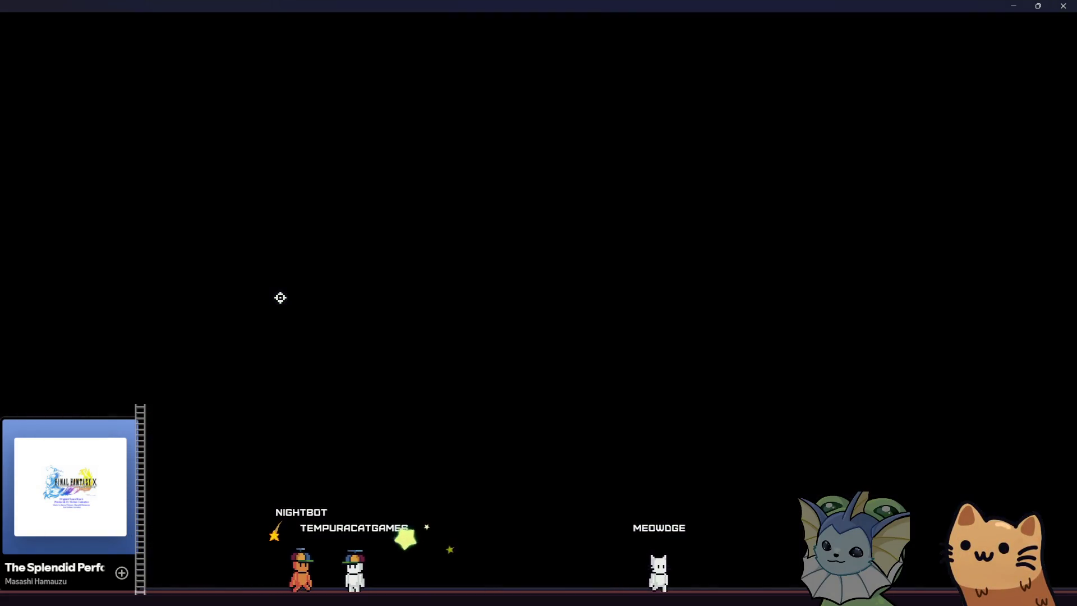
key(a)
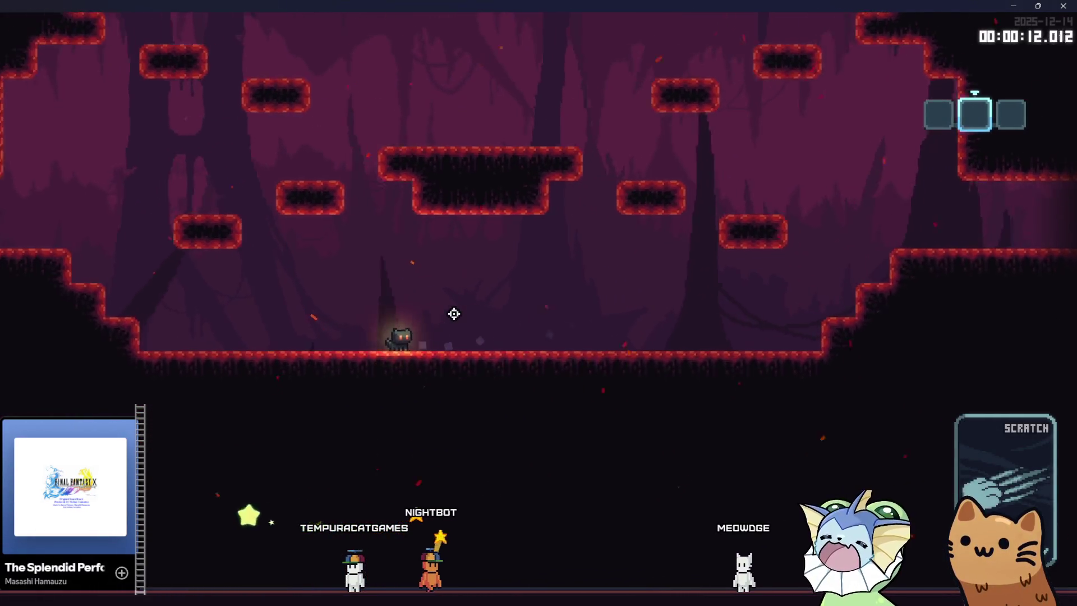
key(a)
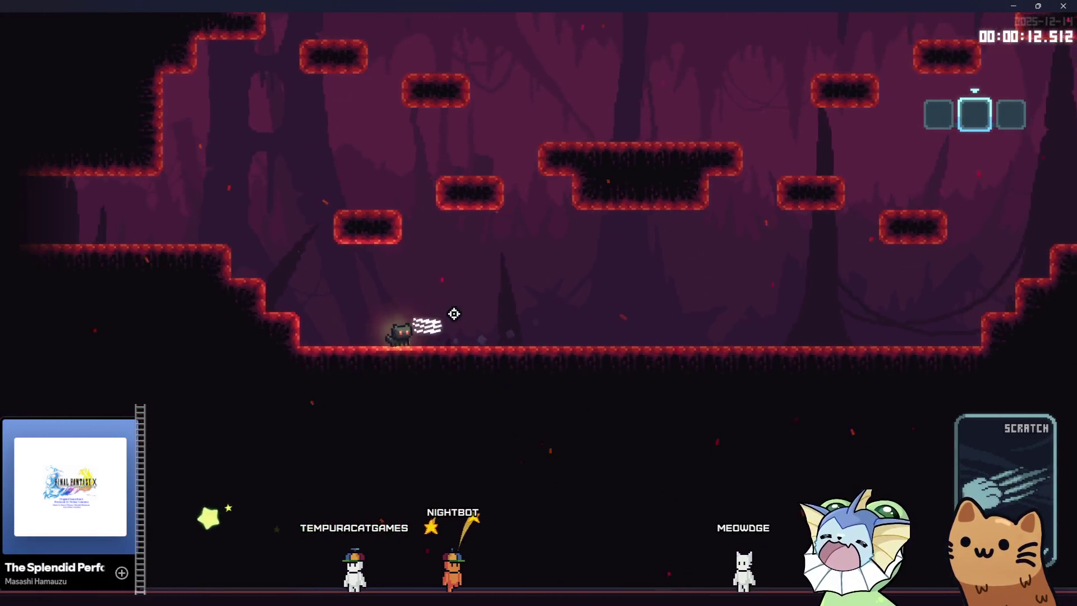
key(space)
Continue left up the ledges onto the long platform, then close the game with Alt+F4.
key(a)
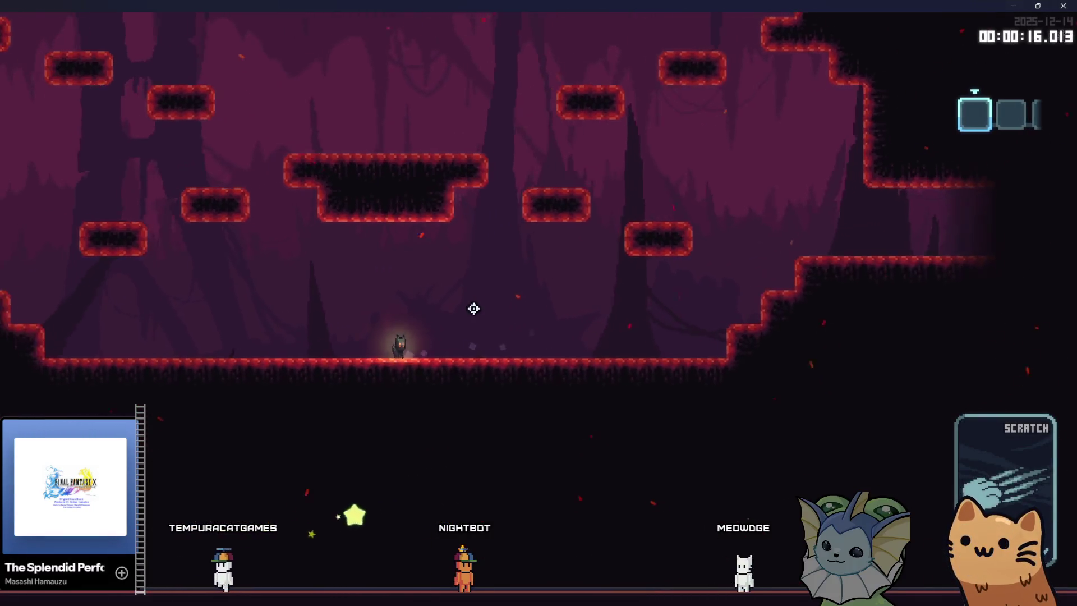
key(a)
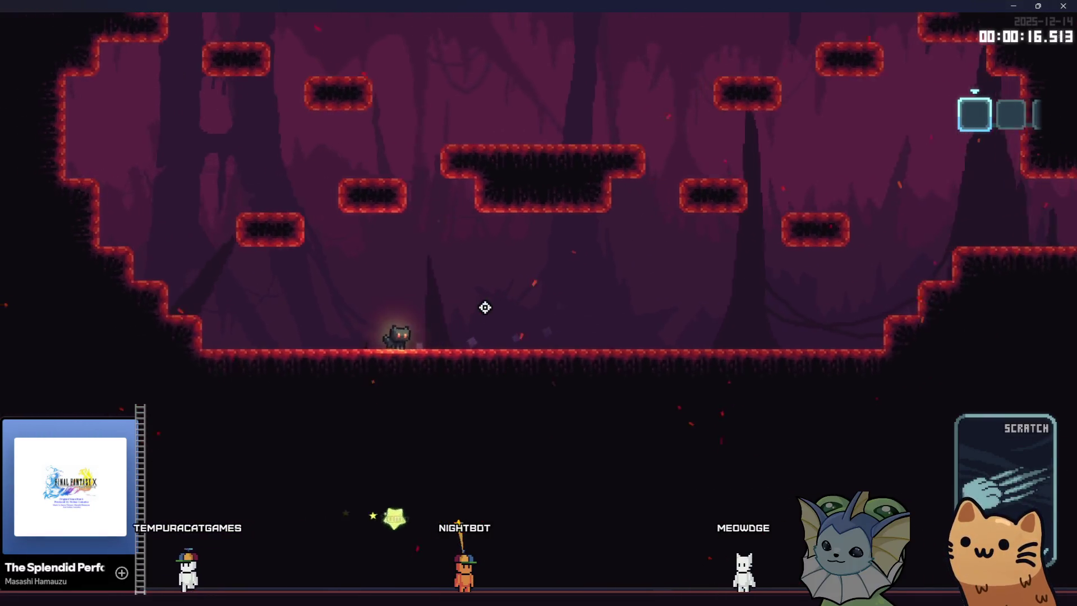
key(space)
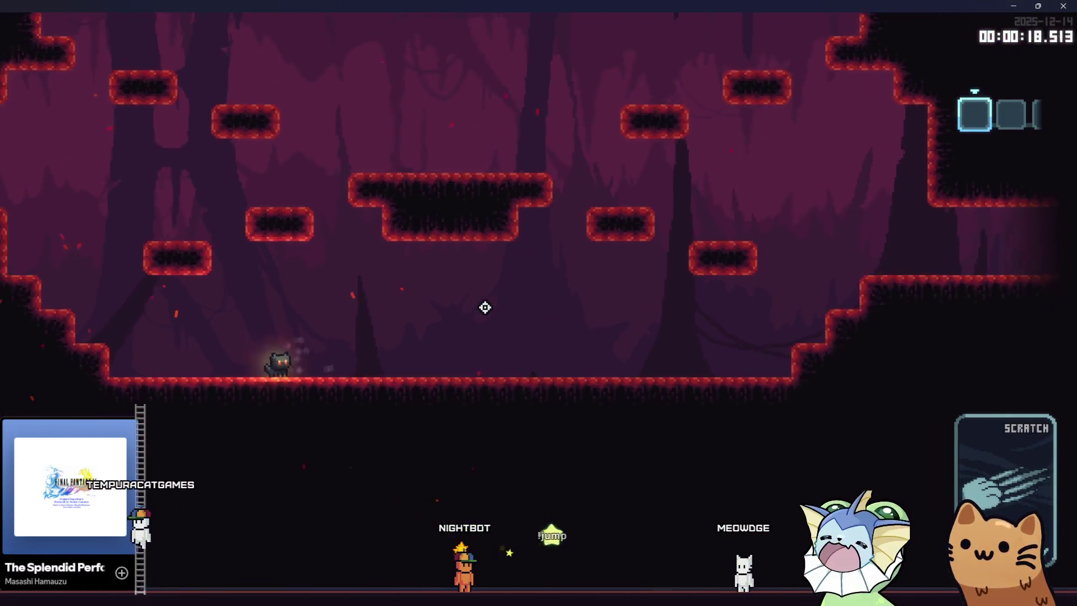
key(space)
key(d)
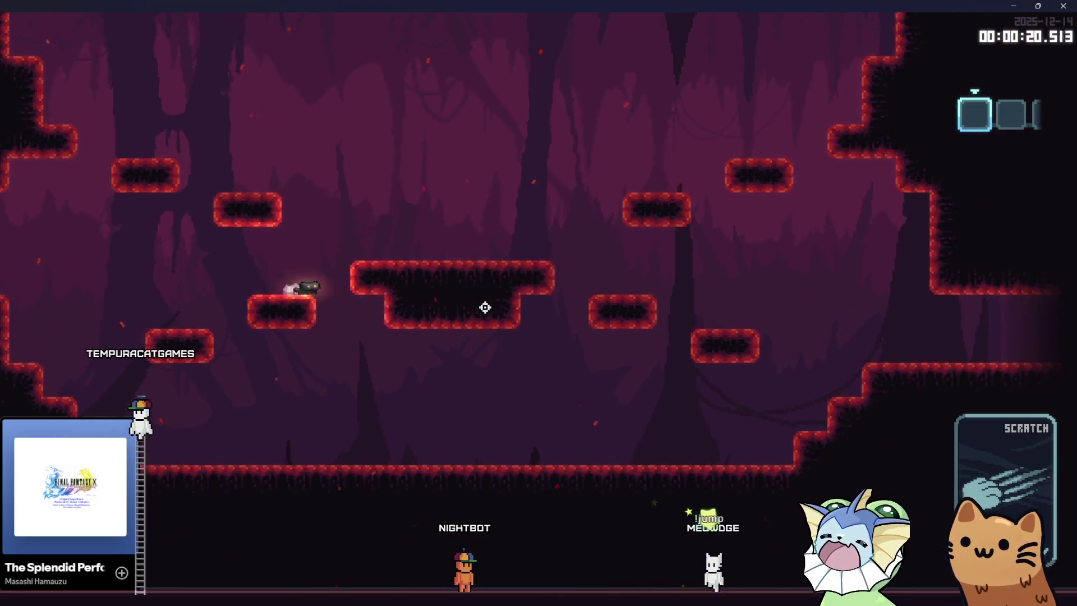
key(space)
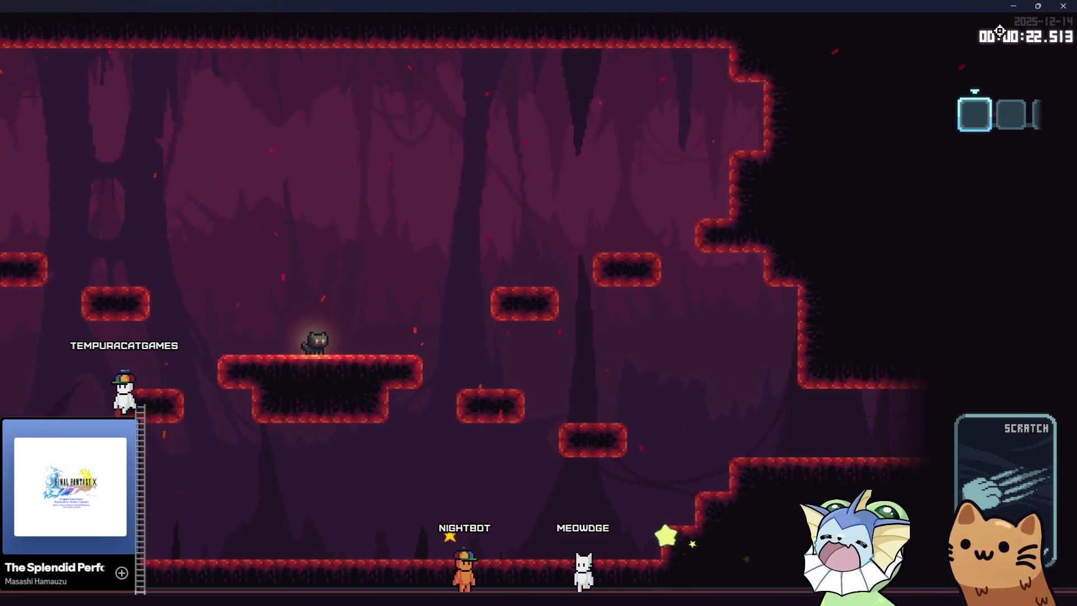
key(alt+F4)
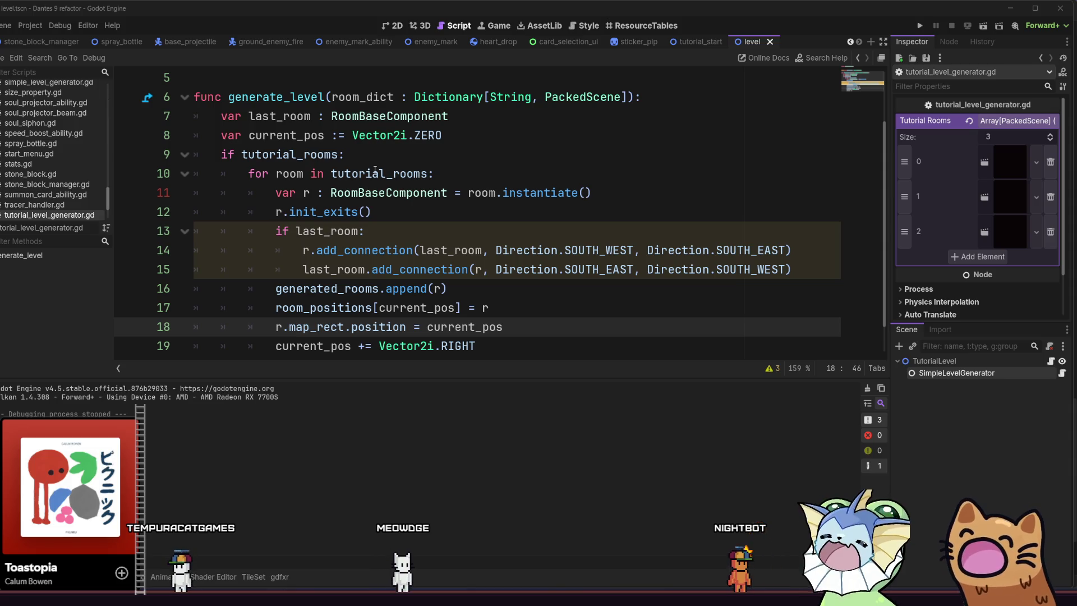
scroll(517, 342, down, 1)
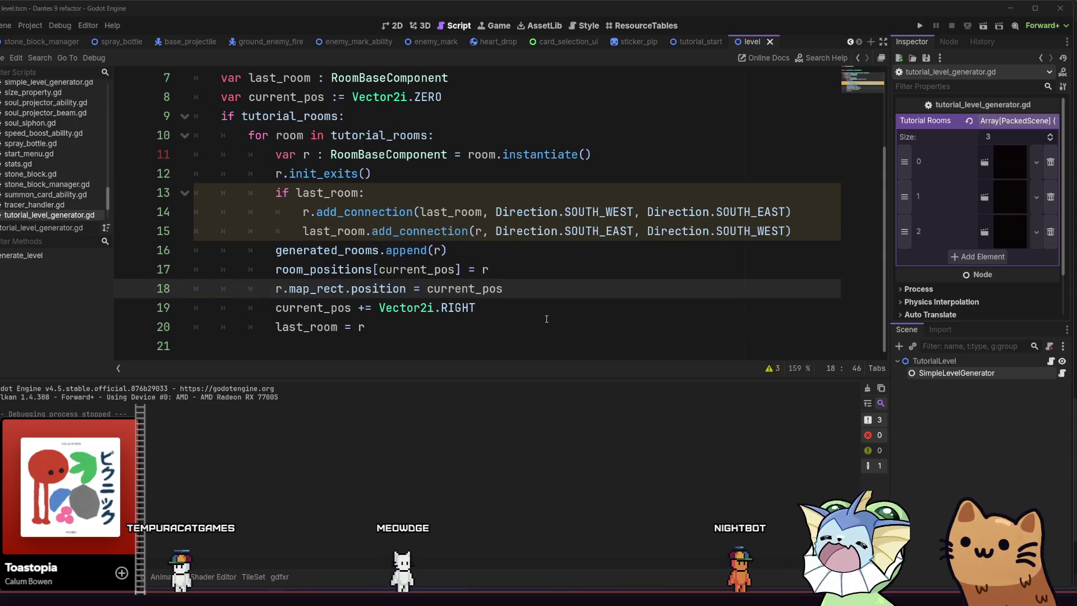
click(524, 331)
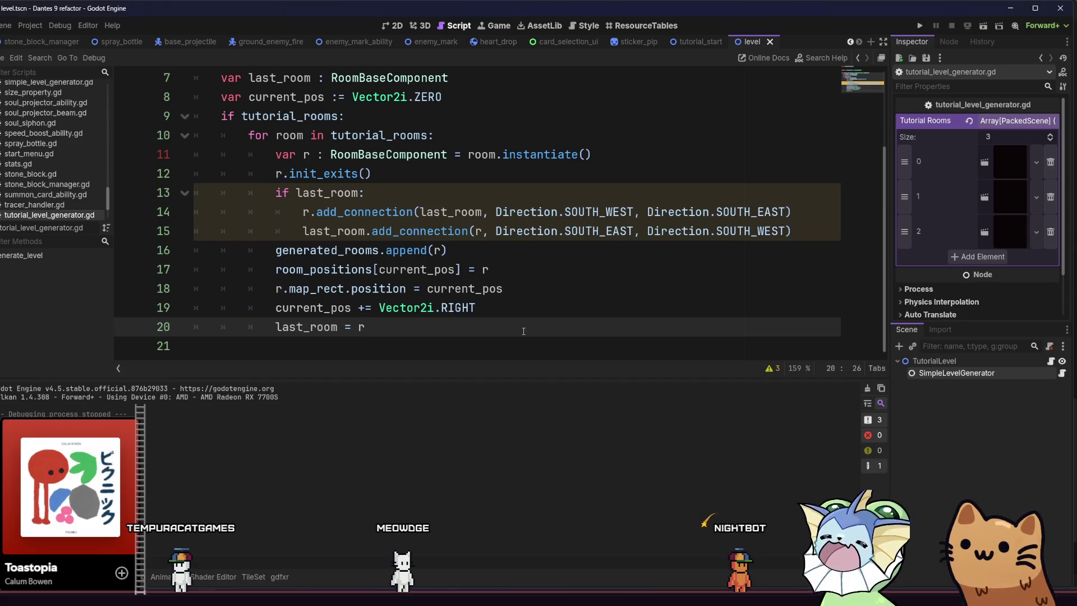
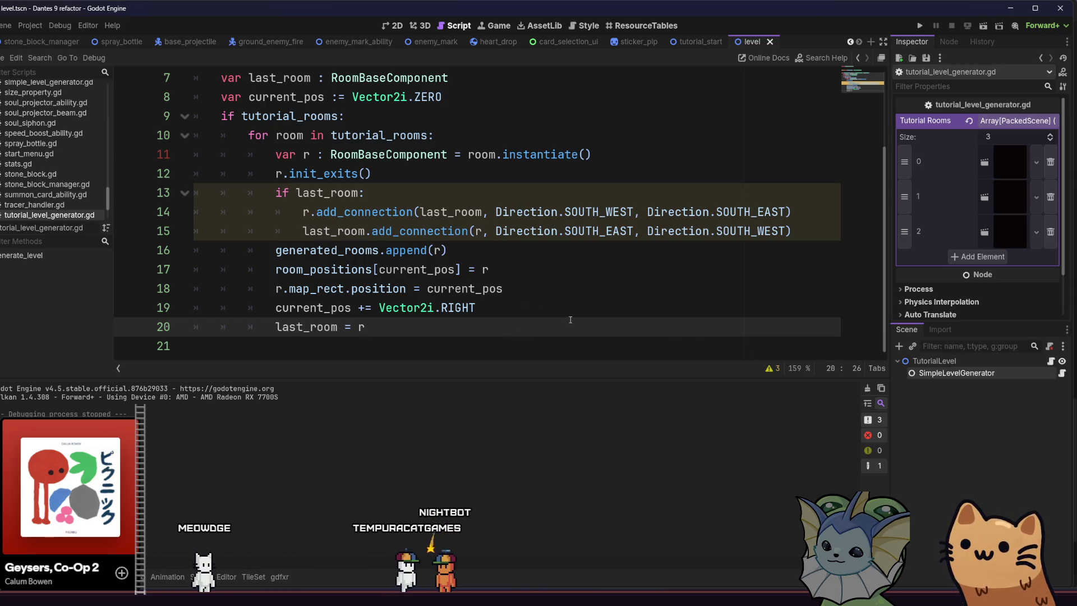
Open the tutorial_start scene in the 2D view and frame the room.
click(678, 47)
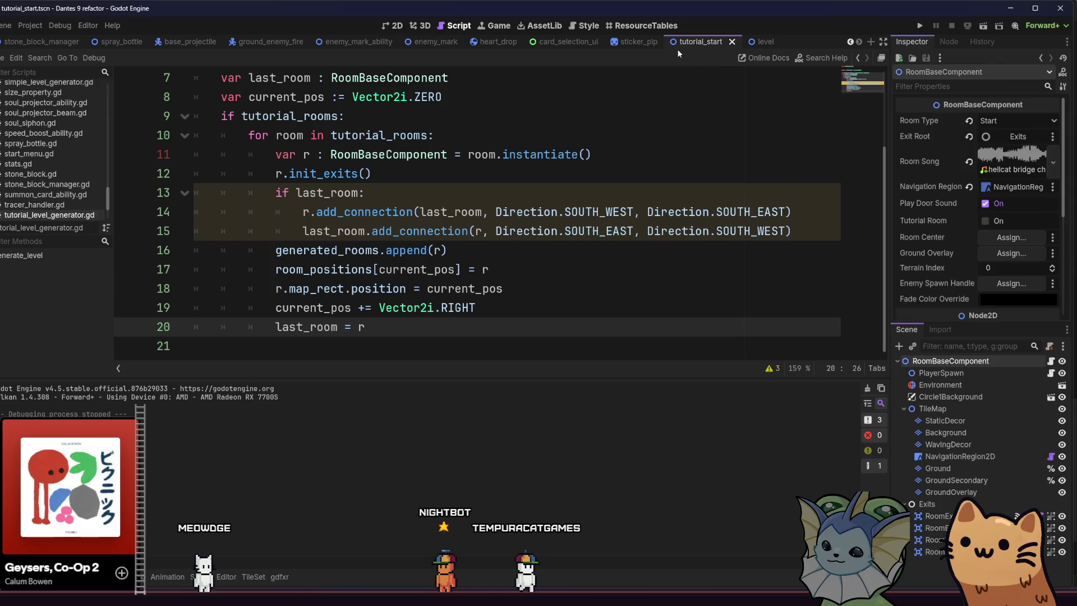
click(395, 25)
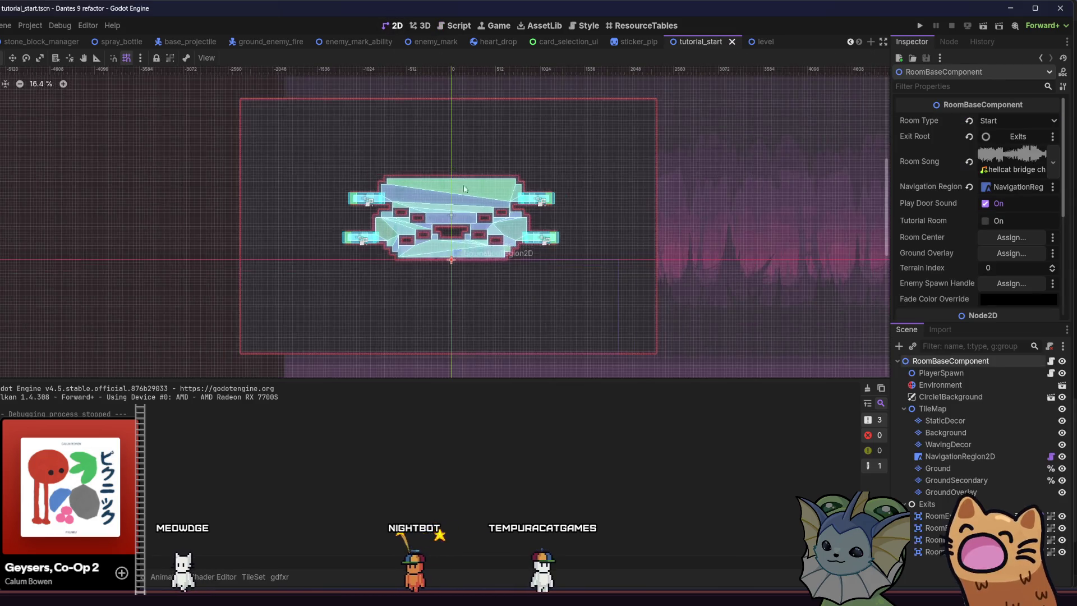
scroll(464, 183, up, 3)
scroll(442, 234, up, 2)
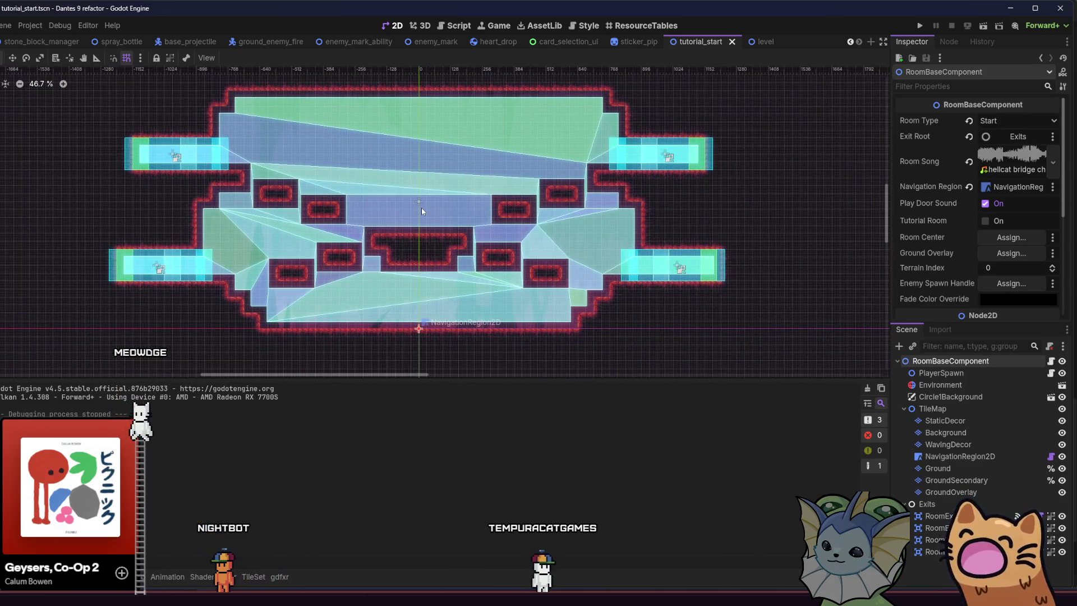
scroll(410, 211, down, 3)
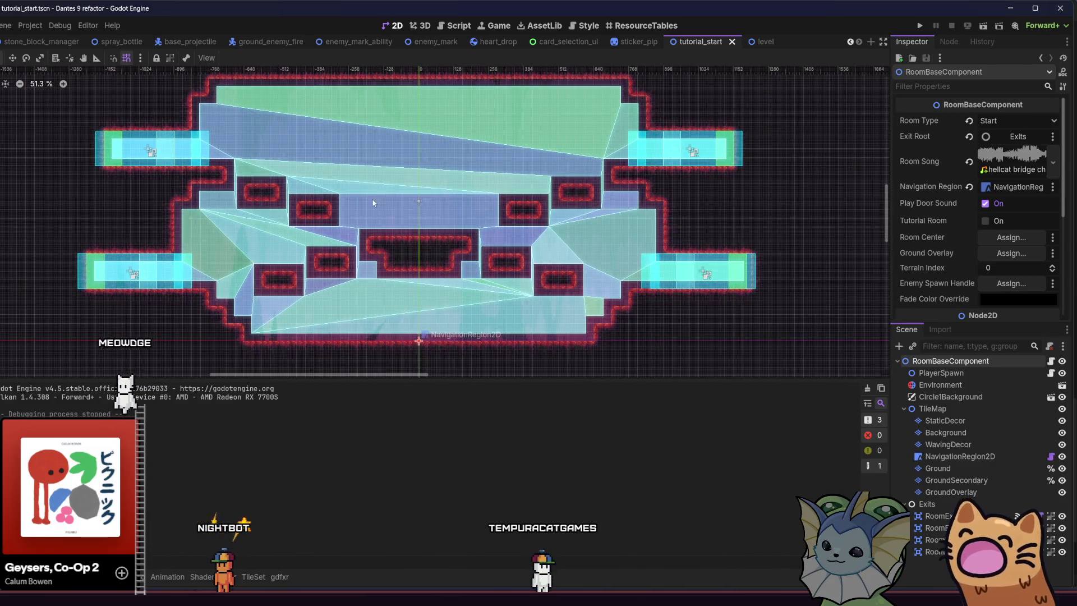
drag(392, 197, 347, 207)
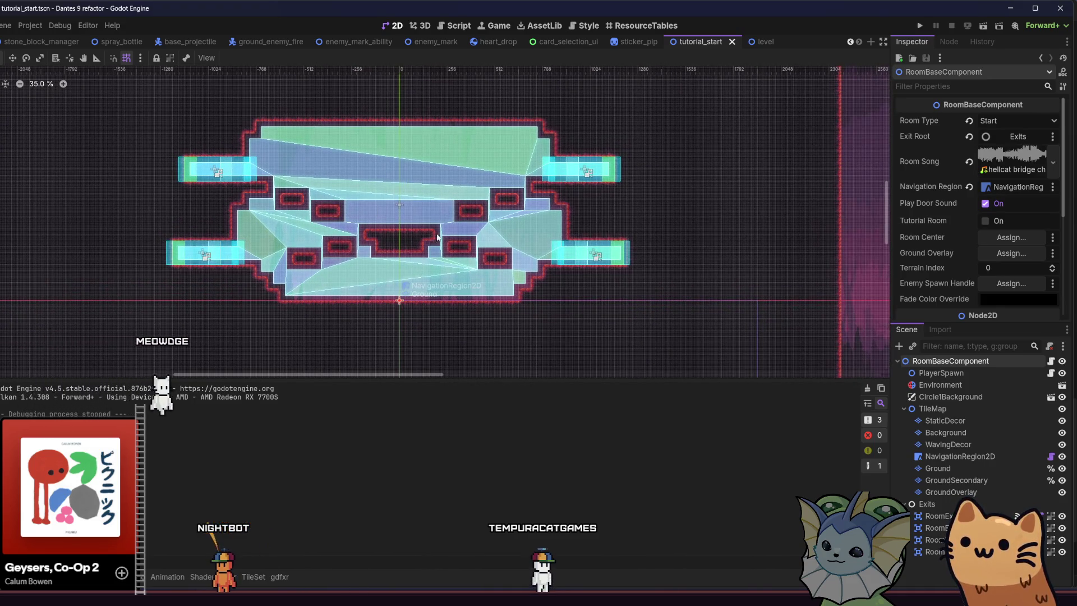
scroll(426, 236, up, 2)
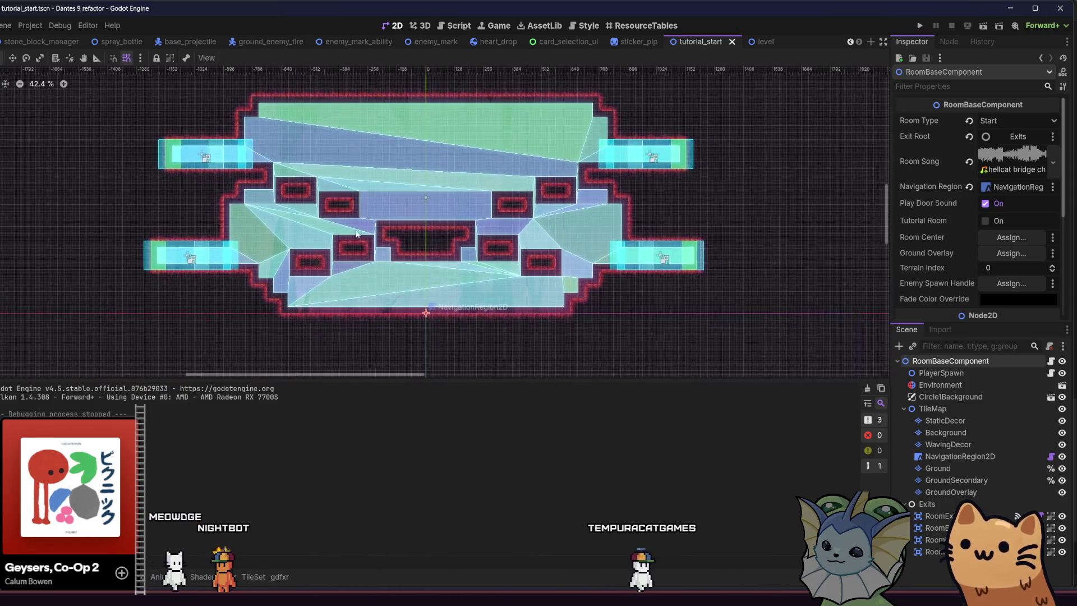
Delete three RoomExit nodes, keeping the lower-right exit, and hide NavigationRegion2D.
click(937, 528)
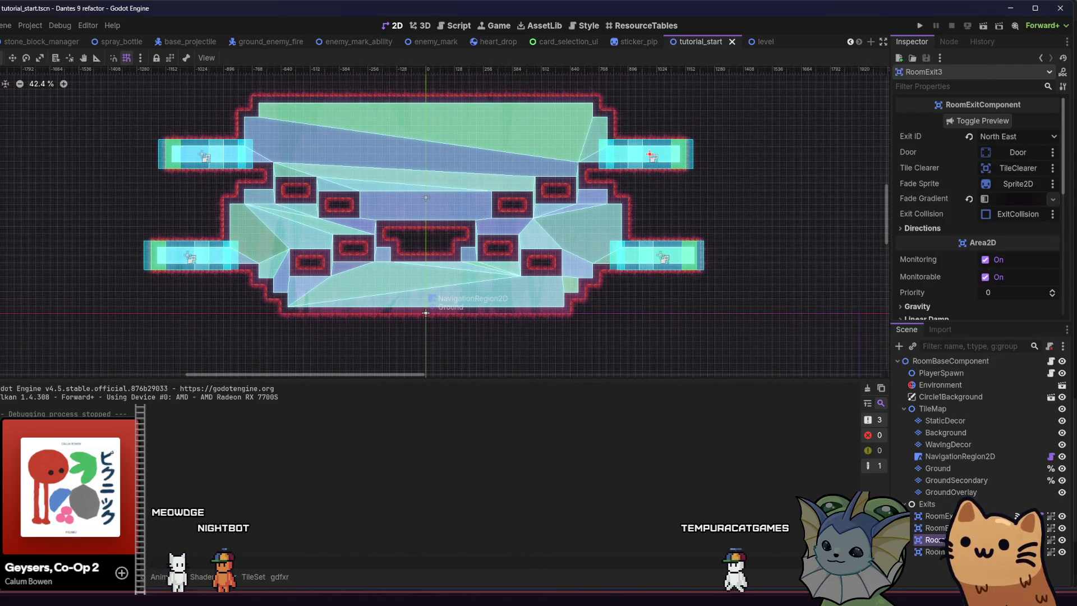
shift+click(945, 520)
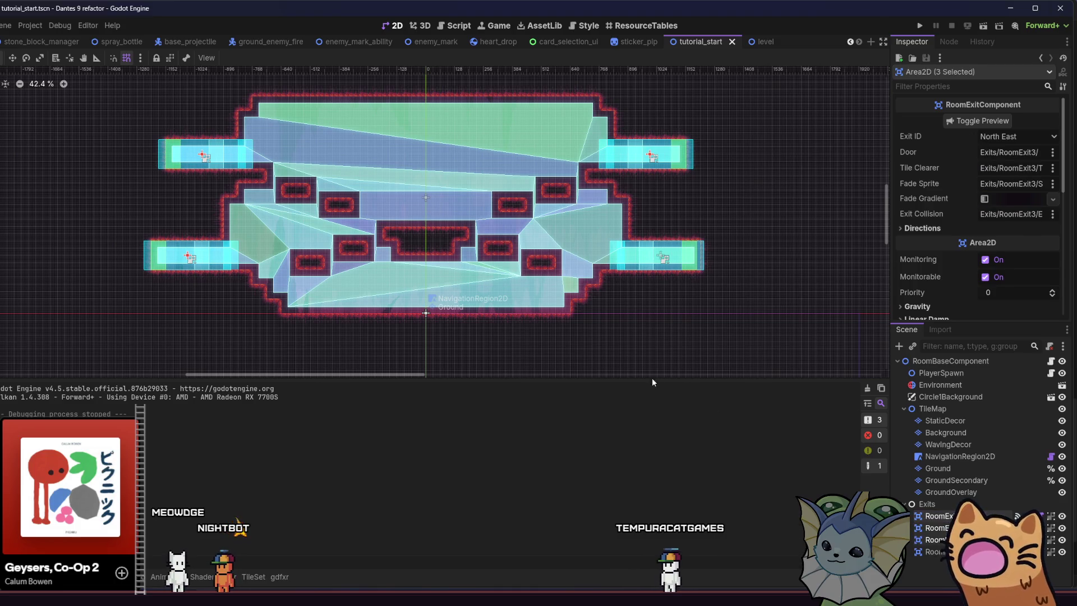
key(Delete)
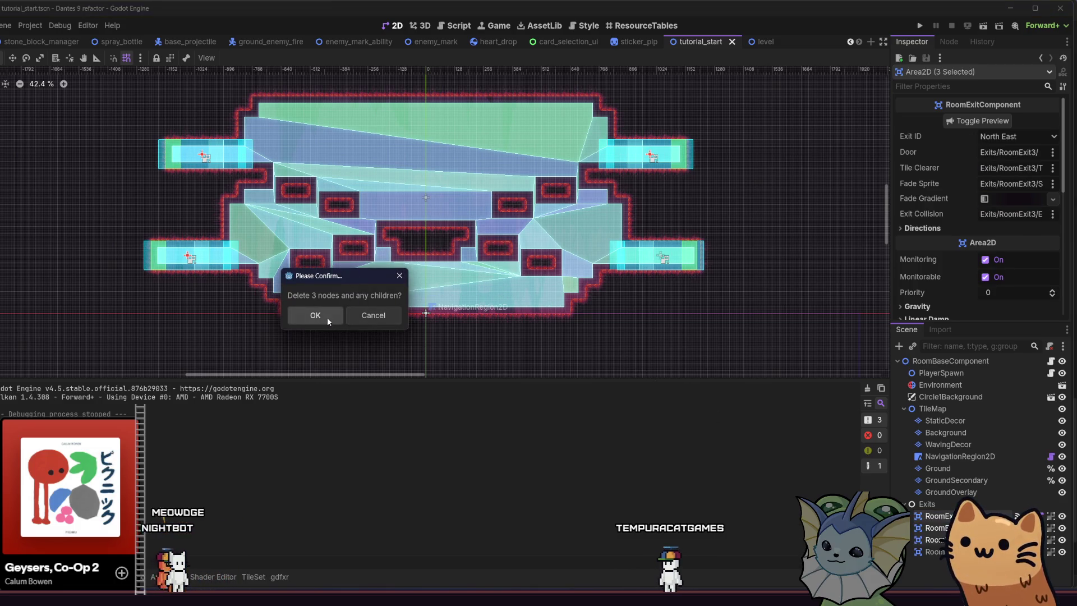
click(328, 318)
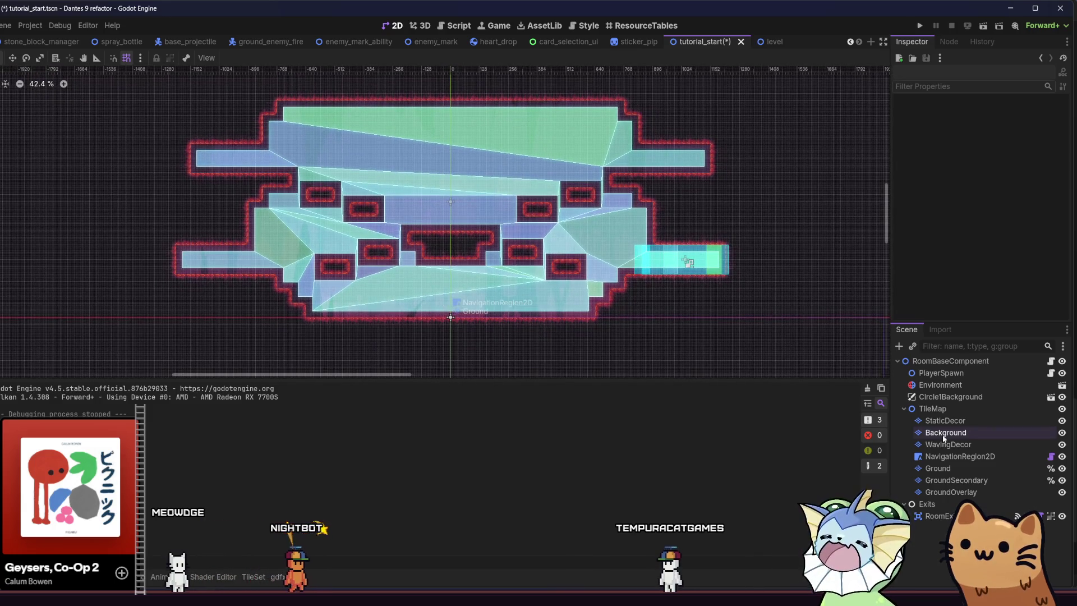
click(1063, 457)
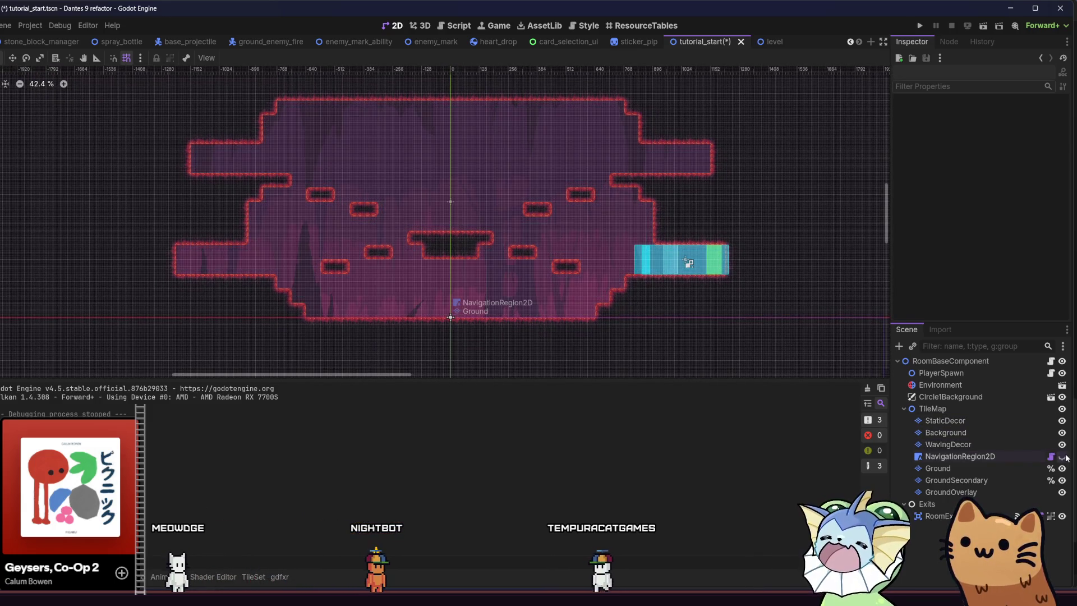
Select the Ground layer and its Terrain Set 0 terrain for painting.
click(996, 430)
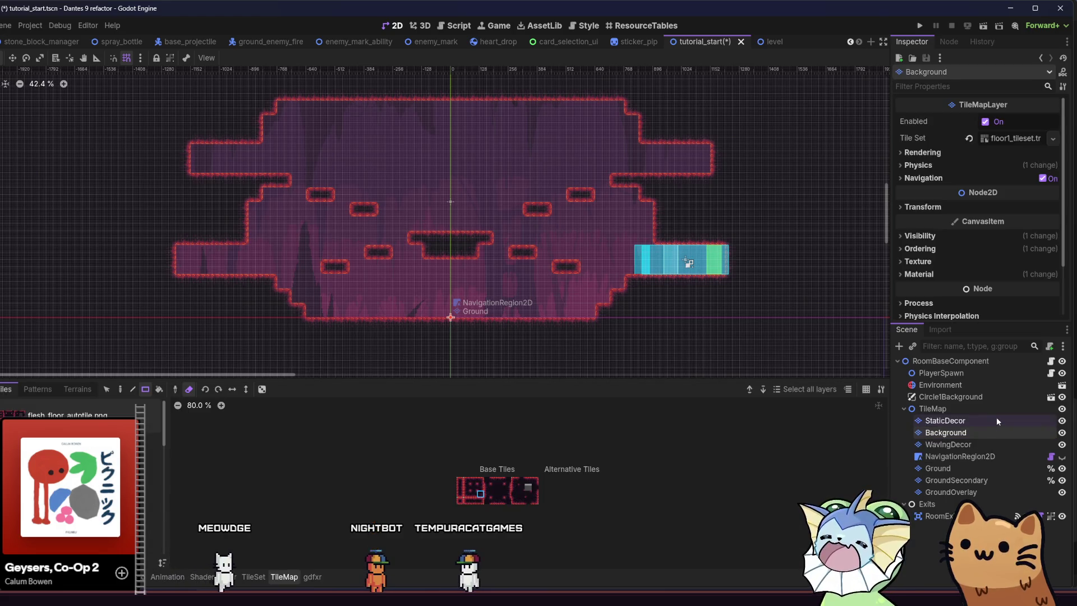
click(942, 422)
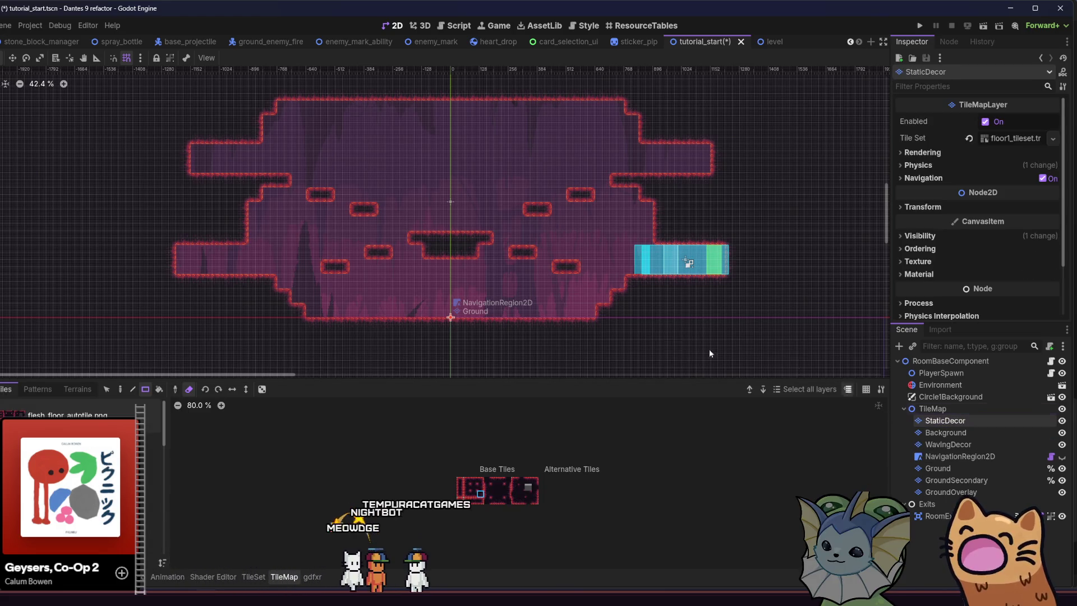
click(77, 391)
click(84, 422)
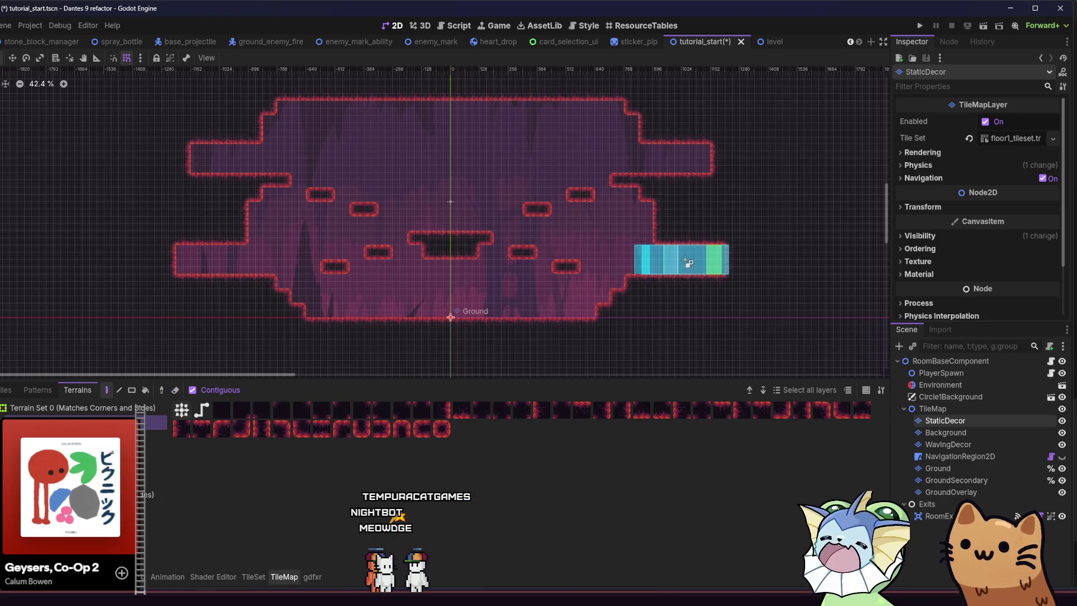
click(936, 469)
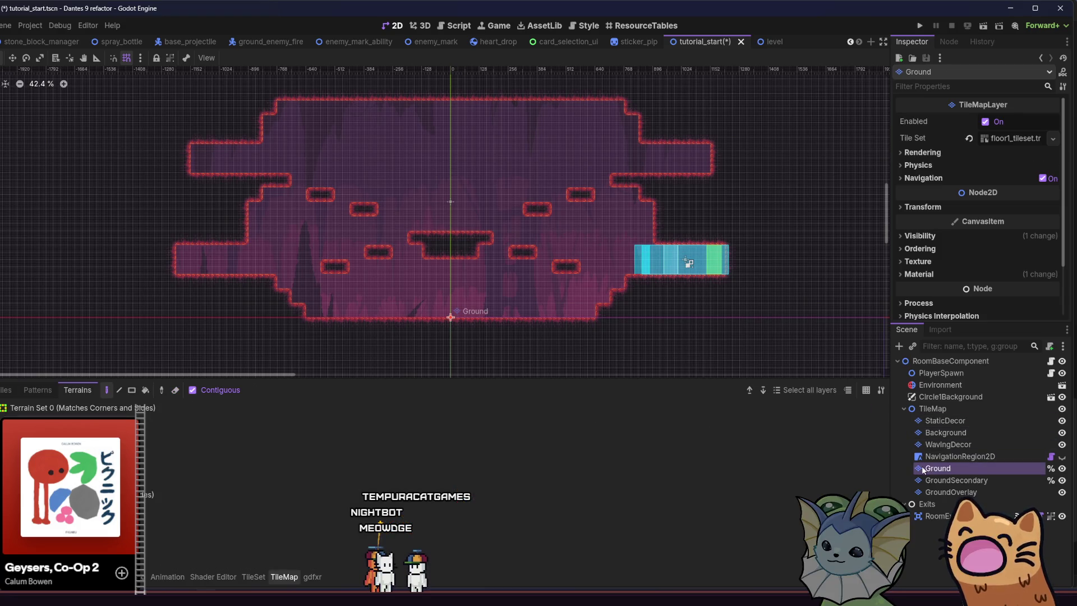
click(152, 408)
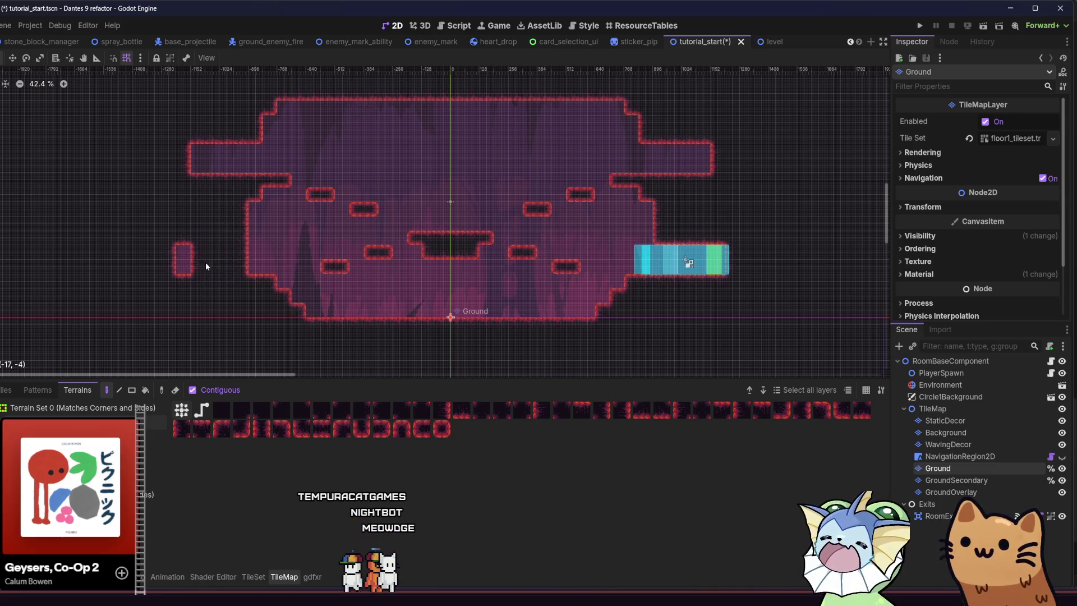
Erase the room's old left arm and the protruding top-right block.
right_click(187, 272)
mouse_move(199, 158)
mouse_down()
mouse_move(257, 168)
mouse_move(226, 178)
mouse_up()
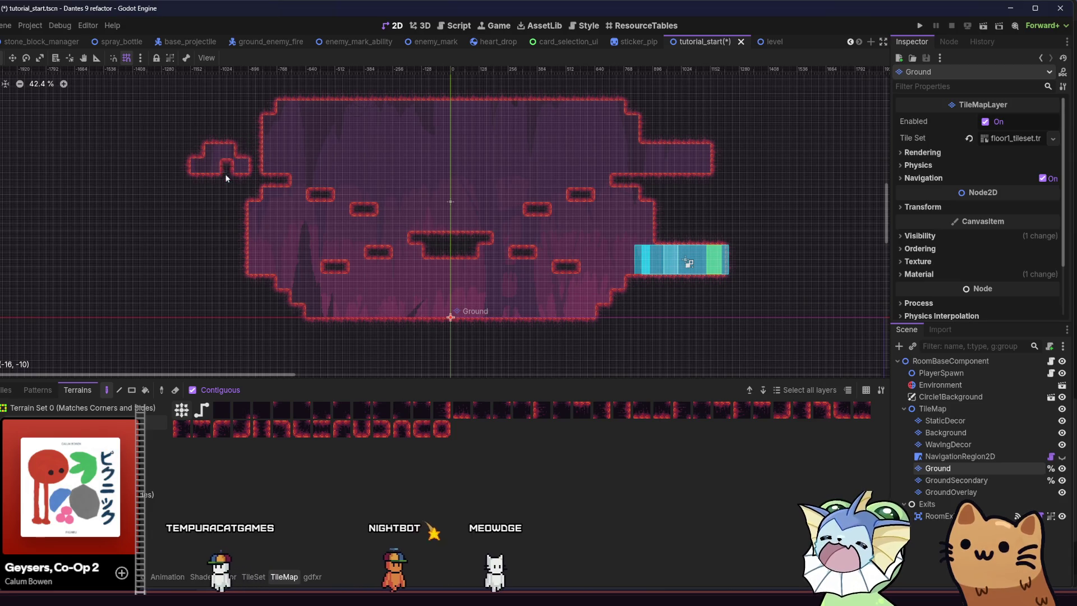
right_click(221, 165)
right_click(644, 163)
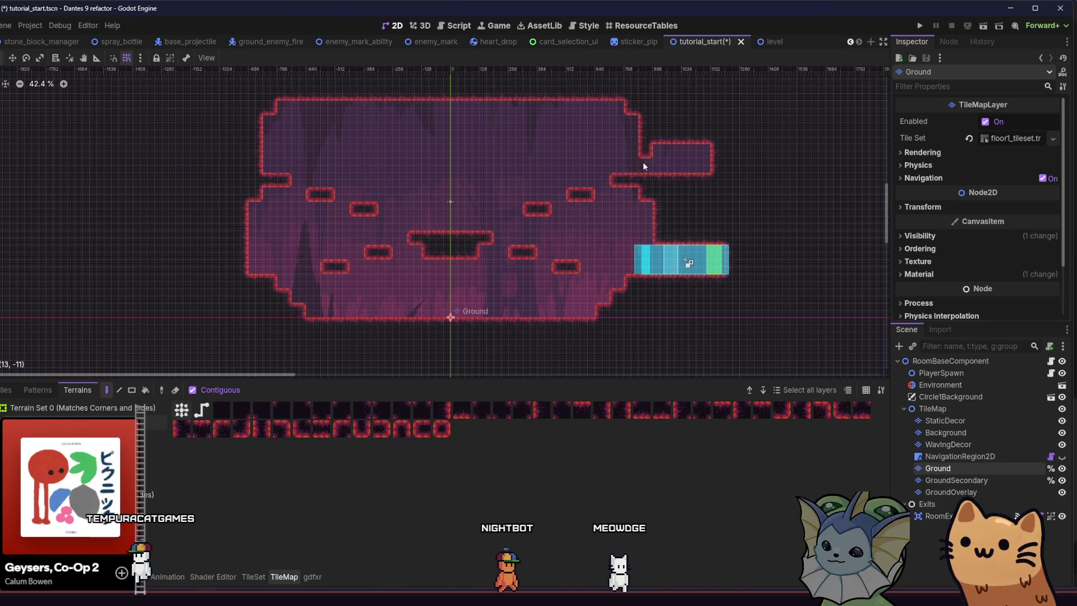
right_click(683, 163)
right_click(663, 160)
right_click(701, 163)
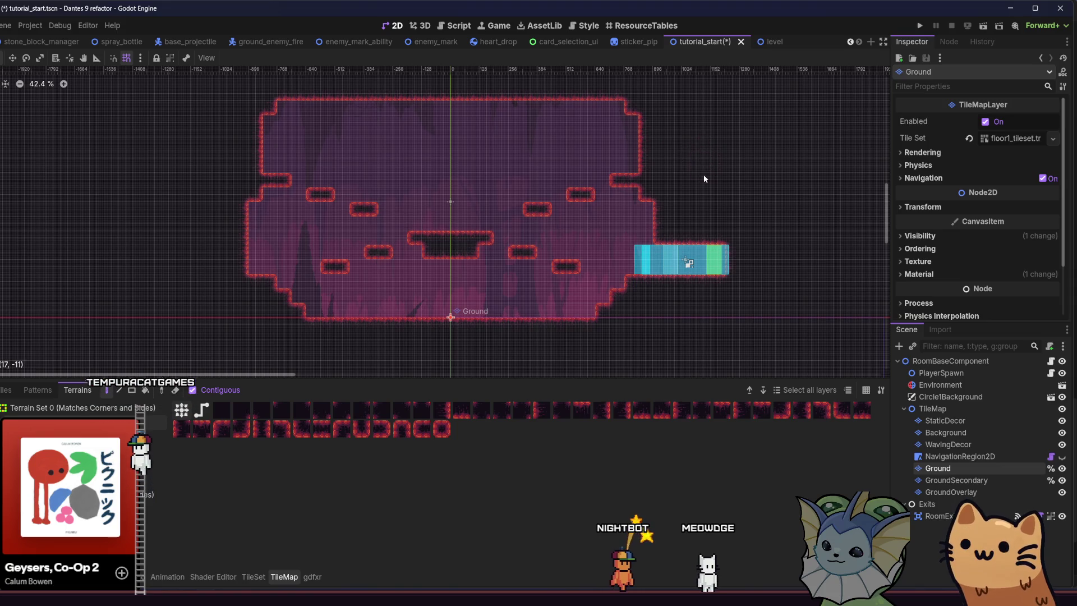
Rectangle-fill the lower floor, room interior and top-left notch with ground, removing platforms.
scroll(512, 221, up, 2)
key(r)
scroll(488, 299, down, 1)
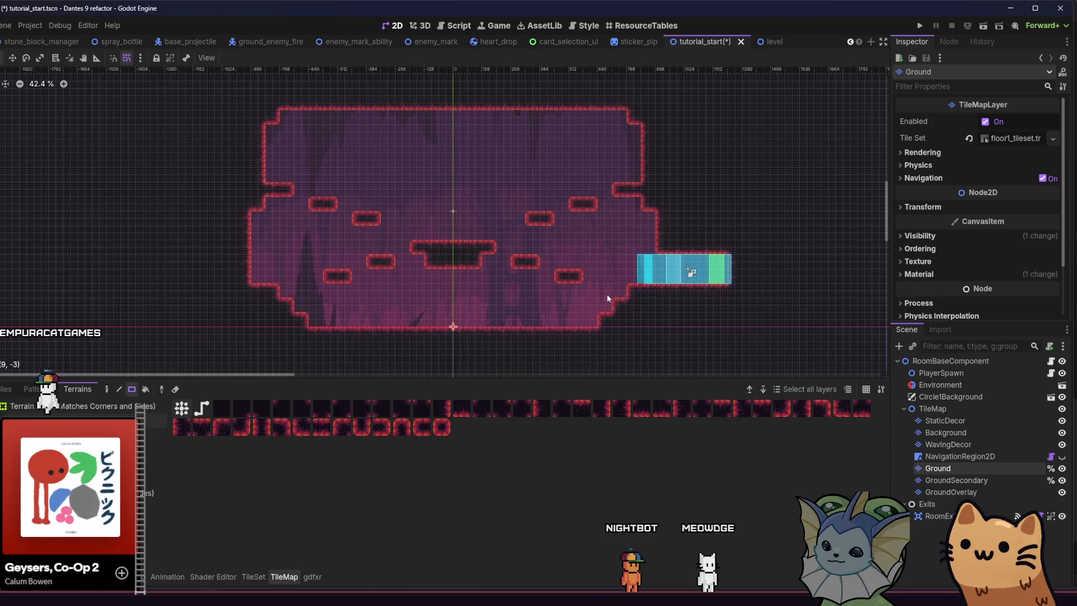
drag(573, 313, 213, 335)
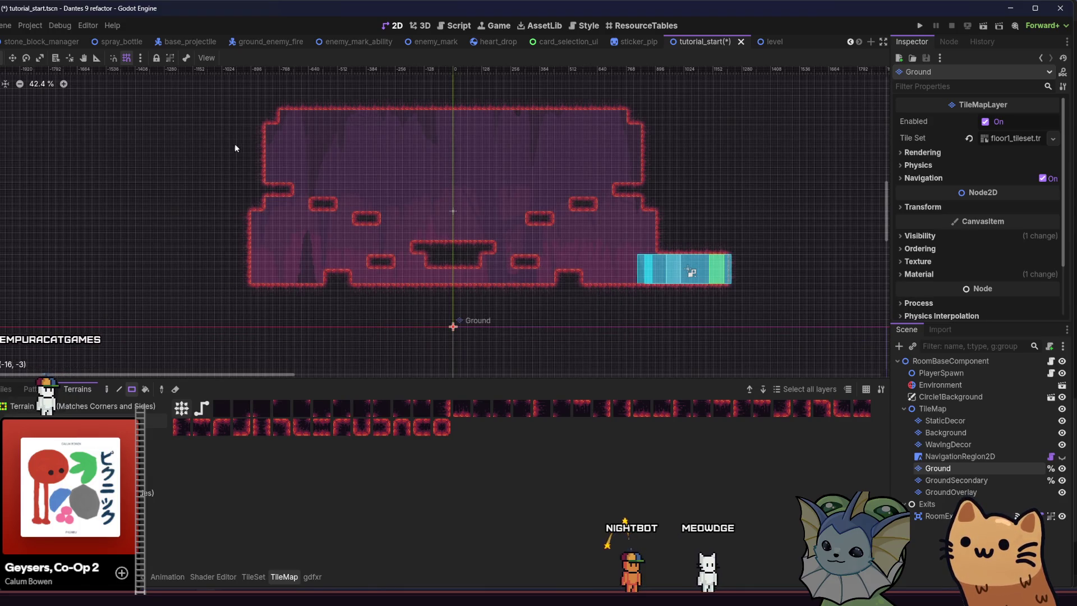
mouse_move(578, 267)
mouse_down()
mouse_move(632, 164)
mouse_move(268, 228)
mouse_up()
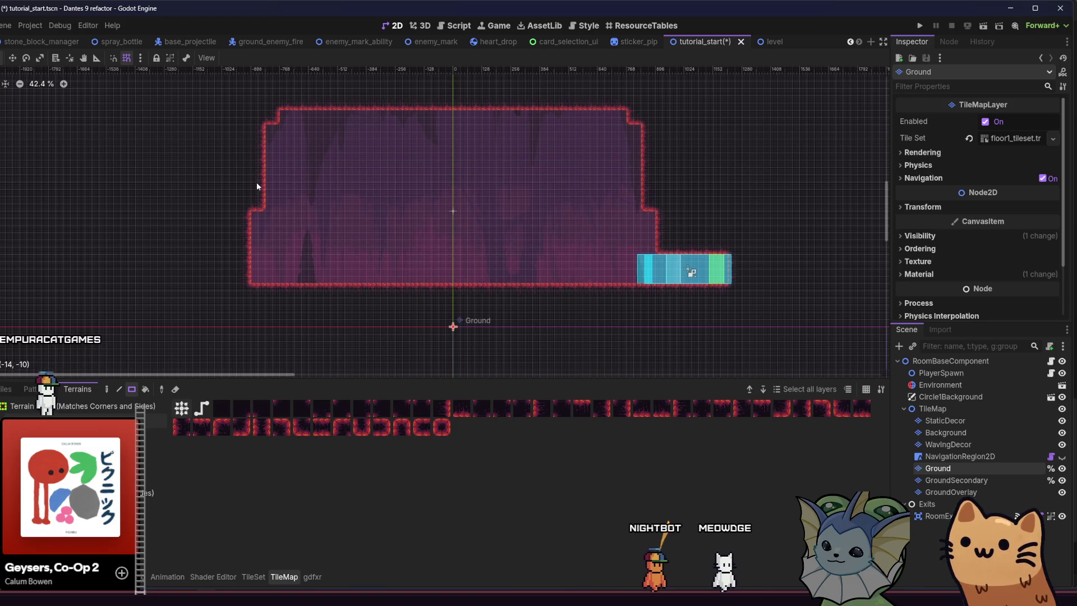
mouse_move(255, 123)
mouse_down()
mouse_move(333, 217)
mouse_move(295, 244)
mouse_up()
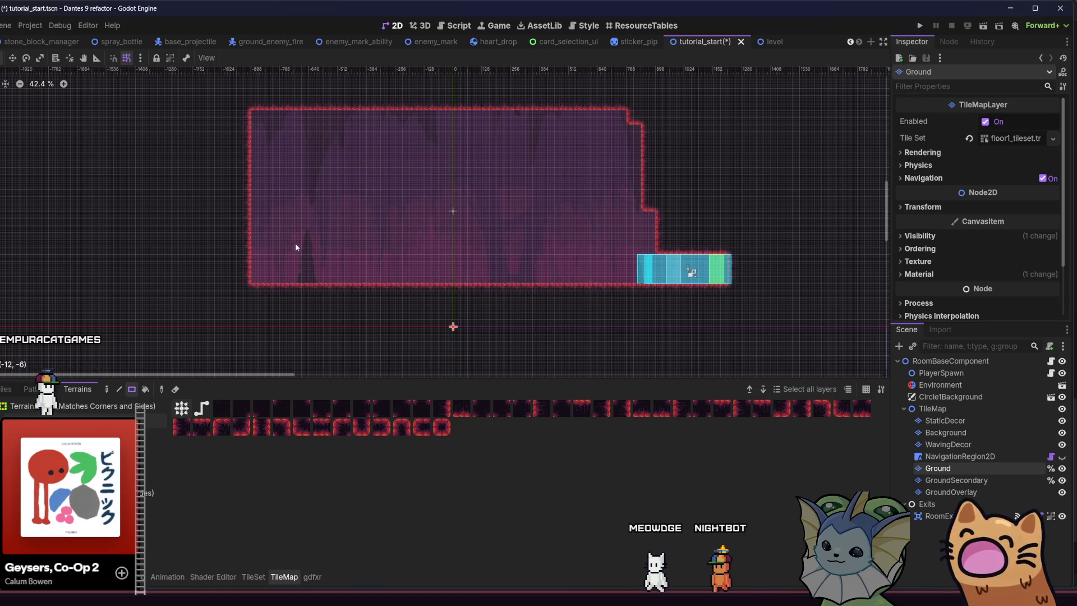
Paint an 11×7 ground block at left and erase a 9×7 area for the U gap.
mouse_move(250, 161)
mouse_down()
mouse_move(257, 211)
mouse_move(286, 154)
mouse_up()
mouse_move(279, 90)
mouse_down()
mouse_move(356, 212)
mouse_move(369, 212)
mouse_move(335, 223)
mouse_up()
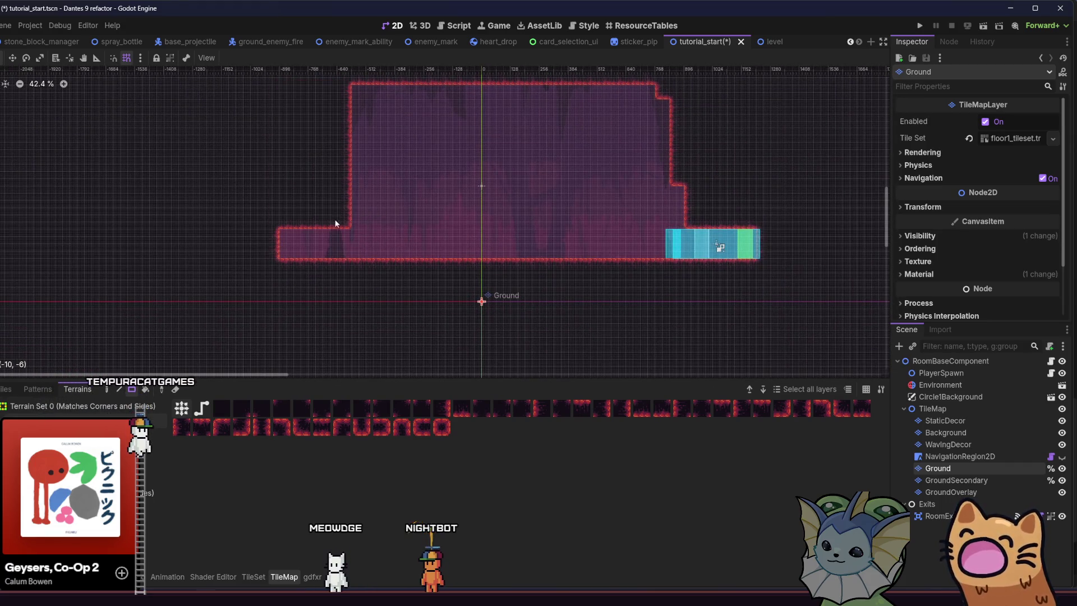
scroll(321, 238, up, 1)
drag(143, 192, 273, 148)
drag(350, 215, 392, 87)
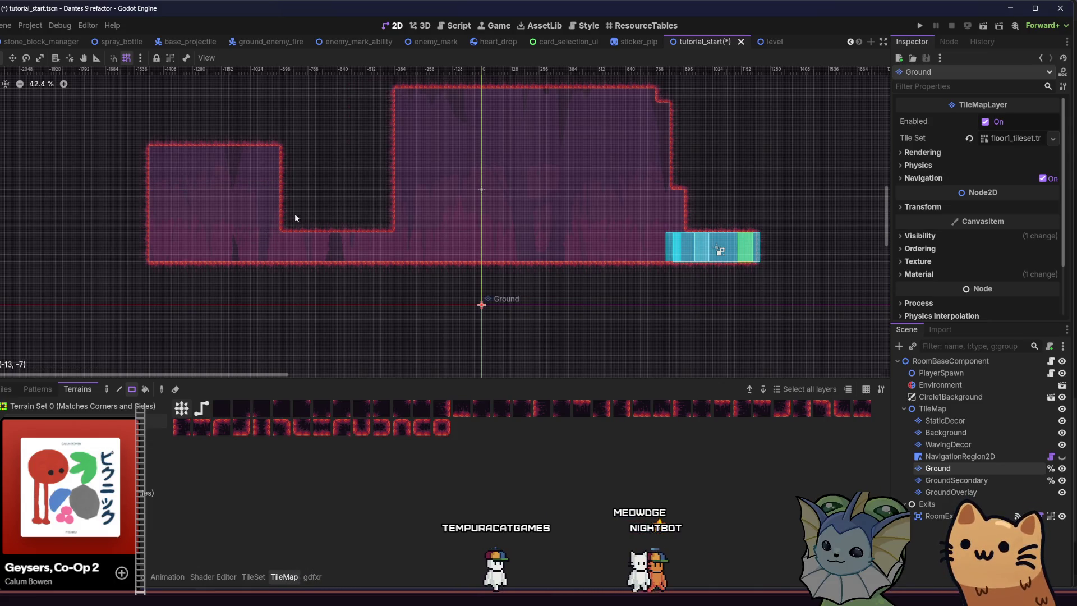
mouse_move(451, 255)
mouse_down()
mouse_move(504, 174)
mouse_move(603, 168)
mouse_move(601, 160)
mouse_up()
scroll(493, 209, right, 3)
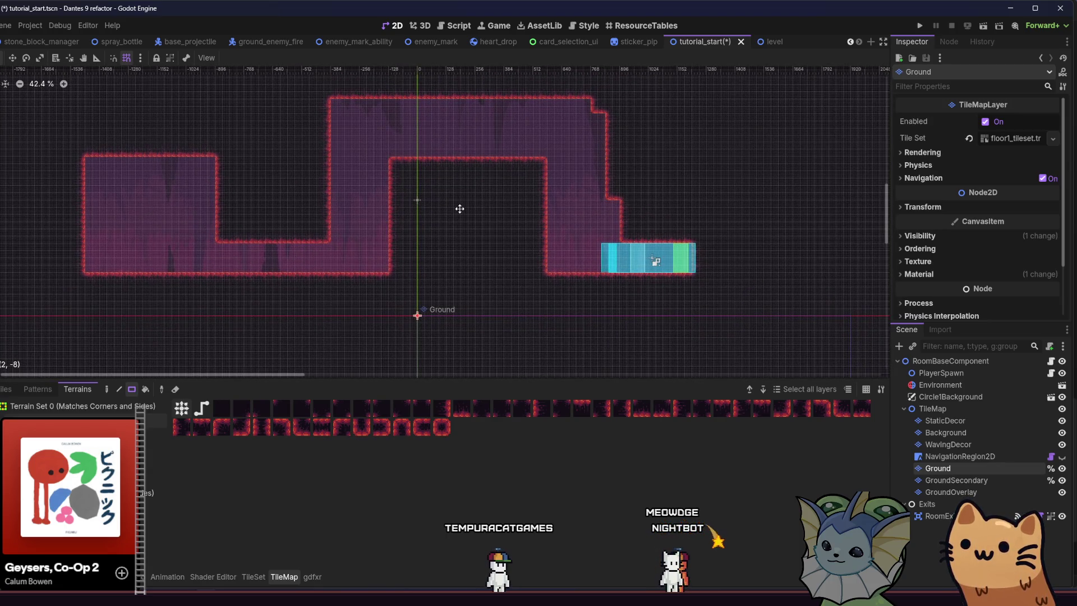
scroll(459, 208, left, 2)
Extend the U opening higher into the ceiling.
mouse_move(440, 148)
mouse_down()
mouse_move(577, 163)
mouse_move(550, 135)
mouse_move(572, 138)
mouse_up()
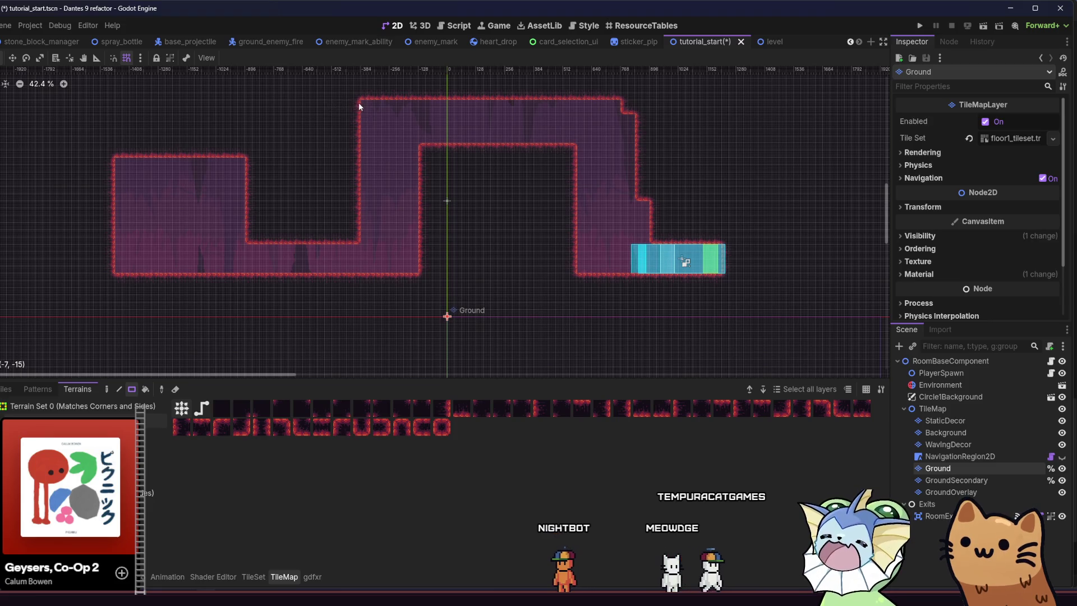
mouse_move(288, 199)
mouse_down()
mouse_move(339, 226)
mouse_move(483, 254)
mouse_move(315, 217)
mouse_move(324, 224)
mouse_up()
mouse_move(436, 301)
mouse_down()
mouse_move(348, 298)
mouse_move(258, 270)
mouse_move(166, 291)
mouse_up()
scroll(232, 267, left, 5)
scroll(271, 295, down, 3)
scroll(337, 299, up, 5)
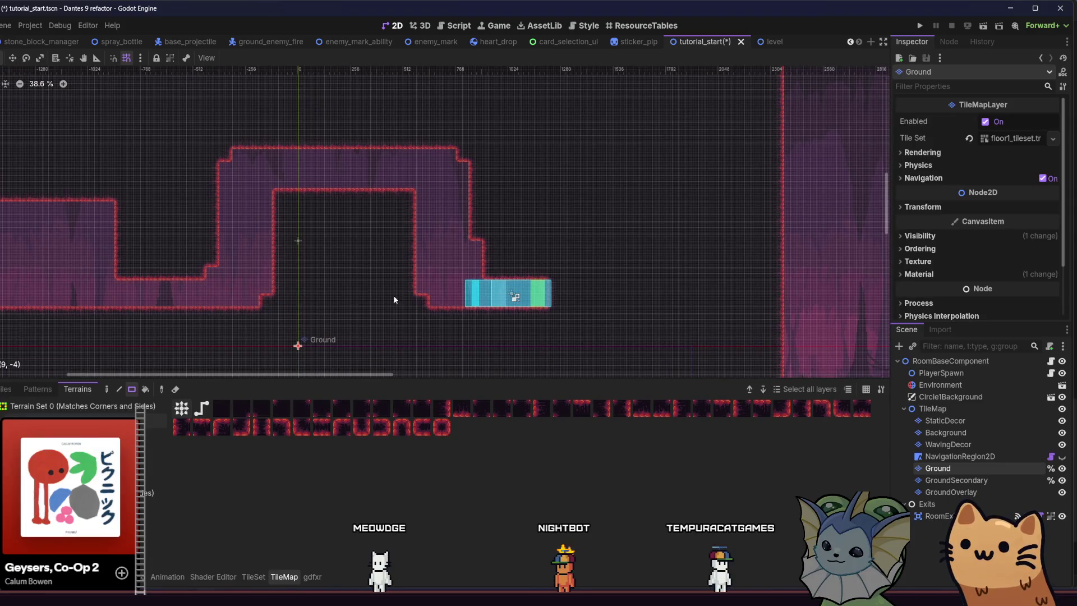
drag(476, 284, 541, 291)
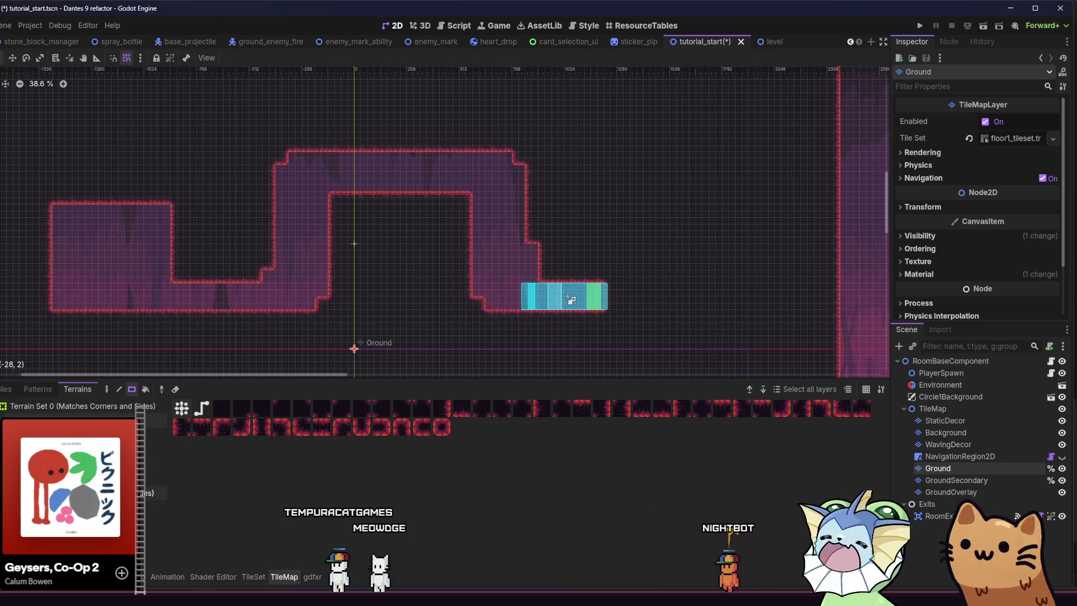
scroll(287, 201, up, 2)
Paint a row of ground tiles and a five-tile terrain ledge across the right room.
drag(286, 198, 328, 193)
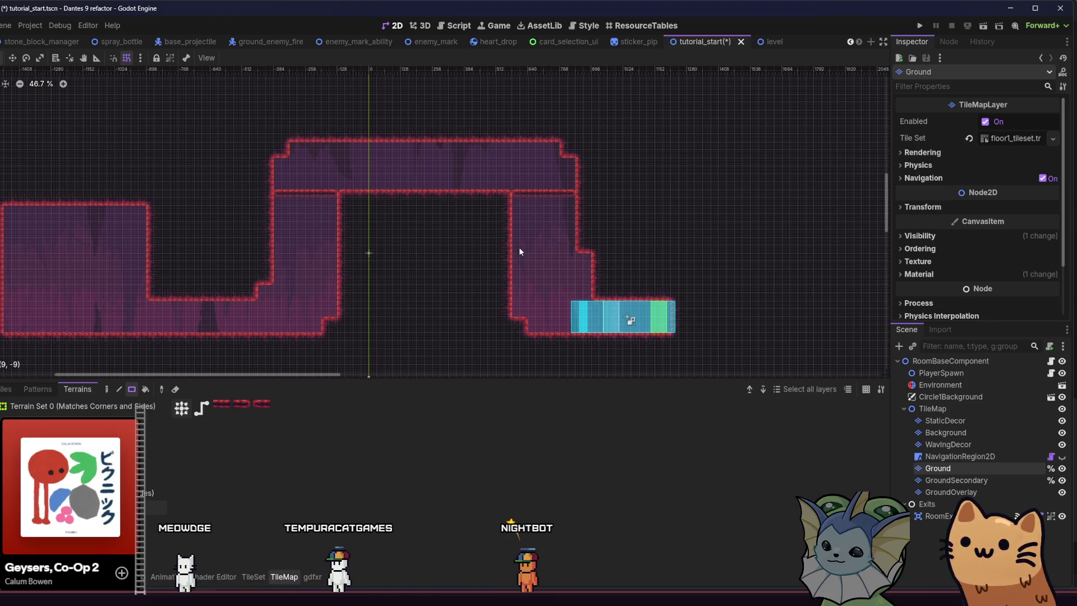
drag(520, 281, 581, 285)
mouse_move(355, 270)
mouse_down()
mouse_move(257, 212)
mouse_move(411, 201)
mouse_move(403, 189)
mouse_up()
scroll(329, 208, up, 1)
scroll(314, 190, right, 1)
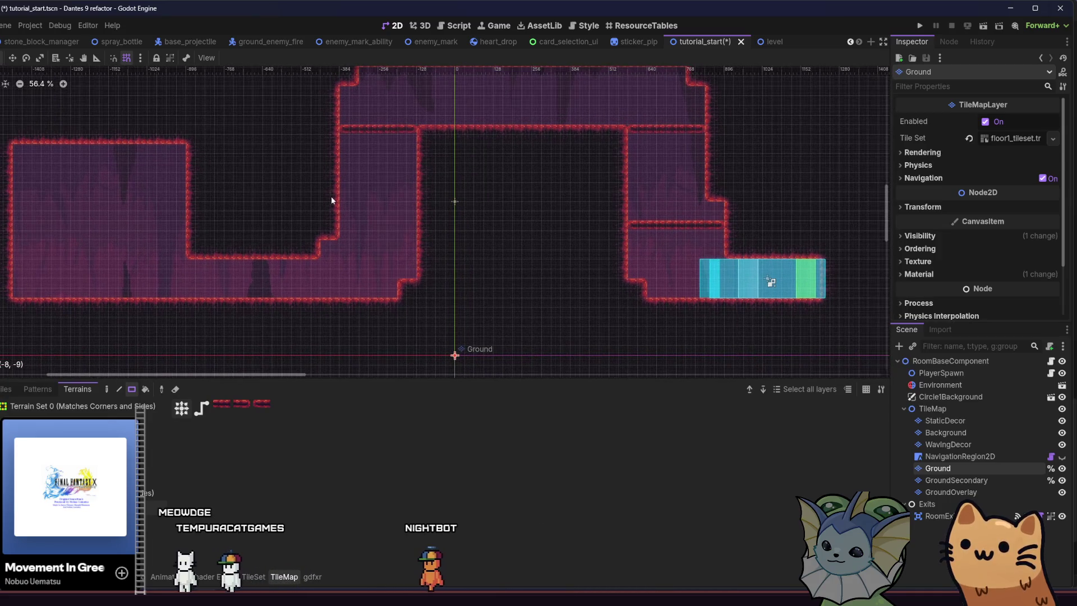
click(39, 389)
Move the PlayerSpawn node down onto the left room's floor.
click(7, 388)
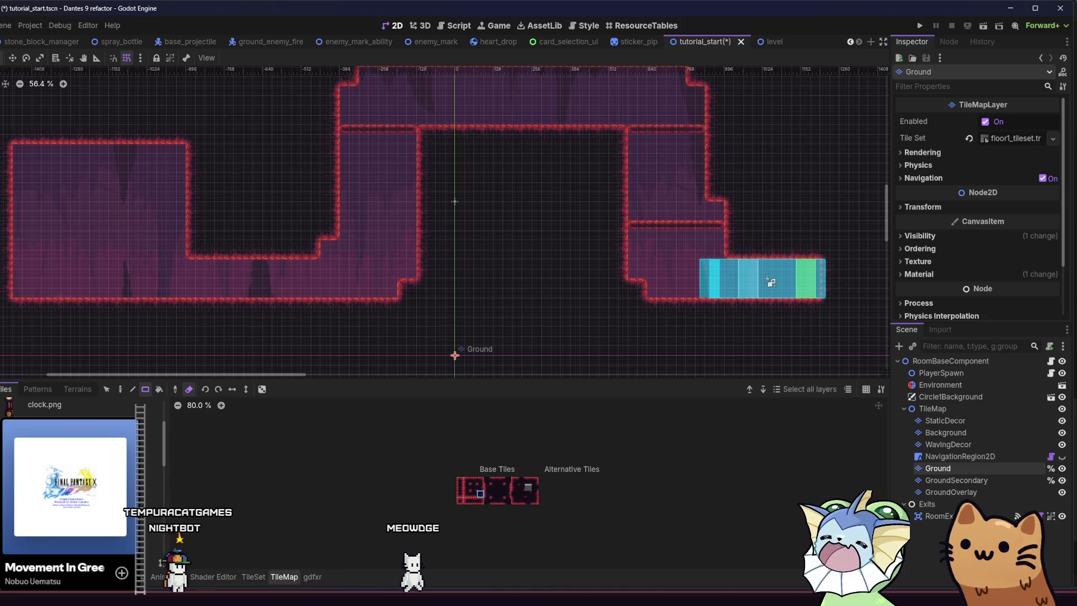
scroll(729, 309, left, 4)
click(923, 471)
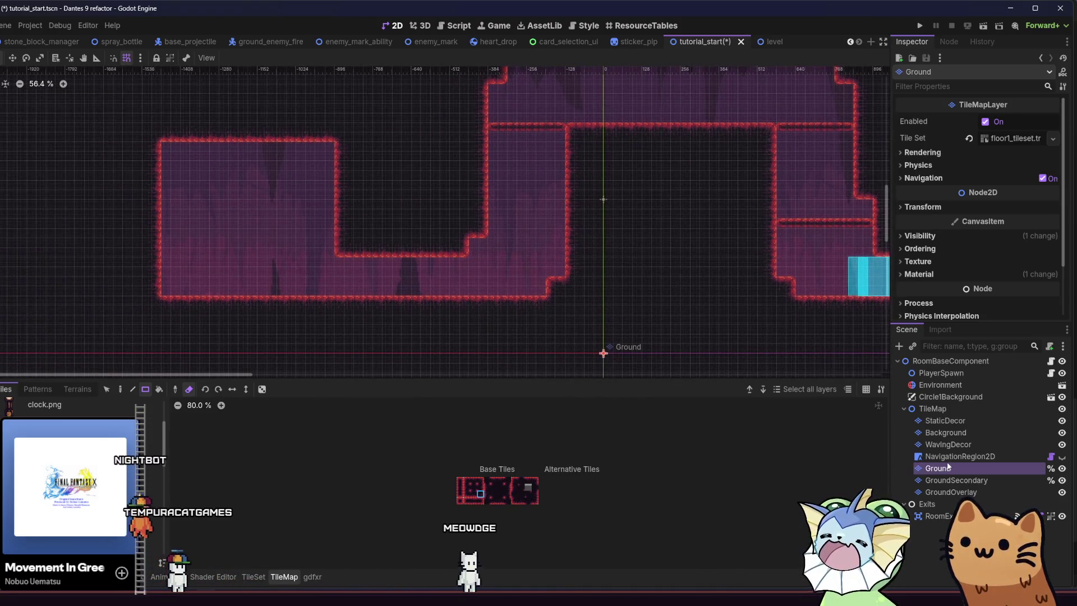
click(953, 445)
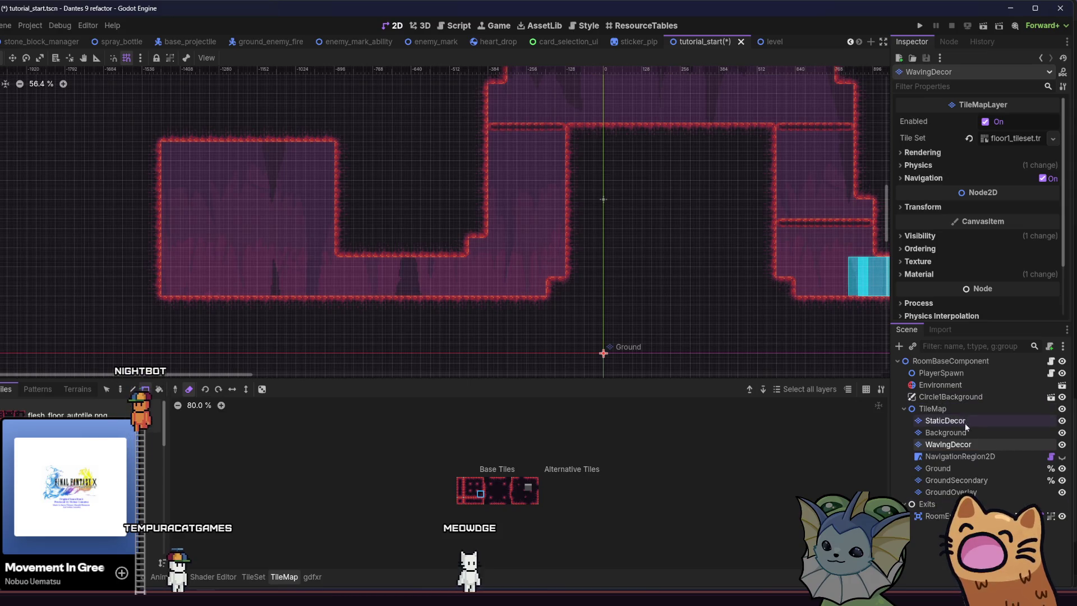
click(942, 373)
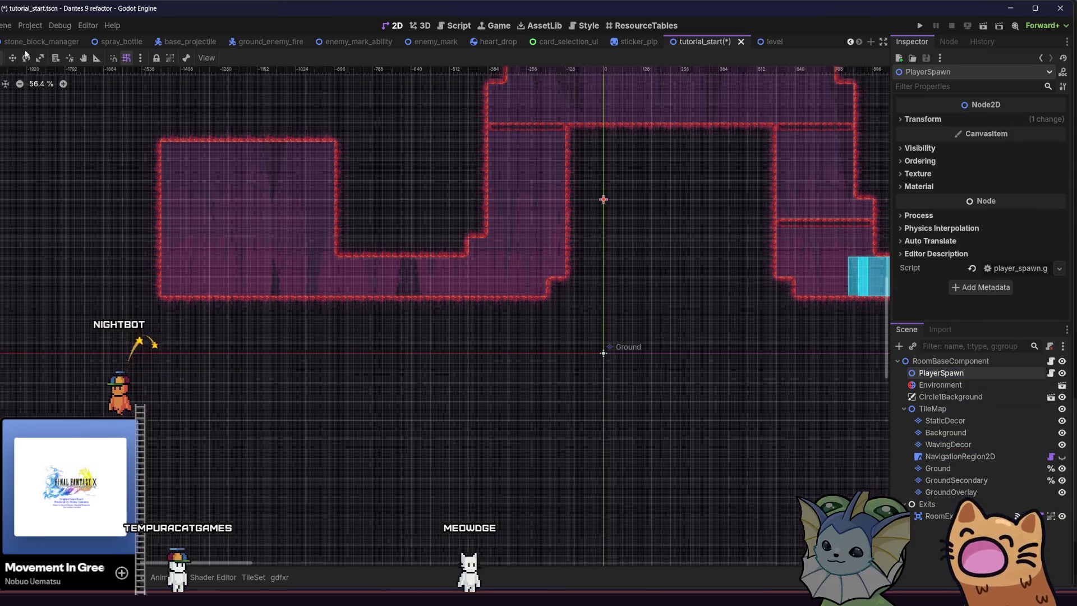
mouse_move(19, 211)
mouse_down()
mouse_move(9, 214)
mouse_move(1, 304)
mouse_up()
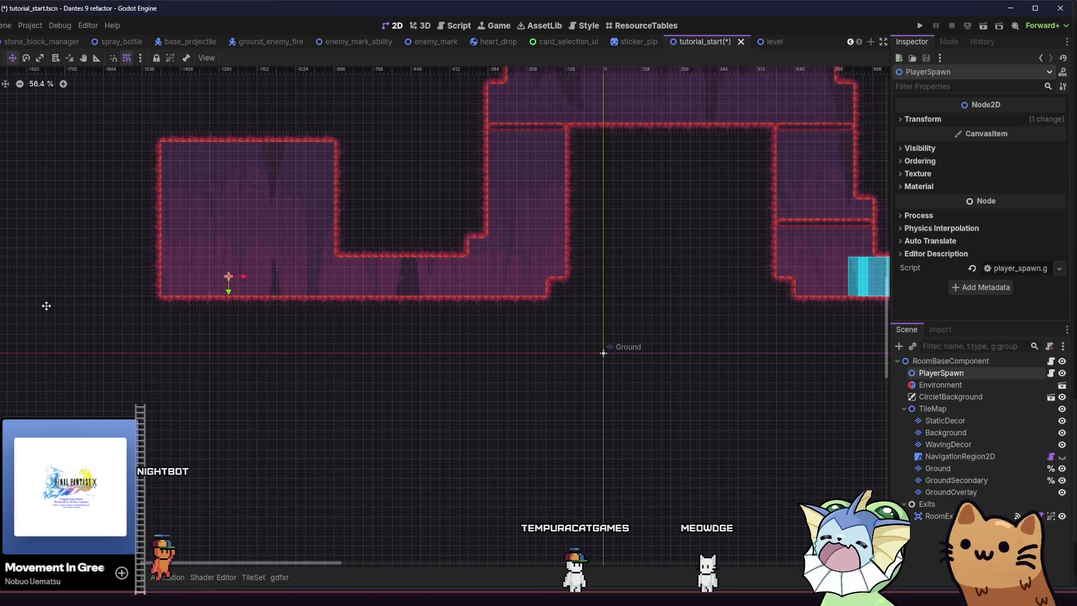
Save the tutorial_start scene and reselect the Ground layer.
key(ctrl+s)
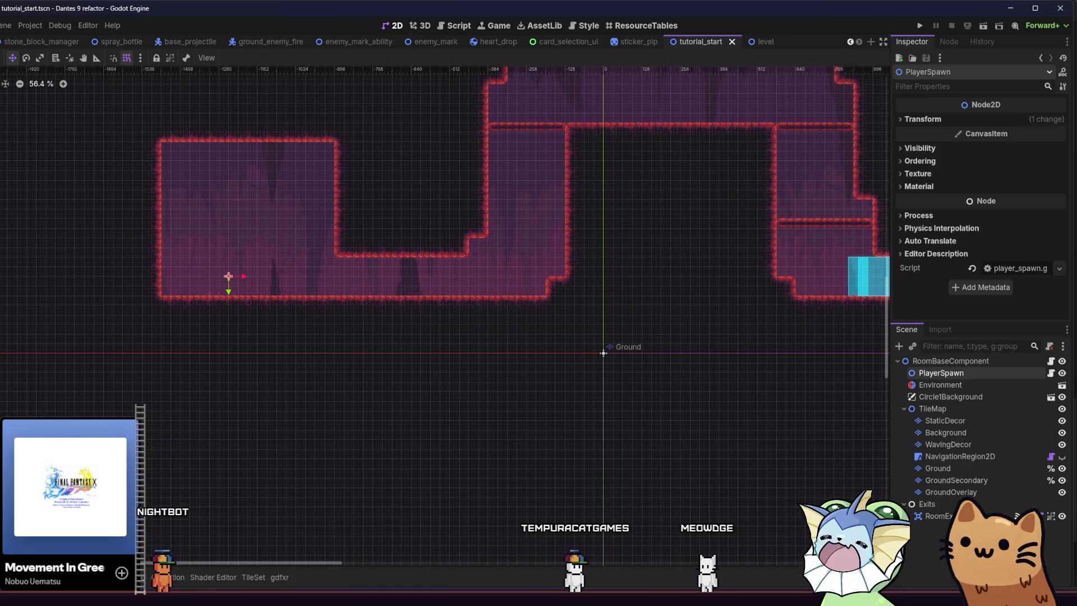
key(alt+f)
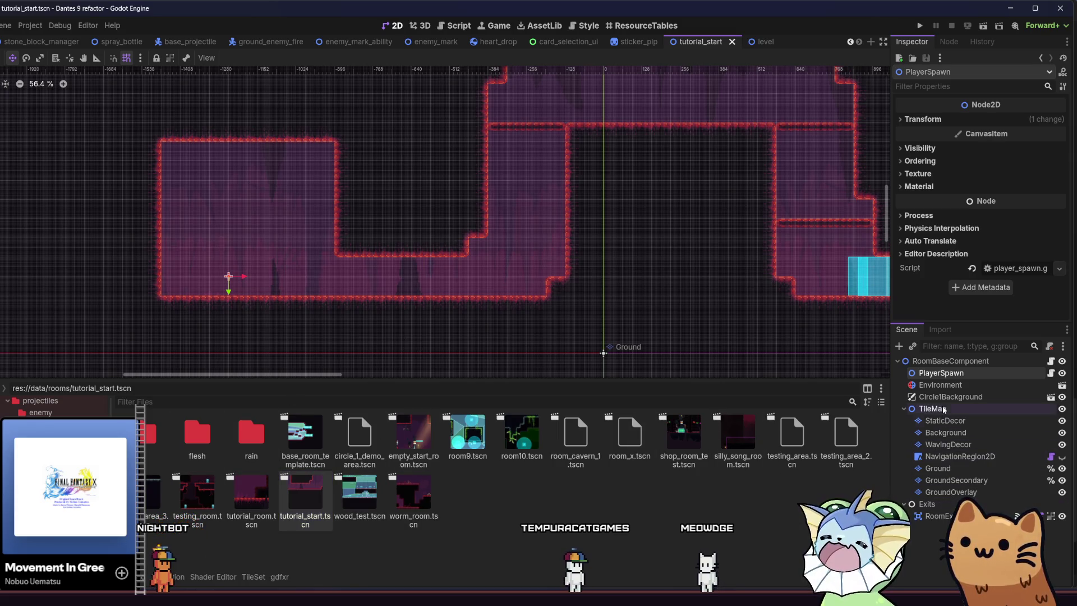
click(938, 469)
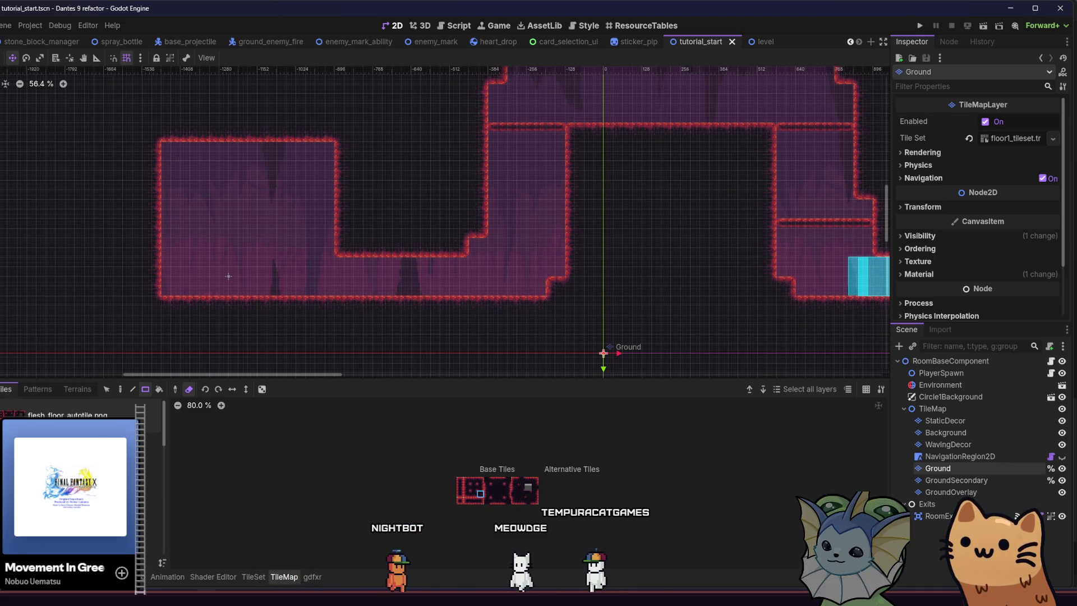
Place a jump_pad from the scene collection under the shaft, one tile right.
scroll(79, 416, down, 3)
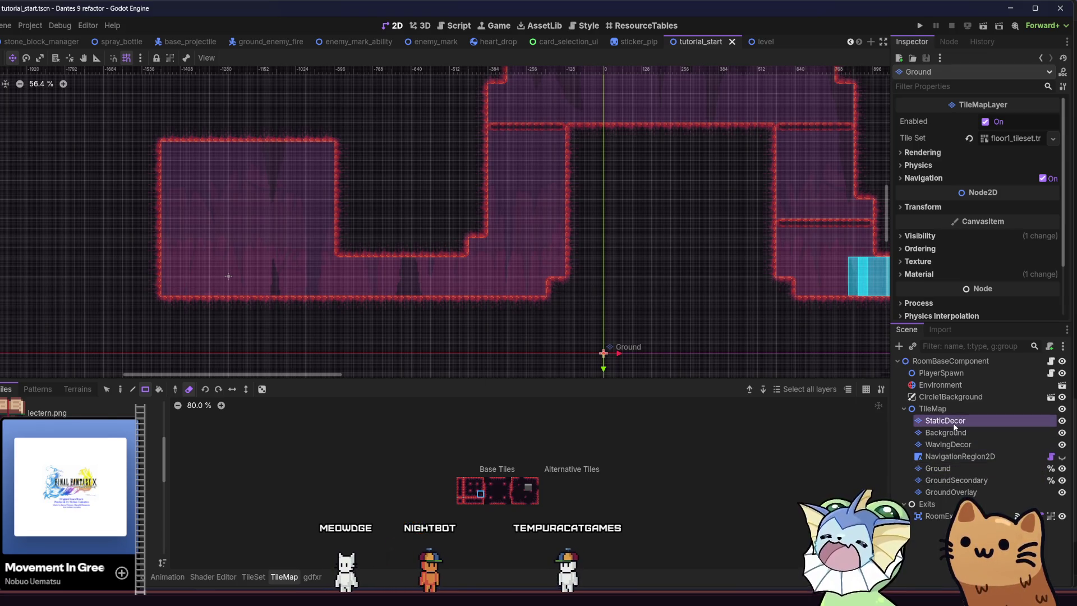
scroll(303, 533, down, 3)
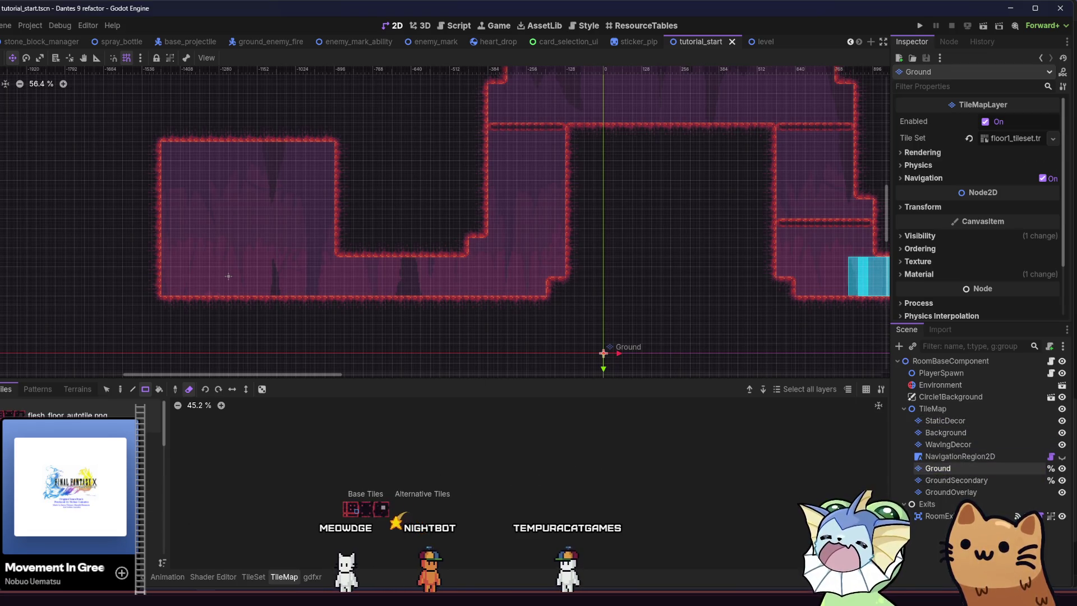
click(146, 483)
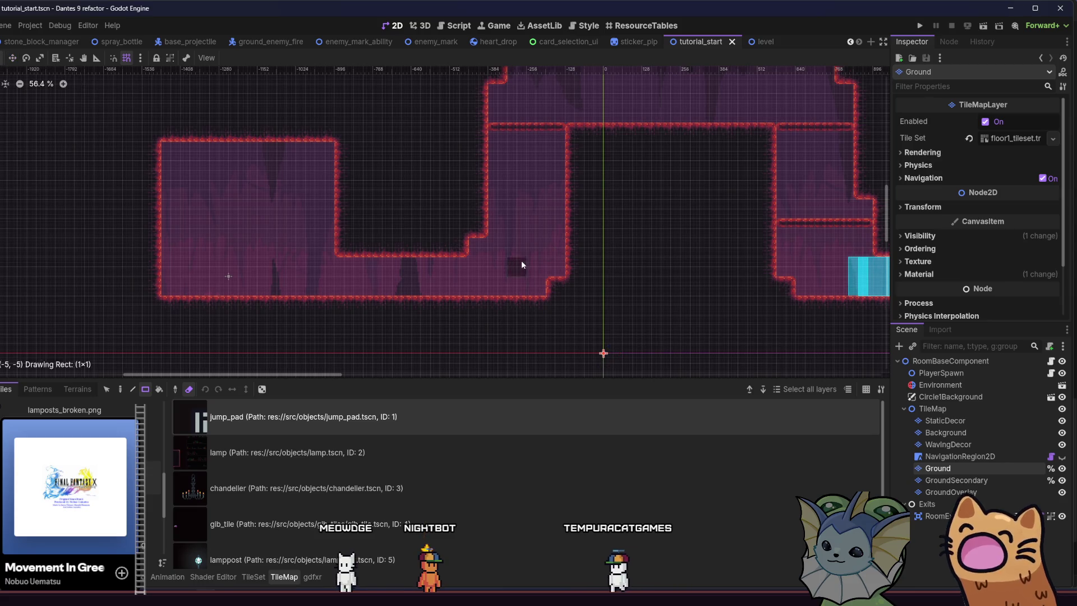
click(521, 262)
click(250, 414)
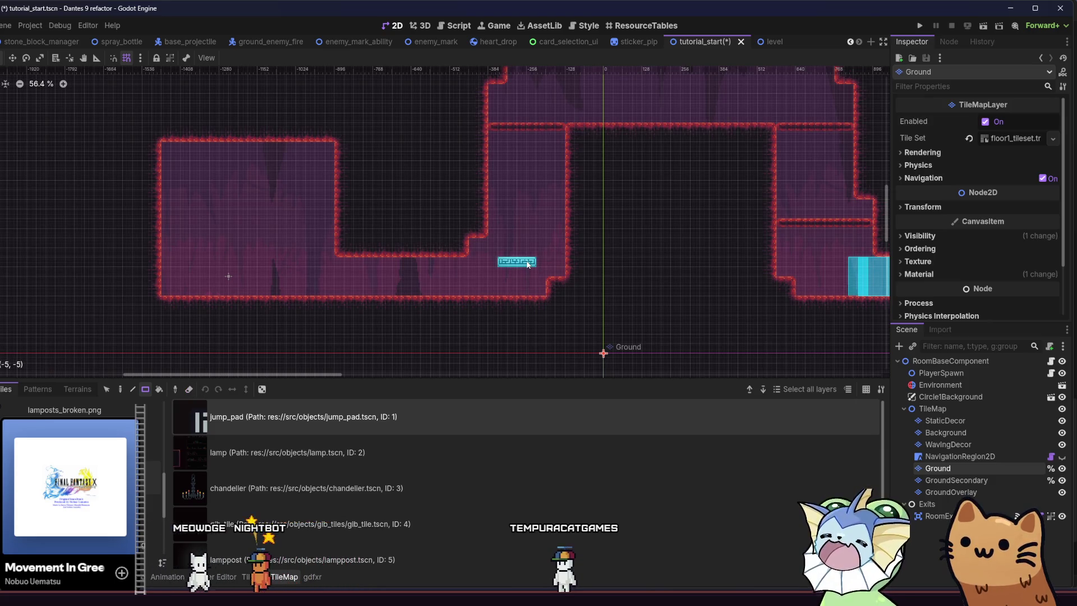
click(524, 262)
click(527, 265)
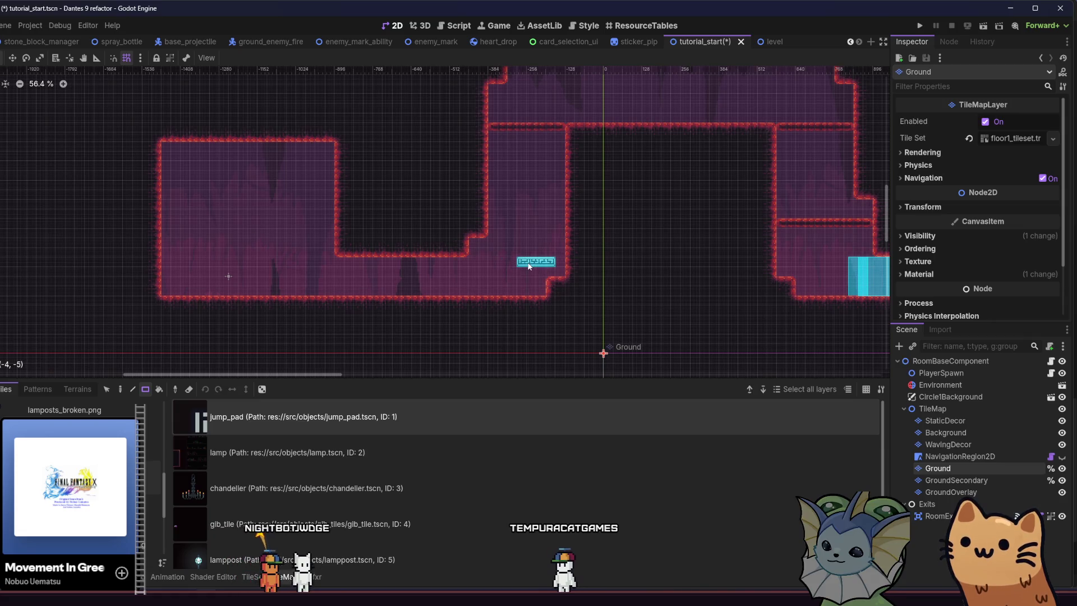
Save the scene and run the main level scene to playtest.
mouse_move(413, 302)
mouse_down()
mouse_move(443, 322)
mouse_move(413, 343)
mouse_move(399, 310)
mouse_move(331, 300)
mouse_up()
key(ctrl+s)
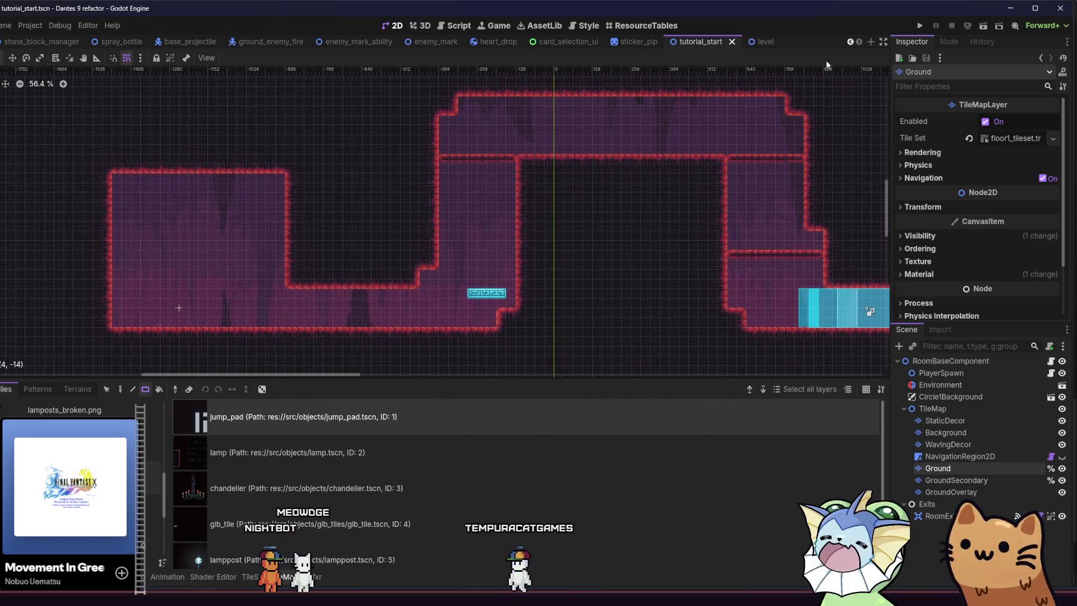
click(766, 42)
click(983, 25)
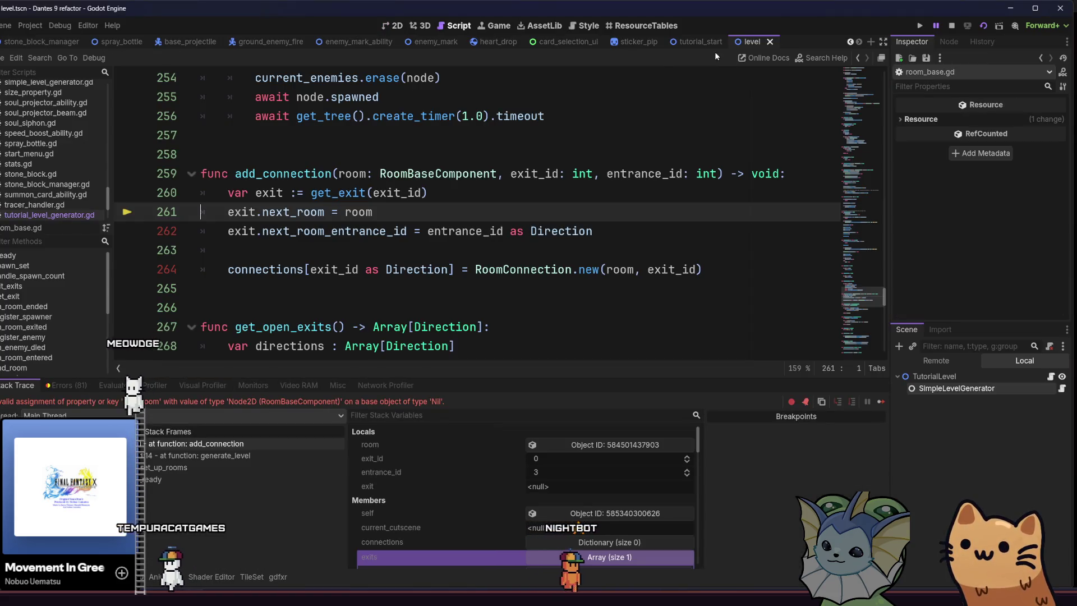
Return to tutorial_start and restart the run after the add_connection error.
click(705, 42)
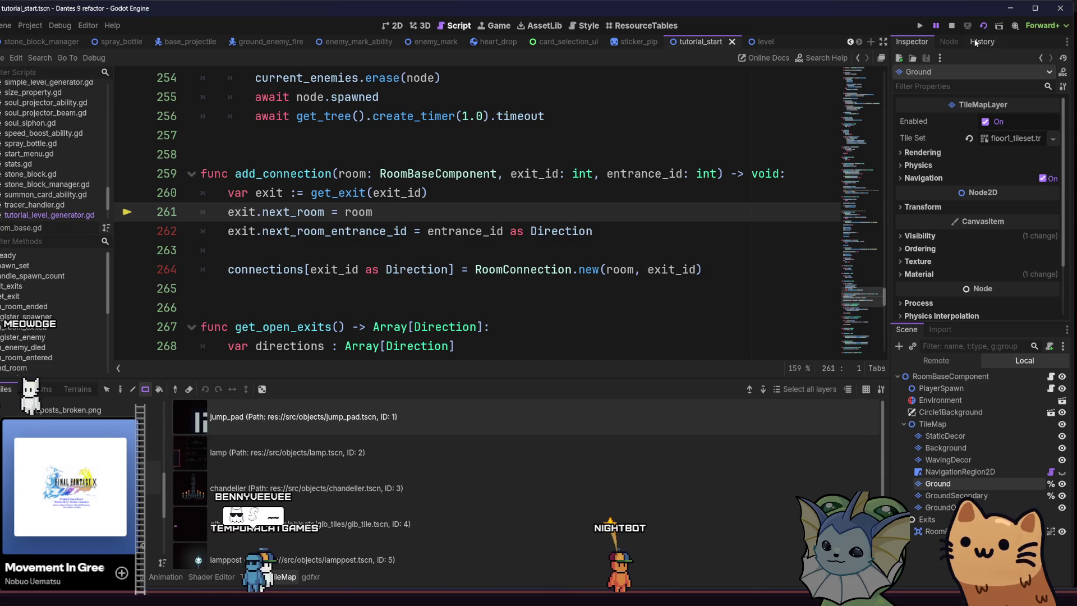
click(988, 27)
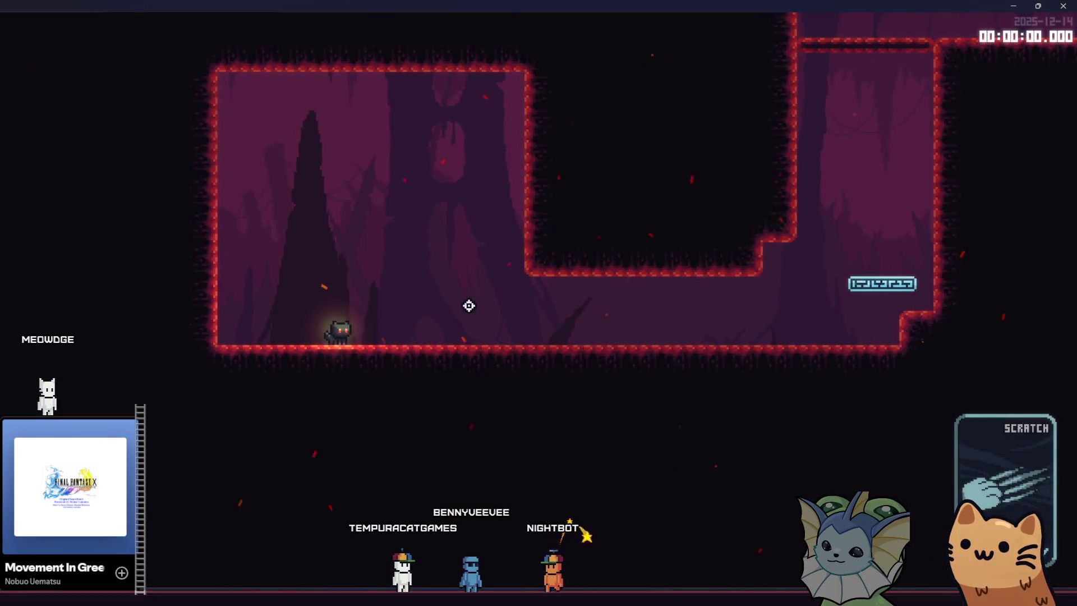
Run through the start room, bounce off the jump pad, and explore the shaft and door room.
key(d)
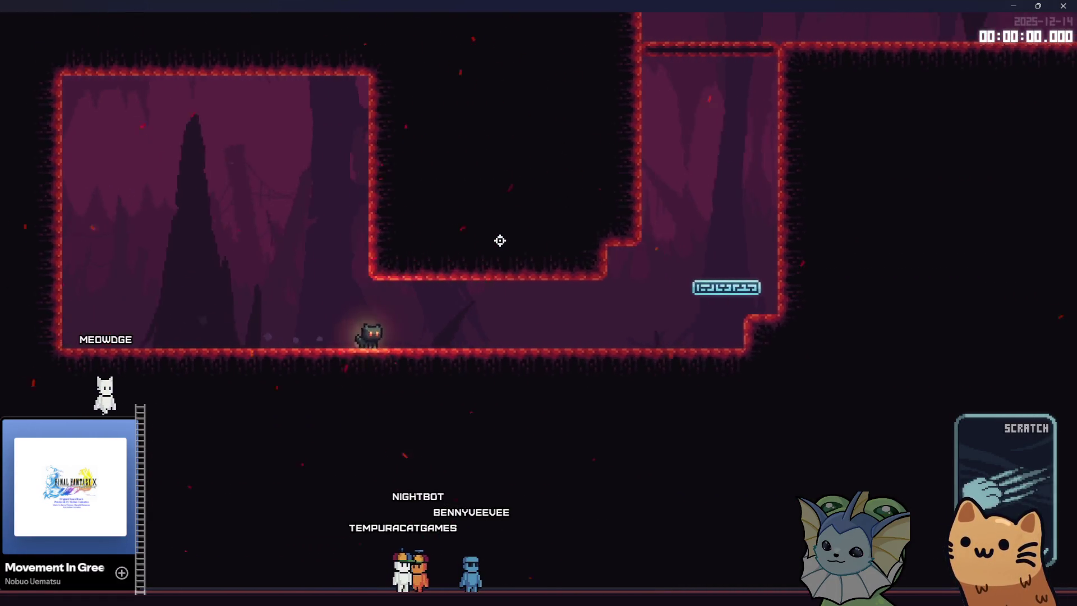
key(space)
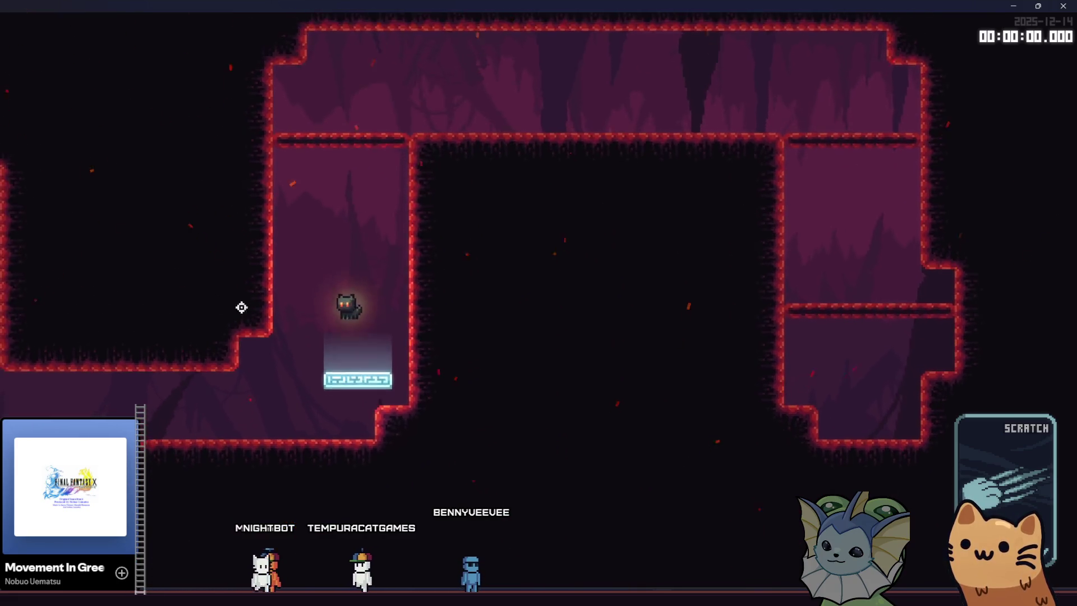
key(d)
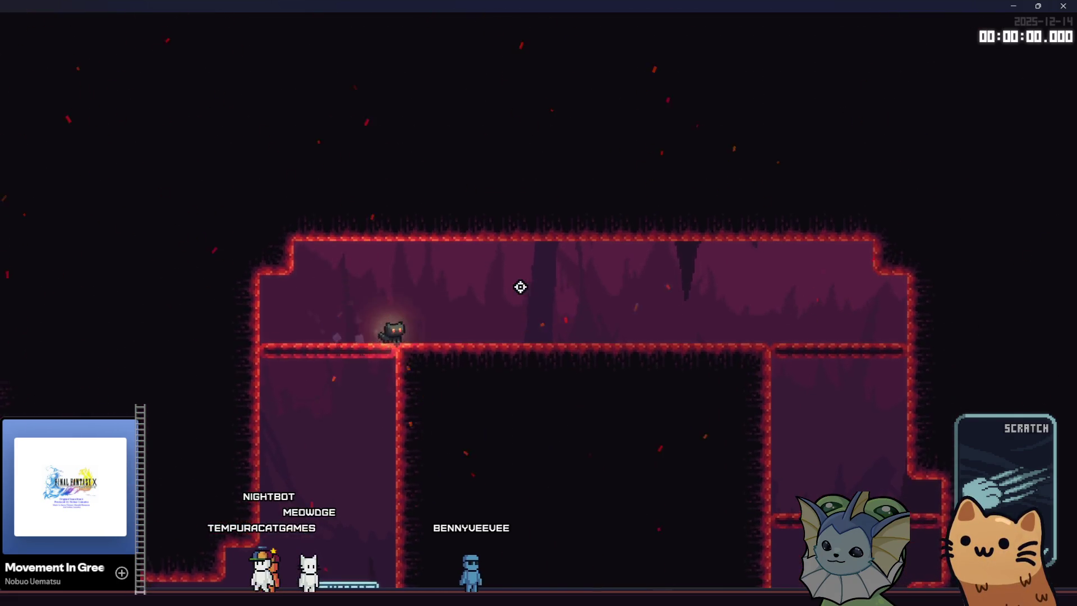
key(d)
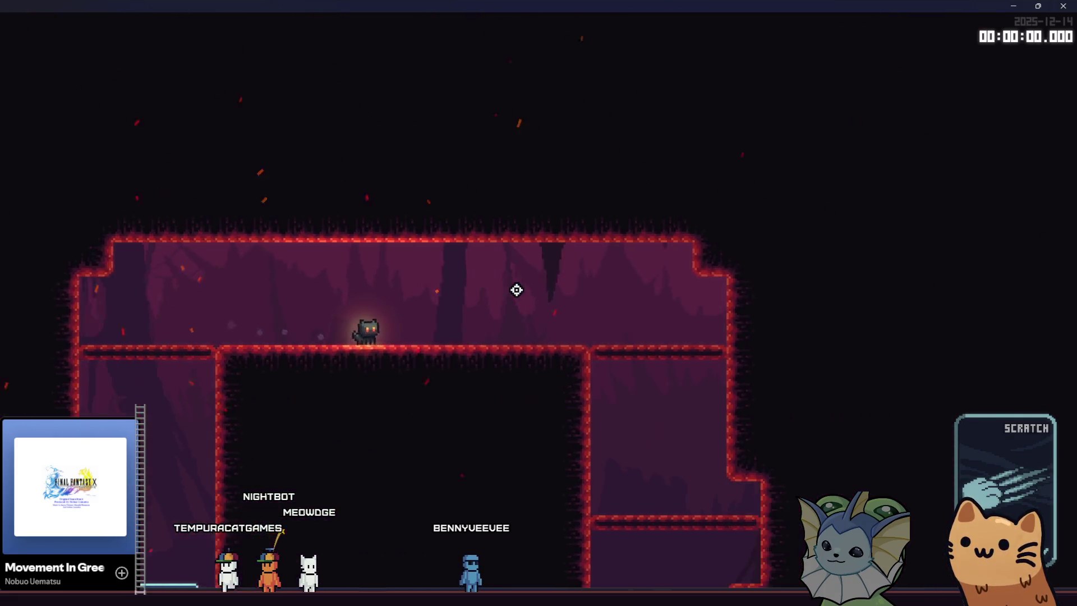
key(s)
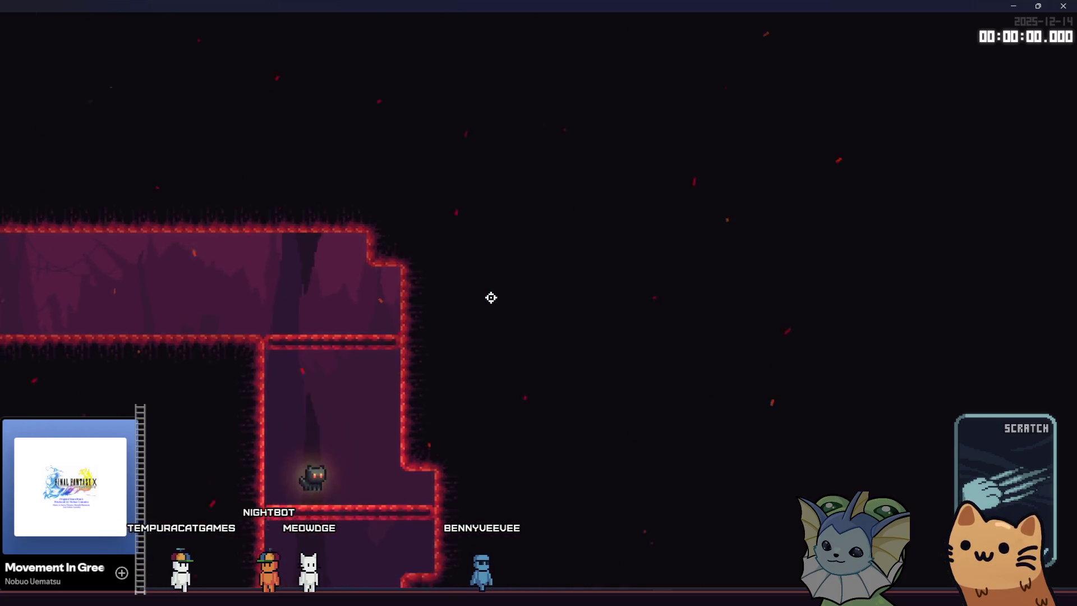
key(s)
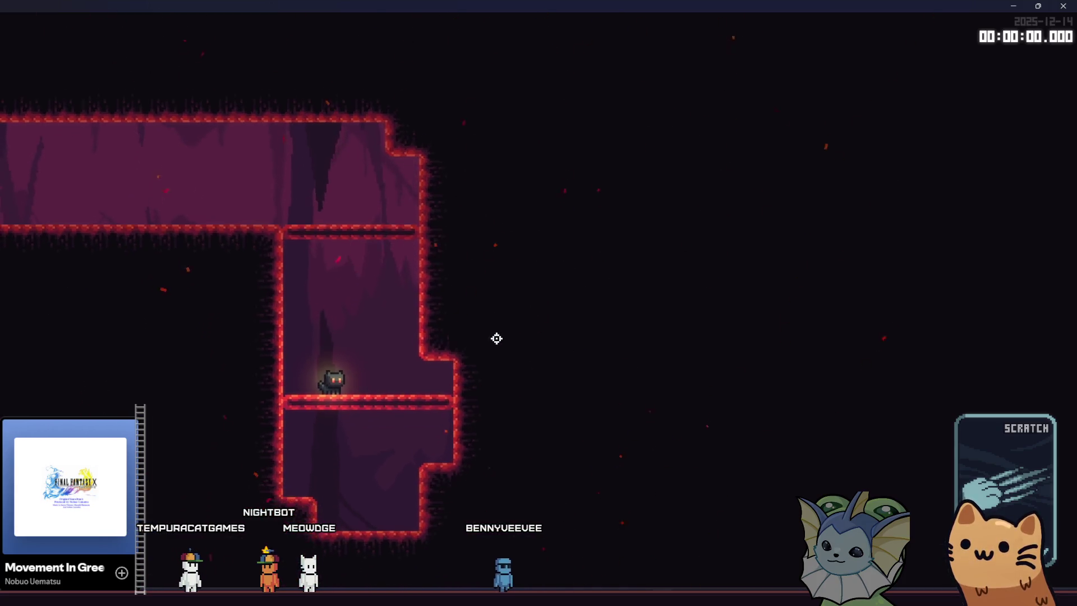
key(a)
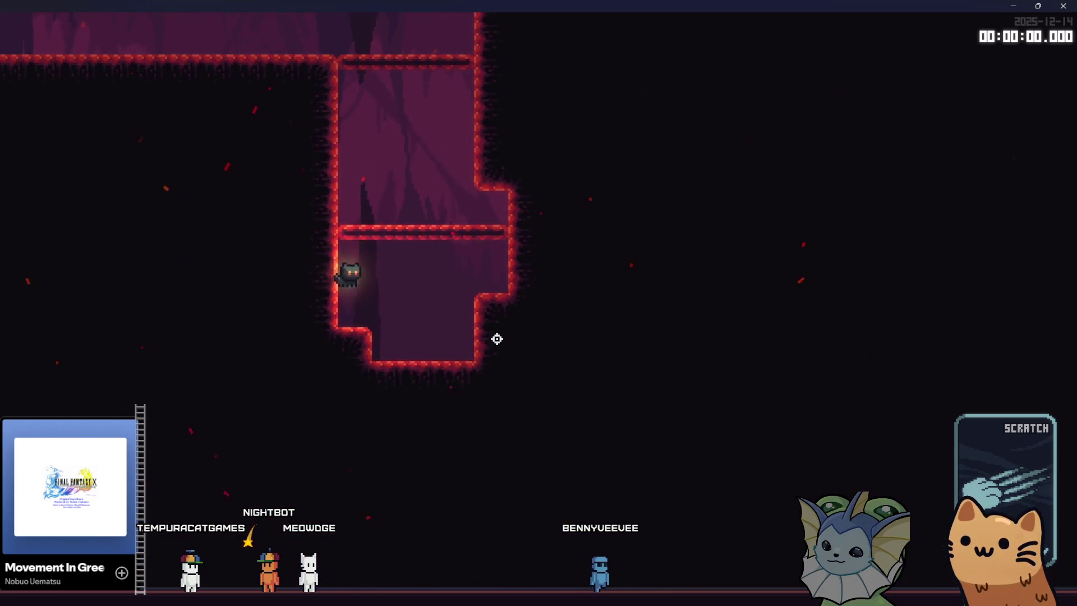
key(space)
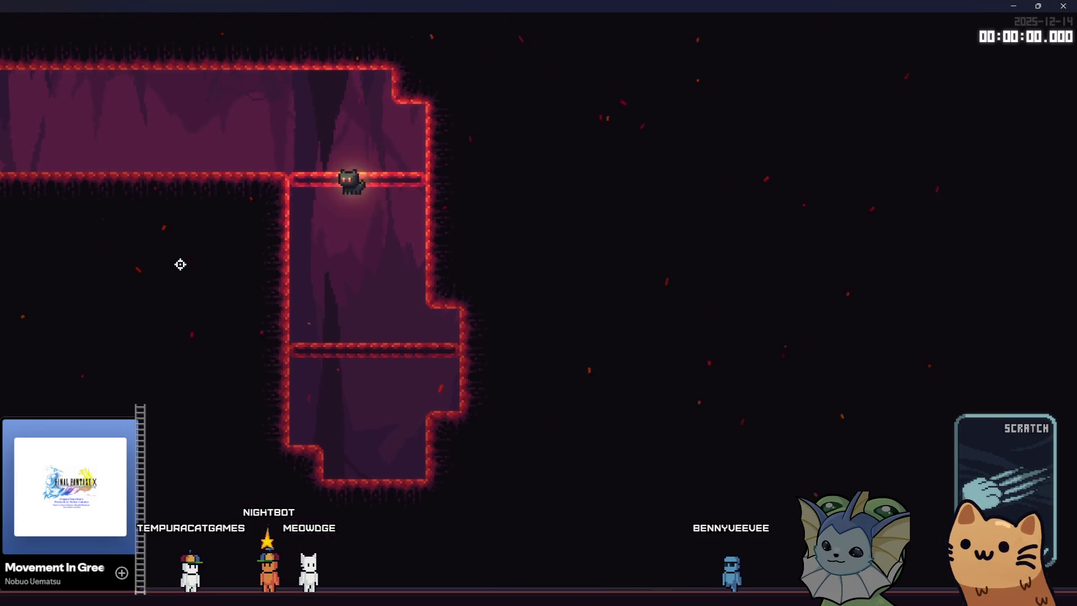
key(s)
key(space)
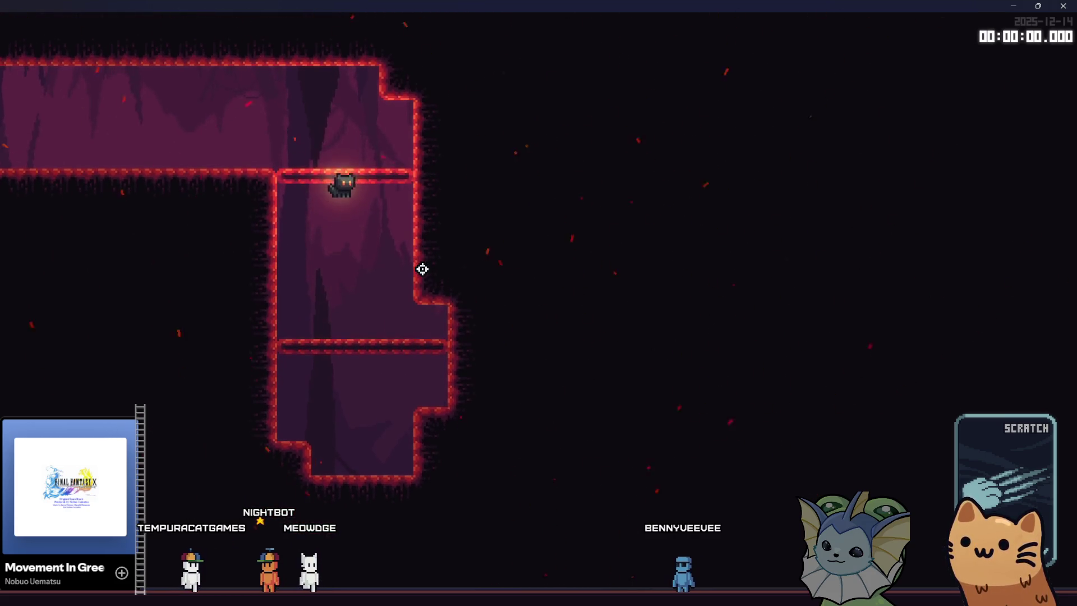
key(a)
key(d)
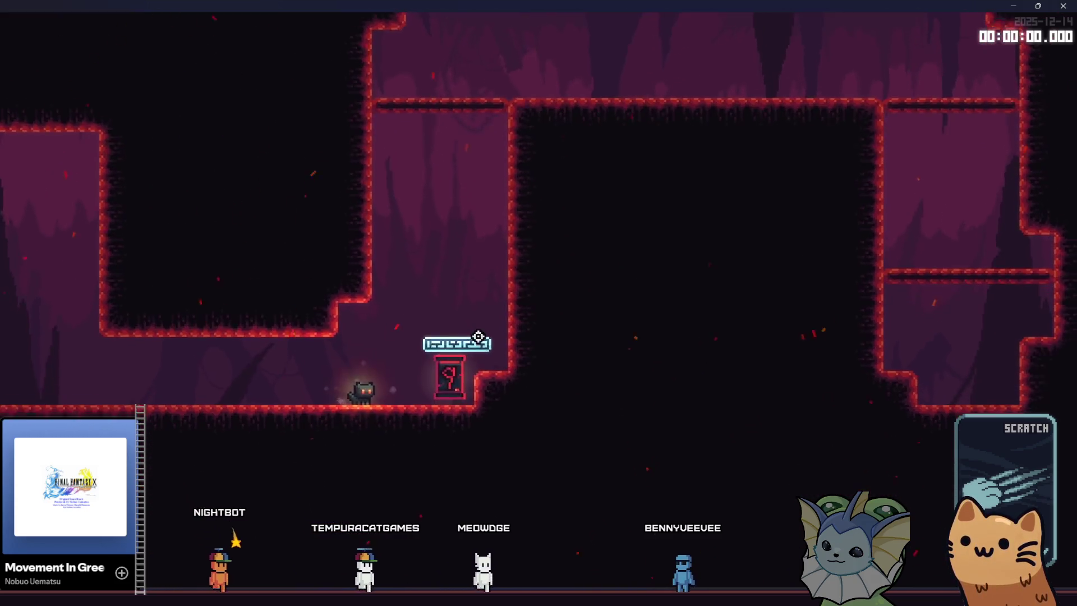
key(a)
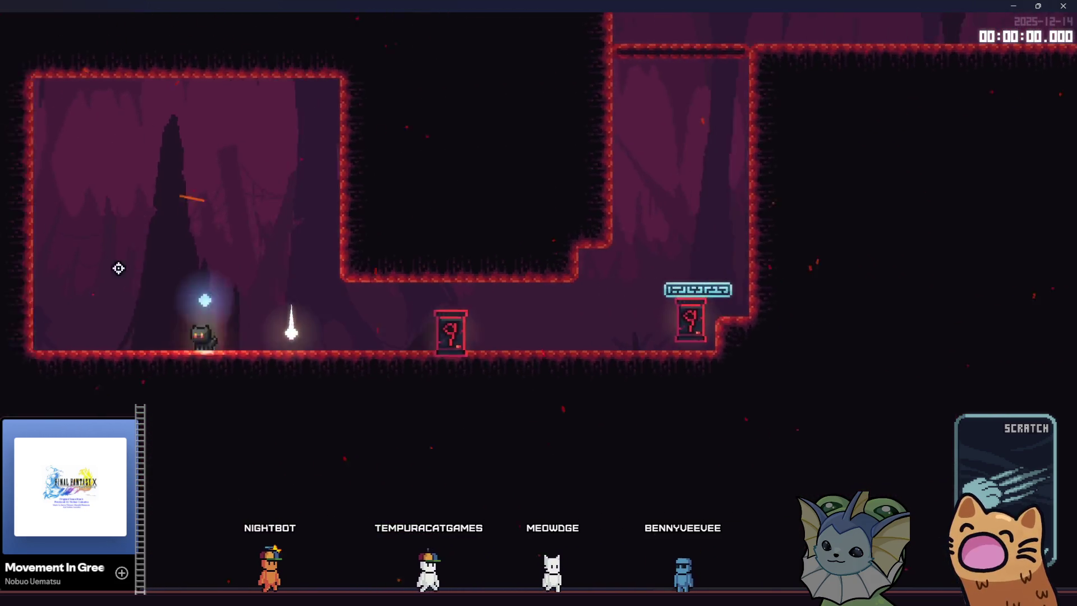
key(d)
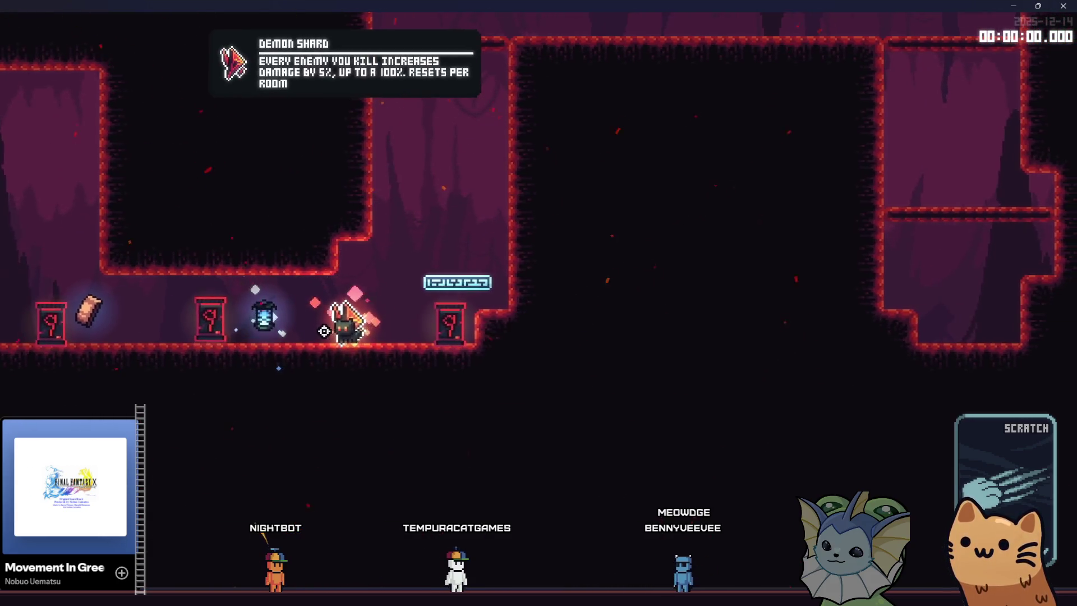
Smash card packs, collect the feather and Emergency Rations, open a pack, then close the game.
key(a)
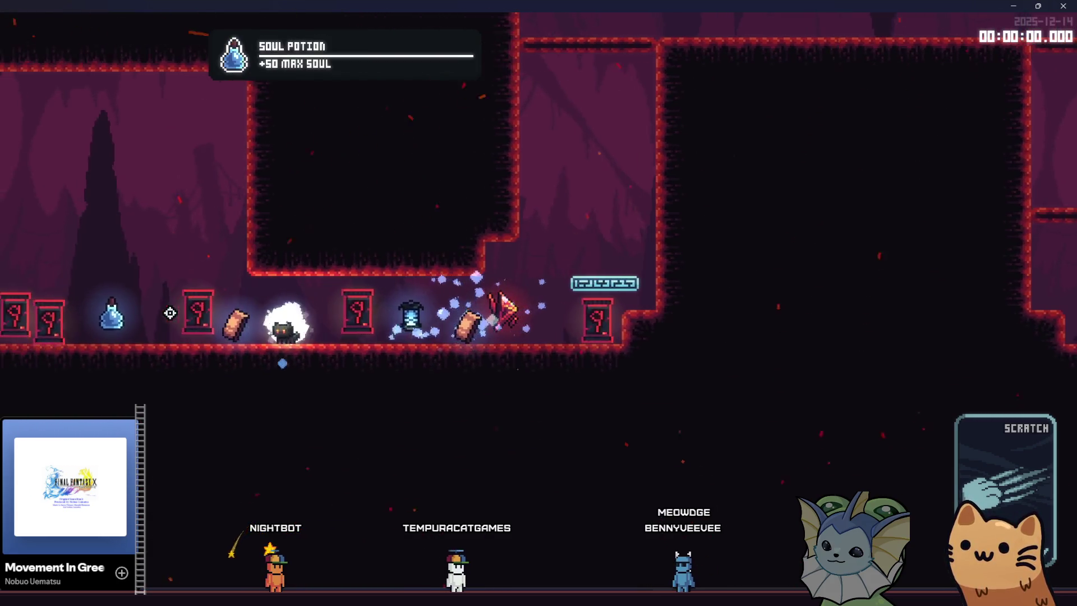
key(a)
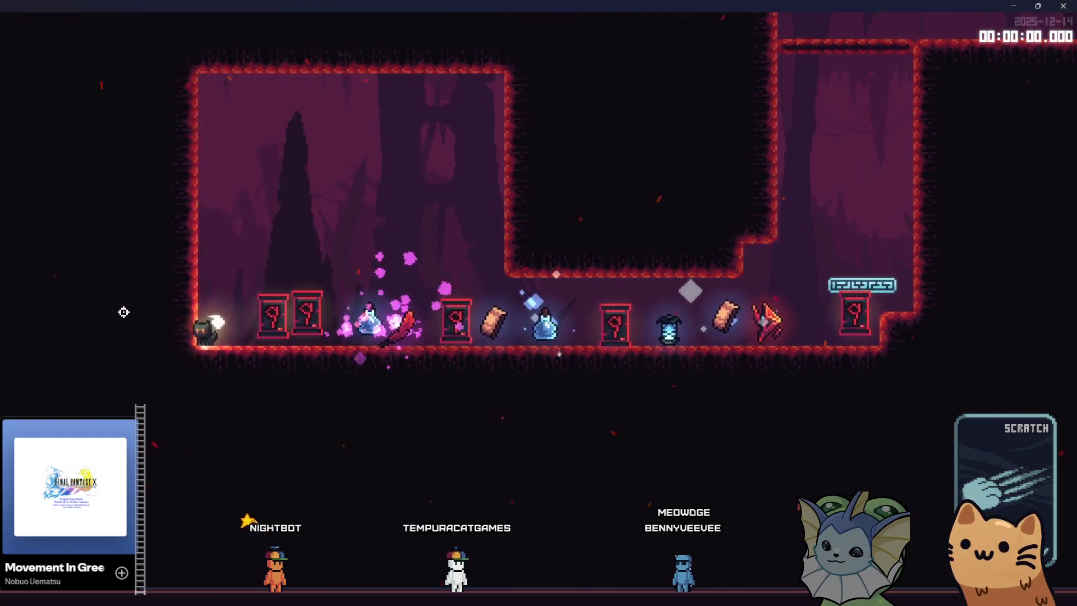
key(d)
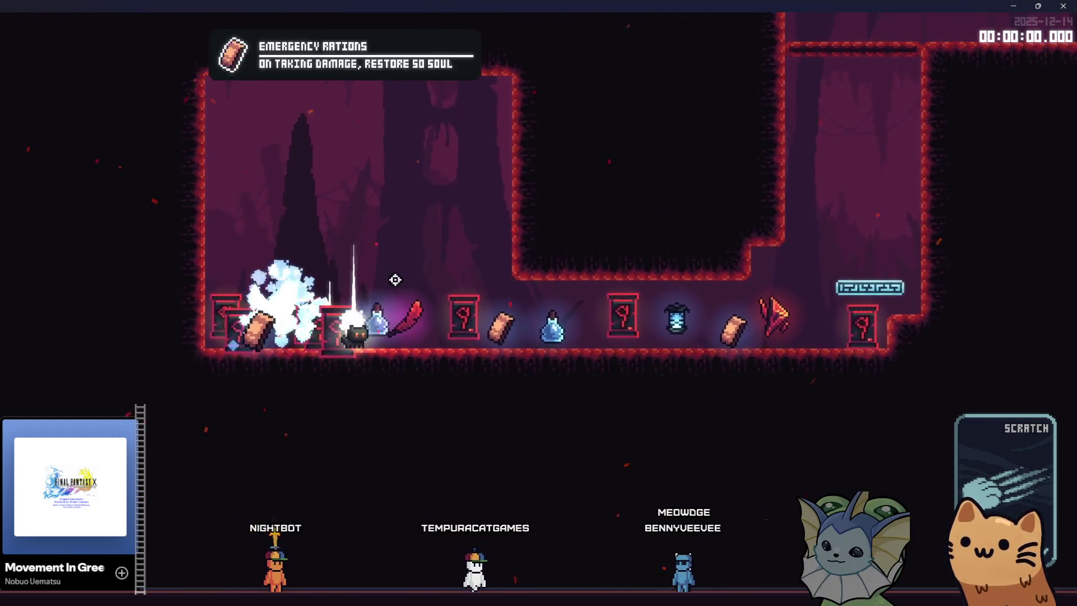
key(d)
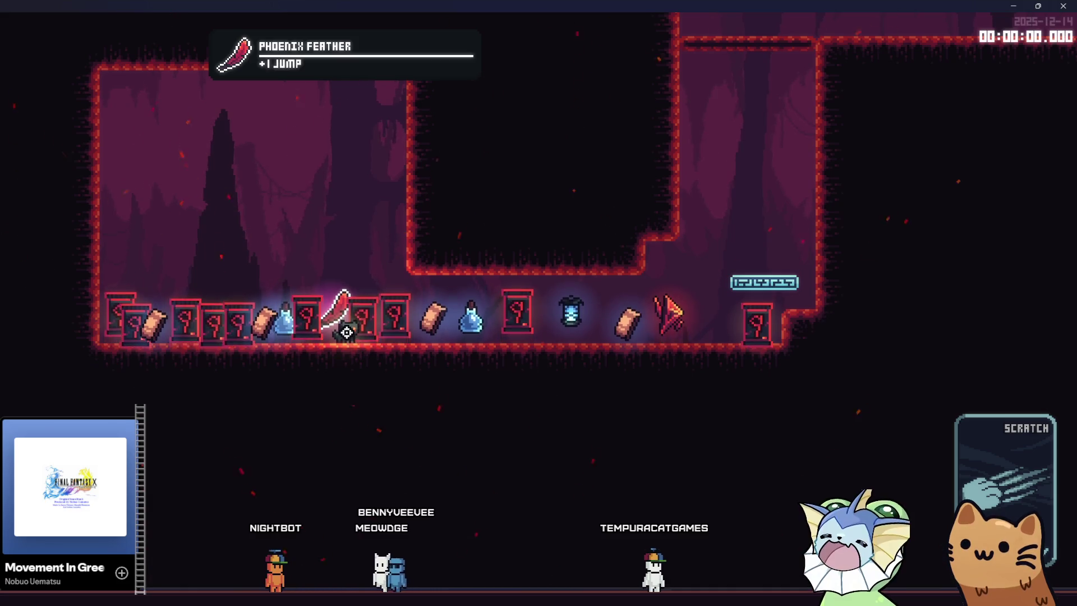
key(e)
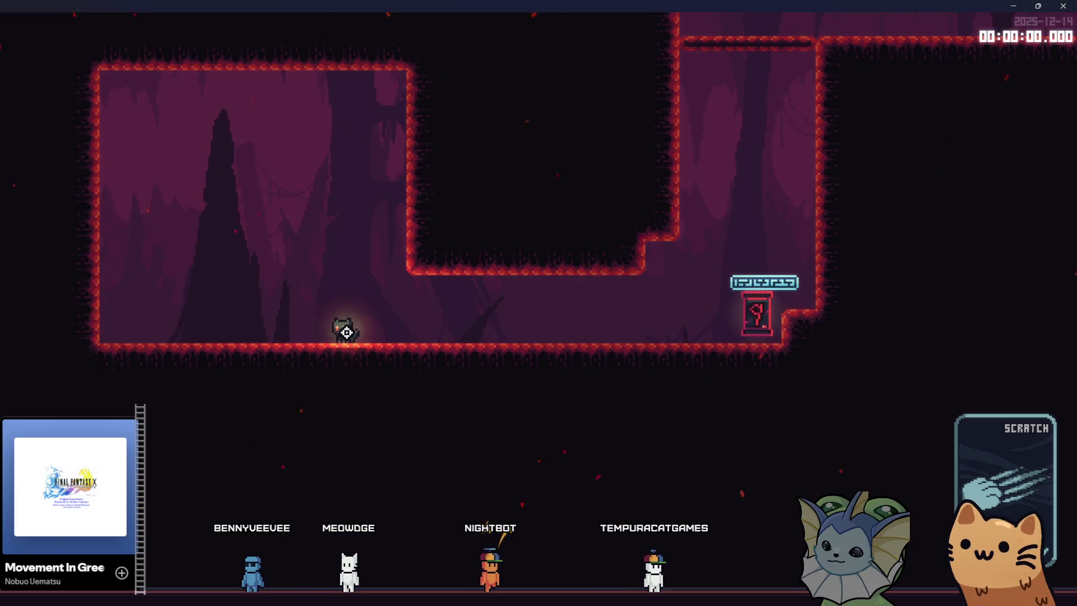
key(d)
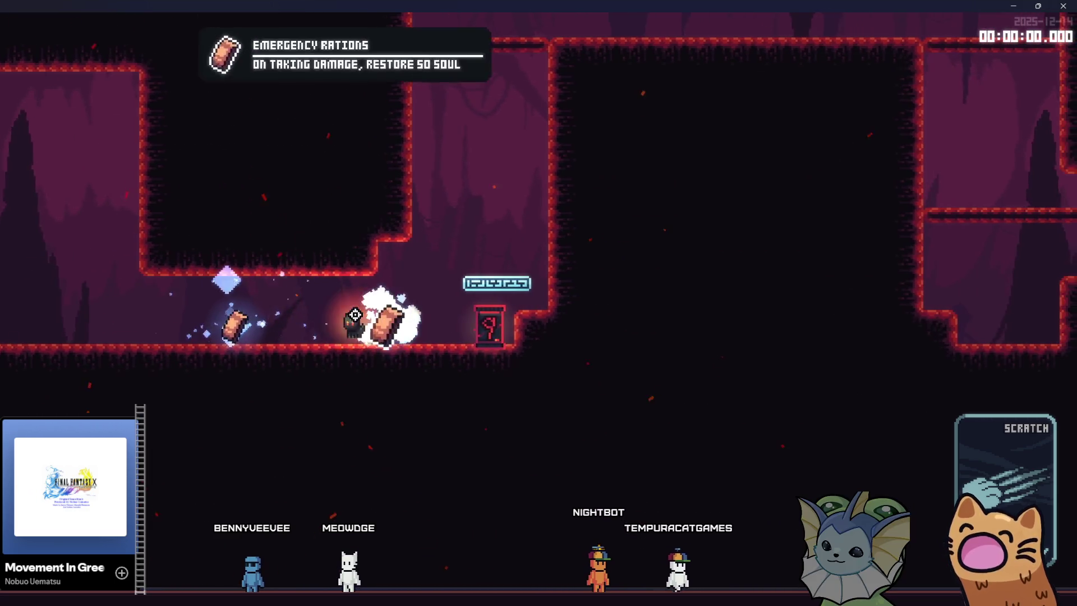
key(a)
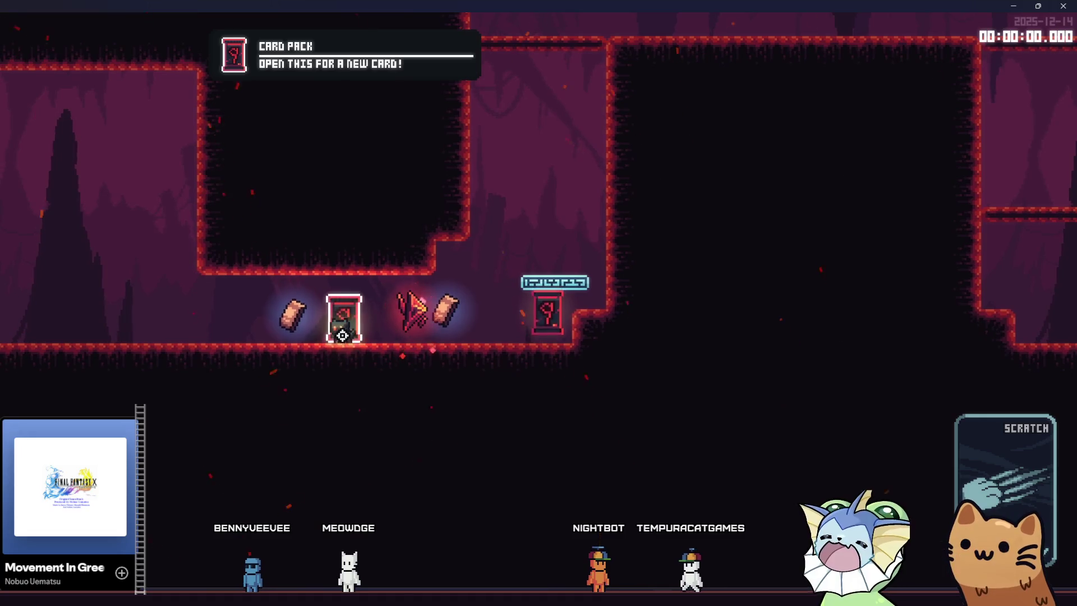
key(e)
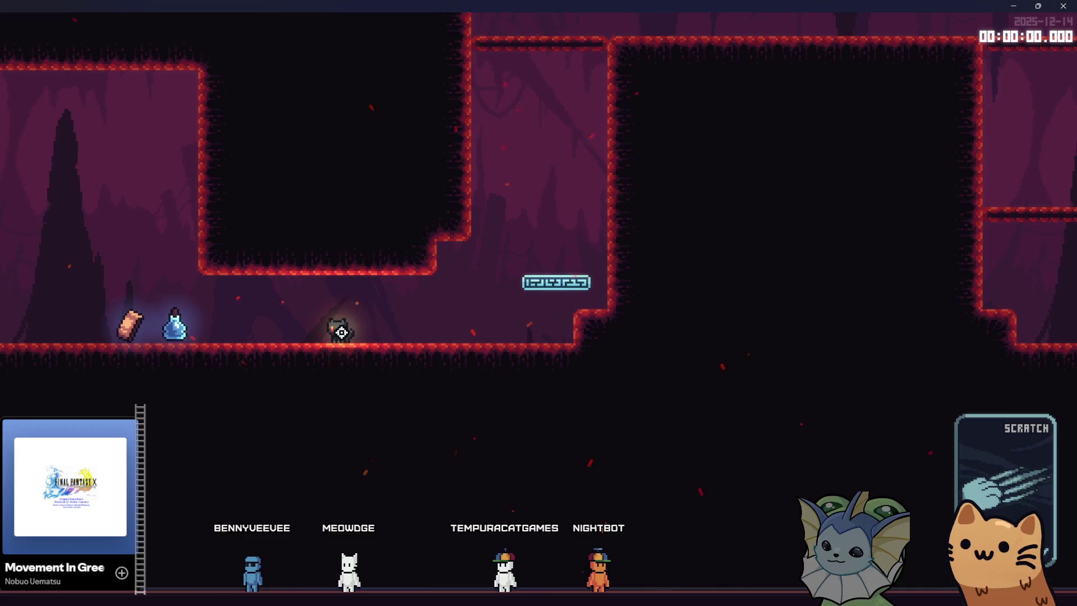
key(d)
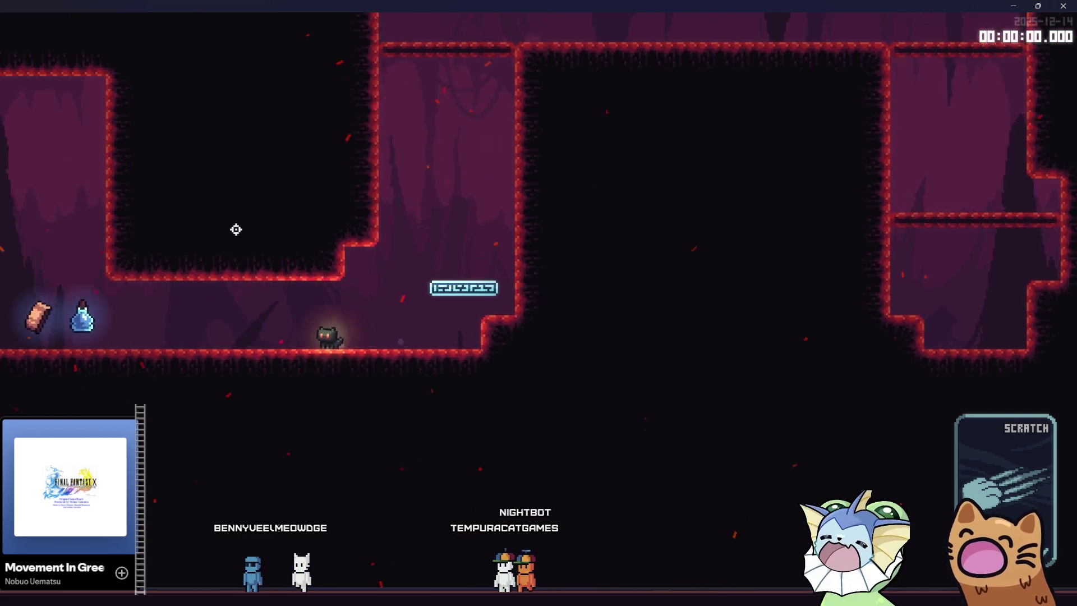
key(a)
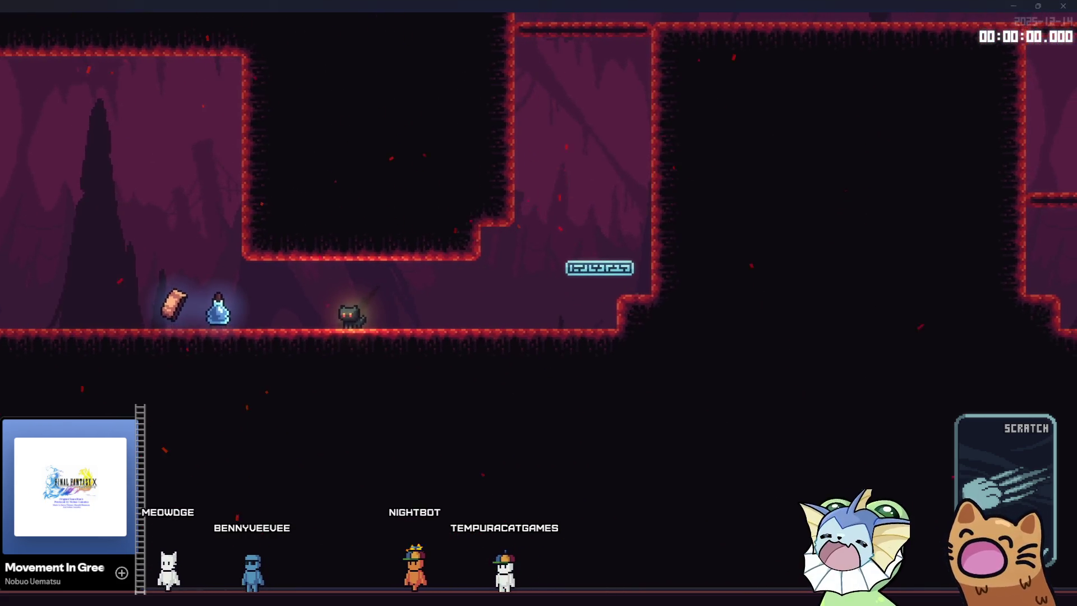
key(F8)
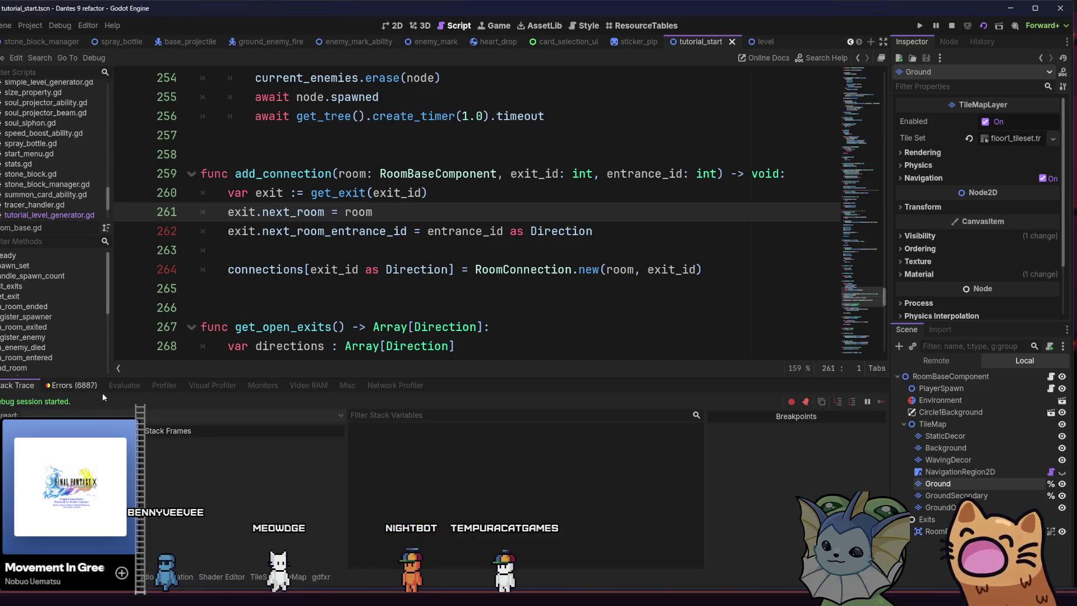
Show the Errors tab, relaunch with F5, and pick up the Emergency Rations and Soul Potion.
click(79, 385)
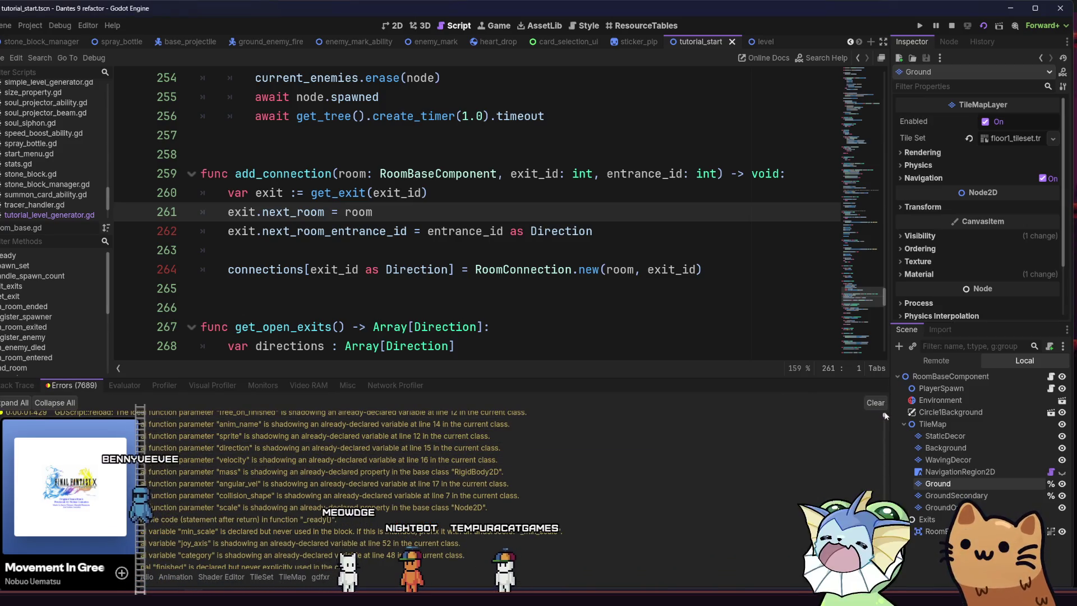
drag(886, 418, 896, 464)
key(F5)
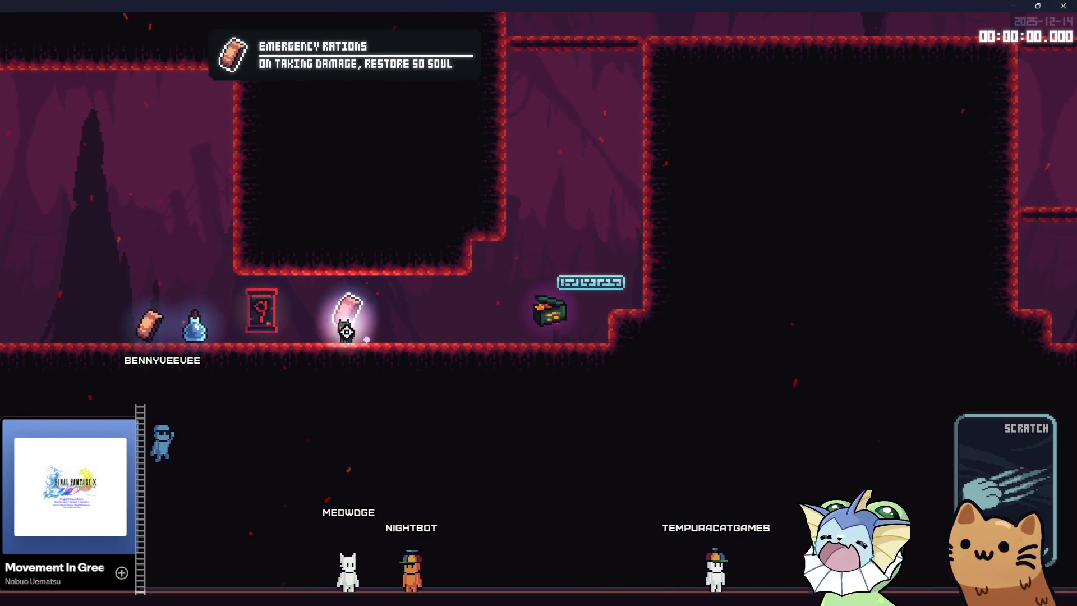
key(e)
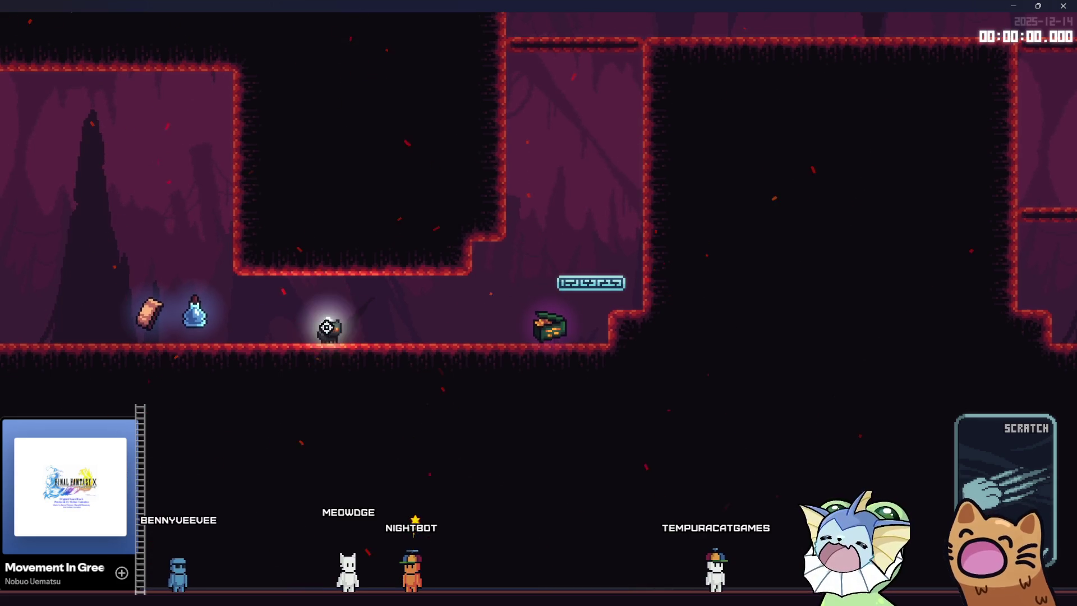
key(a)
key(a)
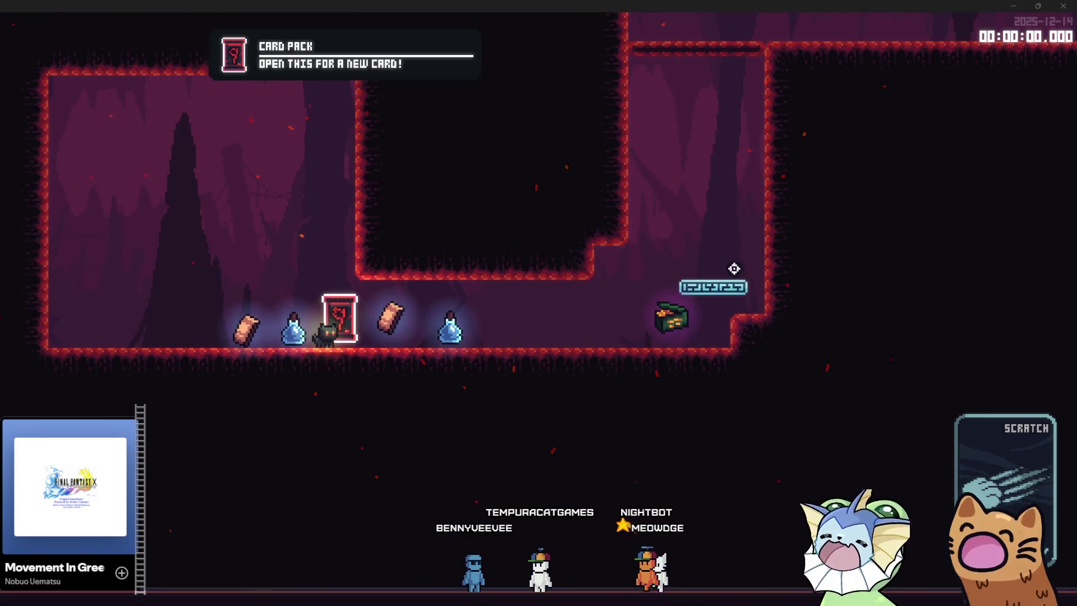
key(d)
key(d)
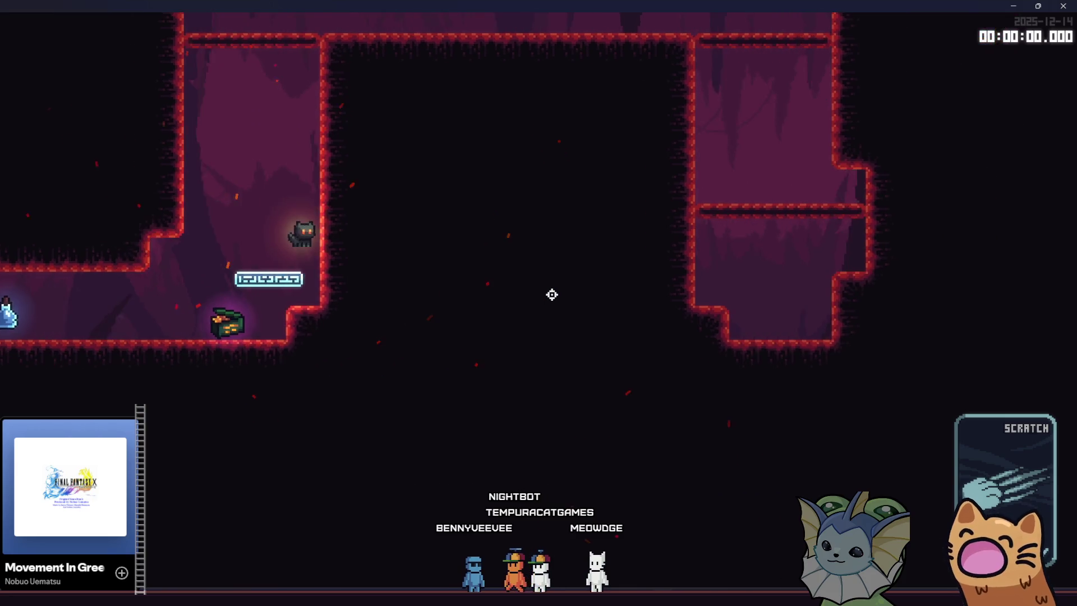
key(space)
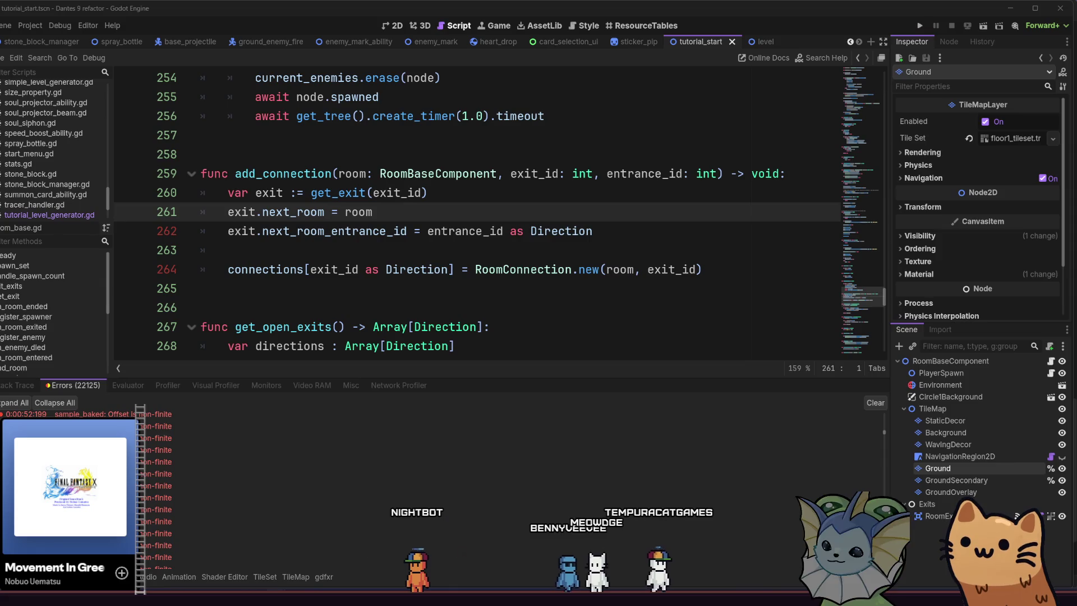
Show tutorial_start in 2D with the TileMap Terrains panel and paint a column widening the wall.
key(F8)
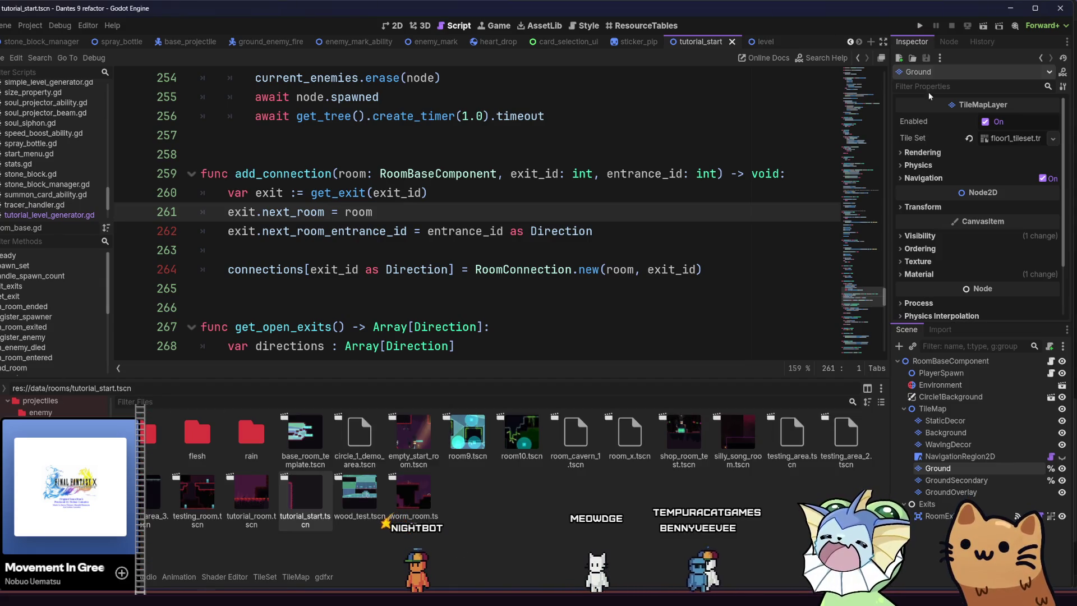
key(ctrl+F1)
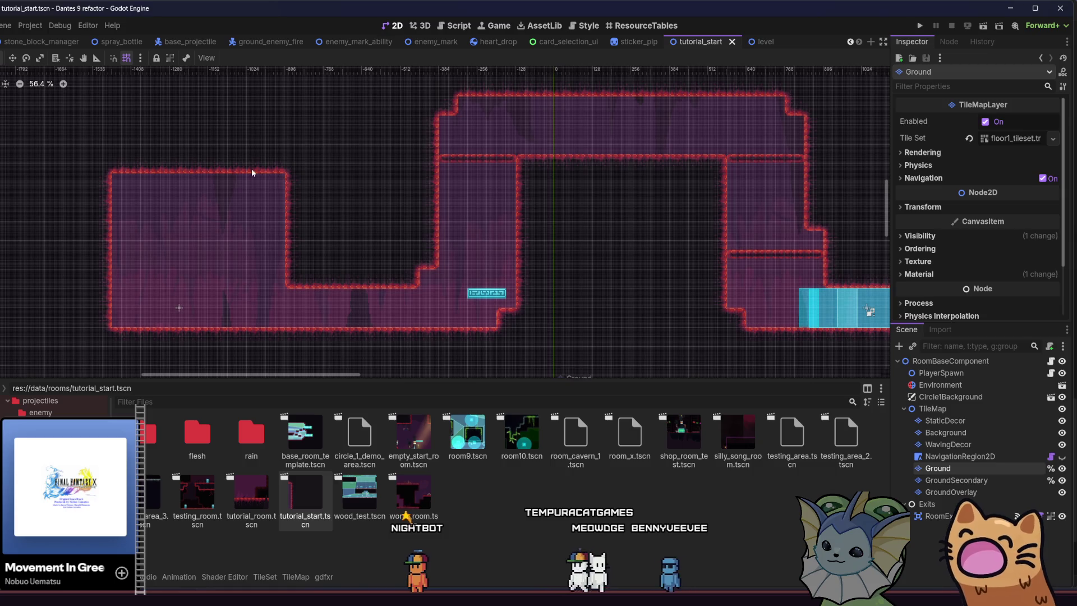
drag(414, 237, 285, 237)
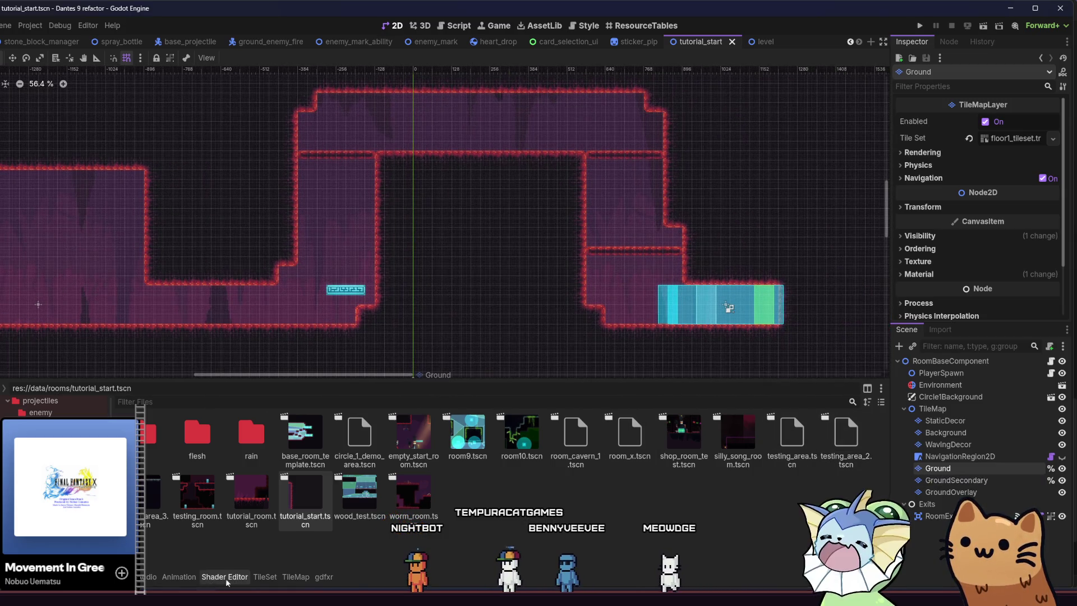
click(283, 578)
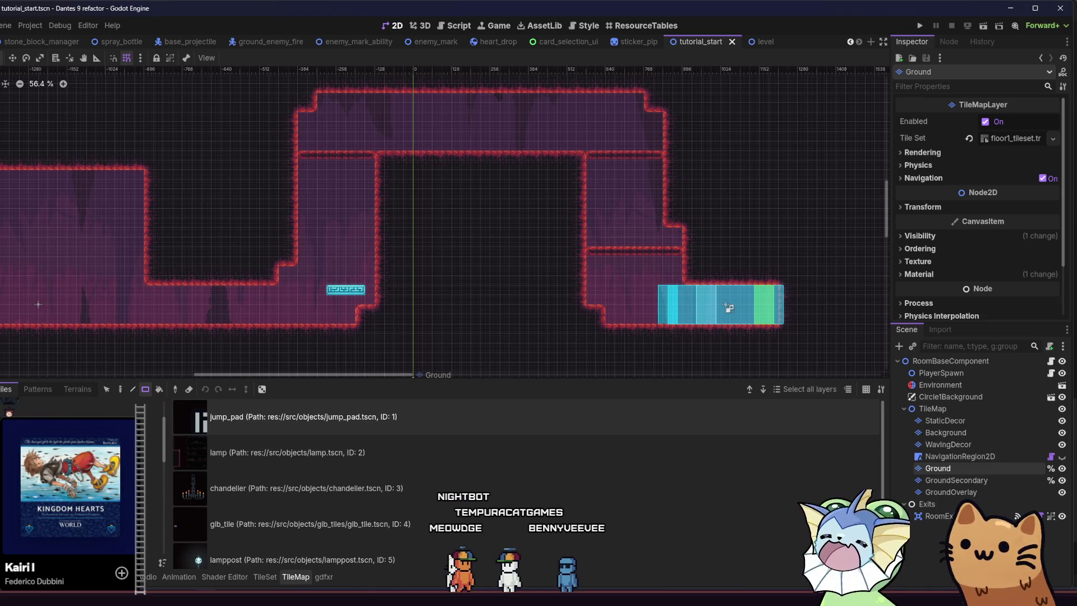
click(59, 393)
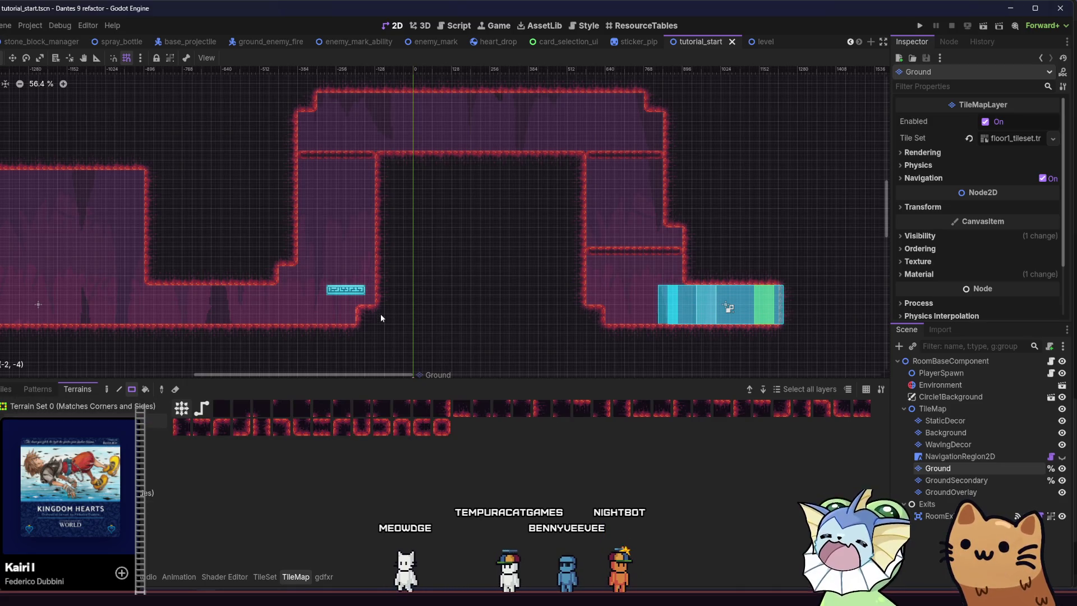
drag(376, 204, 384, 157)
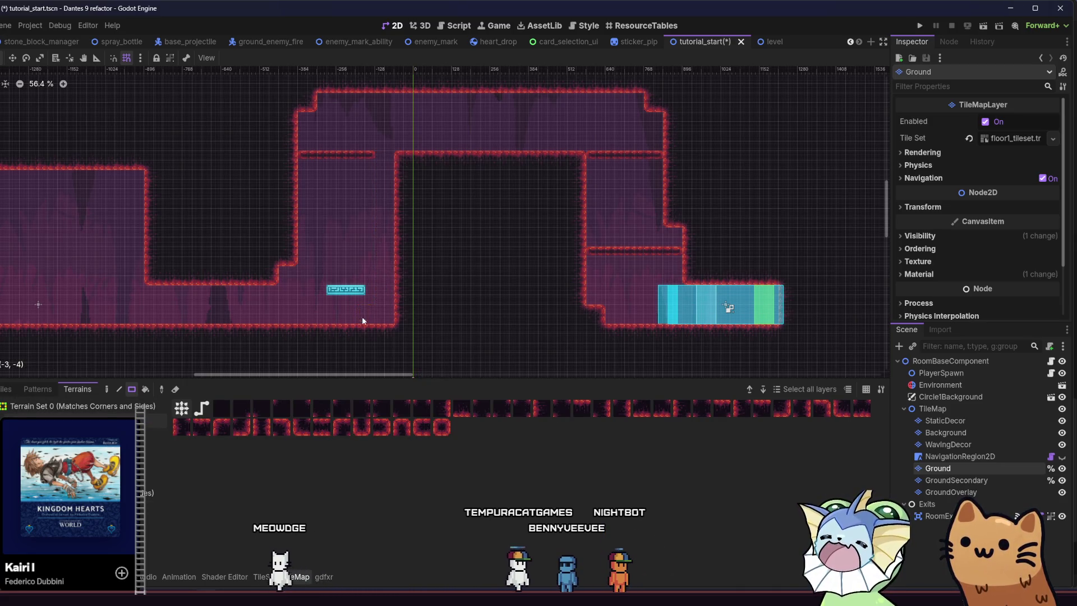
Fill the notched top edge with terrain and erase its top-left and top-right corners.
scroll(279, 293, down, 1)
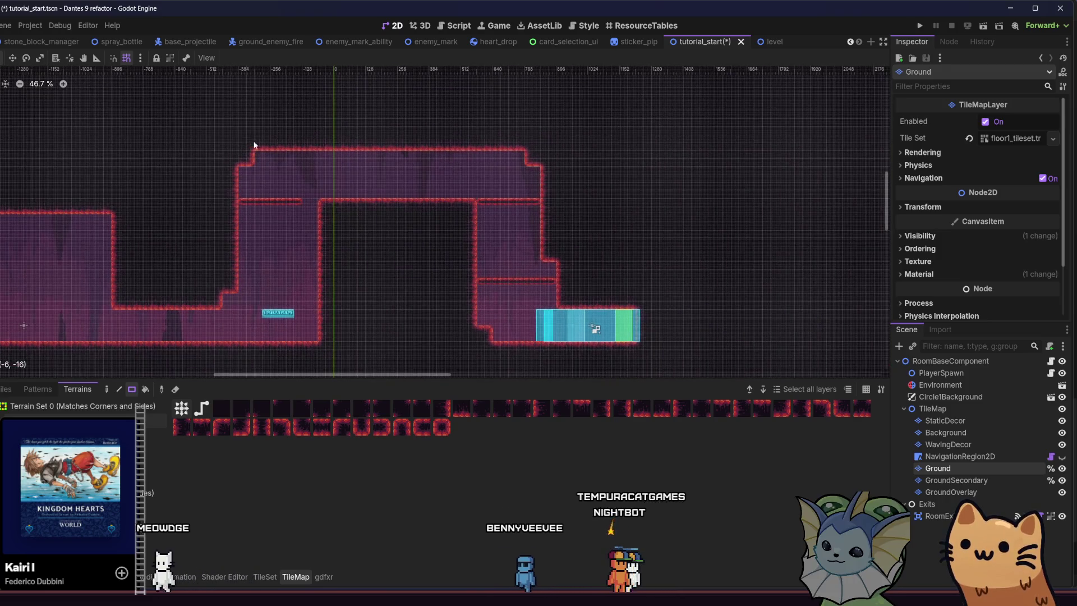
drag(254, 145, 536, 156)
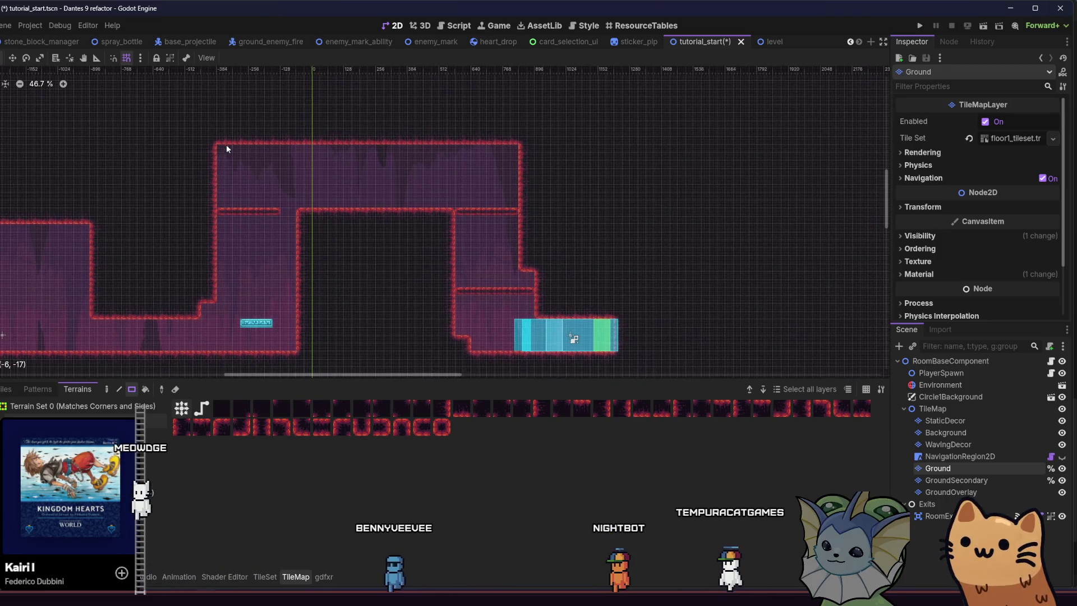
right_click(227, 146)
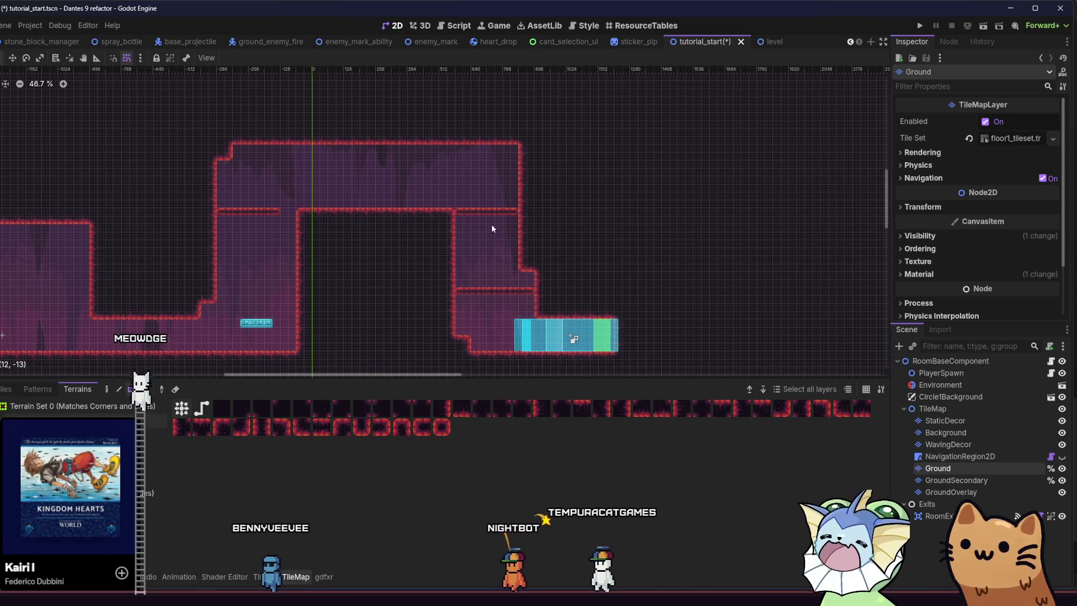
right_click(499, 147)
Paint a terrain block above the exit, extending the lower-right passage past it.
scroll(401, 228, right, 2)
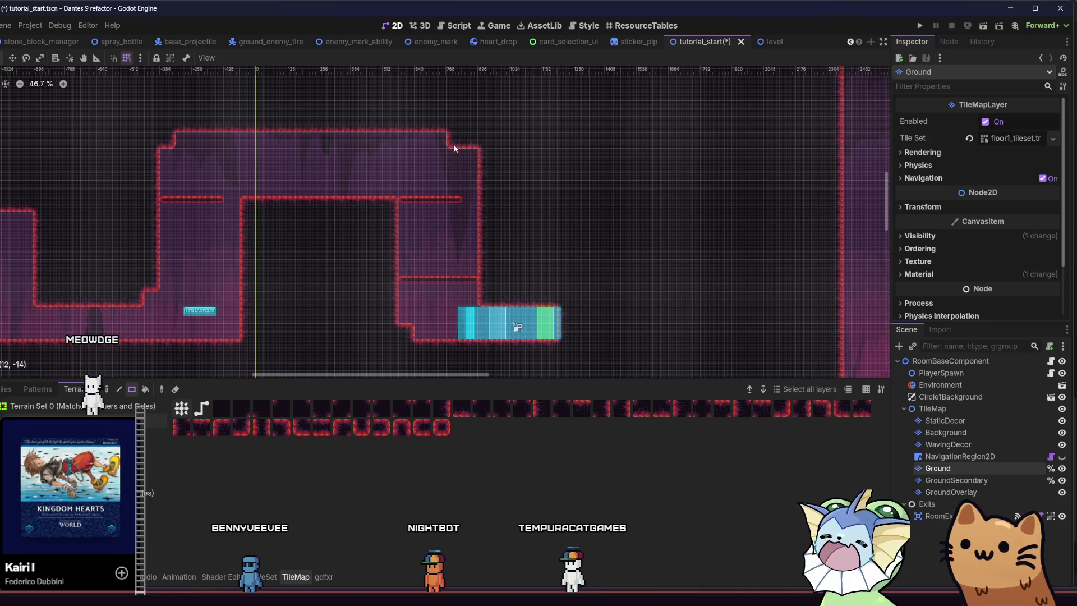
scroll(395, 200, down, 1)
scroll(284, 234, right, 3)
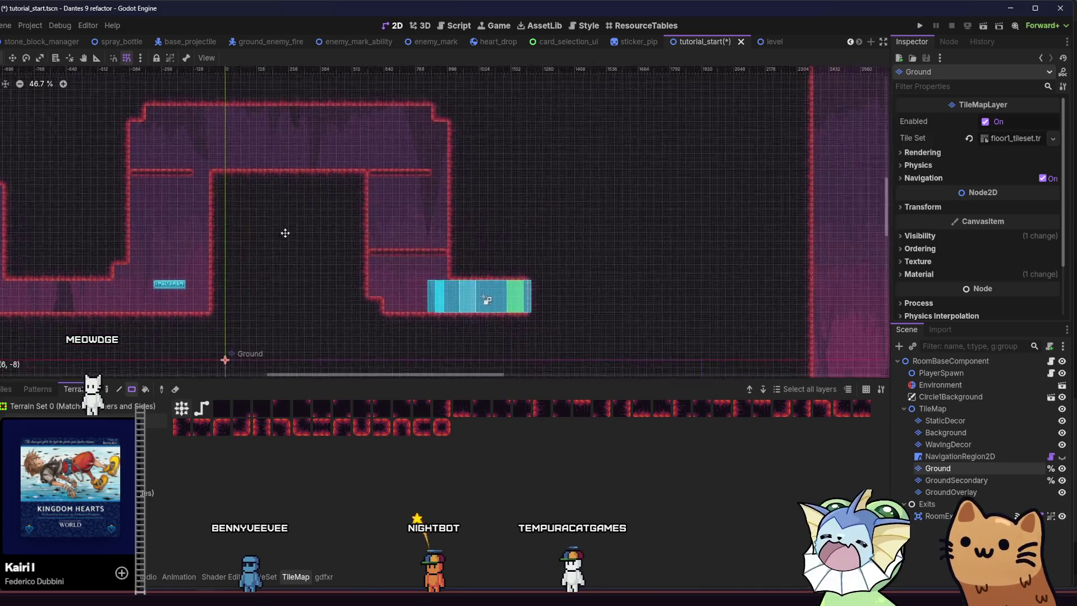
scroll(373, 267, down, 1)
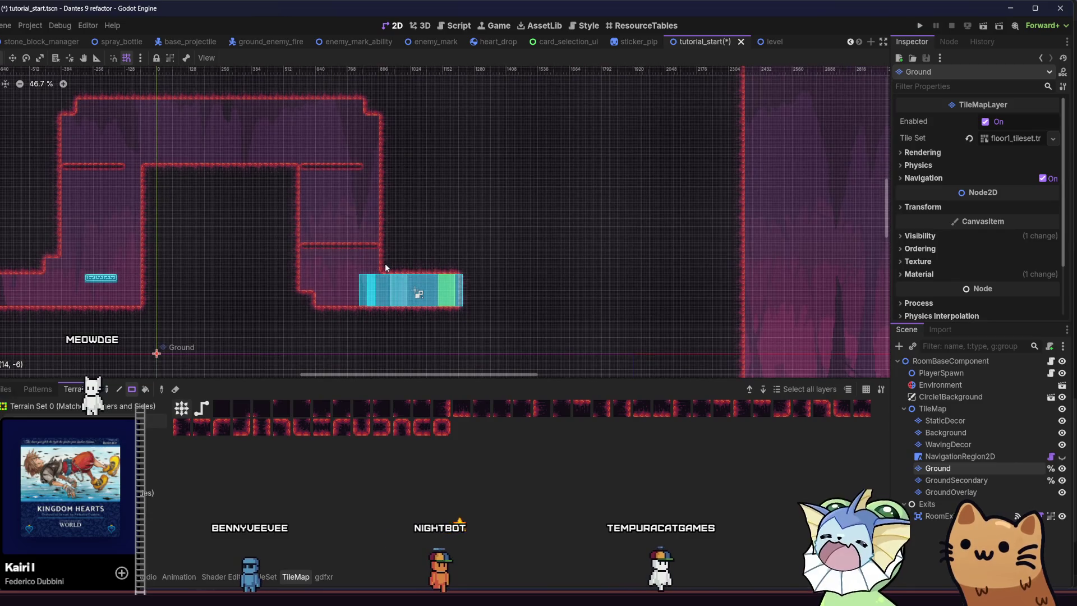
scroll(352, 239, down, 2)
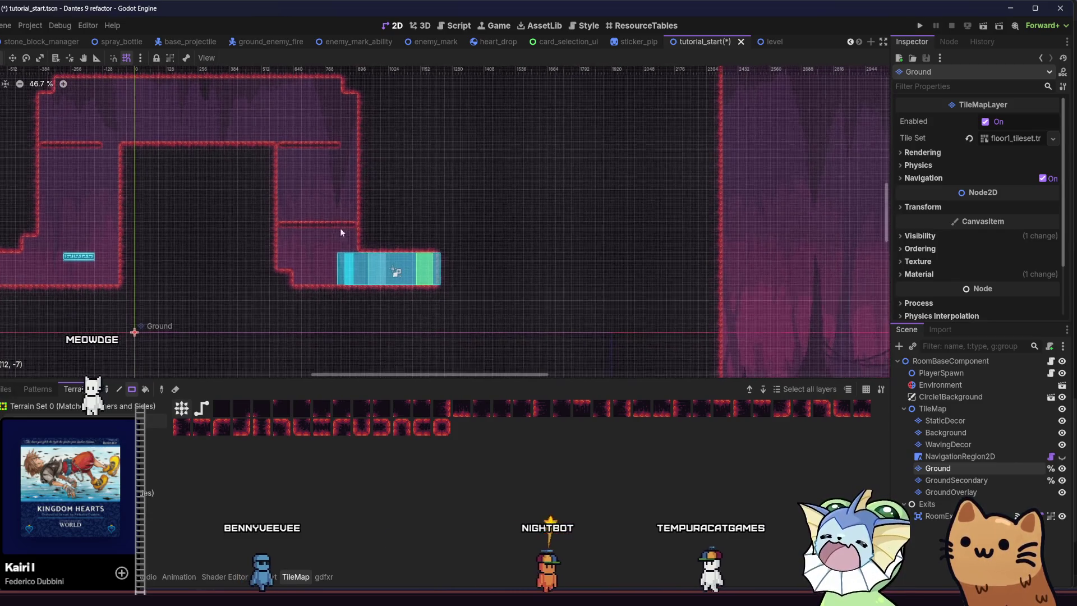
drag(368, 251, 503, 283)
scroll(673, 348, left, 1)
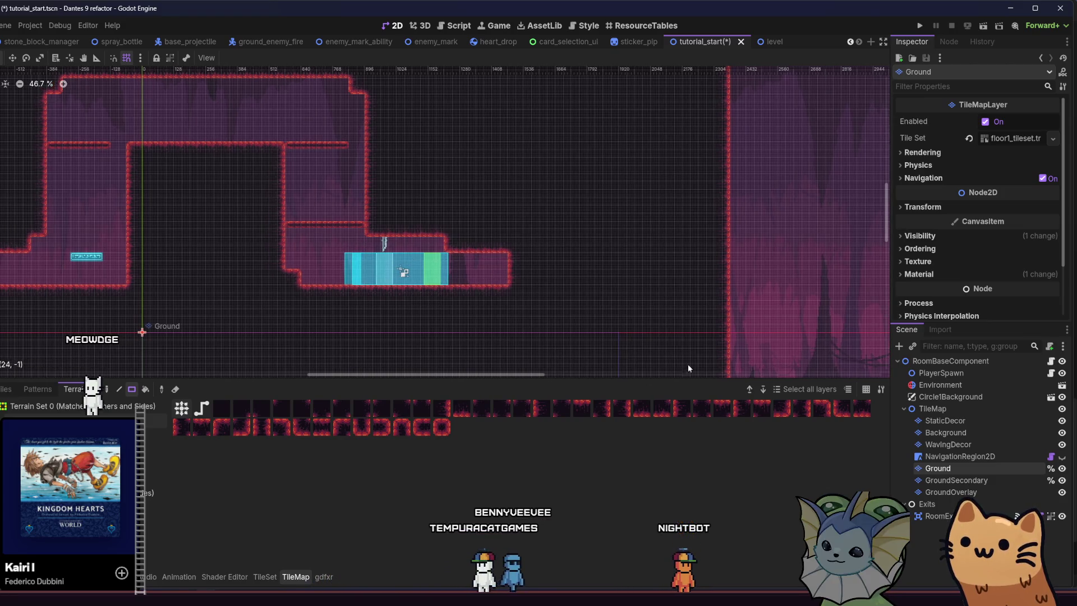
scroll(420, 309, up, 2)
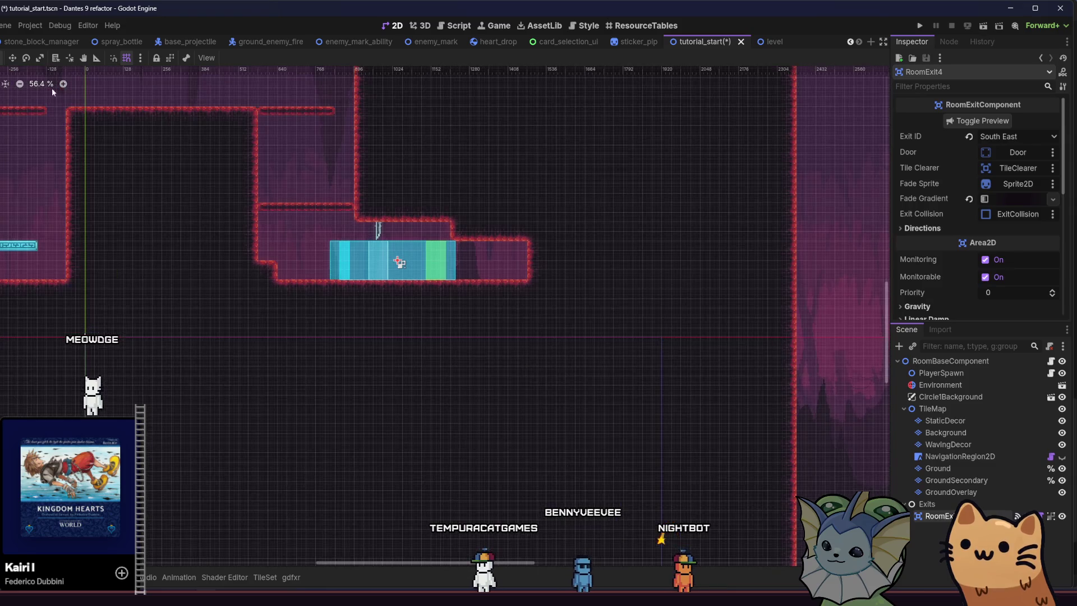
Nudge the RoomExit4 exit block to the right and save the scene.
scroll(475, 315, up, 4)
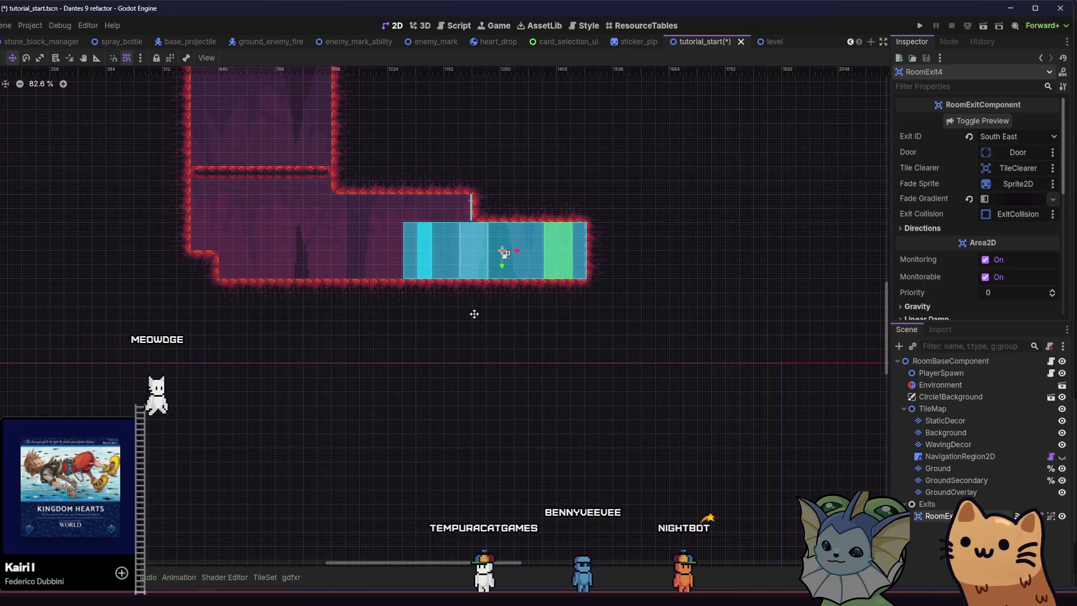
mouse_move(475, 315)
mouse_down()
mouse_move(490, 316)
mouse_move(392, 298)
mouse_move(496, 298)
mouse_up()
key(ctrl+s)
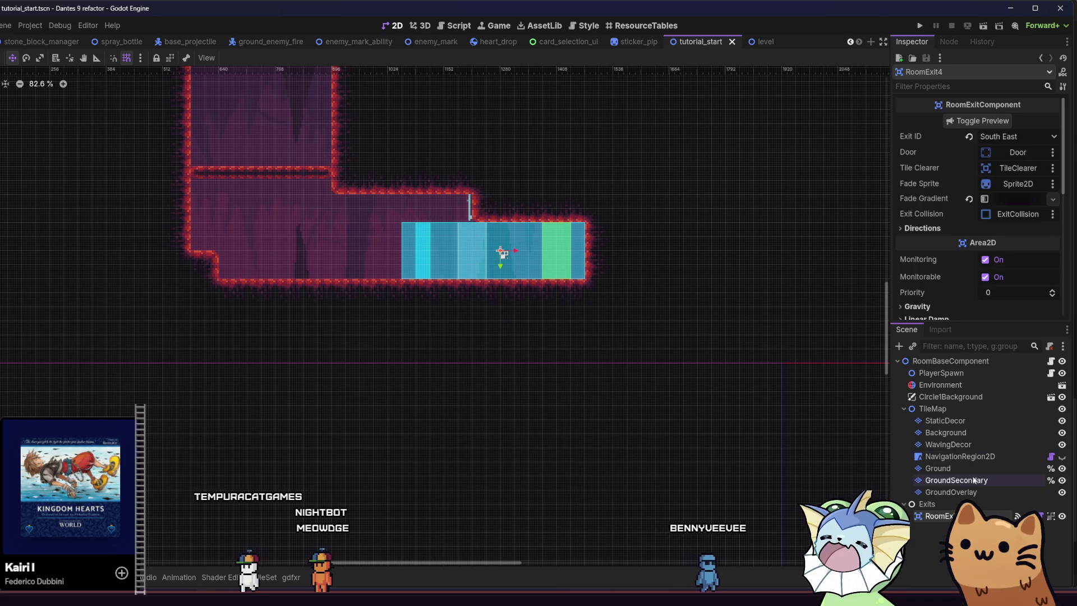
Pick a terrain on the tile layer and paint the cell where the ground steps into the wall.
click(941, 362)
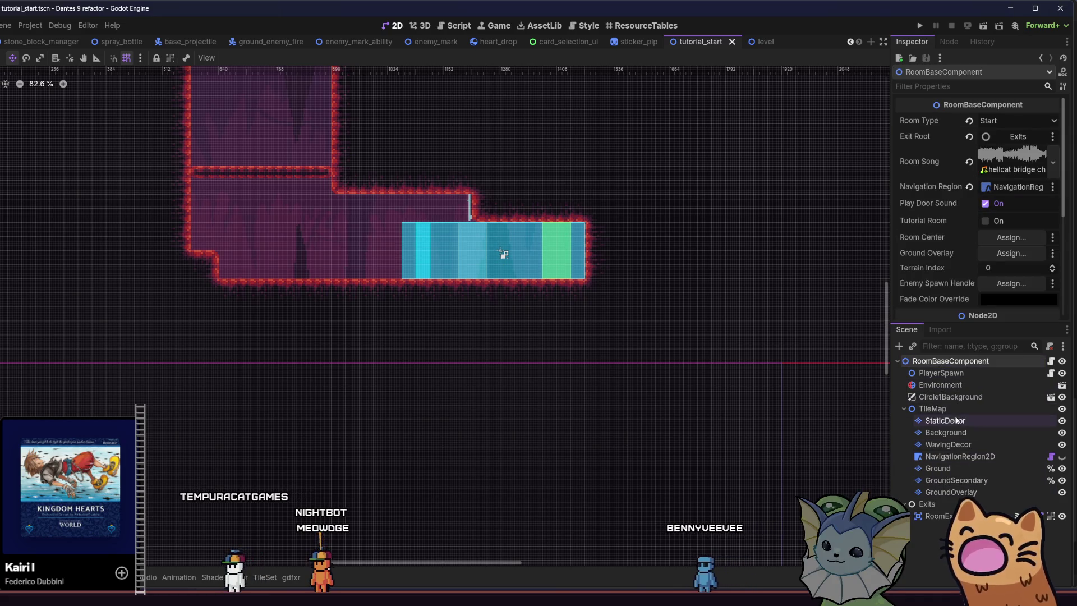
click(961, 422)
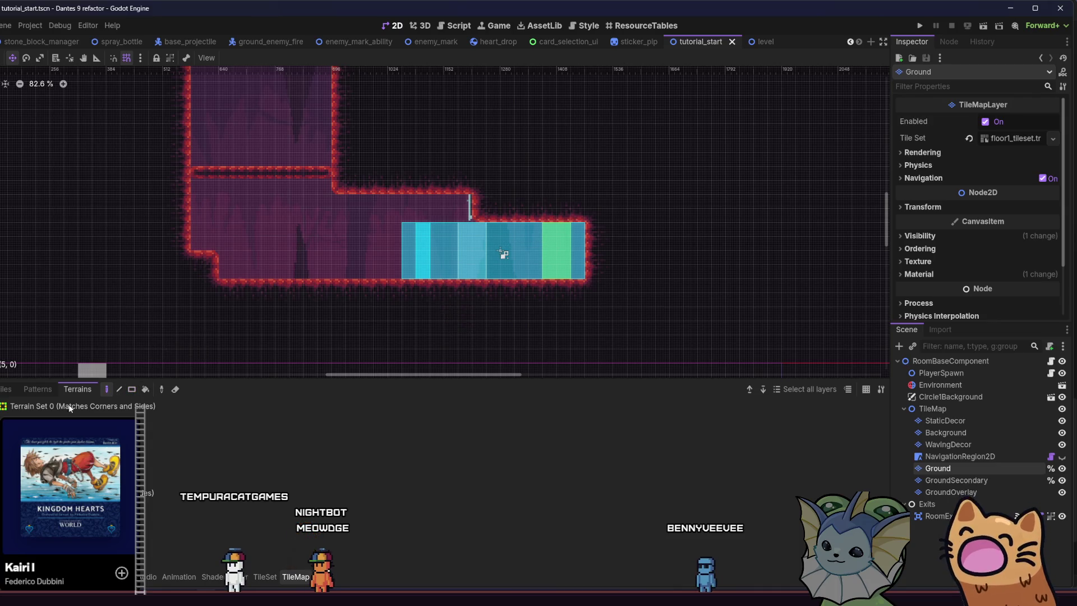
click(98, 414)
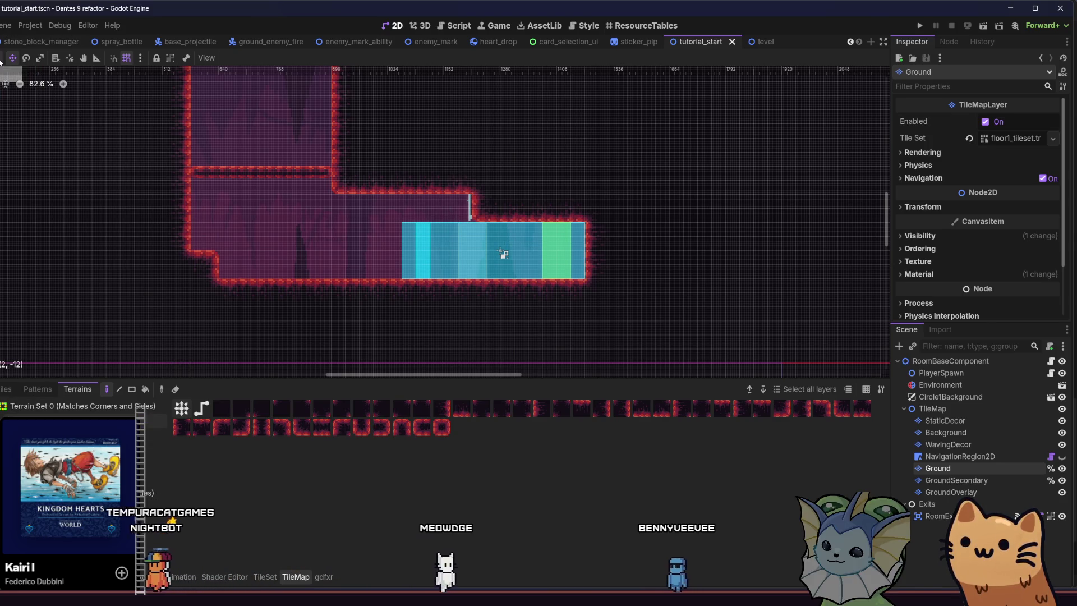
click(457, 208)
scroll(426, 209, down, 1)
scroll(385, 281, down, 2)
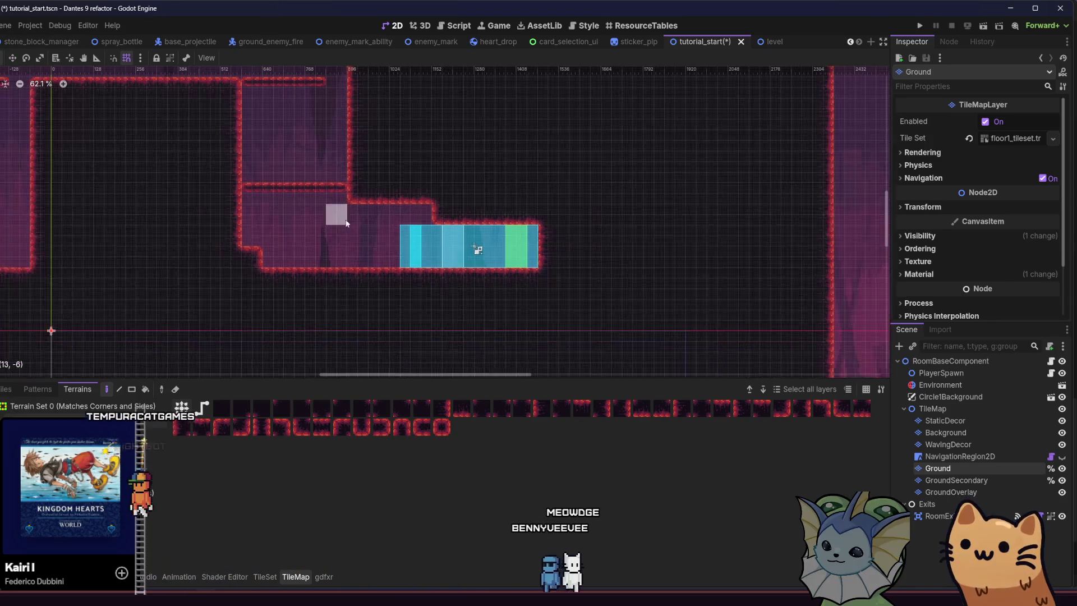
Pick a different terrain tile and save the scene.
scroll(364, 258, down, 1)
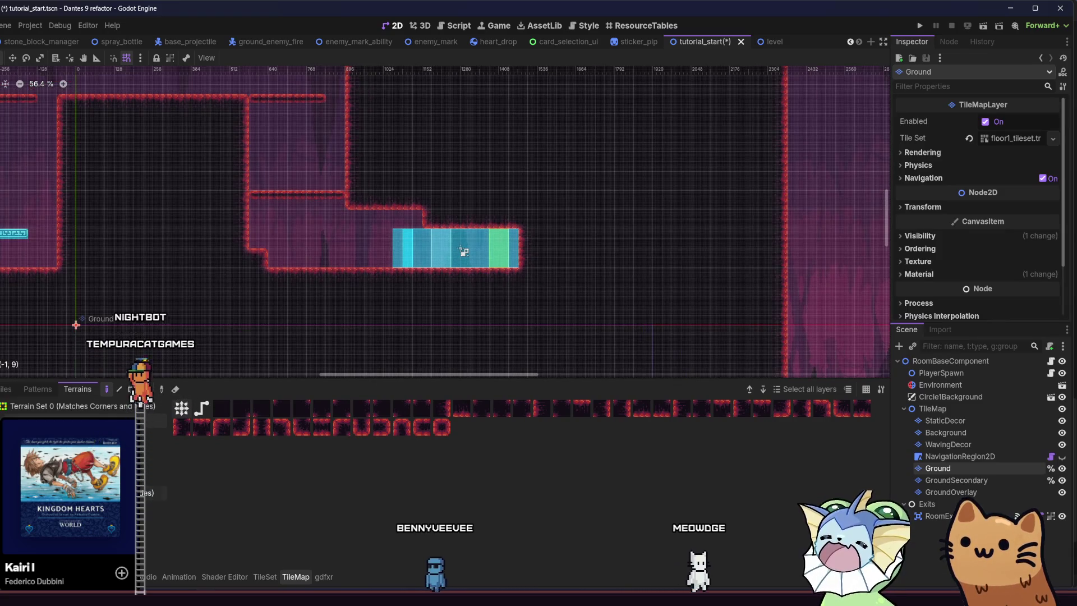
click(68, 508)
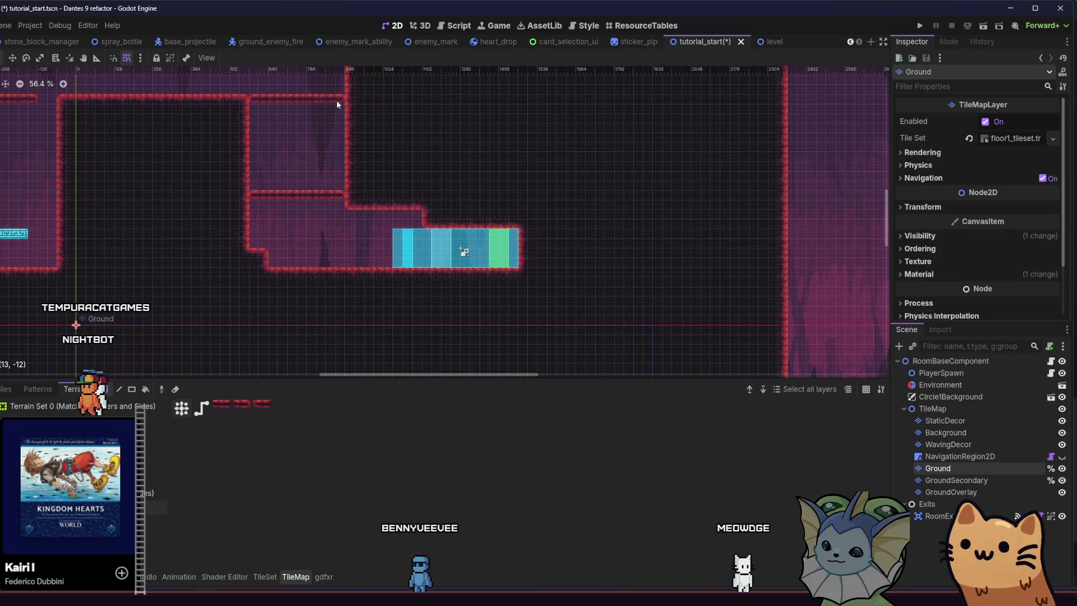
scroll(319, 243, down, 7)
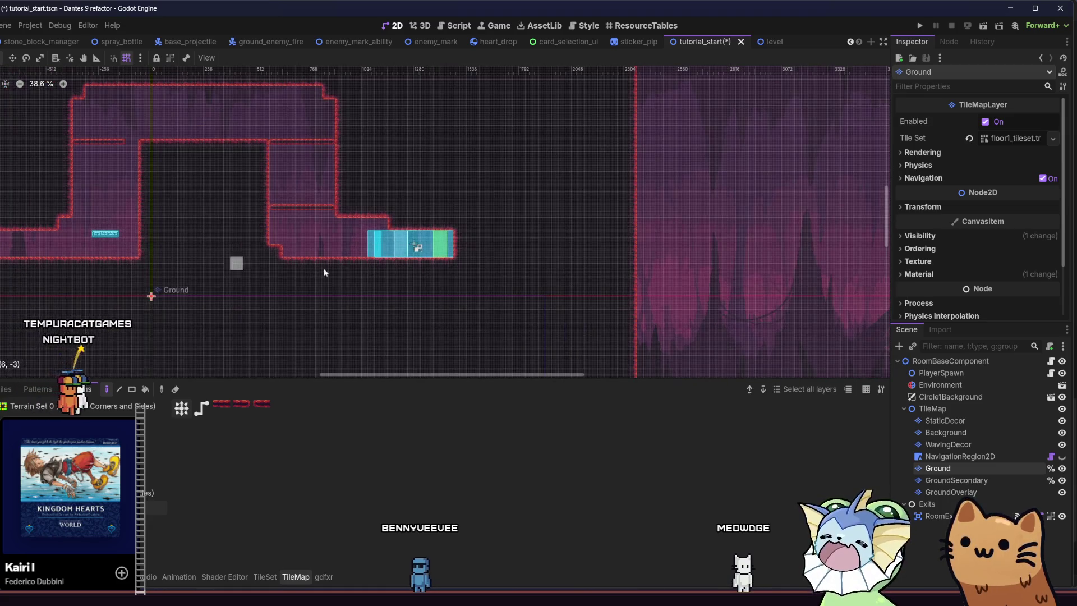
scroll(285, 244, up, 5)
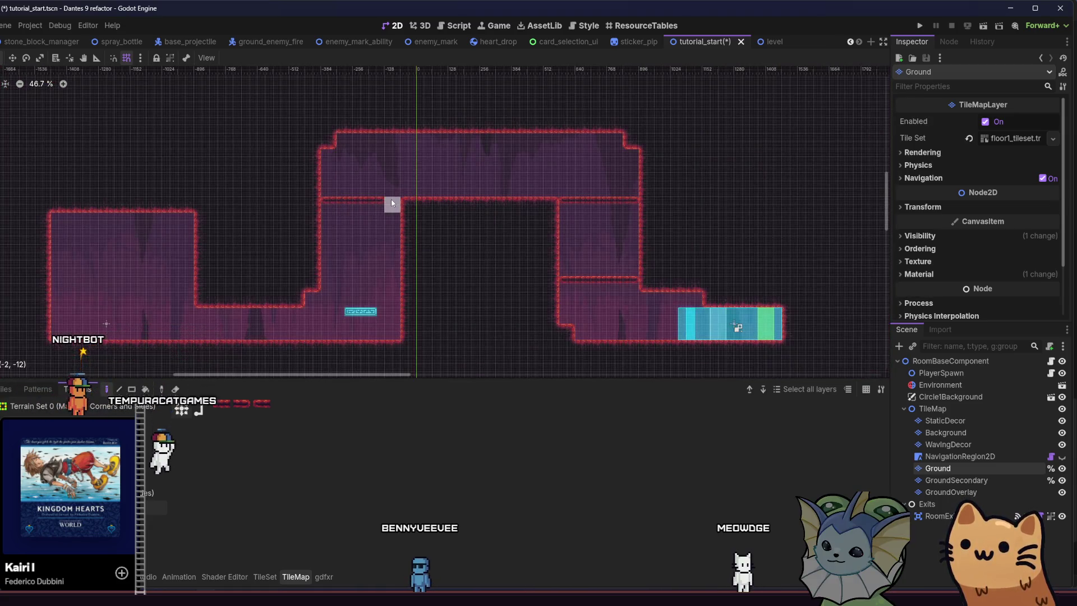
key(ctrl+s)
scroll(251, 224, up, 2)
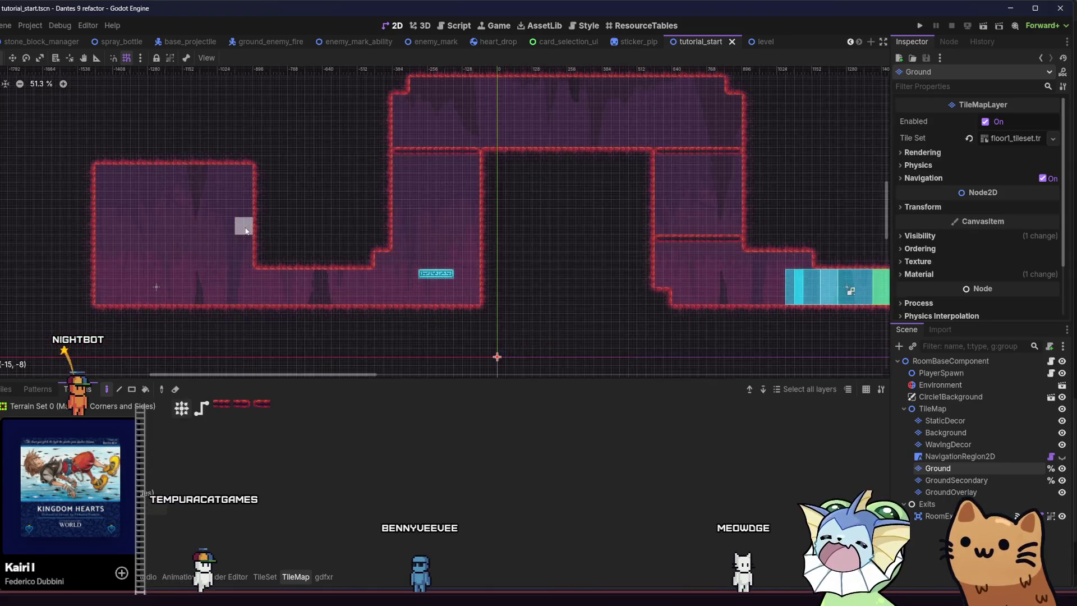
mouse_move(47, 314)
mouse_down()
mouse_move(232, 295)
mouse_move(211, 183)
mouse_up()
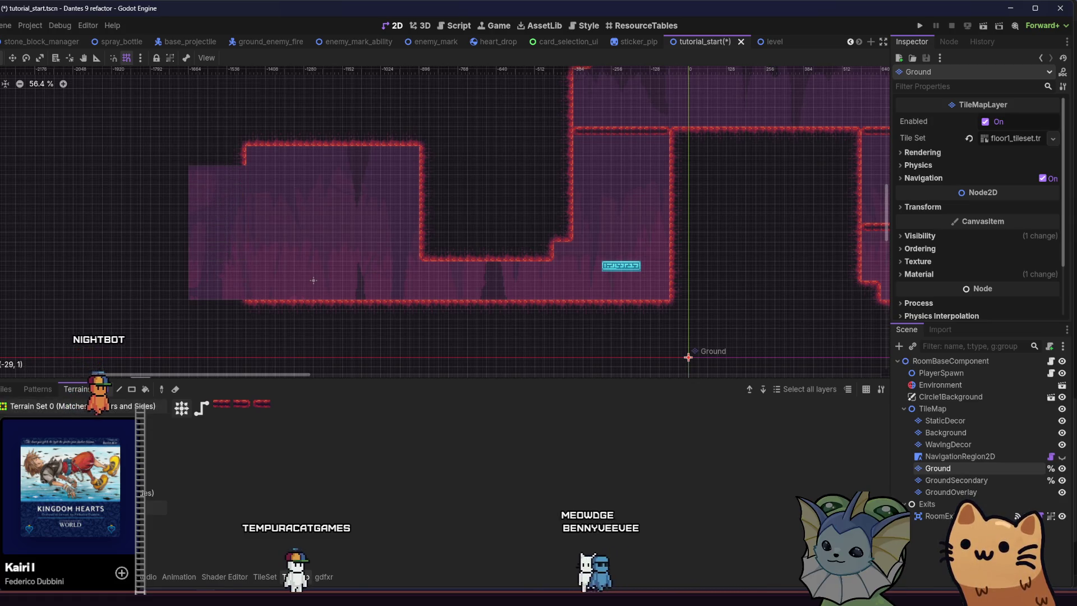
Turn the loose purple area into outlined ground, notch the block's top, and extend its bottom left.
click(225, 254)
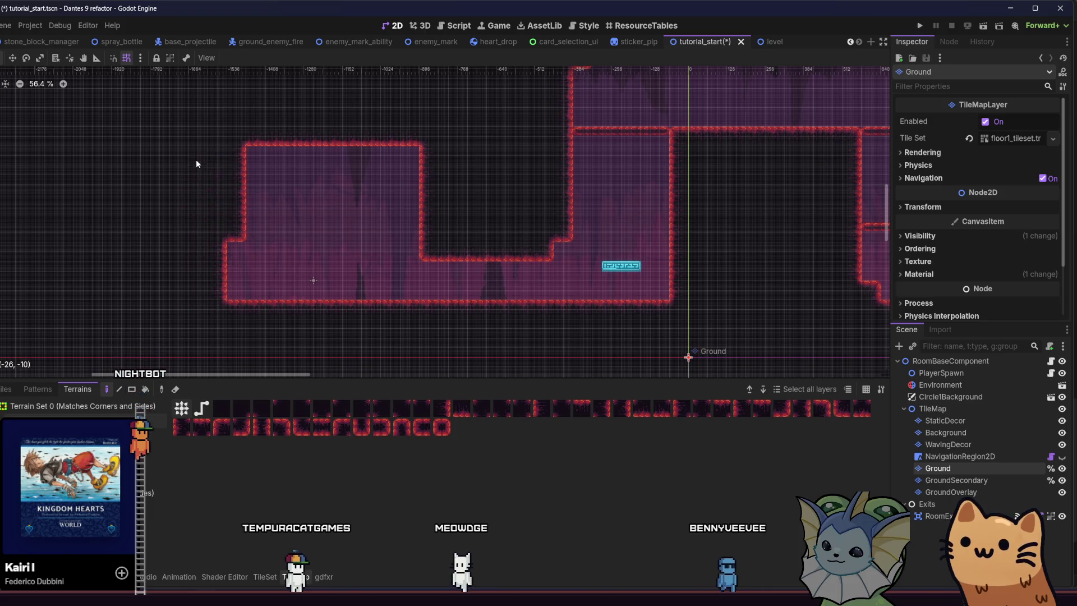
click(343, 154)
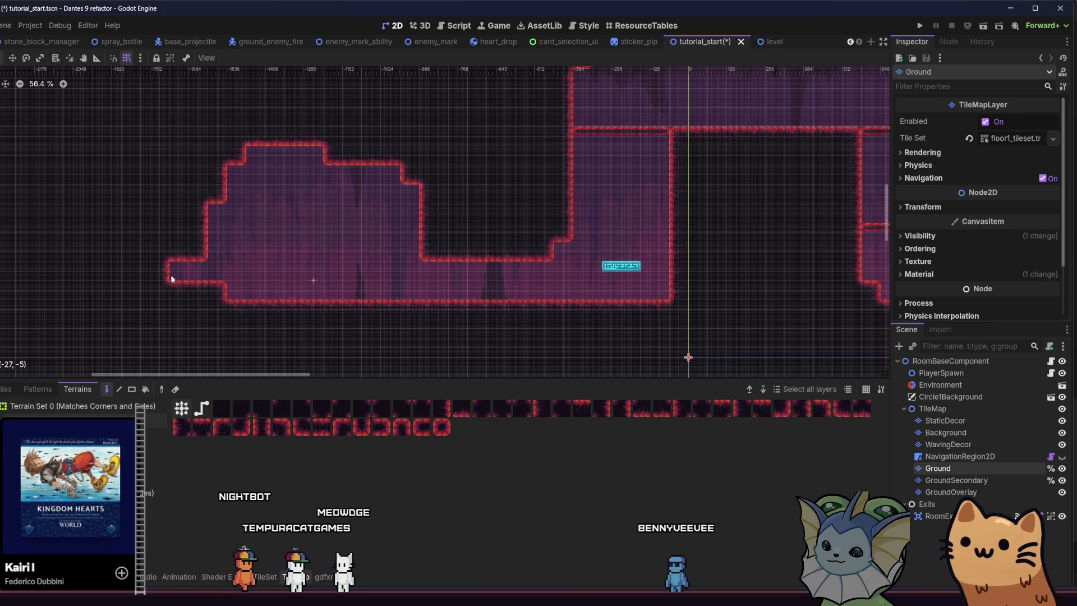
click(203, 286)
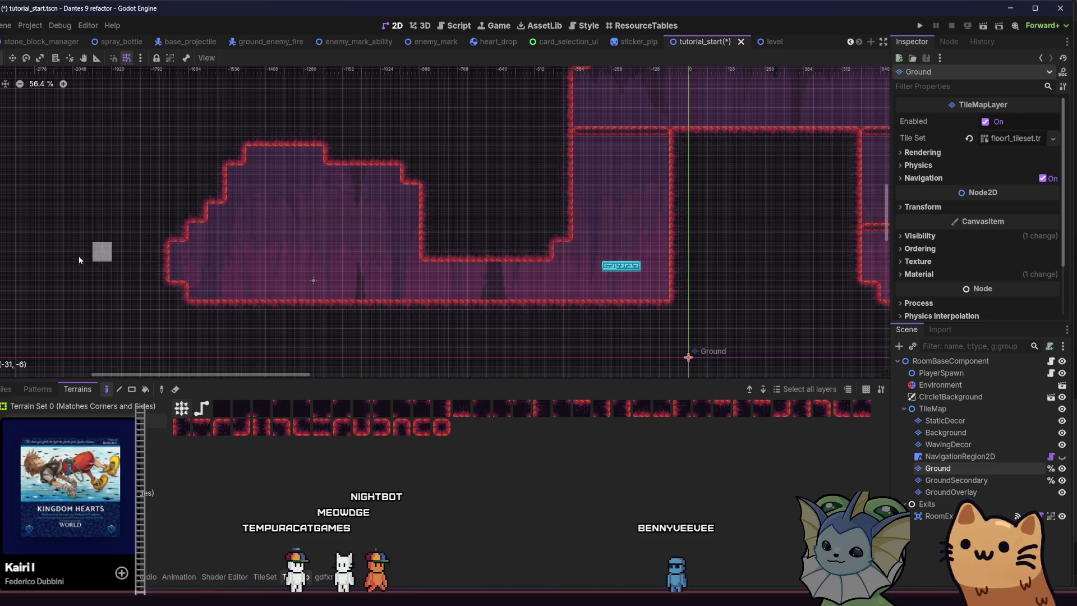
scroll(151, 255, up, 1)
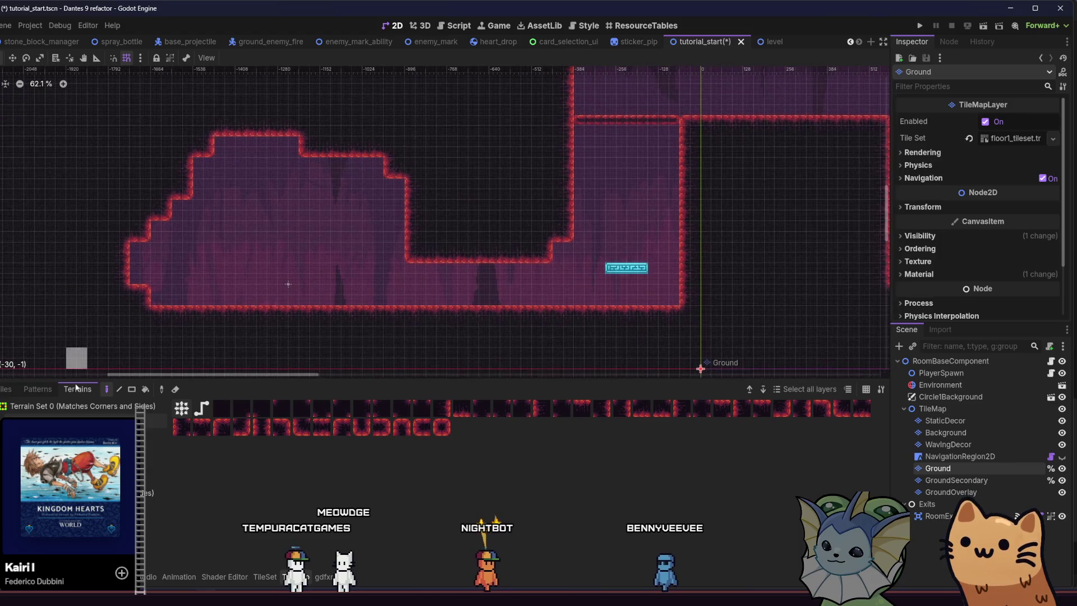
Erase the tile ledge under the floor and select the GroundSecondary layer.
click(154, 465)
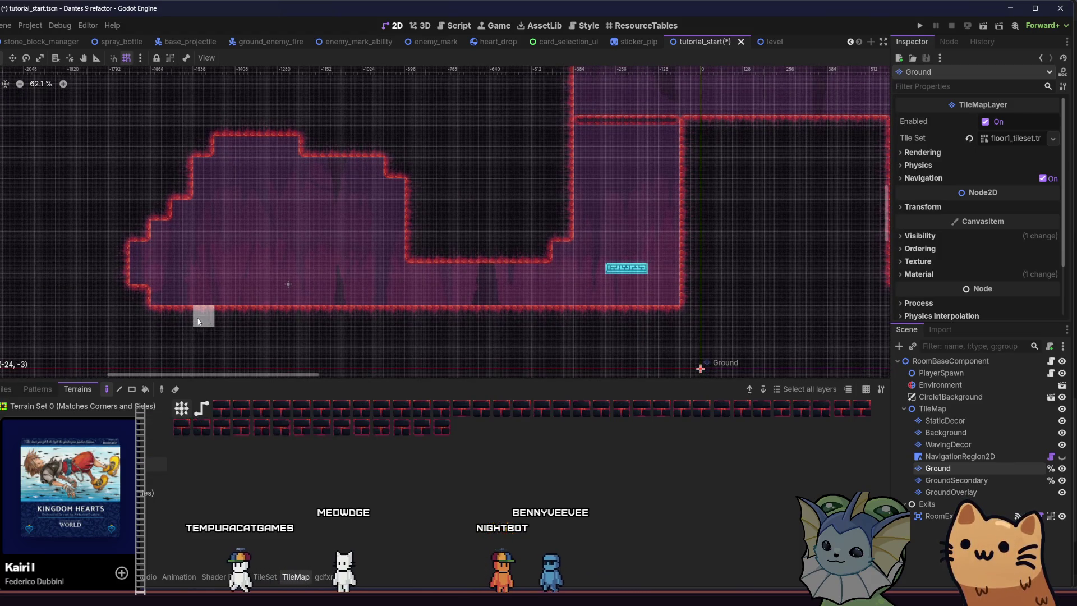
drag(281, 317, 196, 323)
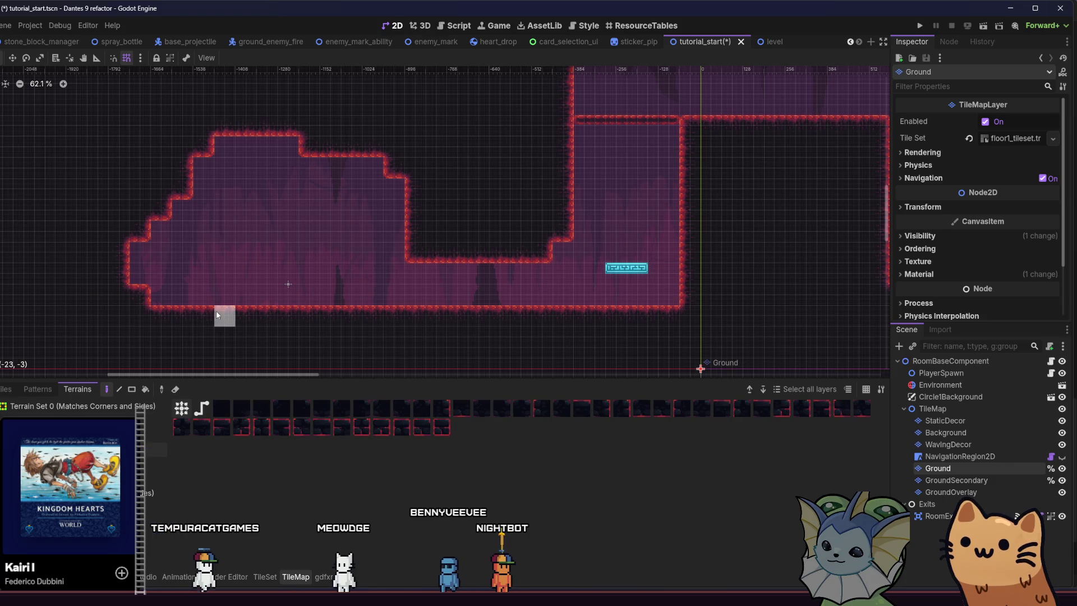
click(979, 481)
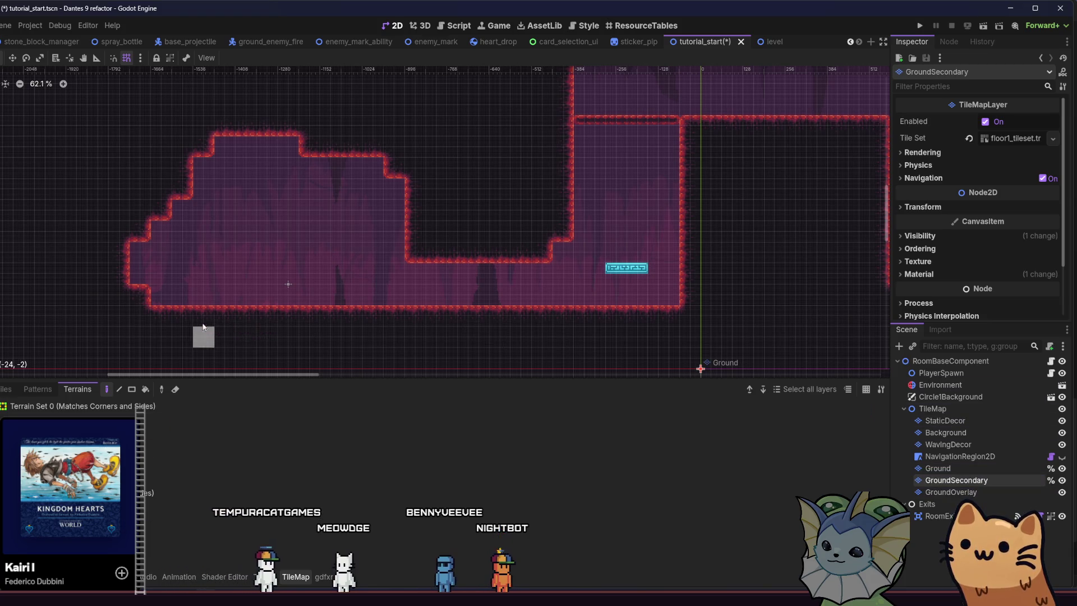
On GroundSecondary, paint two columns of terrain tiles below the ground's left end and floor.
click(154, 463)
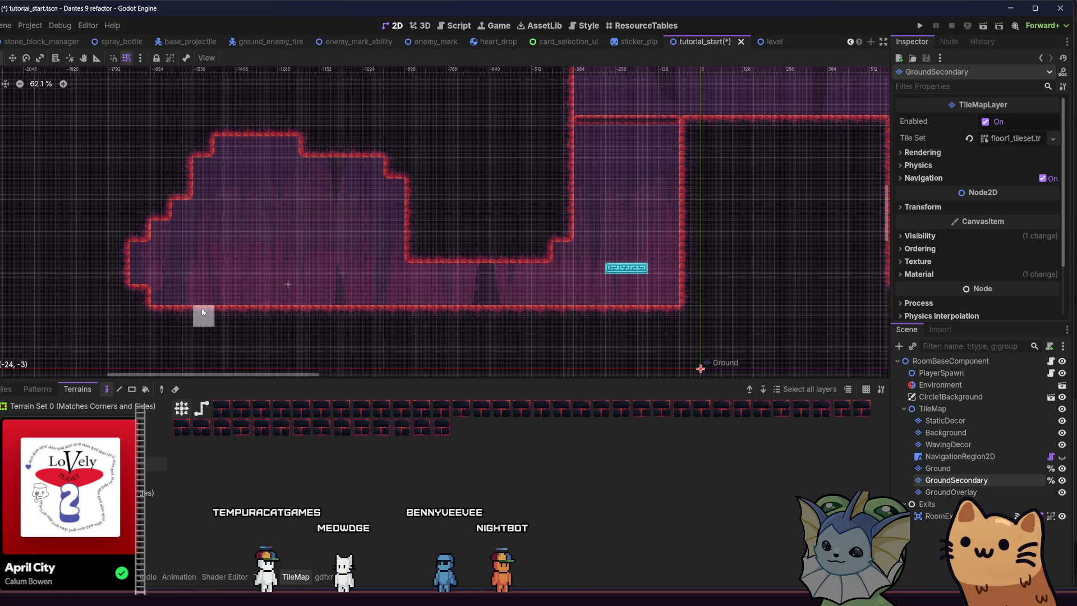
click(154, 449)
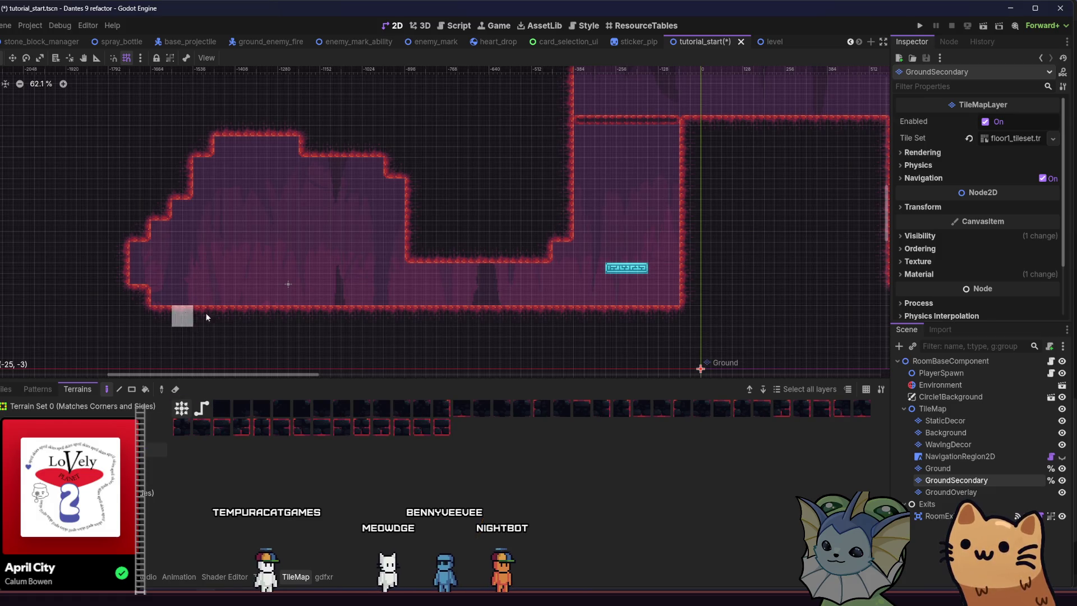
scroll(243, 311, right, 2)
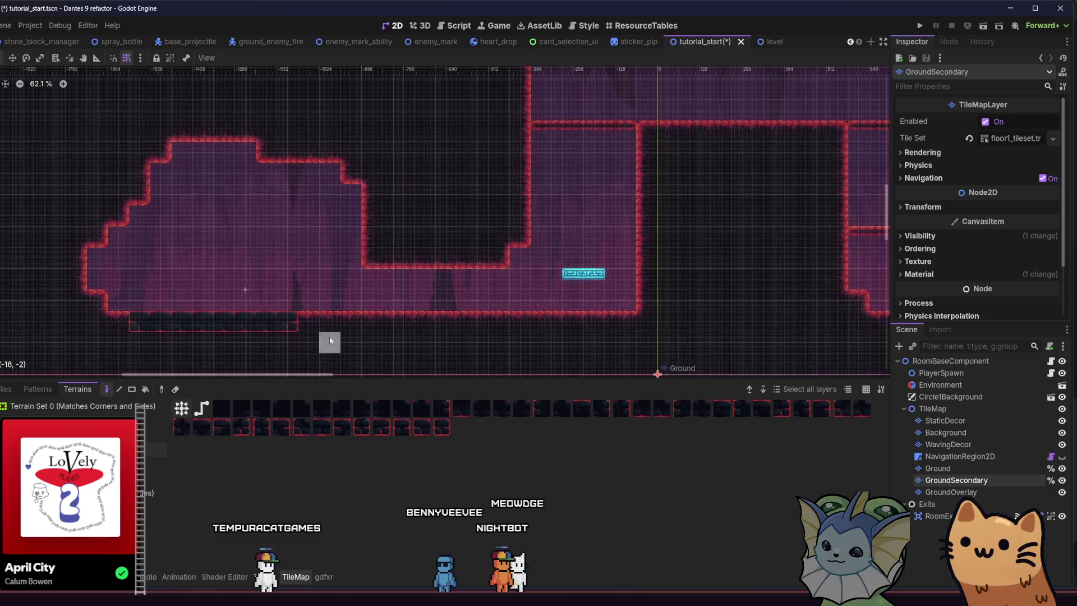
scroll(217, 337, down, 3)
drag(146, 216, 167, 286)
drag(209, 259, 217, 329)
scroll(208, 310, down, 2)
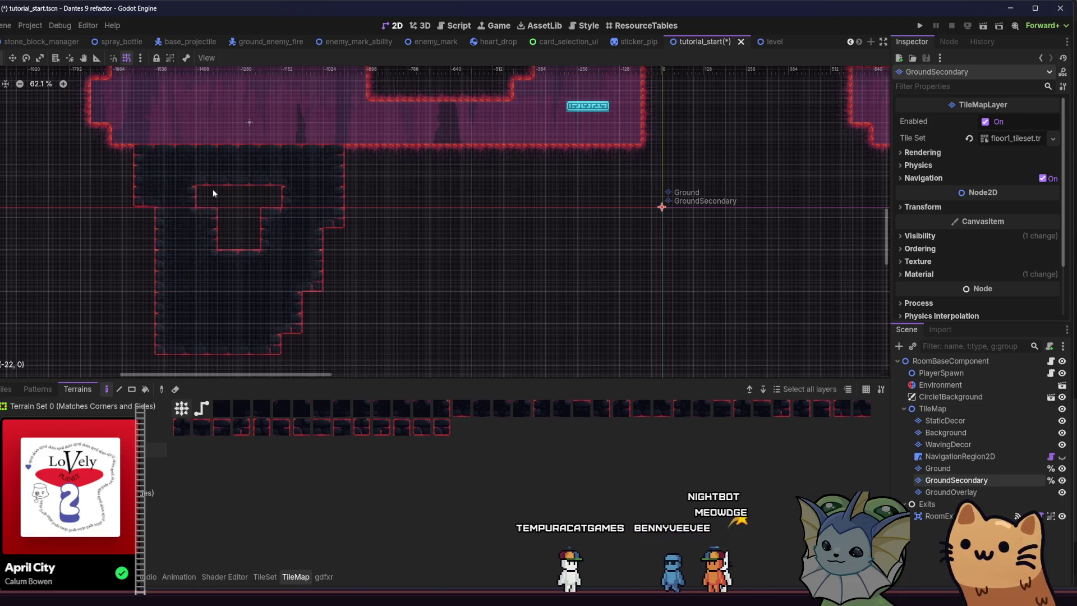
Paint a tall tower-shaped terrain block upper-left, filling and extending its upper-left edge.
scroll(250, 228, up, 5)
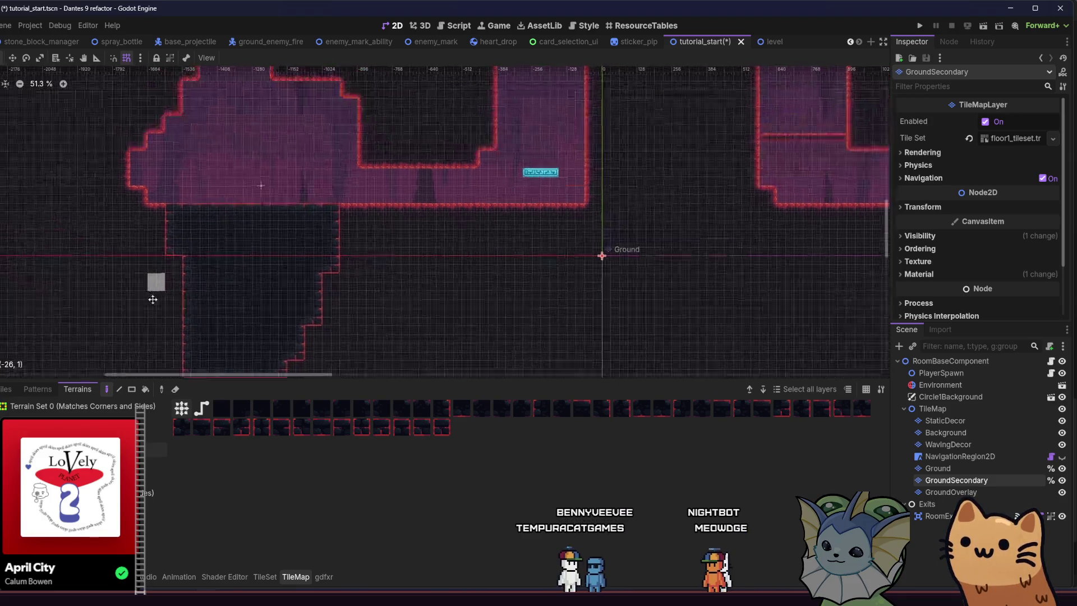
scroll(187, 241, up, 2)
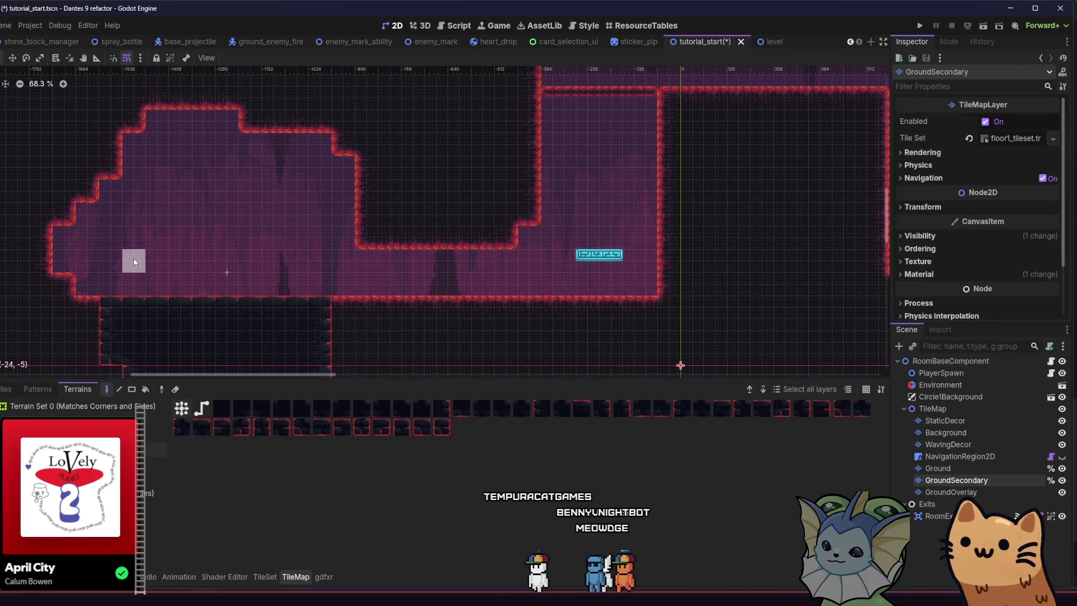
scroll(146, 286, down, 7)
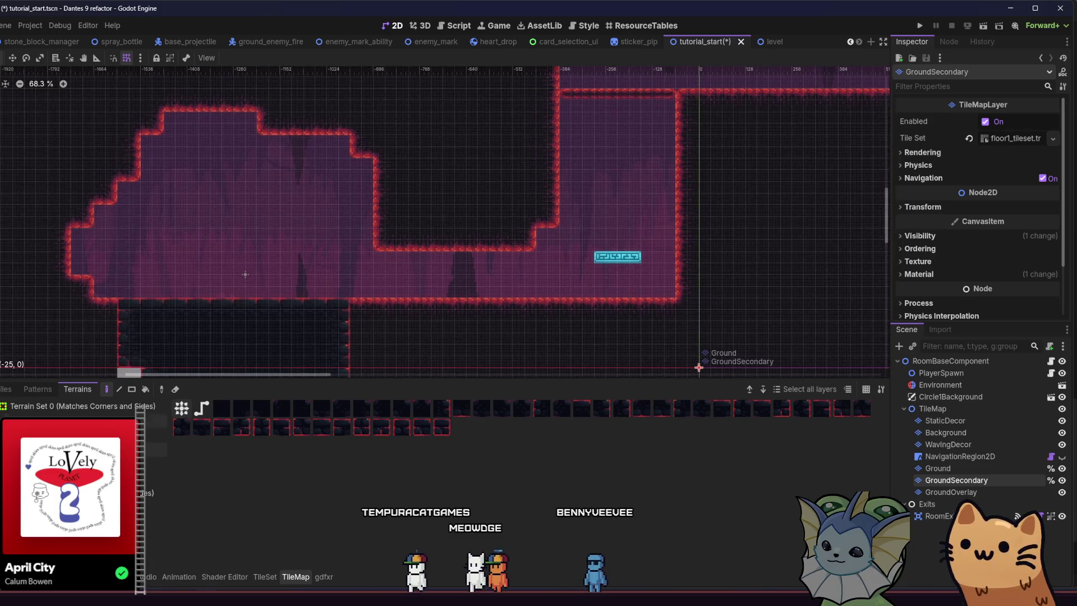
scroll(172, 283, up, 4)
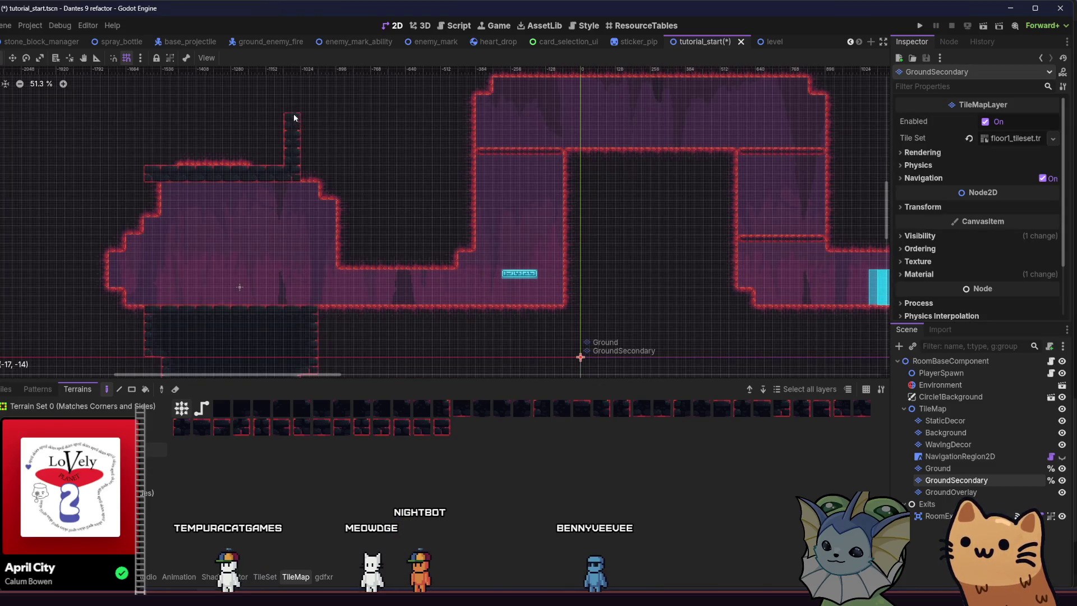
drag(285, 203, 339, 296)
mouse_move(332, 175)
mouse_down()
mouse_move(241, 186)
mouse_move(207, 250)
mouse_move(345, 262)
mouse_move(251, 233)
mouse_up()
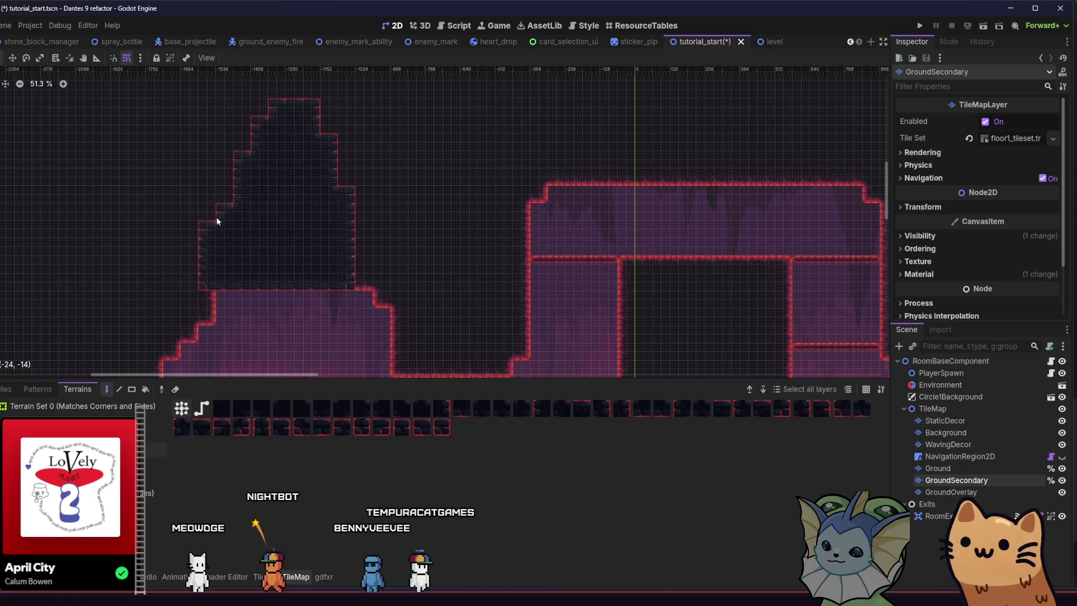
click(224, 177)
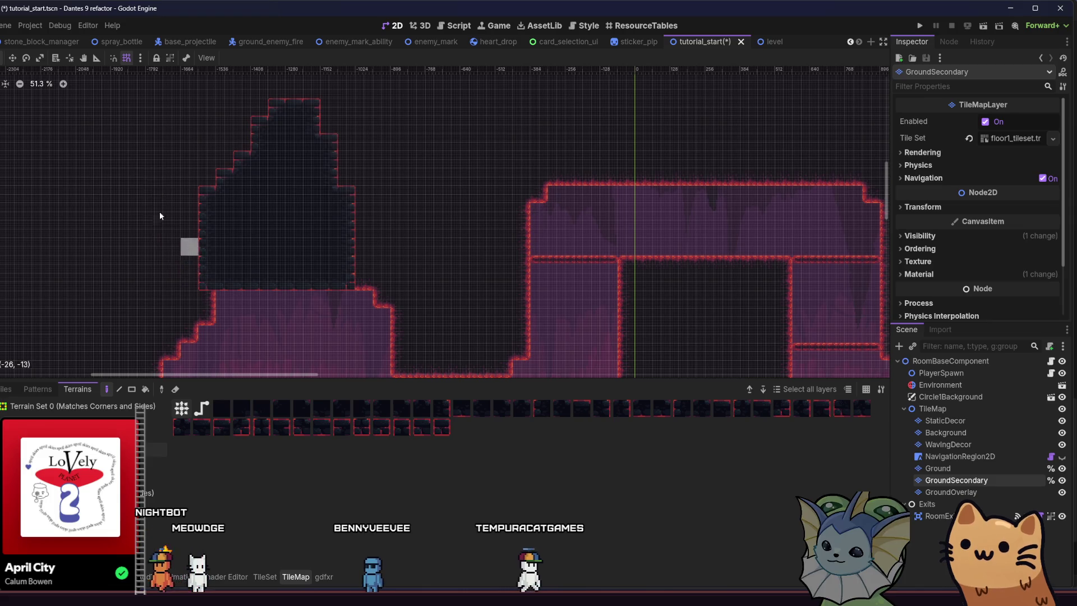
scroll(185, 272, down, 3)
scroll(120, 185, up, 2)
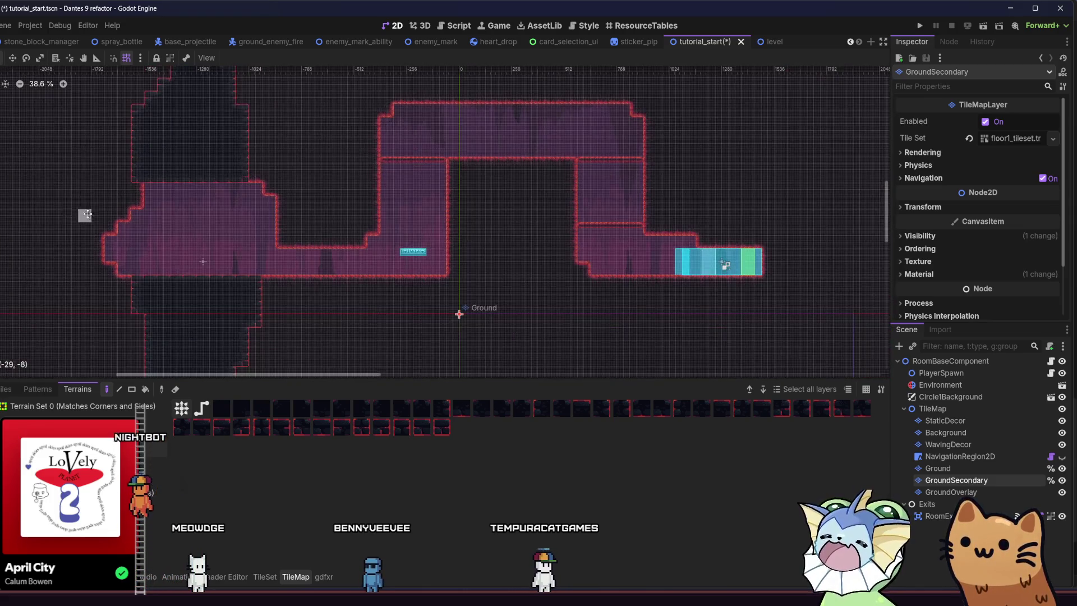
click(160, 174)
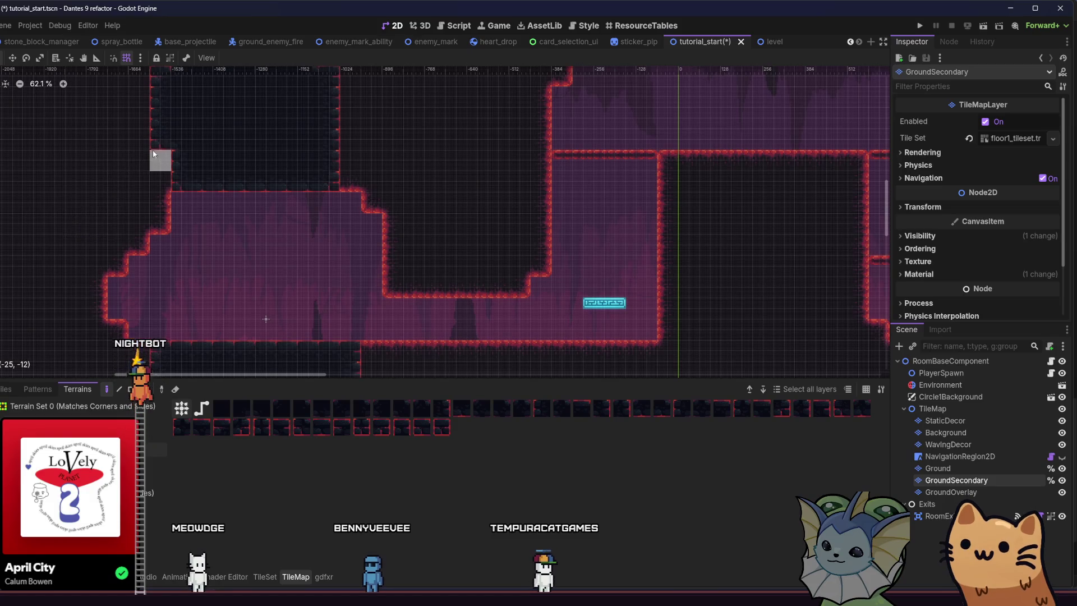
Save the scene, then select the Background layer and its terrain set.
key(ctrl+s)
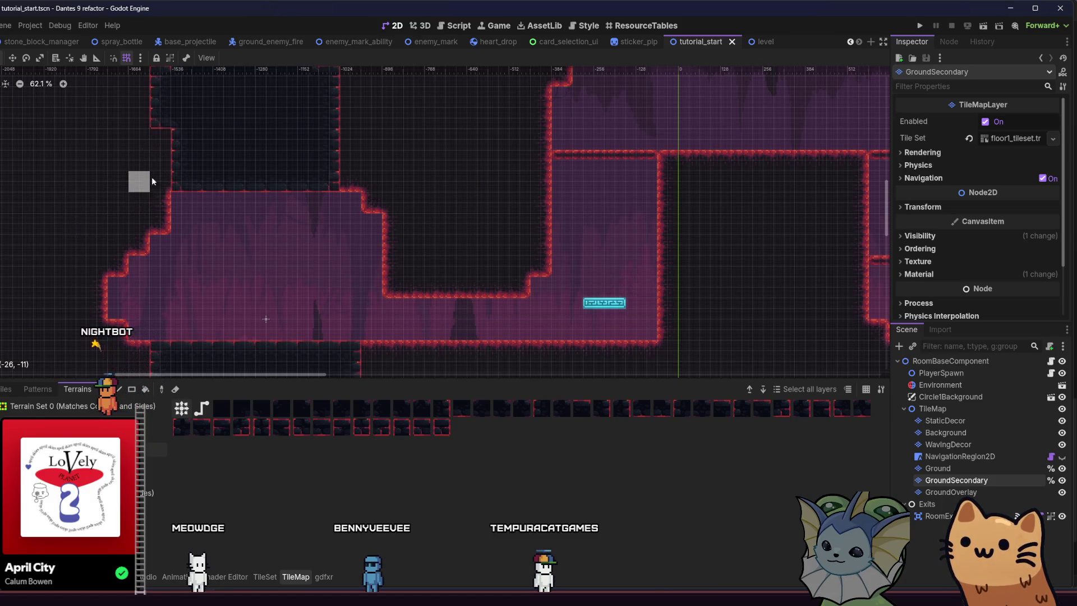
scroll(167, 138, down, 4)
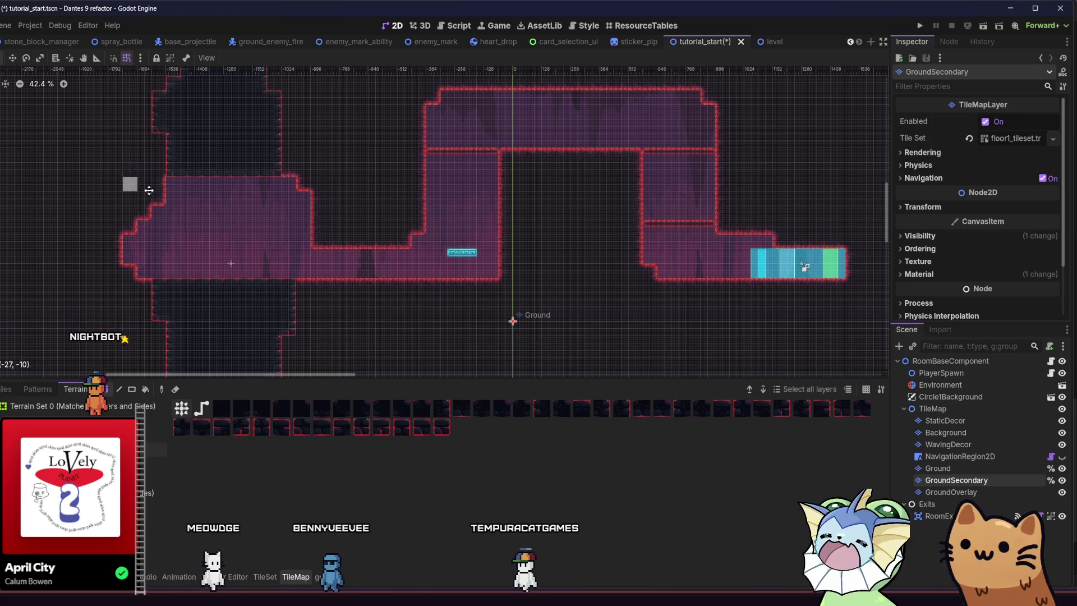
drag(156, 144, 269, 178)
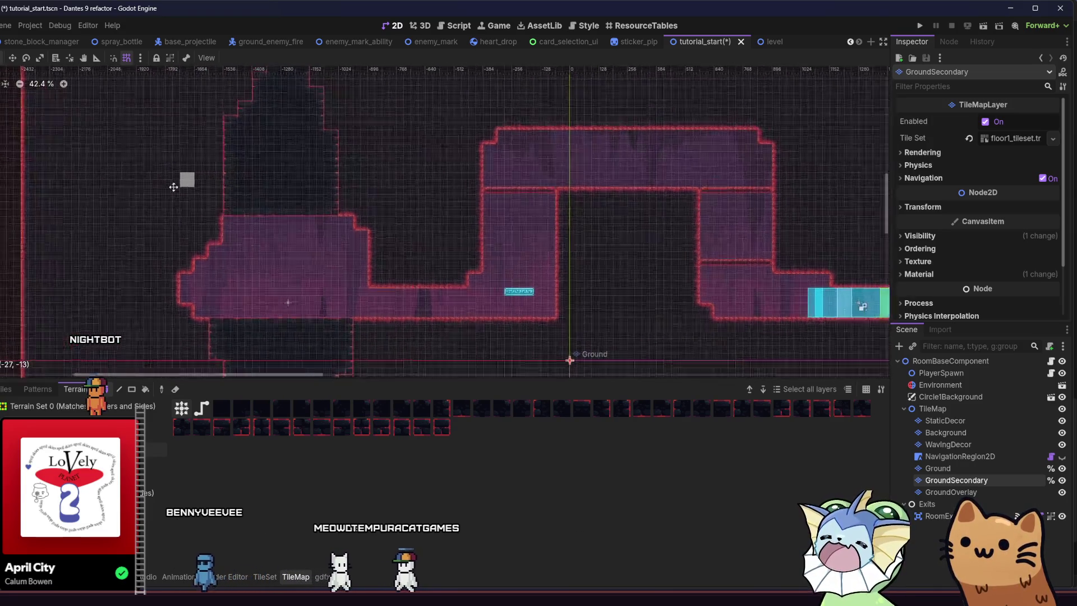
scroll(146, 236, down, 5)
key(ctrl+s)
scroll(151, 257, up, 10)
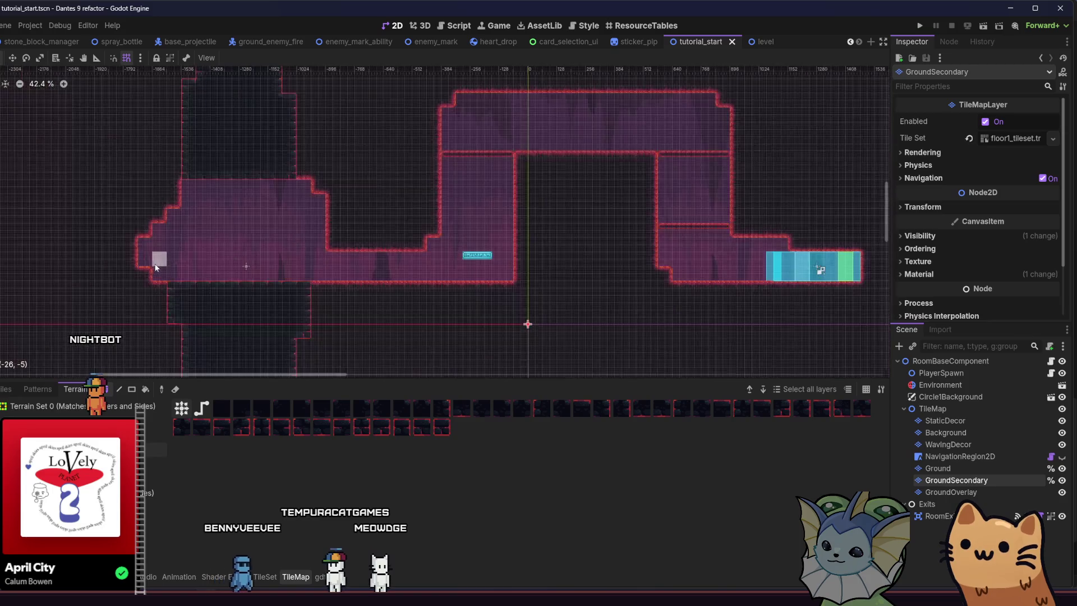
drag(142, 292, 221, 300)
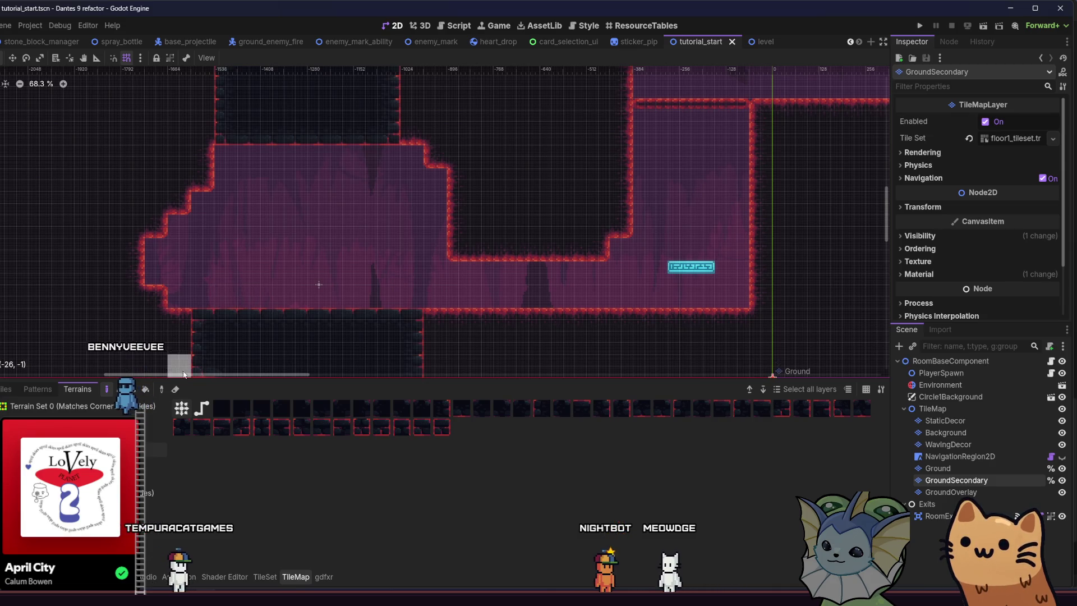
click(905, 432)
click(155, 464)
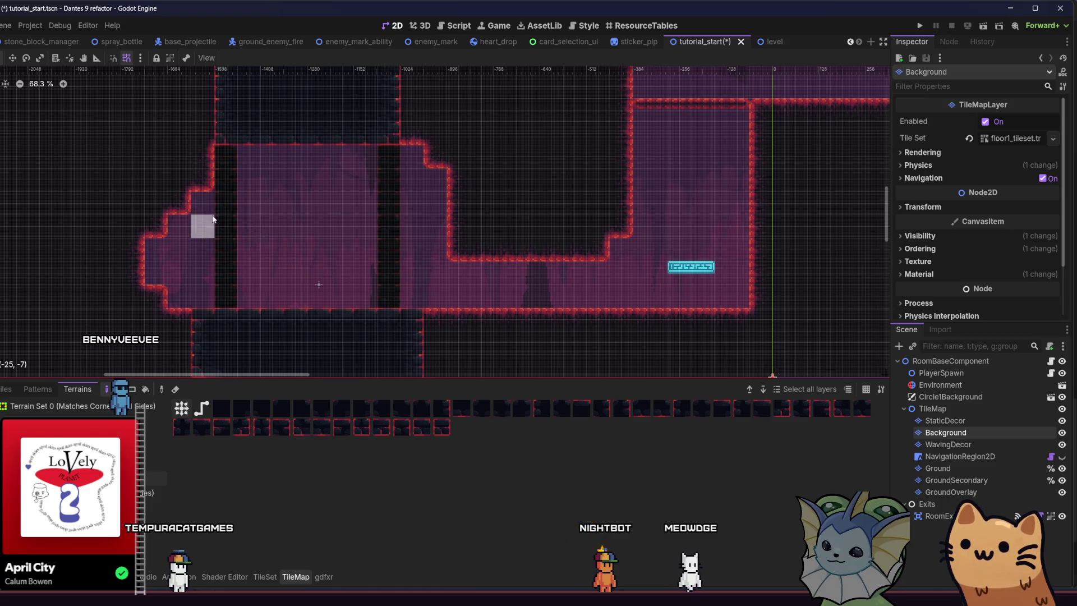
Fill the left dark column and the right column's middle, and clear the row between them.
drag(213, 219, 241, 245)
drag(380, 248, 380, 216)
scroll(237, 244, up, 2)
drag(245, 137, 413, 107)
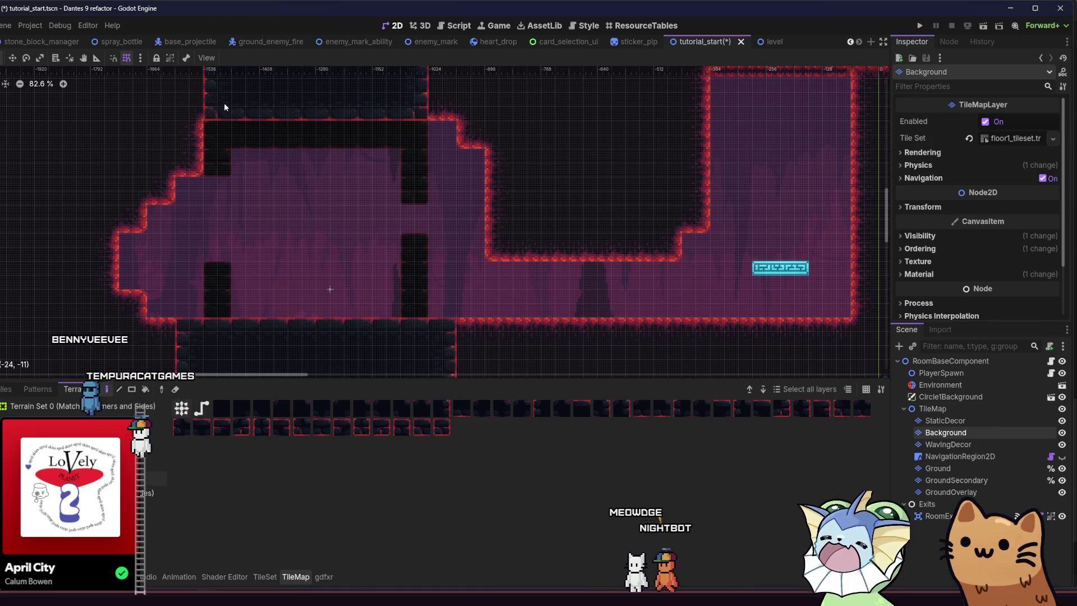
Erase a tile beside the left column, undo the erased bottom strip, and save.
click(234, 313)
drag(234, 312, 331, 311)
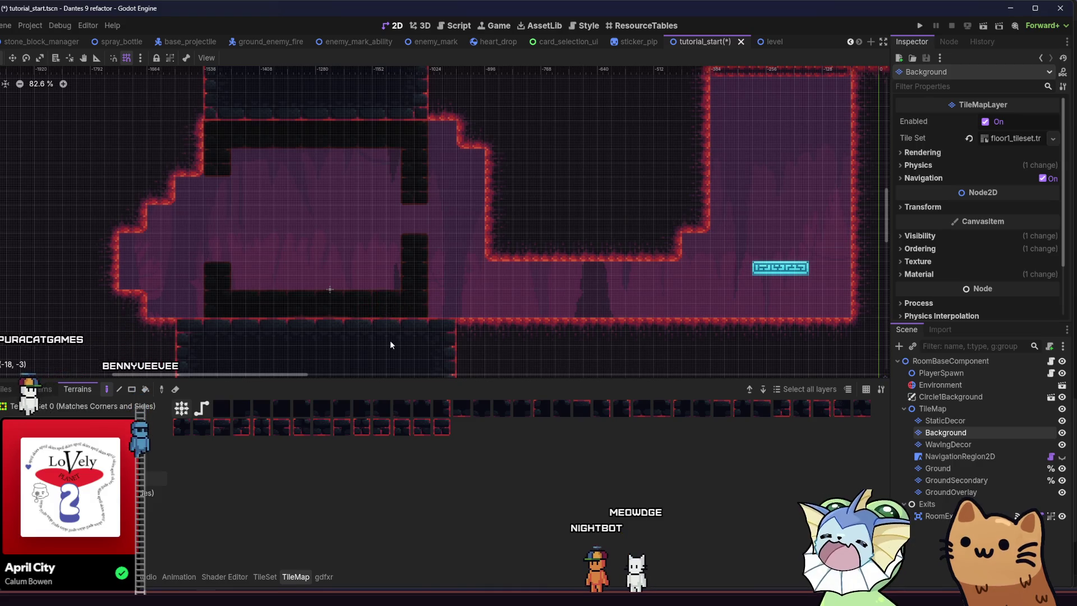
scroll(332, 306, down, 4)
key(ctrl+z)
key(ctrl+z)
scroll(256, 307, down, 2)
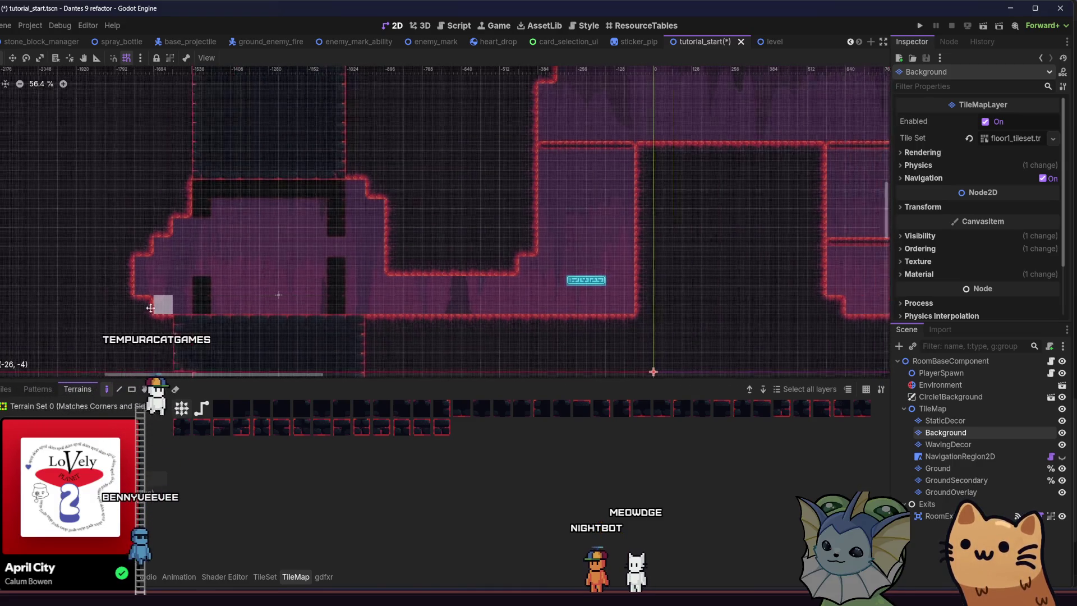
key(ctrl+s)
Switch to individual tile sources, select the jump_pad scene tile, and choose the StaticDecor layer.
scroll(159, 271, up, 3)
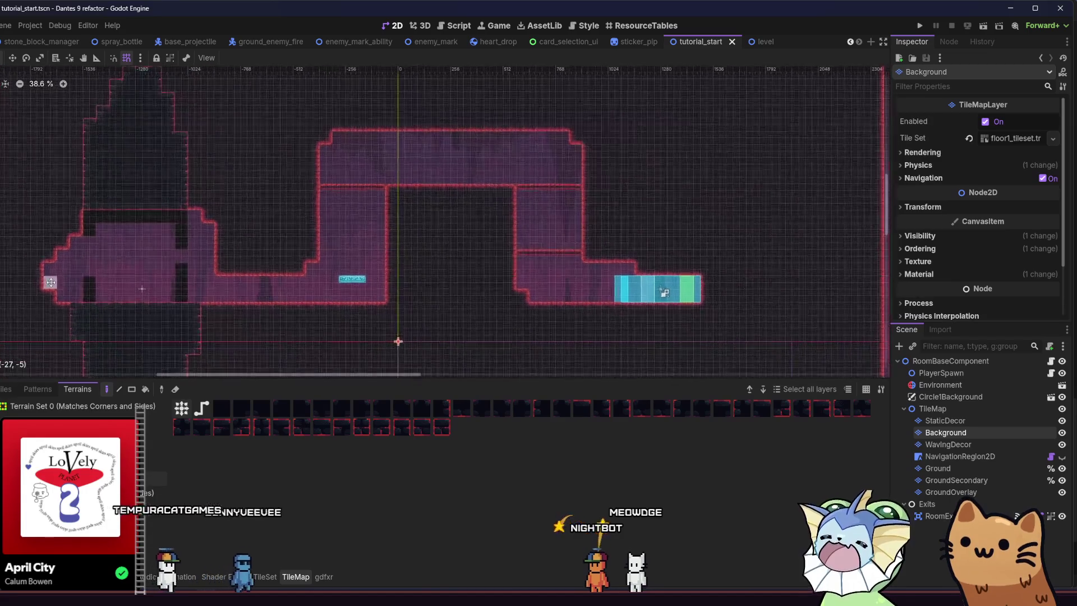
click(24, 393)
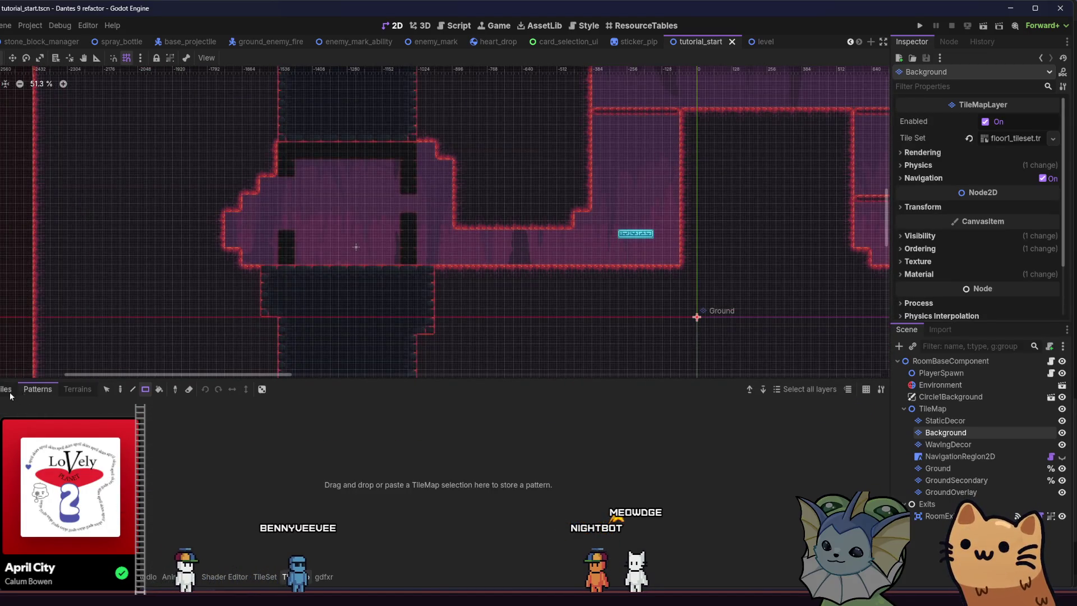
click(7, 389)
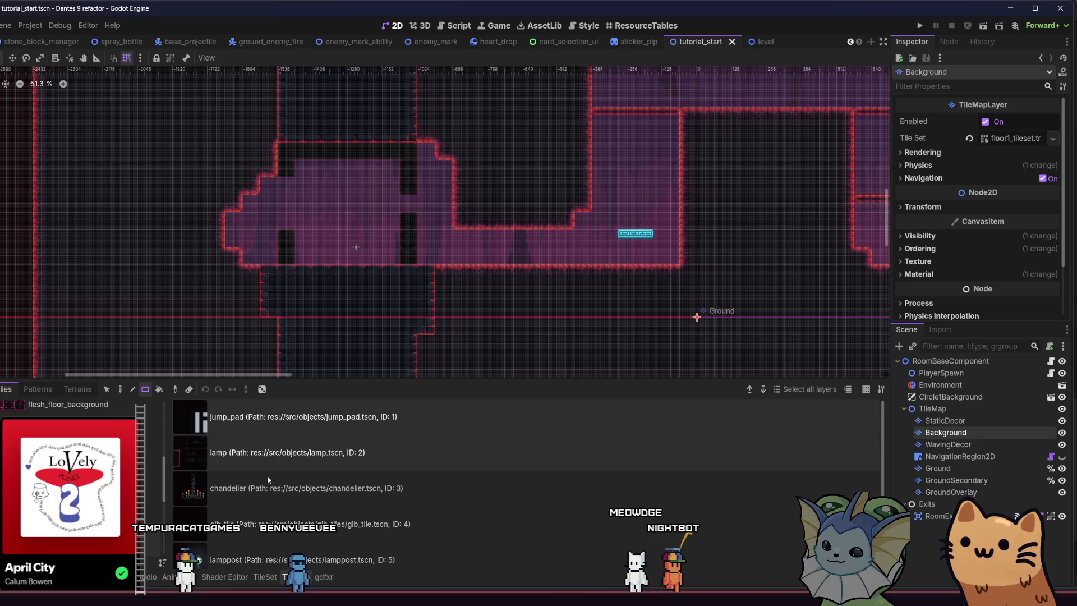
click(269, 418)
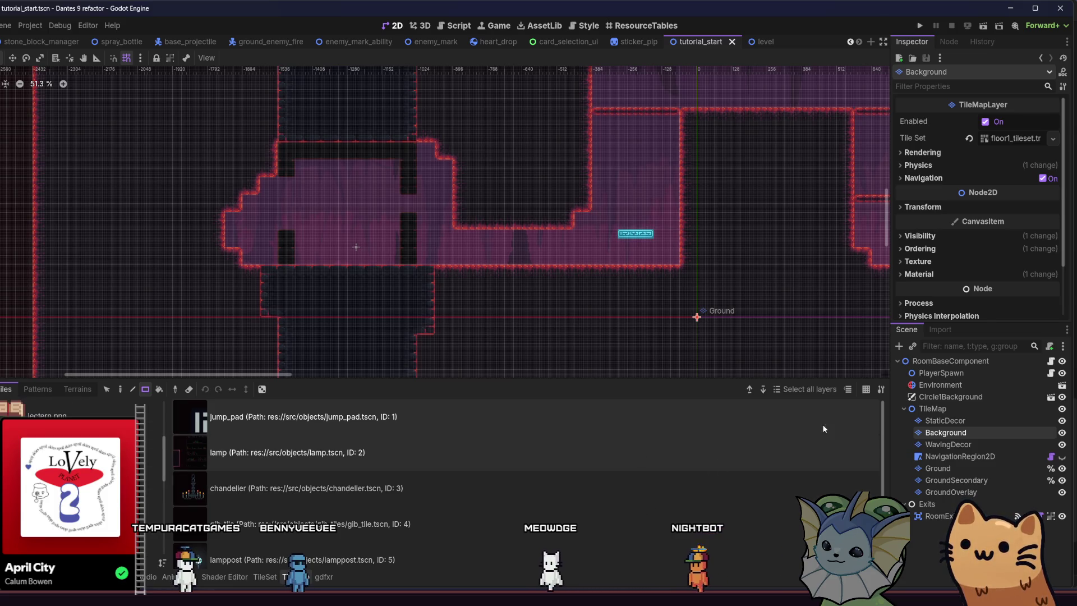
click(946, 420)
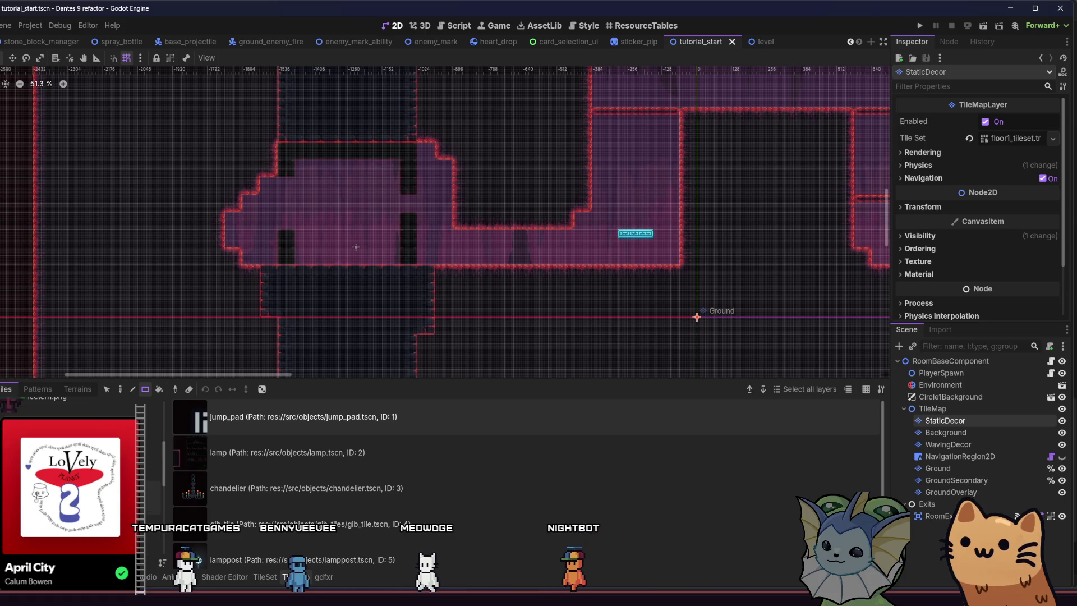
Place two gargoyle statues by the left and right columns on StaticDecor and save.
click(67, 415)
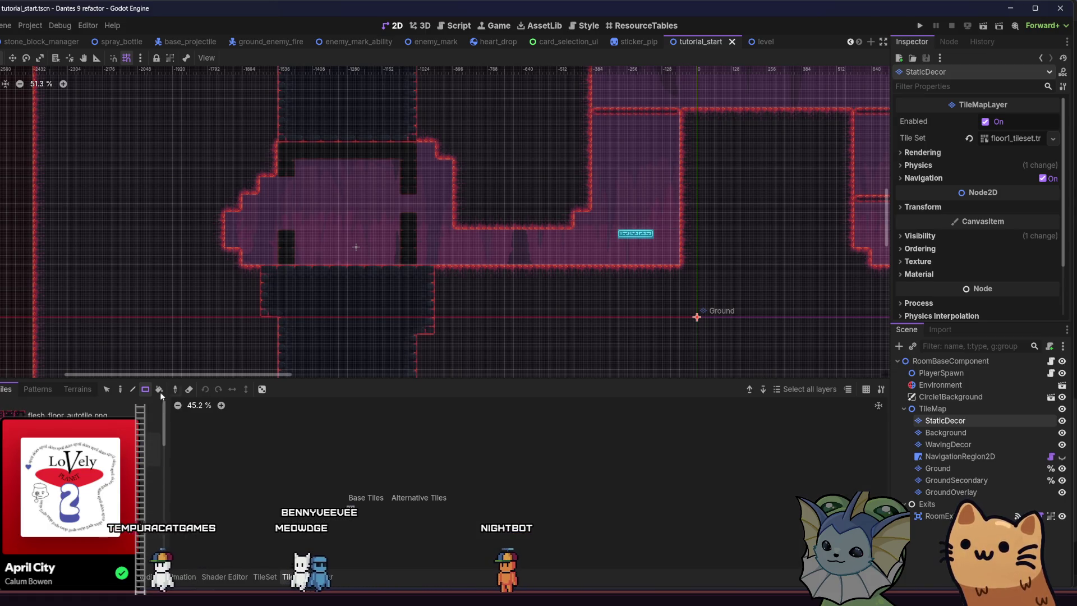
click(120, 389)
scroll(297, 265, up, 1)
scroll(298, 266, up, 3)
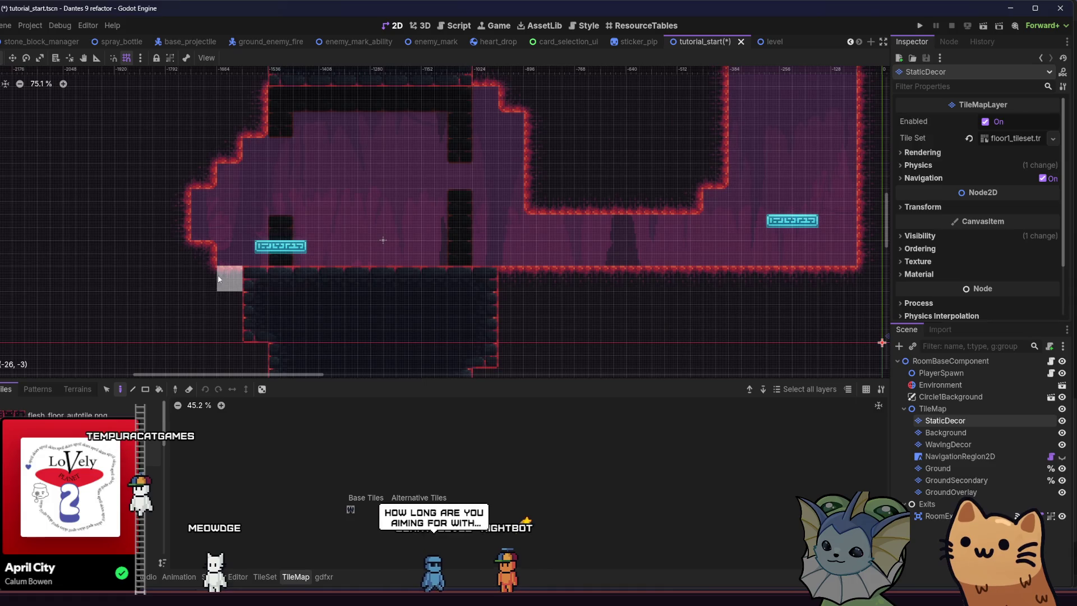
click(346, 507)
click(250, 250)
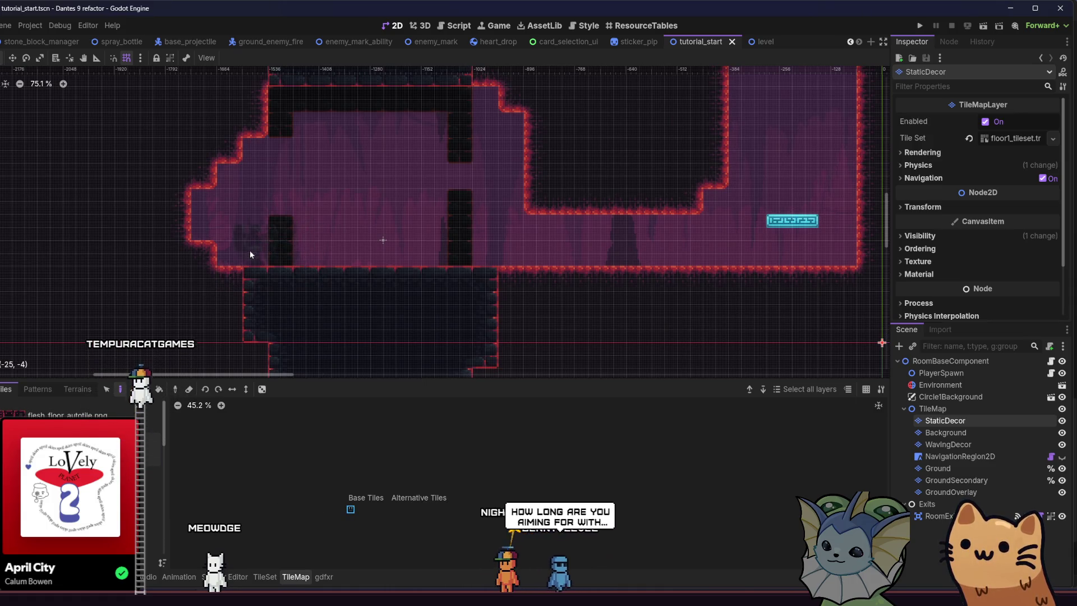
click(483, 251)
mouse_move(265, 275)
mouse_down()
mouse_move(173, 279)
mouse_move(220, 279)
mouse_up()
key(ctrl+s)
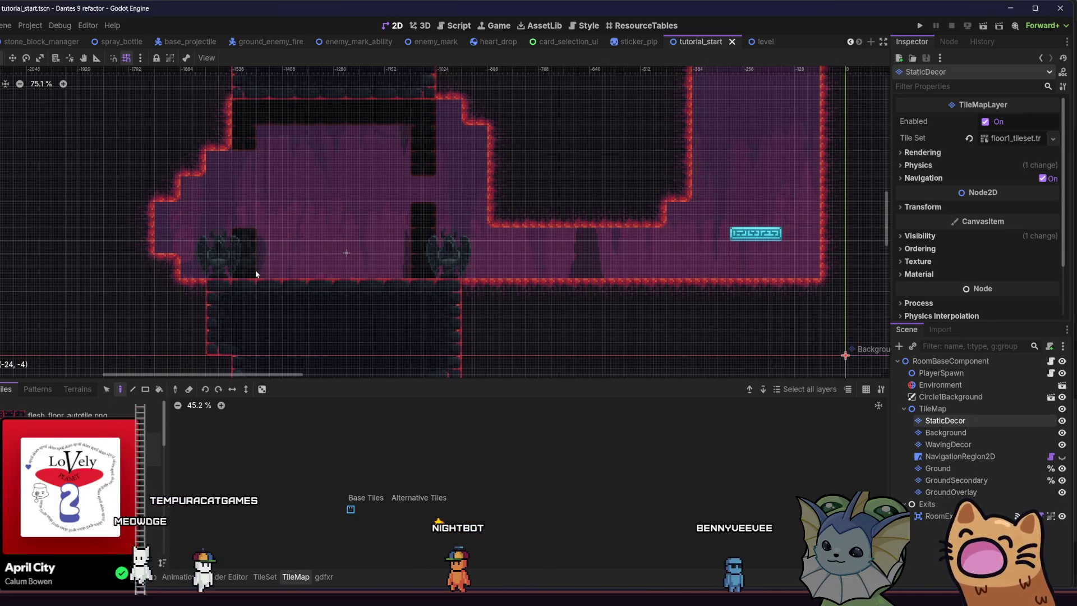
Place a small decor tile on the floor, save, and erase a misplaced floor tile.
scroll(255, 271, up, 2)
mouse_move(395, 263)
mouse_down()
mouse_move(503, 301)
mouse_move(397, 296)
mouse_up()
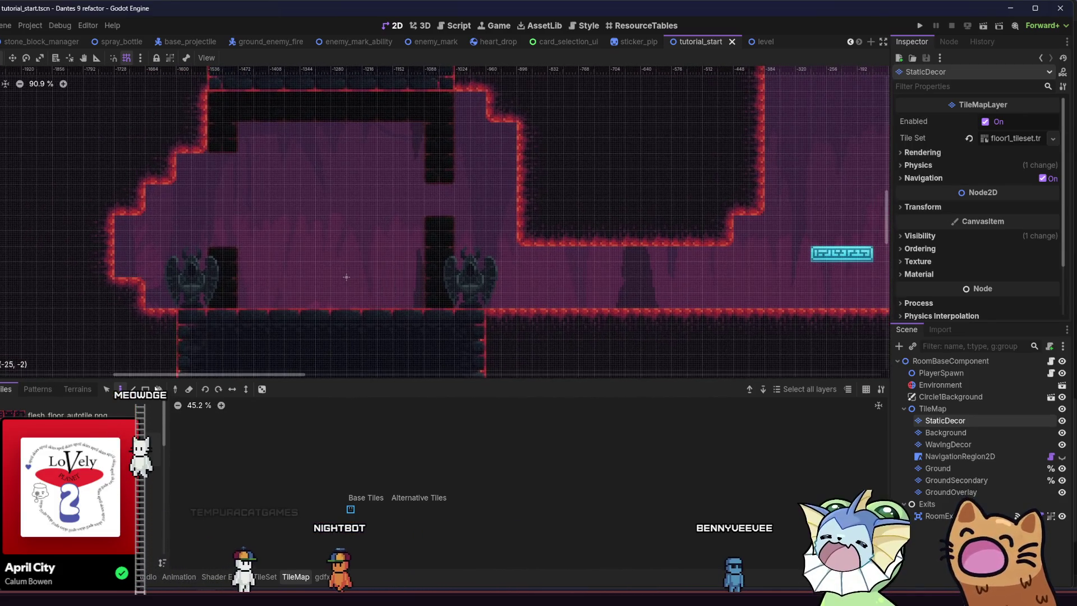
click(151, 543)
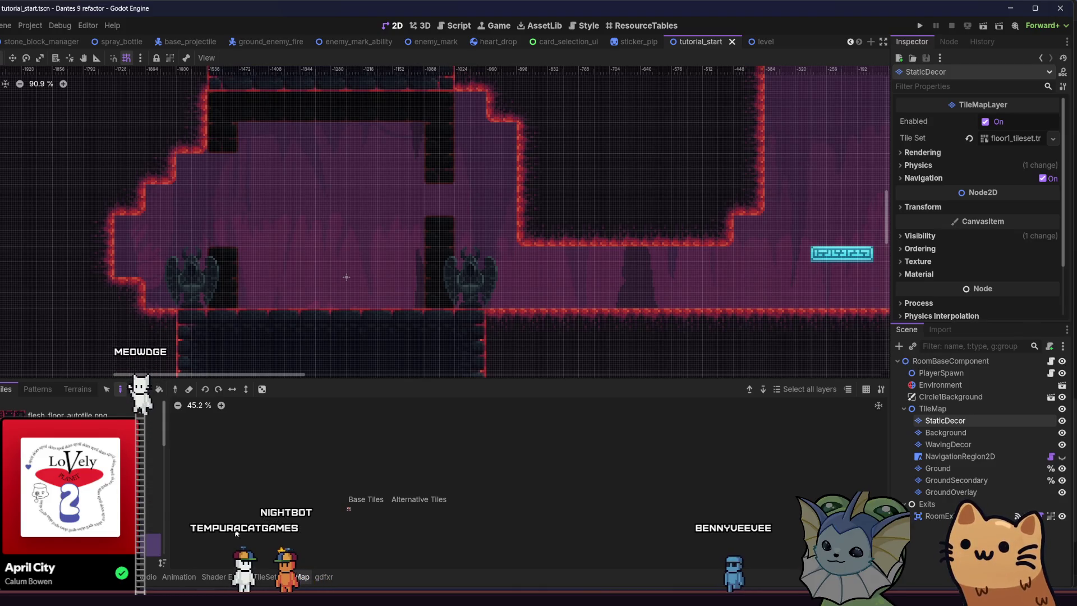
scroll(335, 517, up, 5)
click(413, 497)
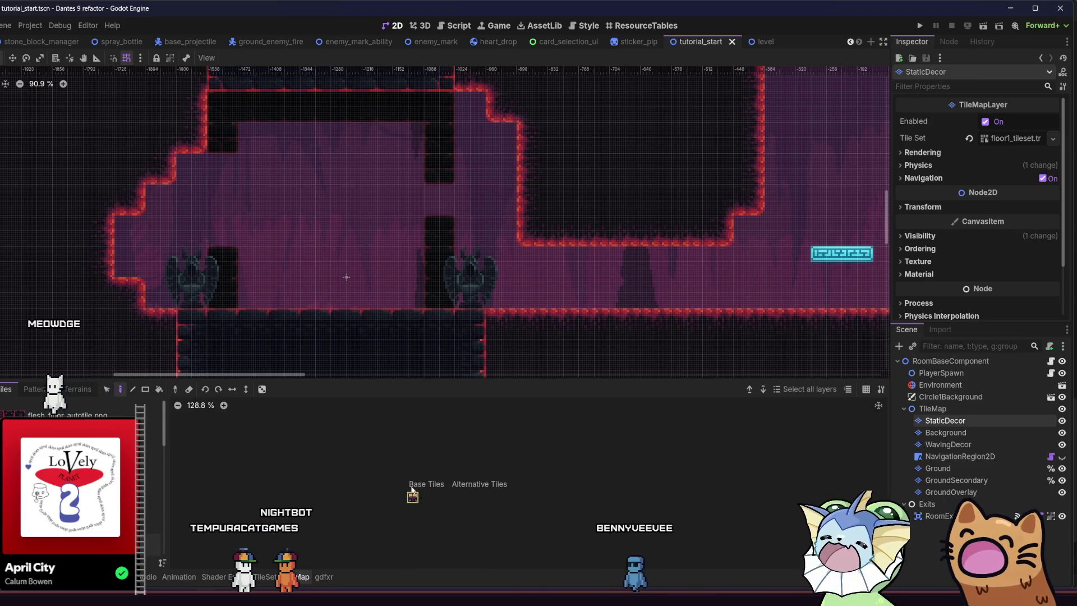
click(309, 297)
drag(309, 297, 79, 305)
key(ctrl+s)
right_click(232, 288)
drag(231, 285, 291, 282)
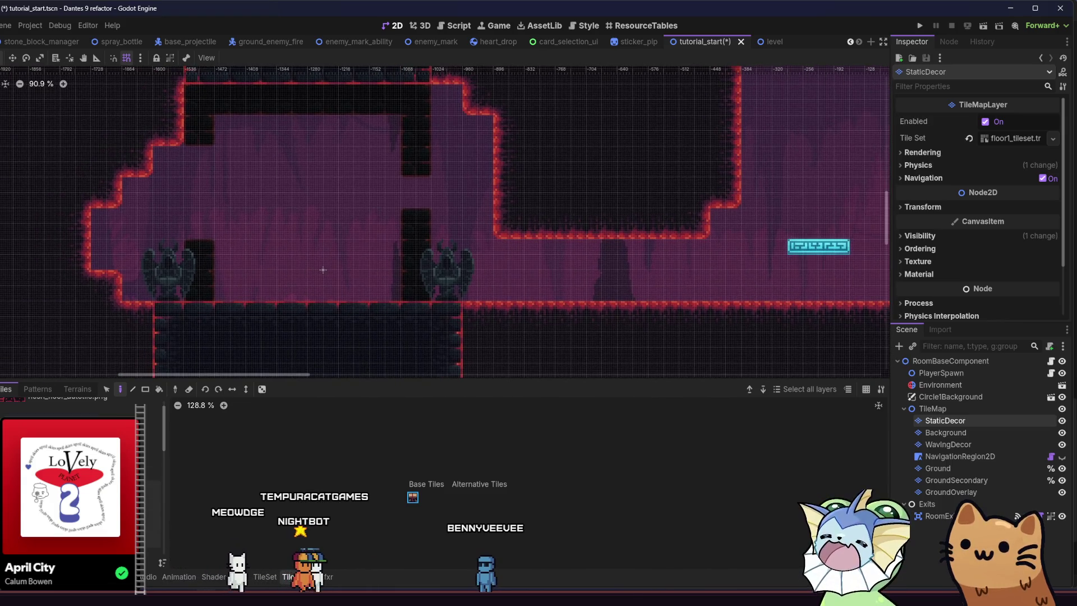
scroll(79, 426, down, 2)
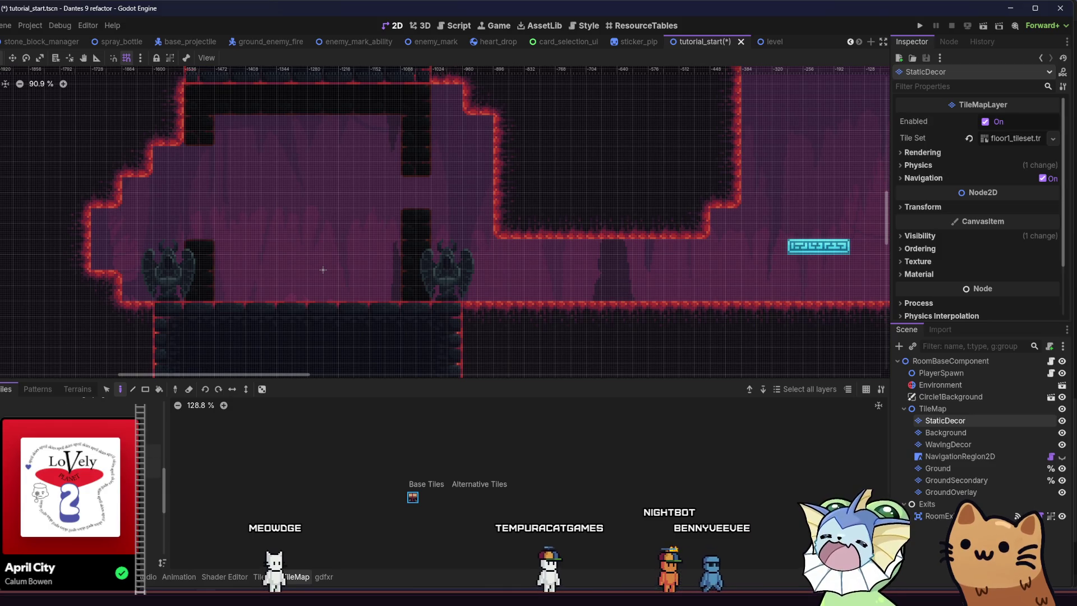
Add golden floor sprouts from another decor atlas, save, and launch the playtest with F5.
click(150, 469)
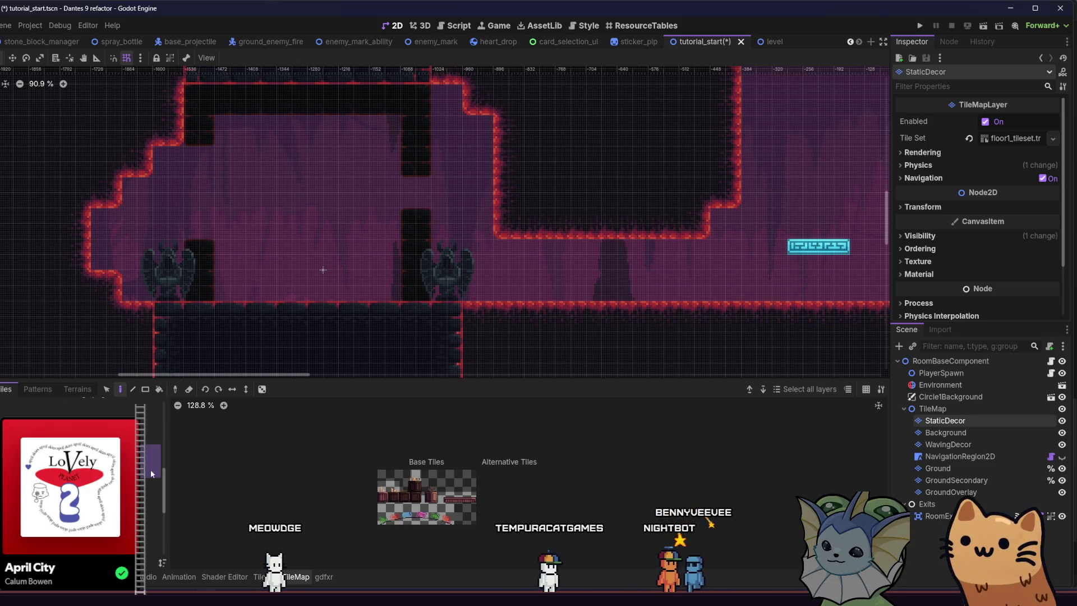
click(380, 492)
scroll(261, 311, up, 4)
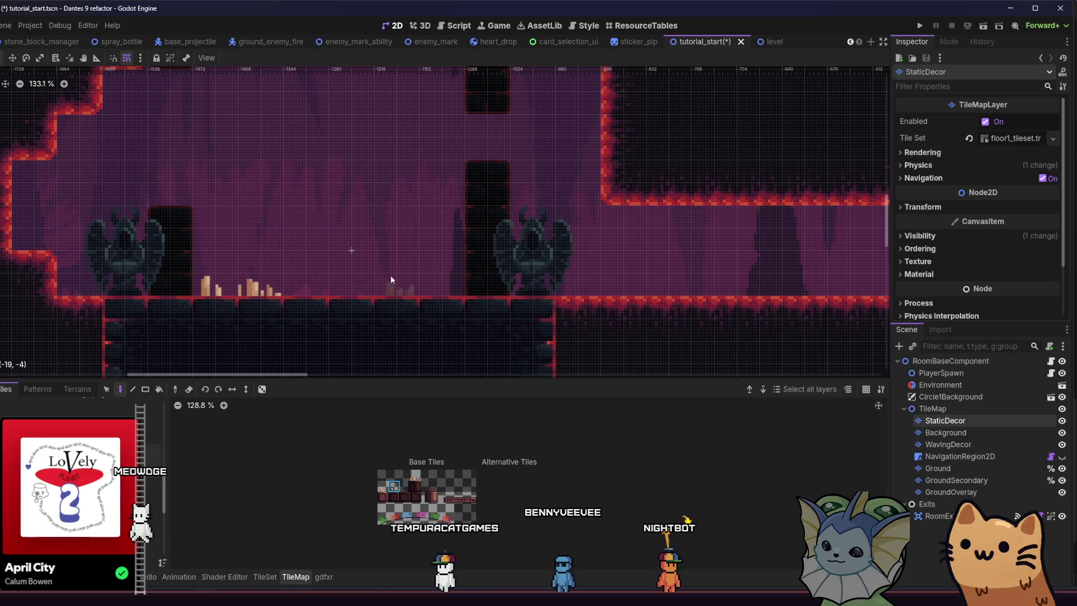
scroll(421, 290, down, 8)
key(ctrl+s)
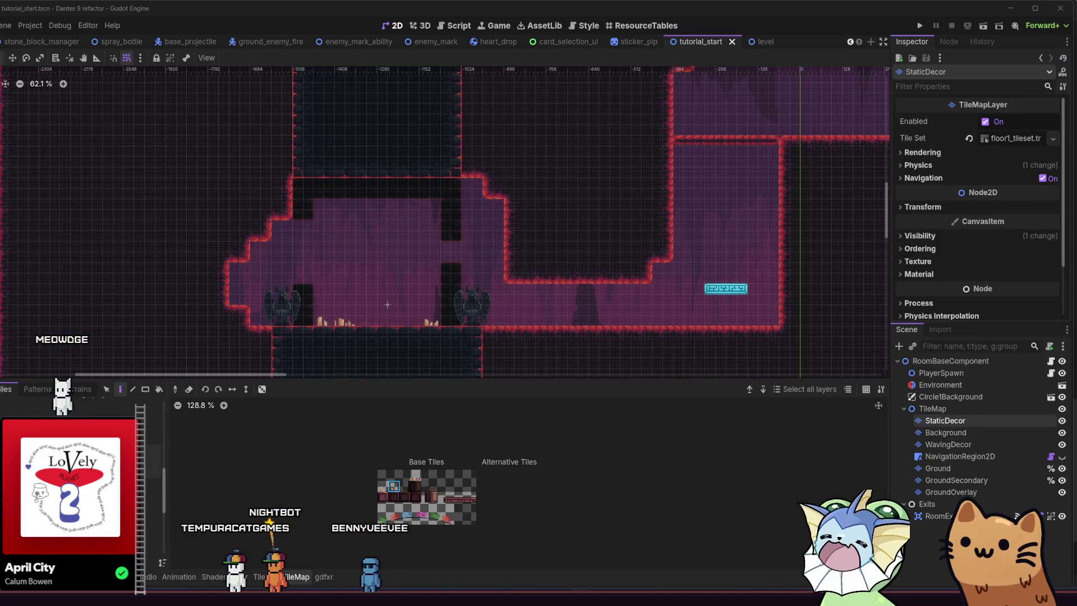
key(F5)
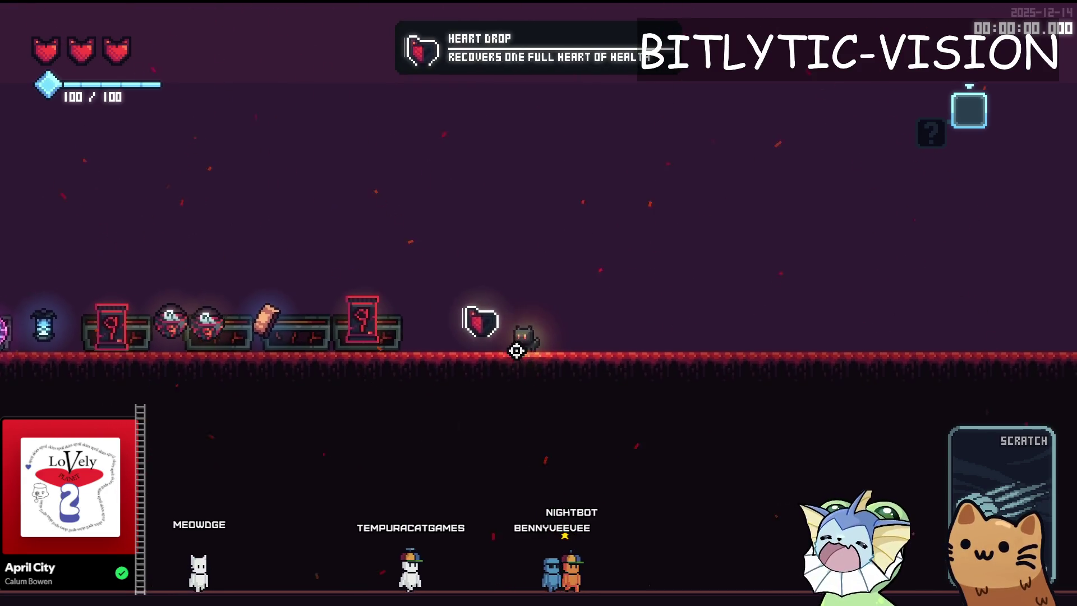
Stop the running playtest with F8 after checking the item drops.
key(F8)
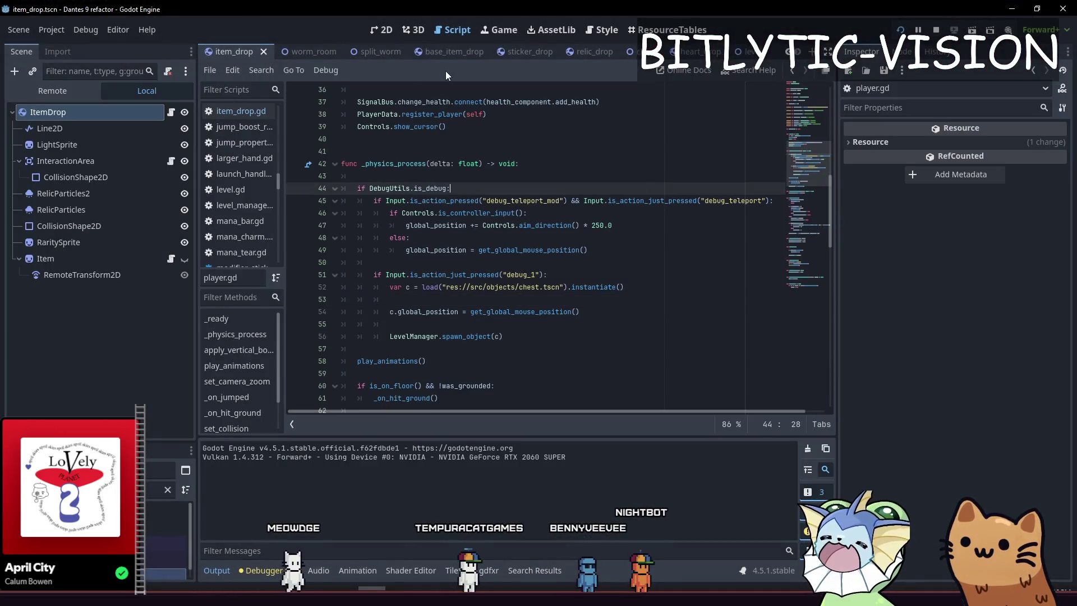
Switch across the open scene tabs to the sticker_drop scene.
click(240, 51)
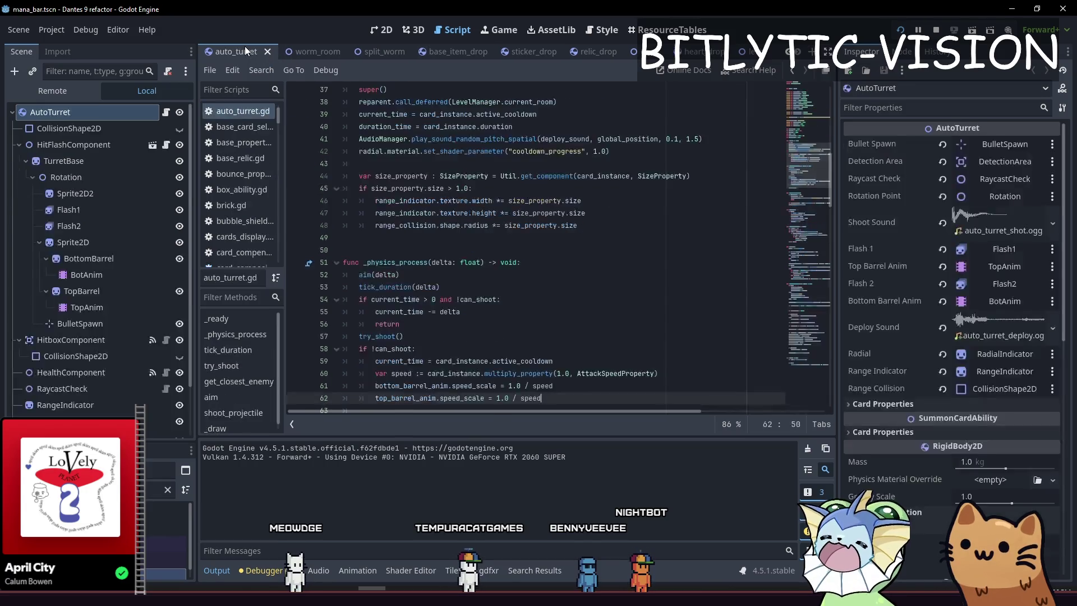
scroll(234, 55, down, 3)
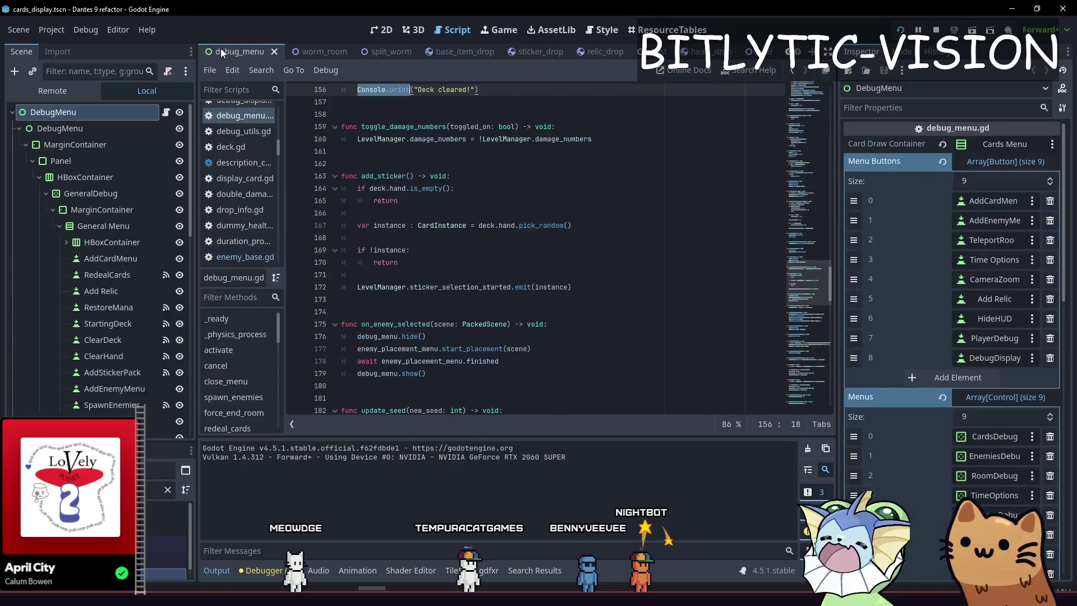
scroll(303, 46, down, 3)
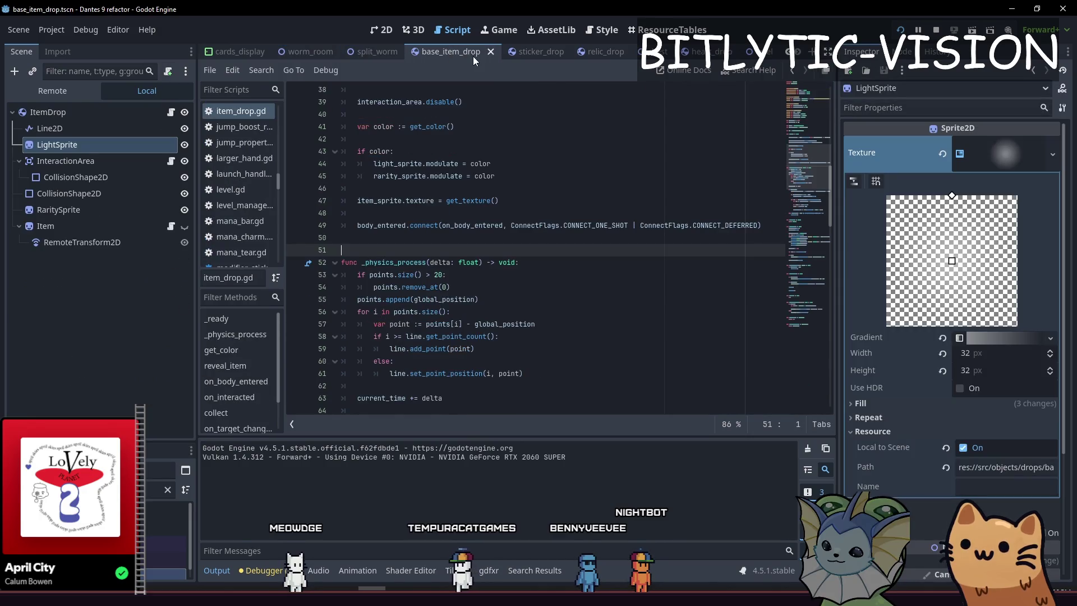
key(ctrl+F1)
key(ctrl+Tab)
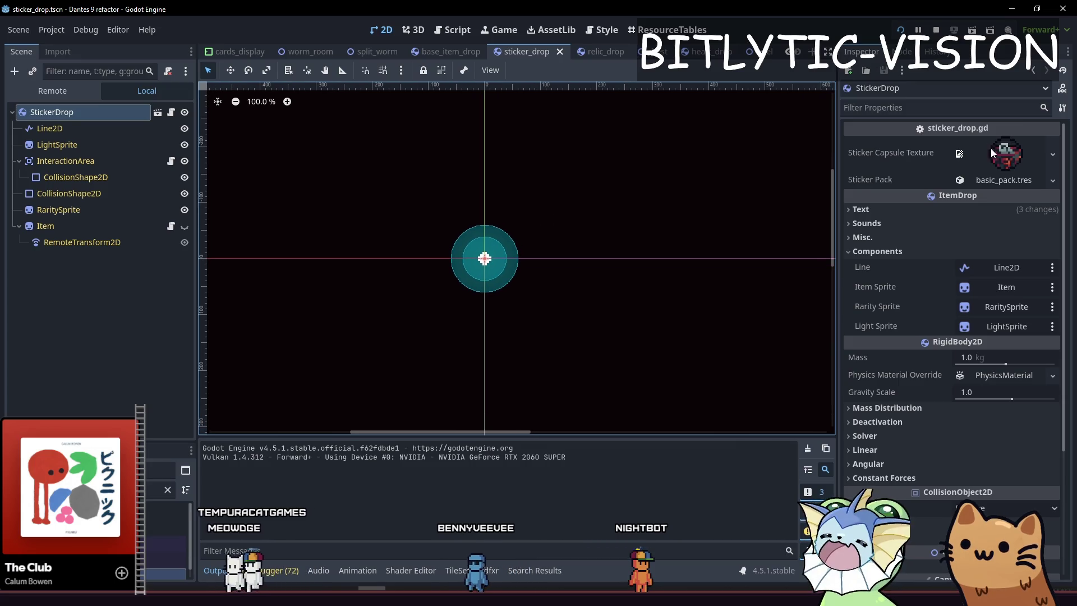
Fold the item drop component properties and review the sticker_drop script's collect function.
click(890, 253)
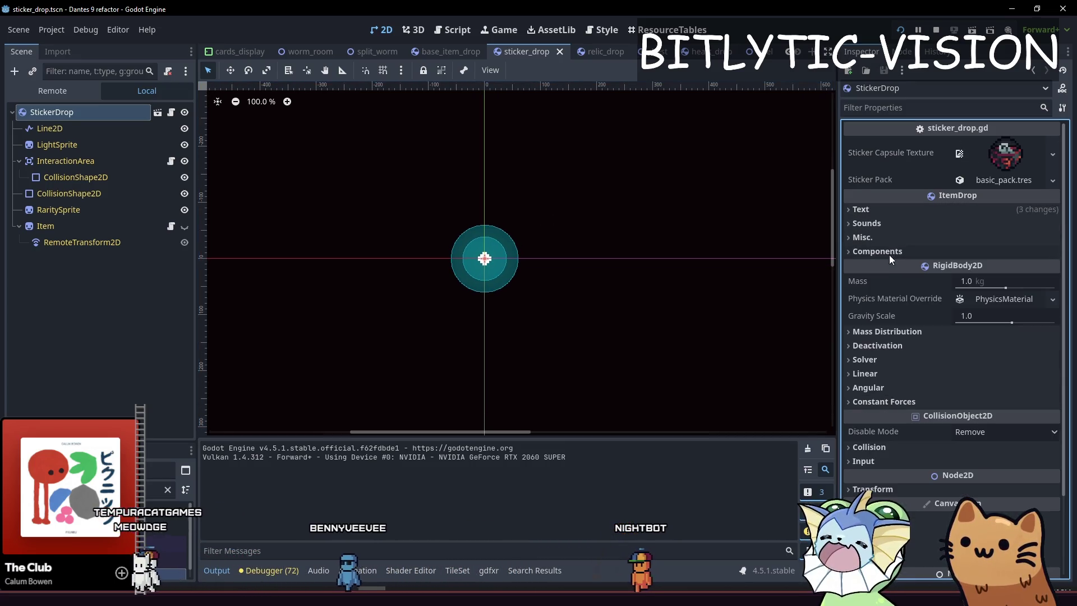
key(ctrl+F3)
mouse_move(336, 213)
mouse_down()
mouse_move(484, 249)
mouse_move(352, 225)
mouse_up()
click(484, 236)
click(352, 225)
drag(357, 175, 438, 188)
click(455, 193)
Switch to relic_drop and look over its script, including the get_reveal_sound function.
click(605, 55)
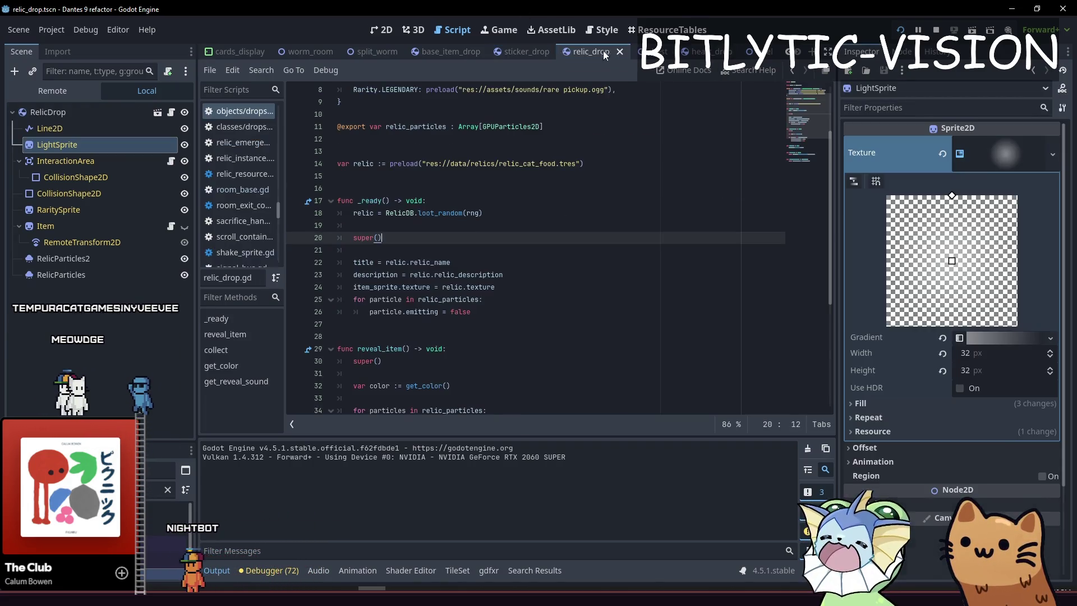
scroll(482, 210, down, 5)
drag(539, 388, 323, 373)
key(ctrl+shift+Right)
key(ctrl+shift+Right)
key(ctrl+shift+Right)
mouse_move(337, 349)
mouse_down()
mouse_move(493, 337)
mouse_move(337, 323)
mouse_move(338, 348)
mouse_up()
drag(492, 286, 338, 274)
scroll(337, 275, up, 3)
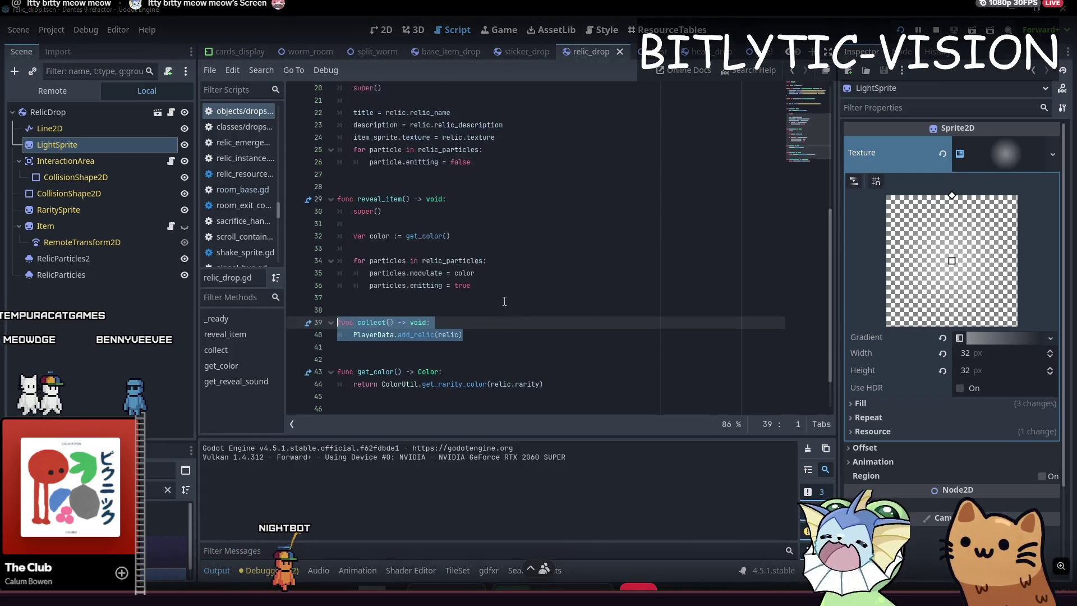
drag(470, 348, 443, 336)
scroll(338, 260, up, 5)
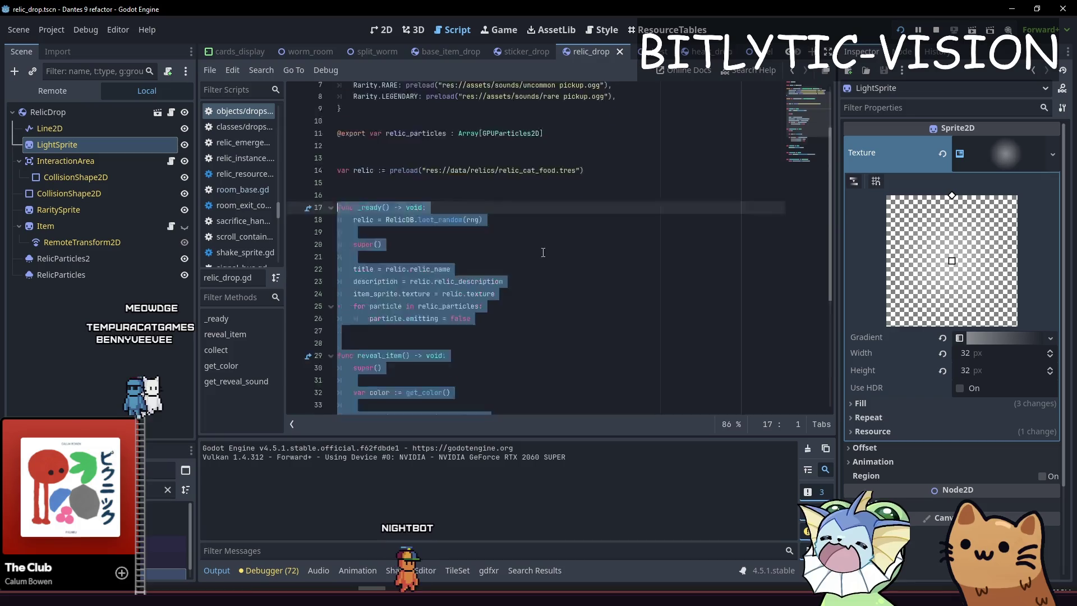
click(393, 238)
Select the RelicDrop root and inspect its Relic Particles array and Text properties.
click(1005, 153)
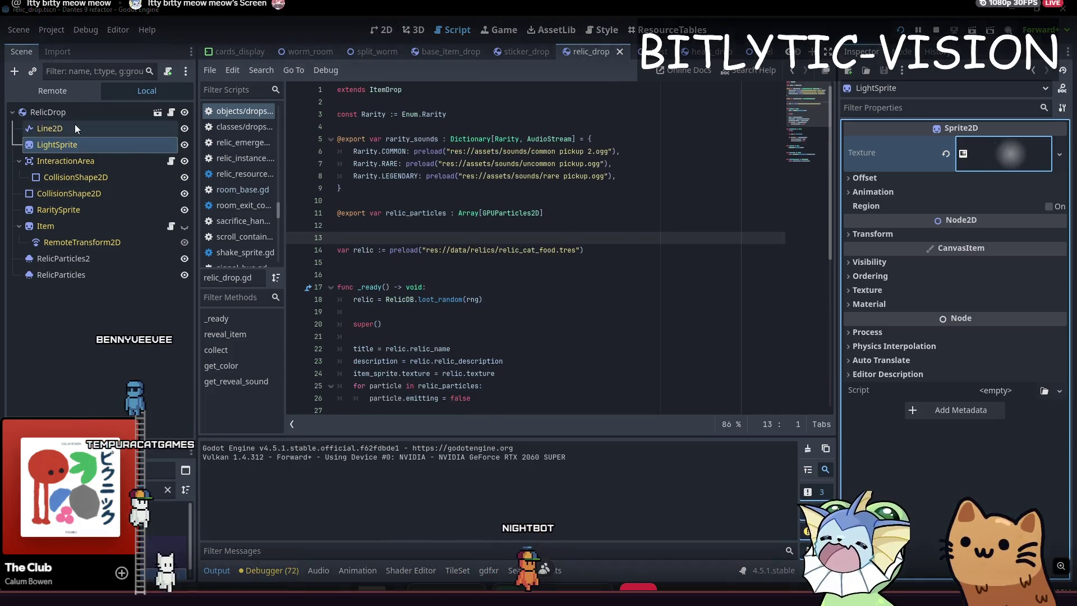
click(48, 112)
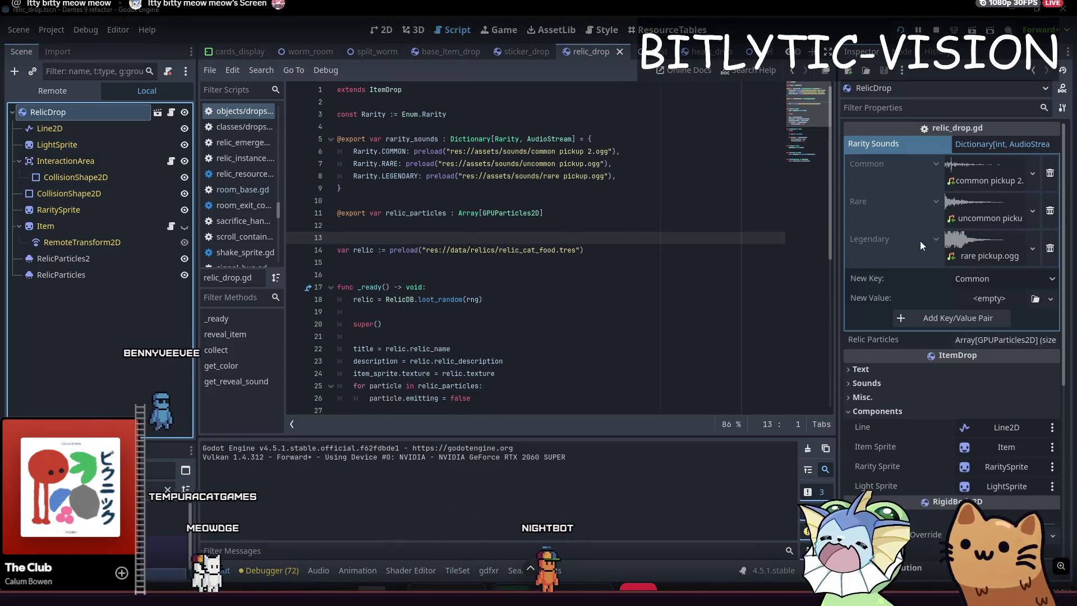
click(995, 145)
click(994, 163)
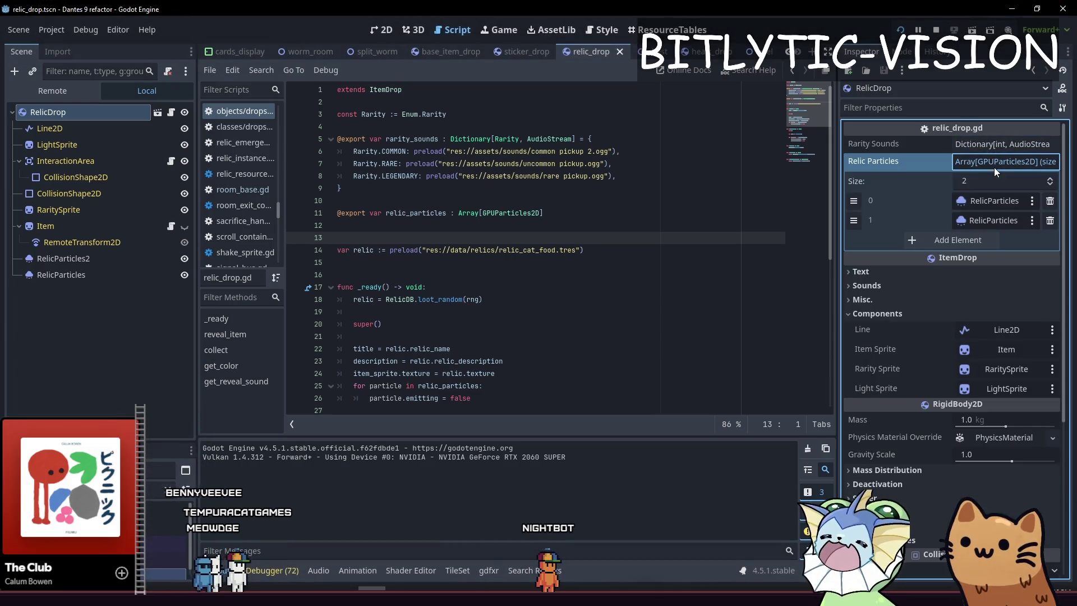
click(996, 161)
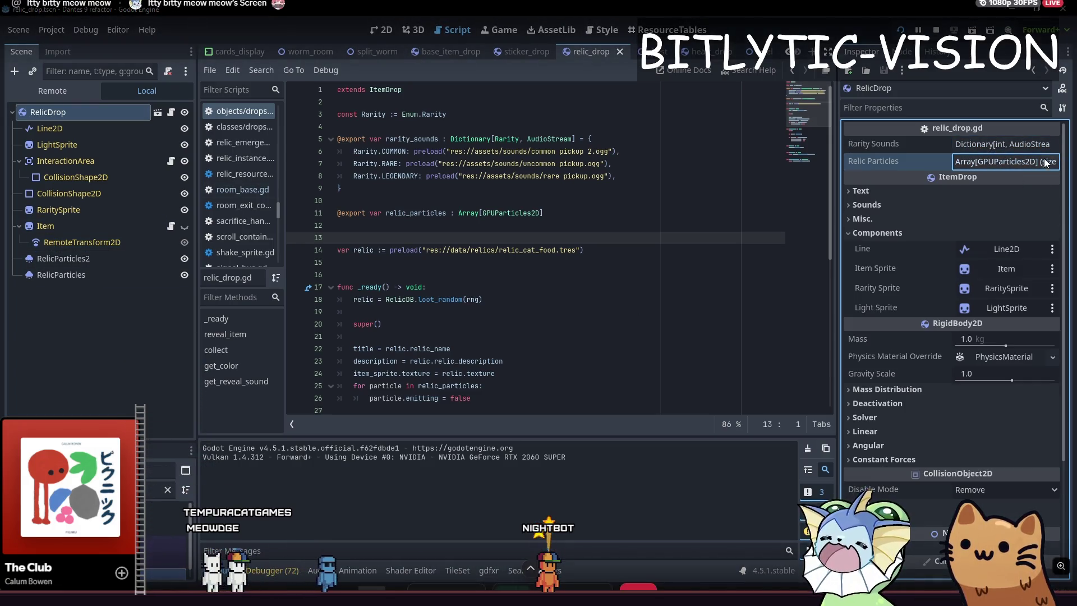
click(933, 189)
click(934, 194)
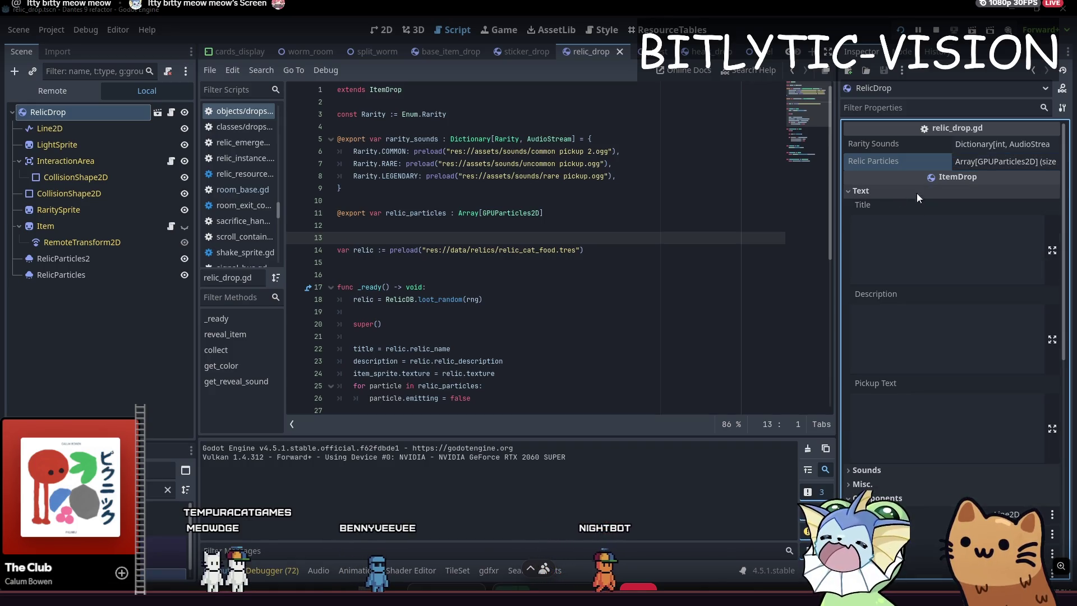
Review the relic title and description code, peek at Sounds, and open the heart_drop scene.
scroll(505, 253, down, 6)
drag(340, 114, 495, 152)
click(513, 152)
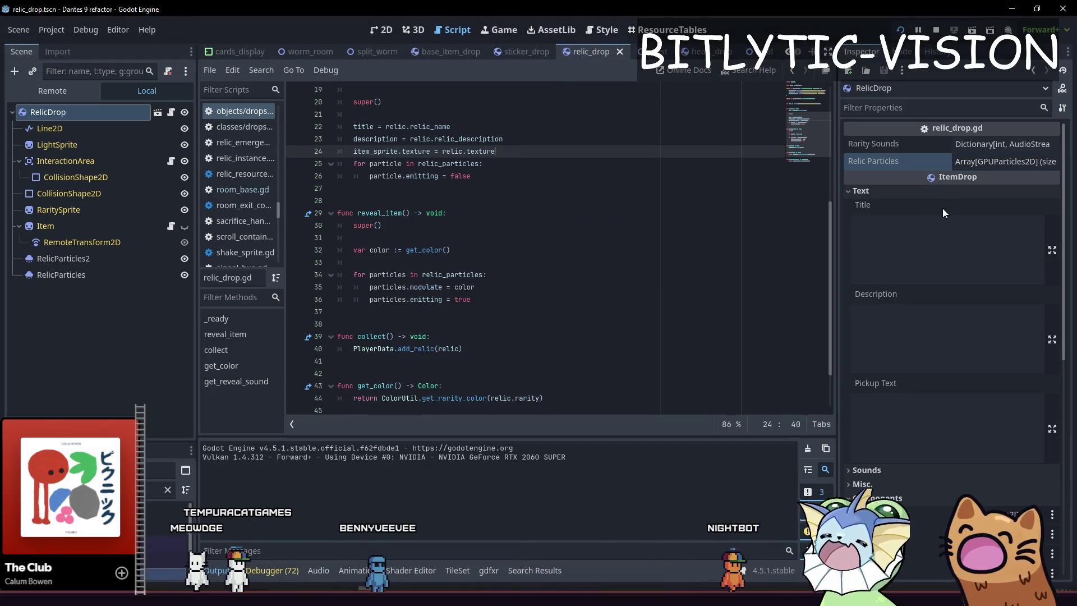
click(942, 194)
click(945, 206)
click(941, 206)
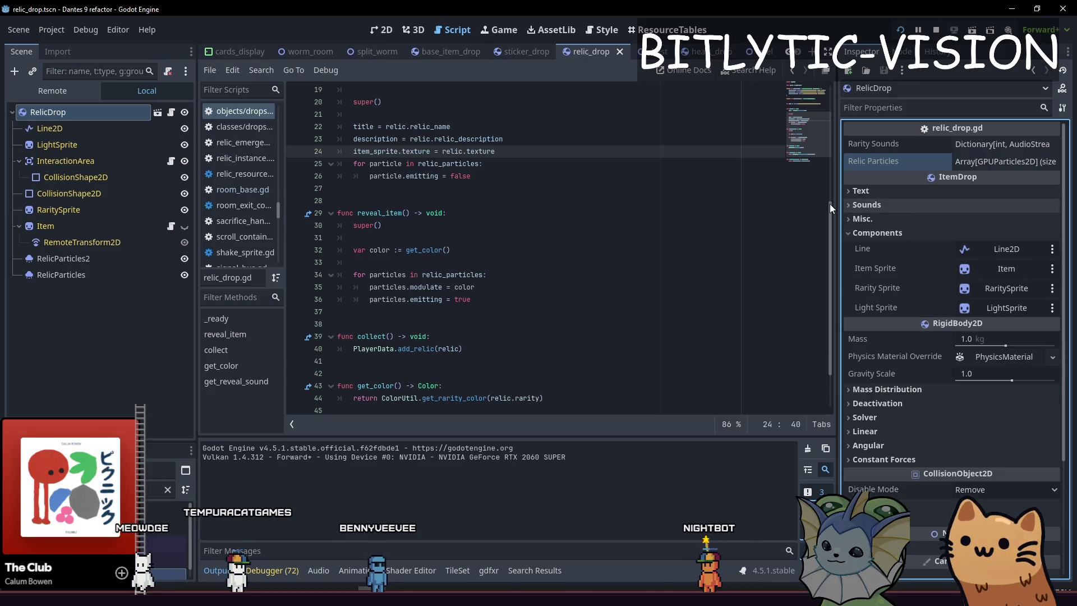
click(704, 51)
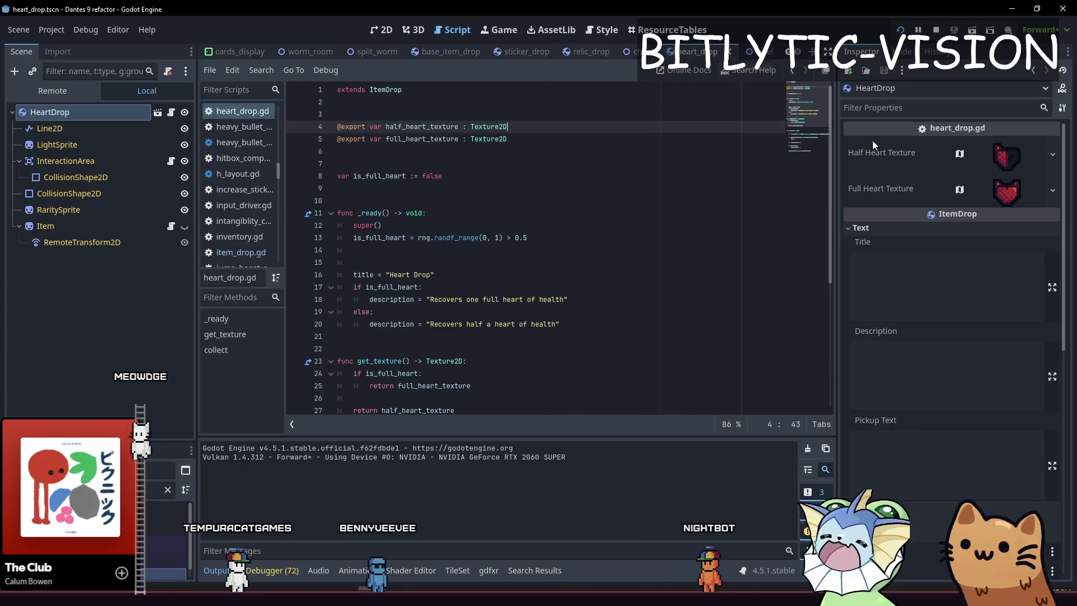
Quick-open the card_drop.tscn scene from the heart drop.
click(907, 229)
click(621, 171)
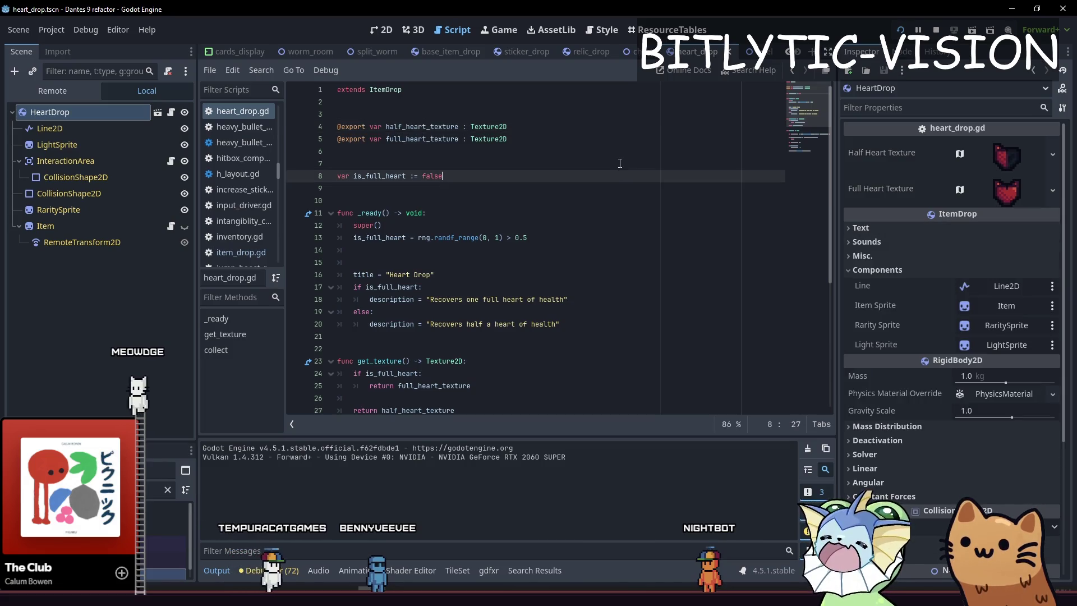
key(shift+alt+o)
text(card_drop.tscn)
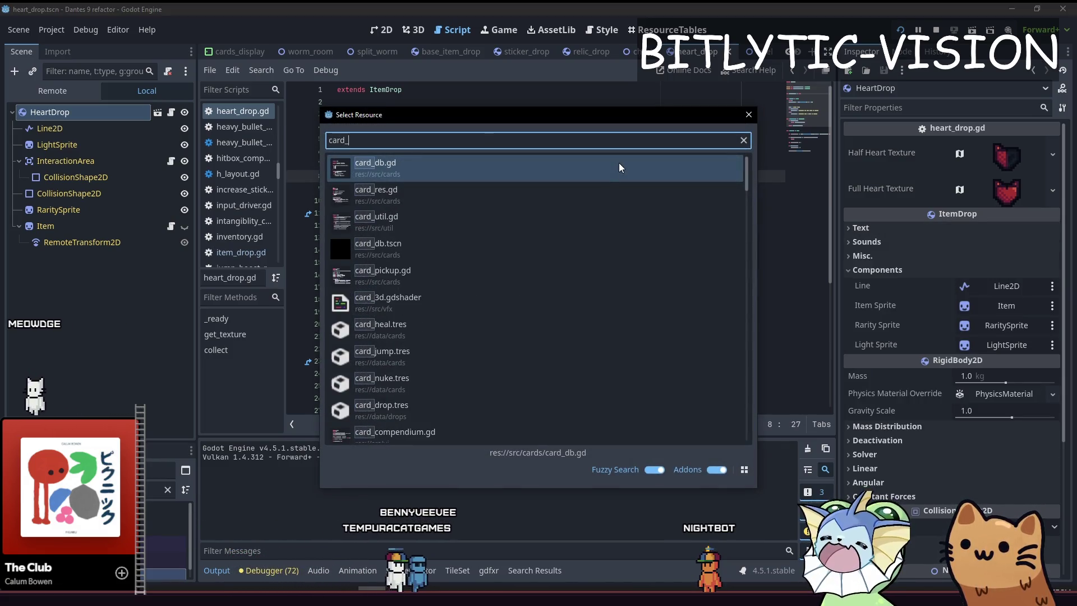
key(Return)
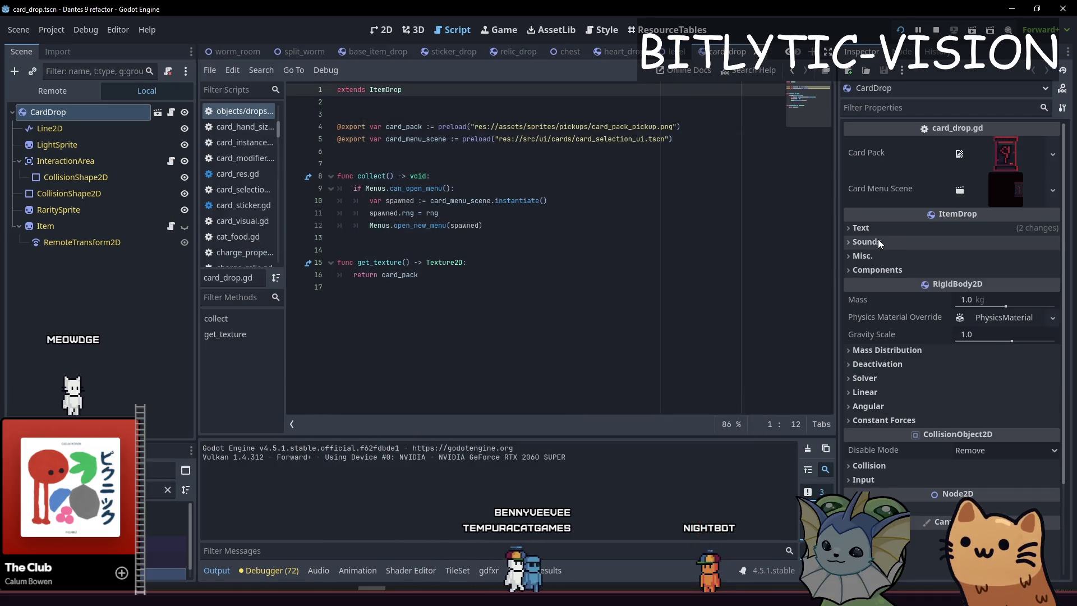
Edit the card drop's Title text, then playtest the game with F5.
click(861, 228)
click(943, 260)
drag(958, 350, 979, 350)
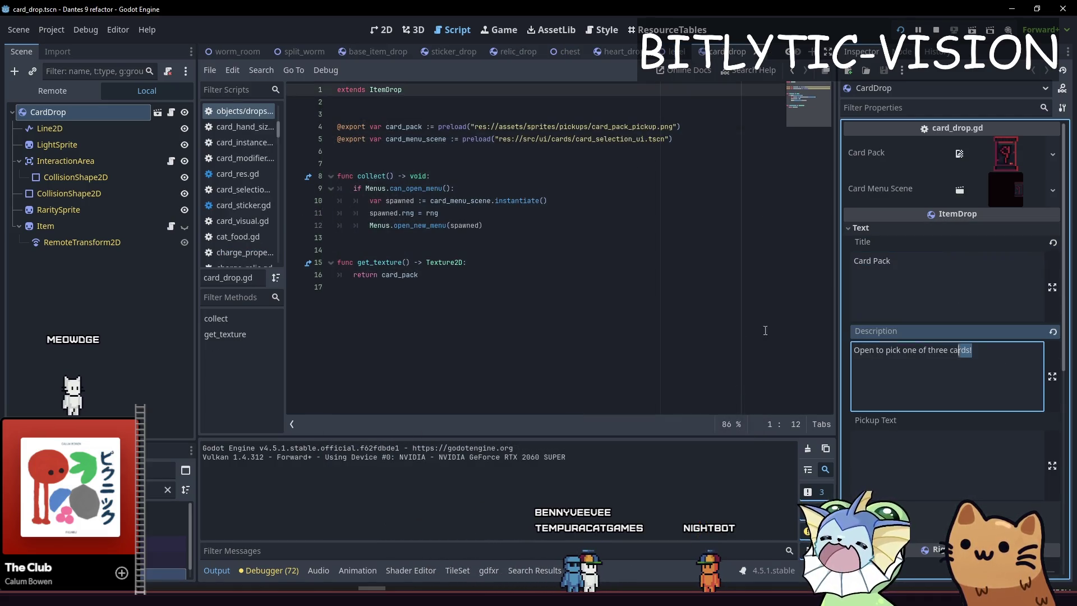
click(959, 268)
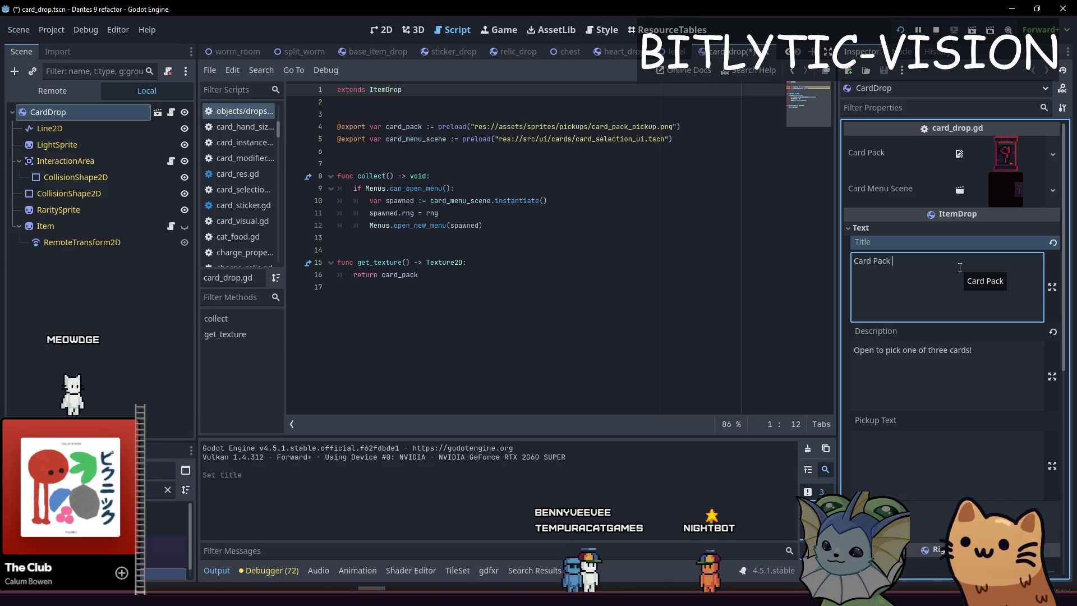
text(:3)
key(F5)
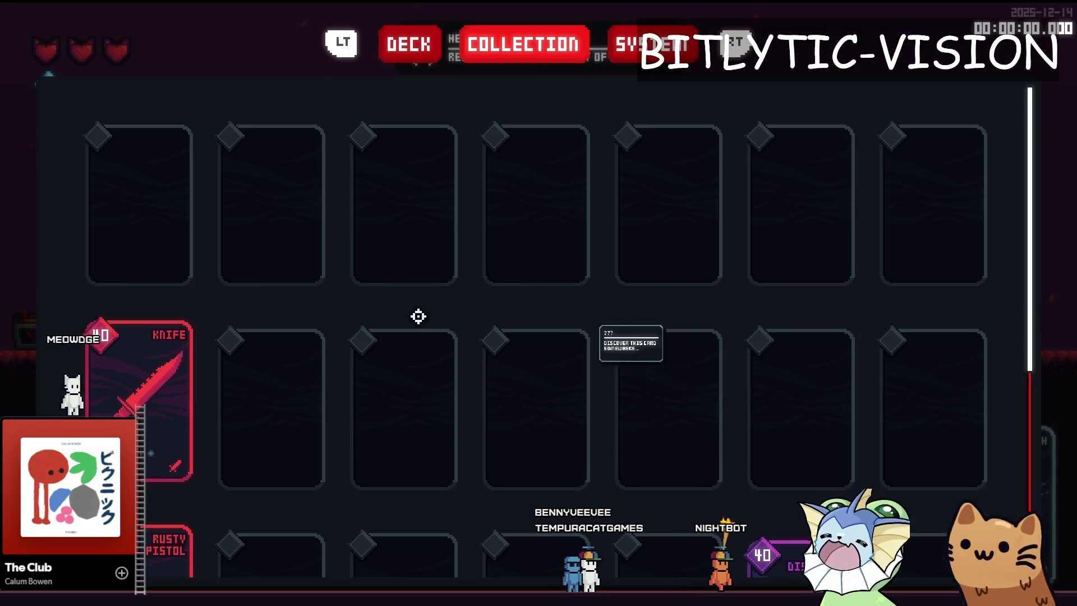
key(F8)
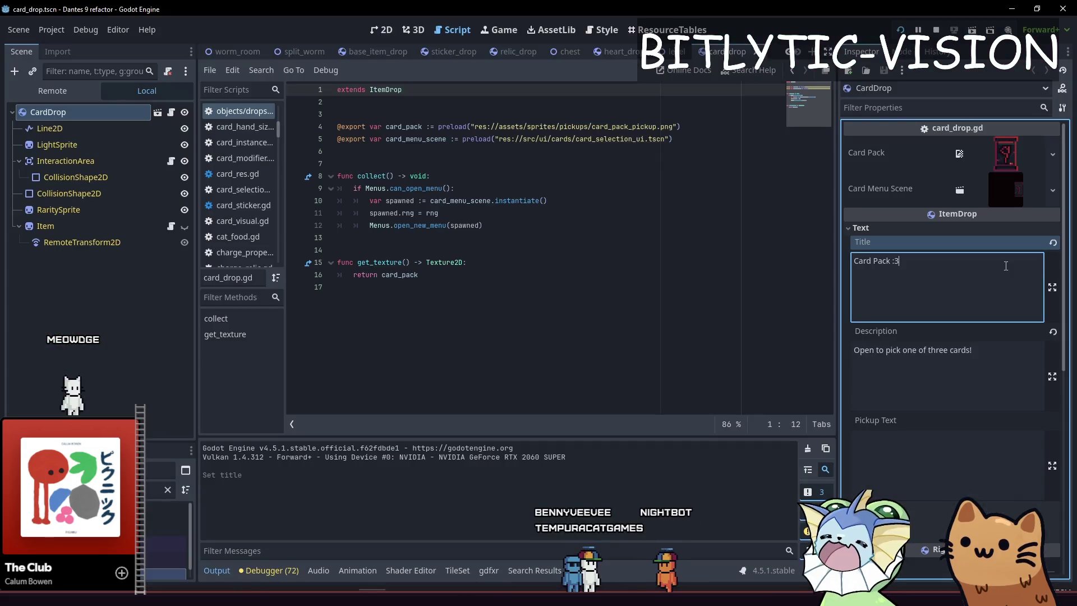
Restore the title to 'Card Pack' and save the card_drop scene.
click(920, 250)
key(BackSpace)
key(BackSpace)
key(BackSpace)
key(ctrl+s)
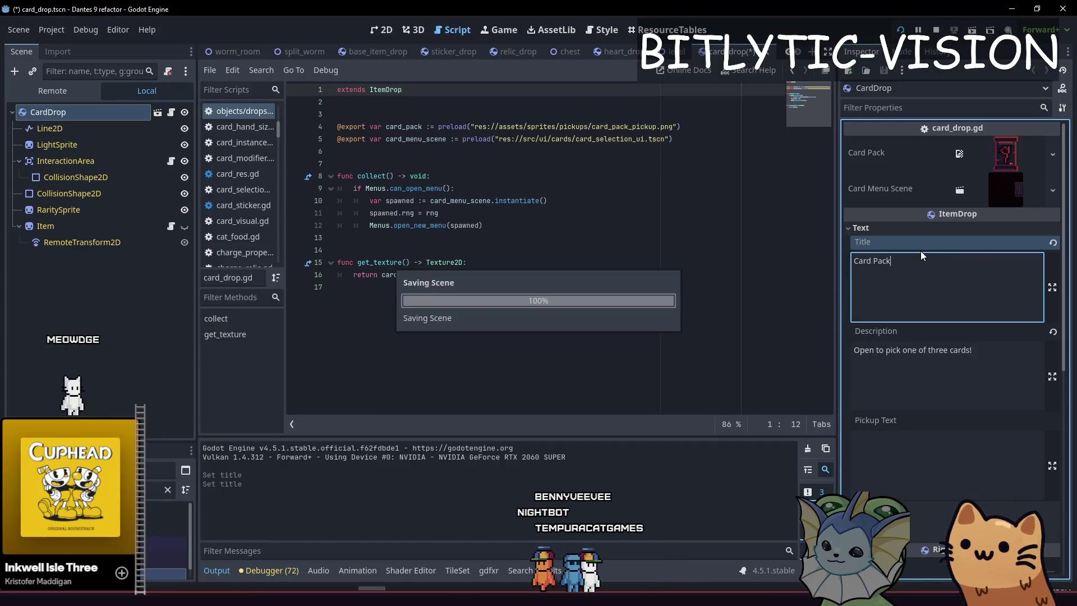
click(657, 294)
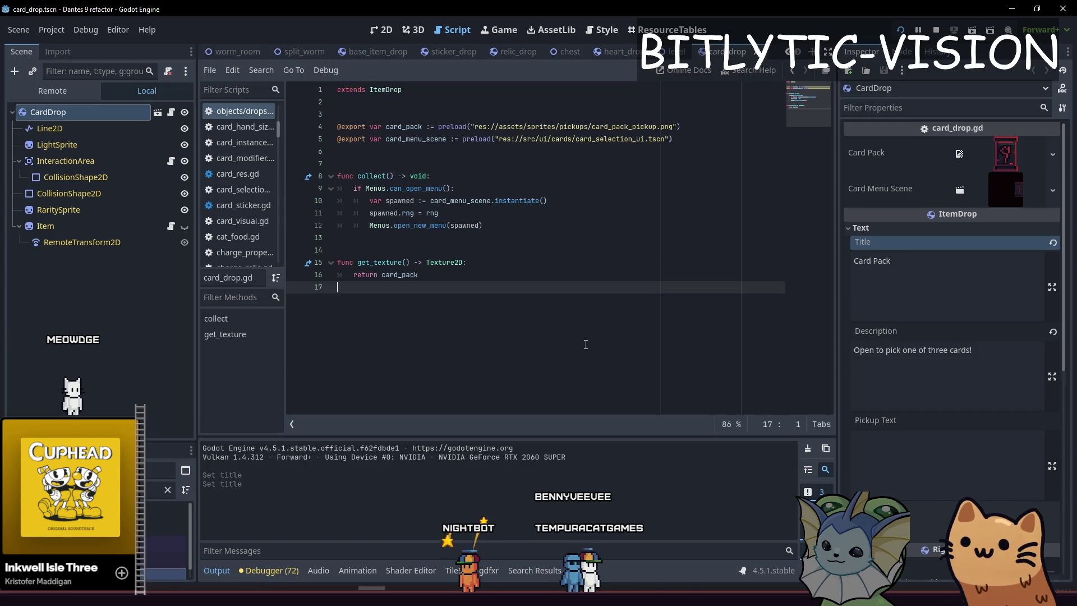
scroll(973, 302, down, 5)
scroll(973, 302, up, 5)
click(985, 231)
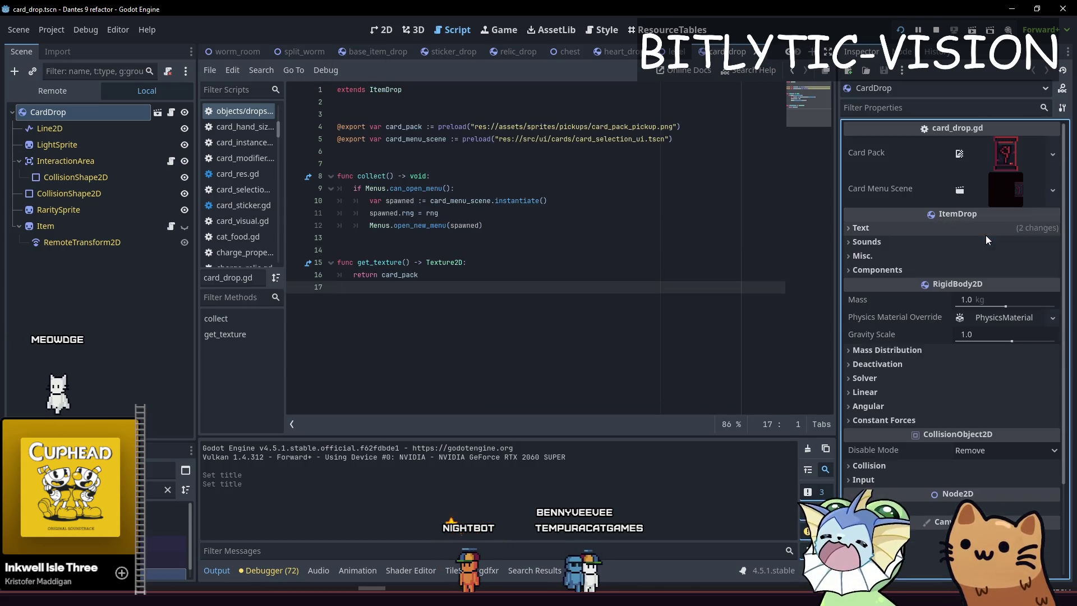
In the chest scene, expand the Spawned Objects and Additional Drops lists and check the drop chance.
click(566, 51)
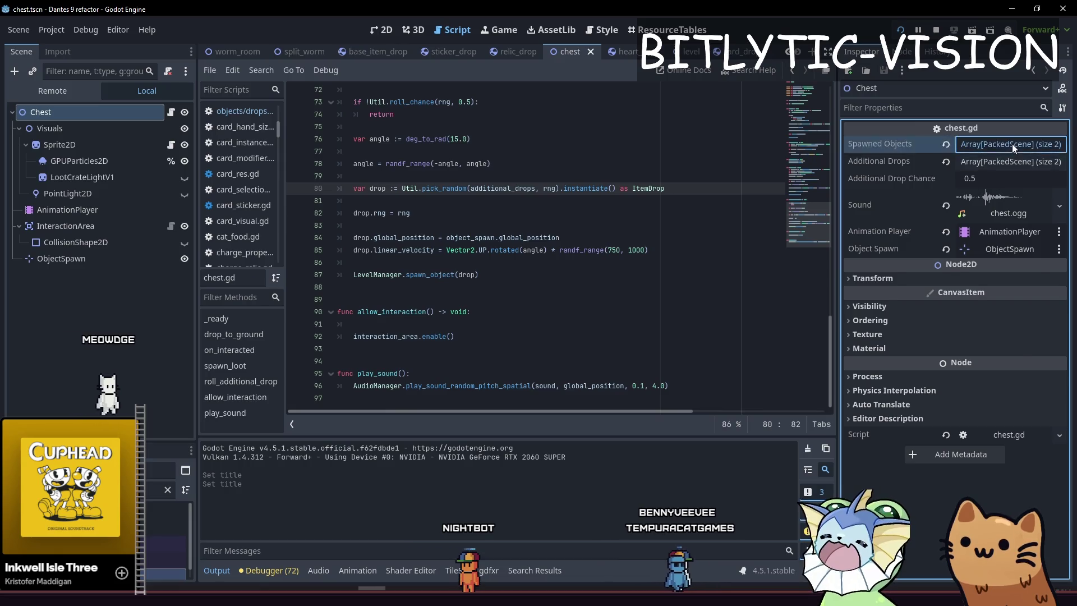
click(1012, 144)
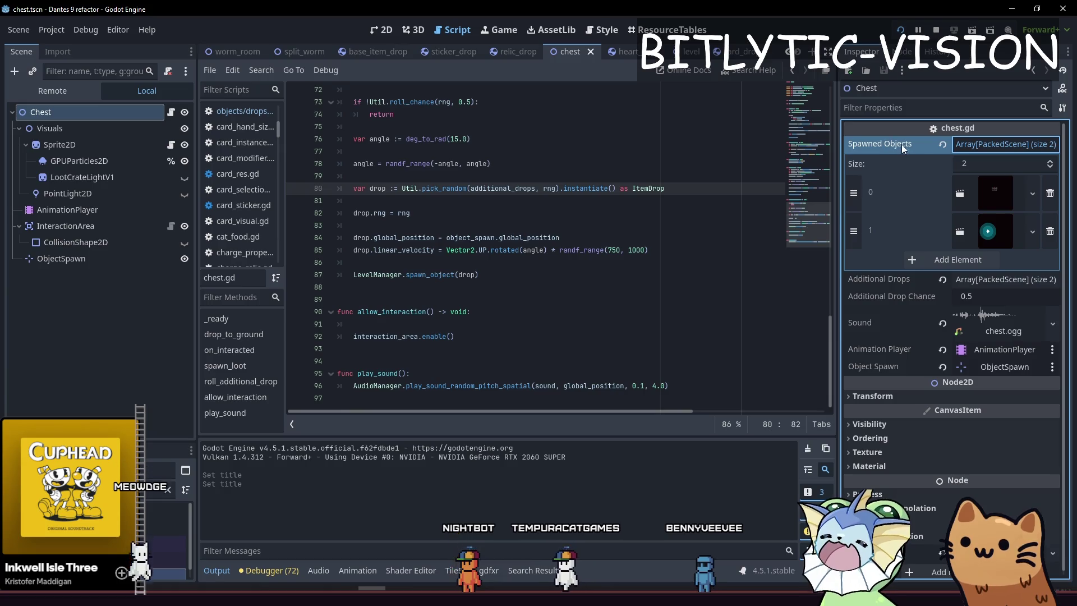
click(991, 144)
click(991, 161)
click(991, 163)
click(1012, 179)
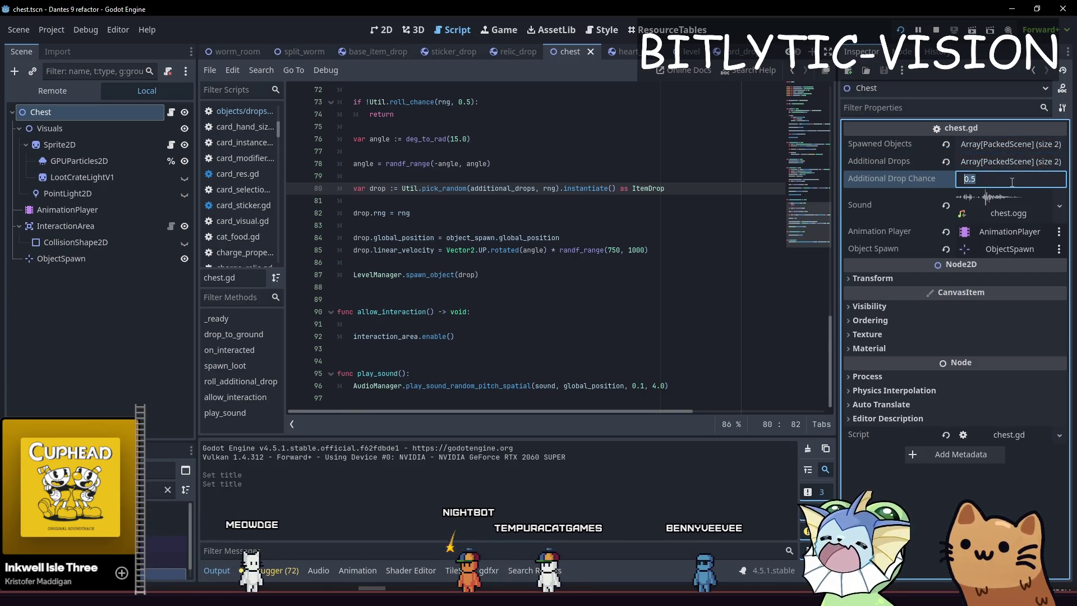
click(994, 166)
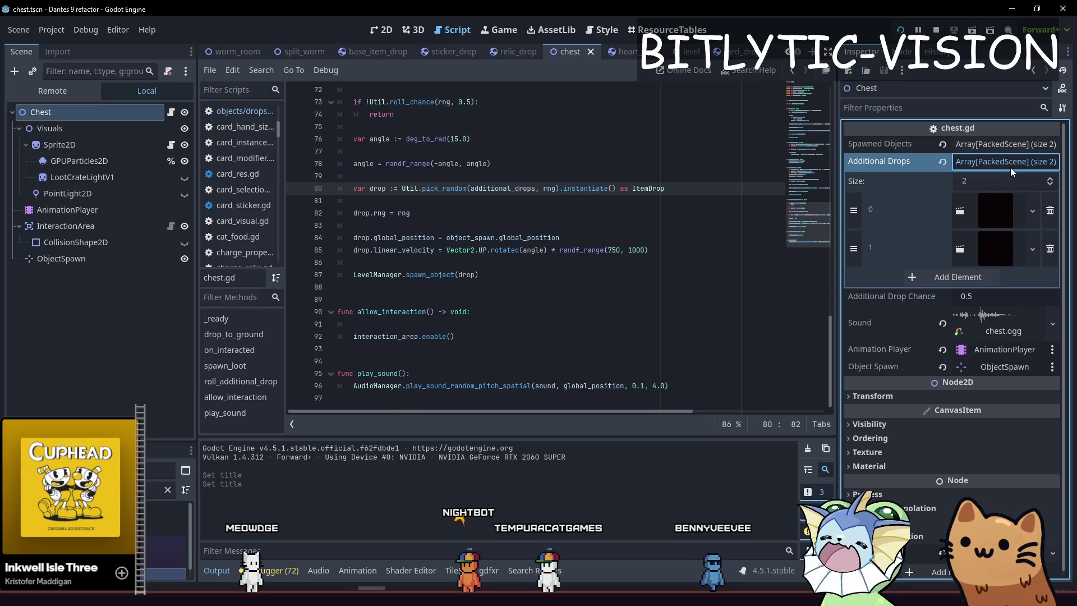
mouse_move(995, 244)
click(1009, 139)
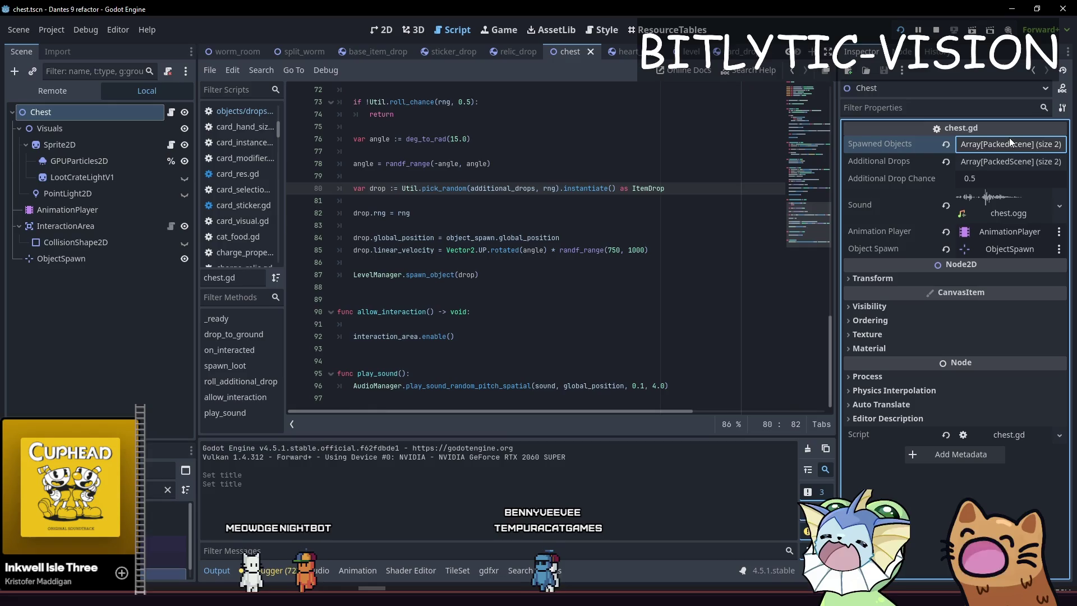
click(1006, 149)
click(1005, 161)
Inspect the item-drop scenes in the Additional Drops slots, such as sticker_drop and relic_drop.
click(995, 212)
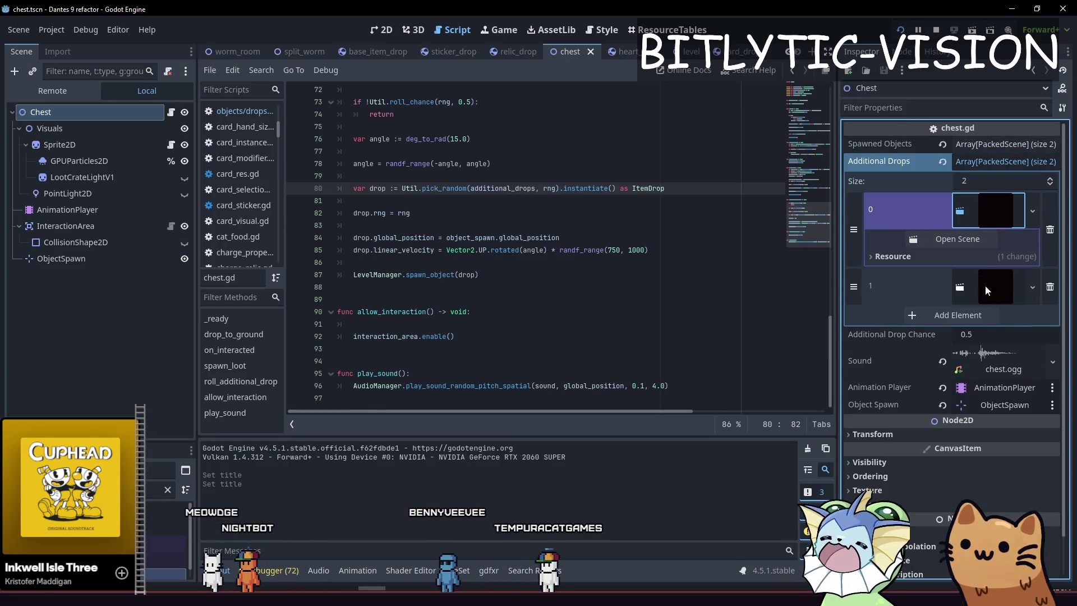
click(982, 240)
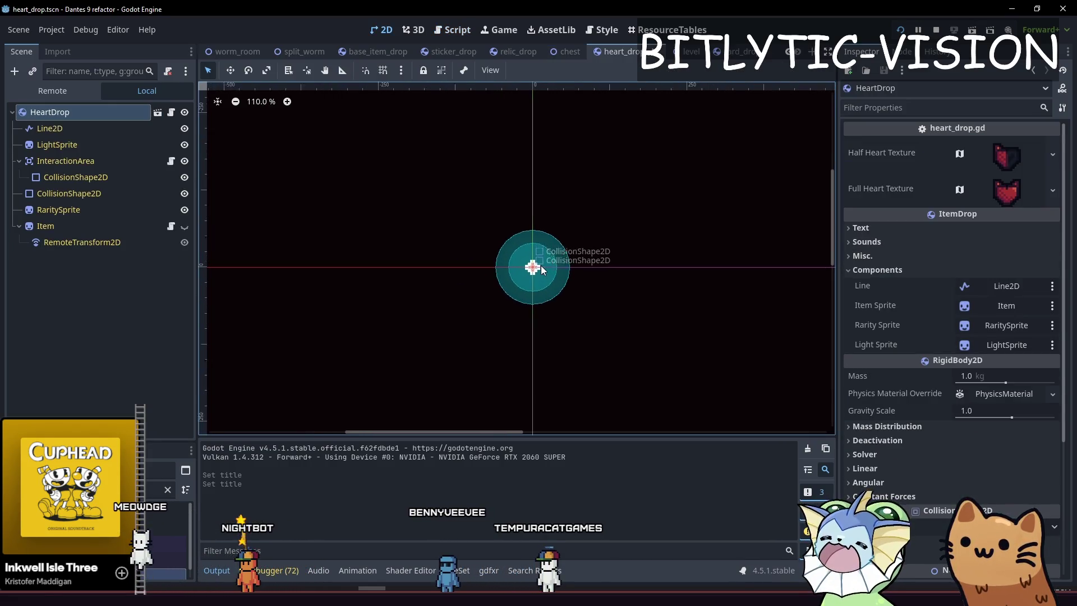
click(564, 52)
click(954, 231)
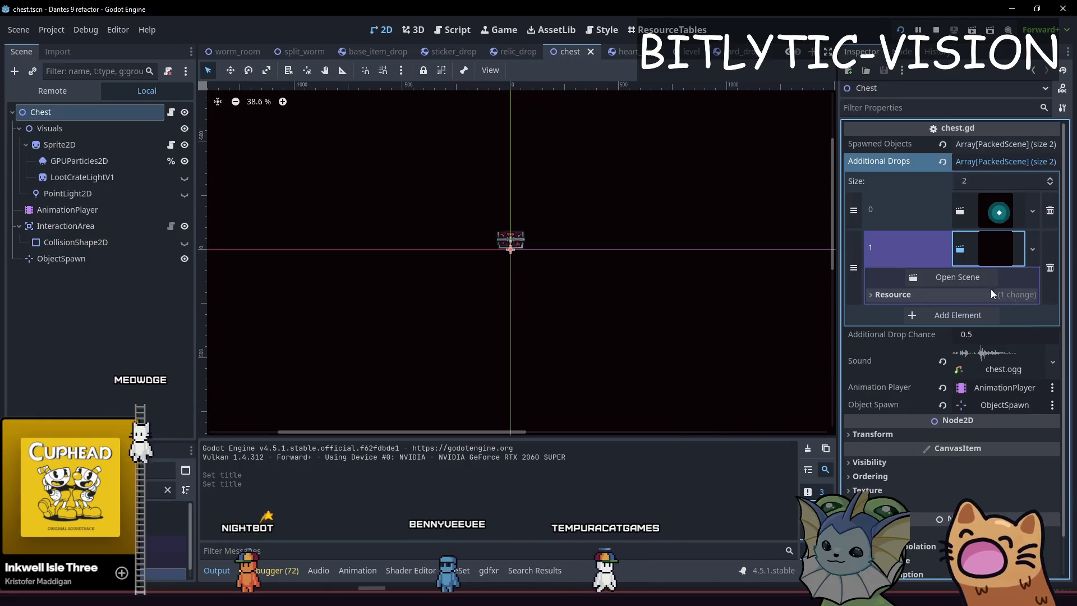
click(954, 295)
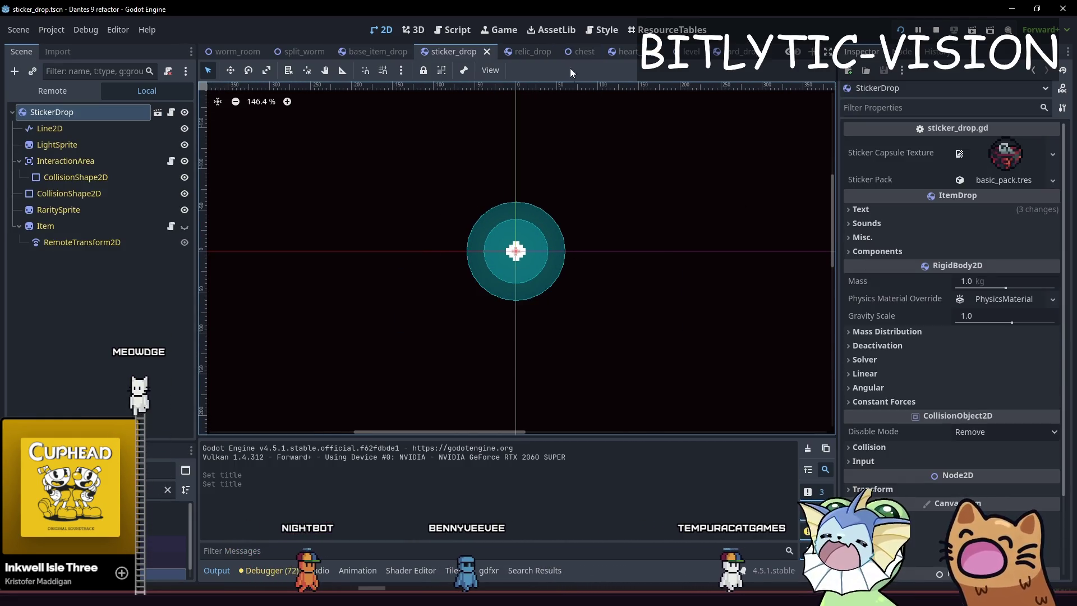
click(519, 54)
click(571, 52)
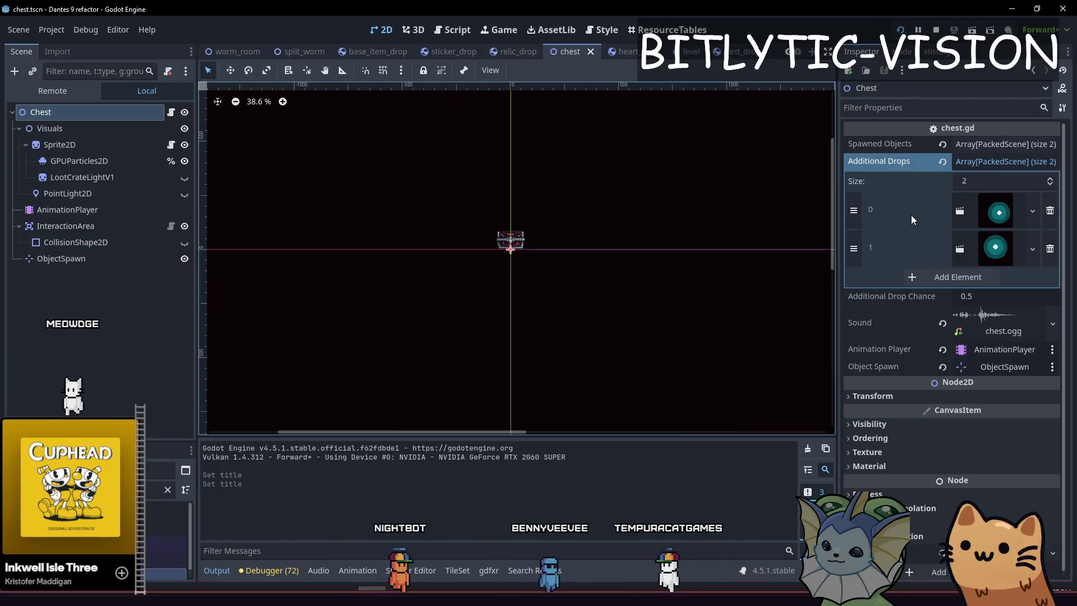
Collapse the chest's drop lists and select its Sound property.
click(1005, 161)
double_click(1005, 148)
click(994, 163)
double_click(995, 162)
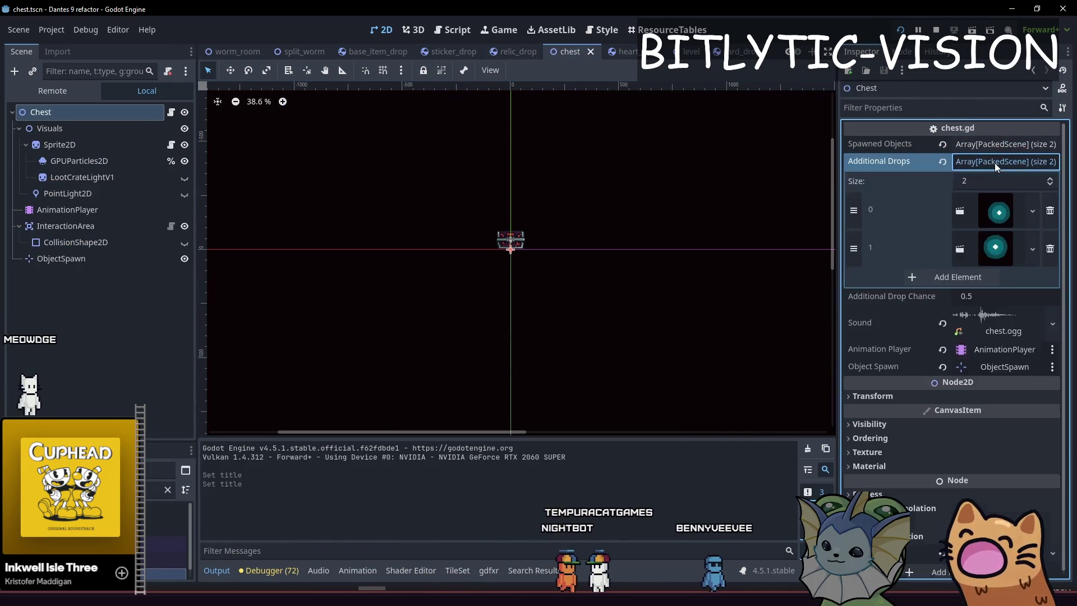
click(995, 163)
click(999, 150)
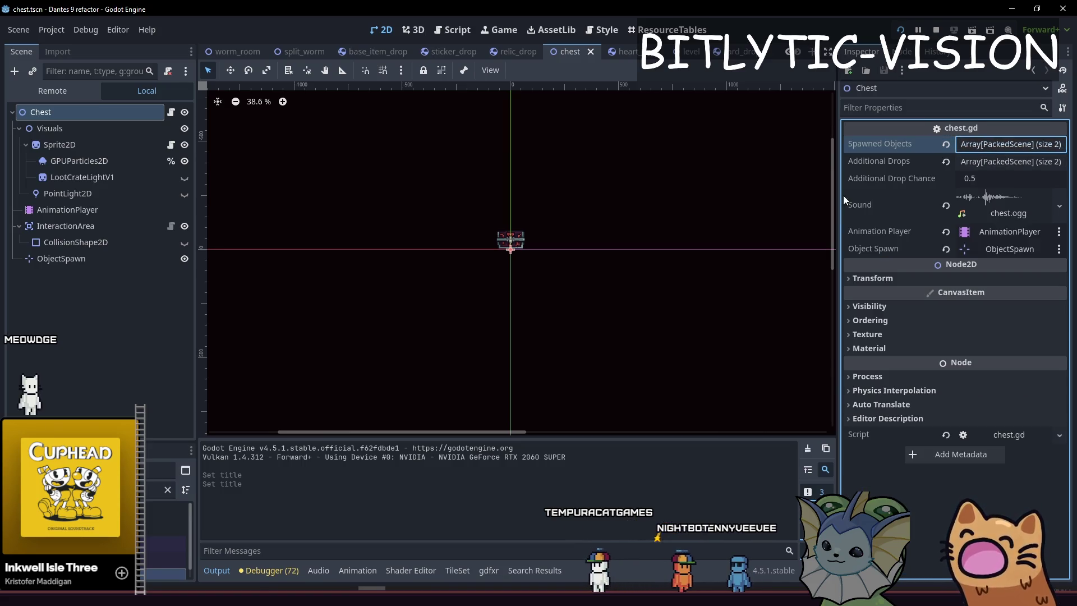
click(887, 199)
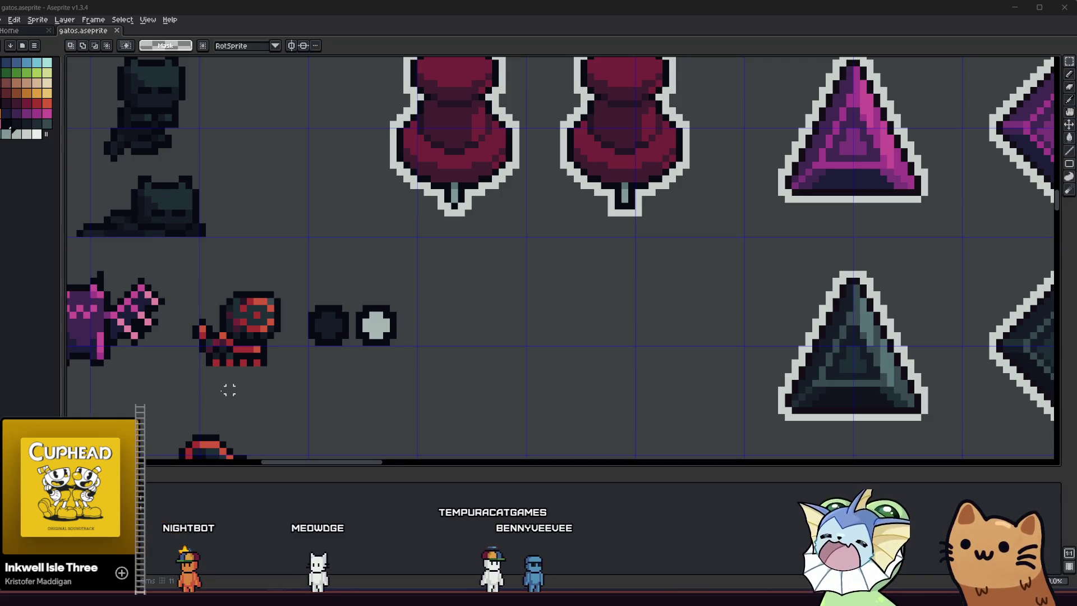
Pan the Aseprite sprite sheet, then return to Godot's tutorial_start scene.
scroll(265, 373, left, 2)
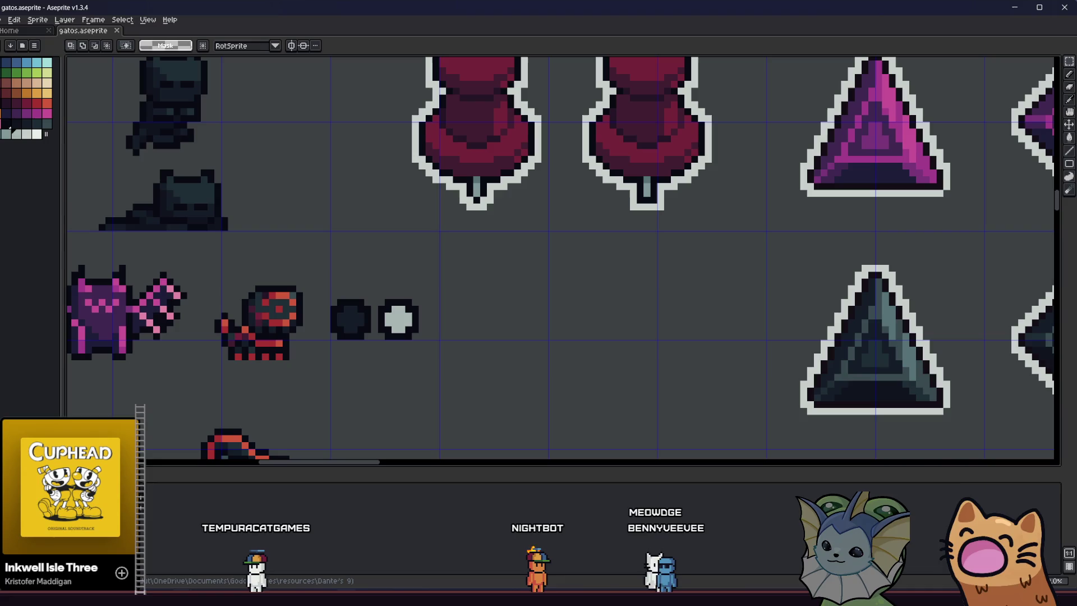
key(alt+Tab)
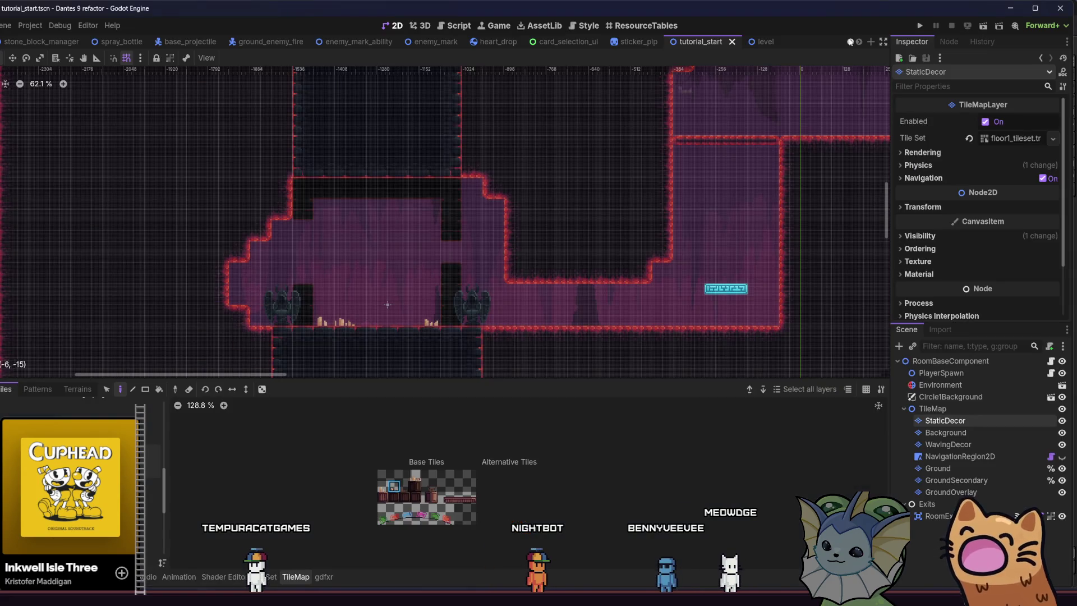
Run the project and maximize the game window.
click(983, 27)
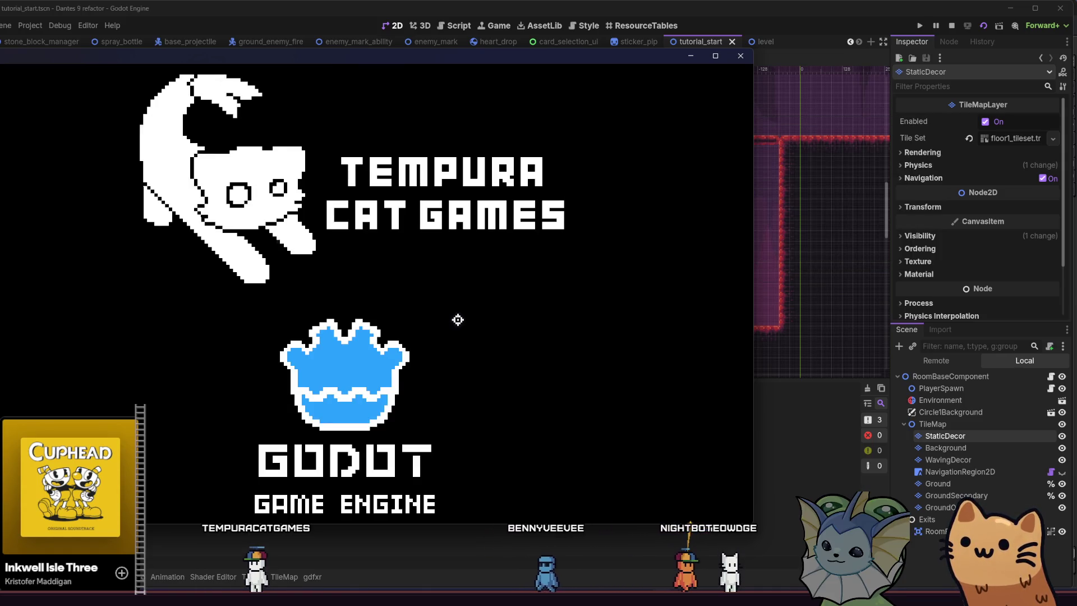
key(super+Up)
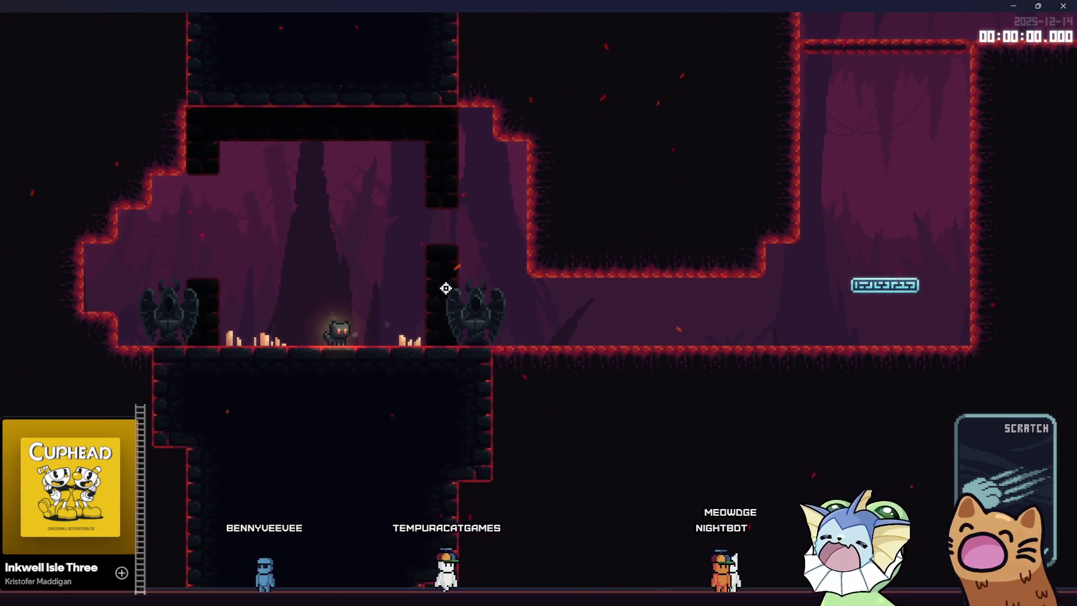
Run and jump the cat across the start room and up the shaft into the next room.
key(a)
key(space)
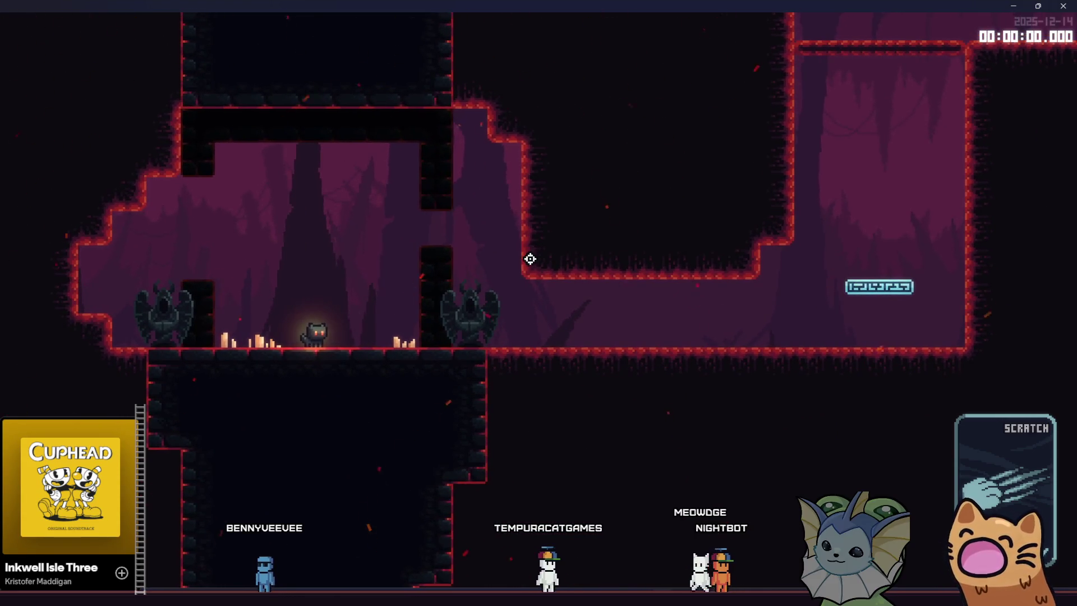
key(d)
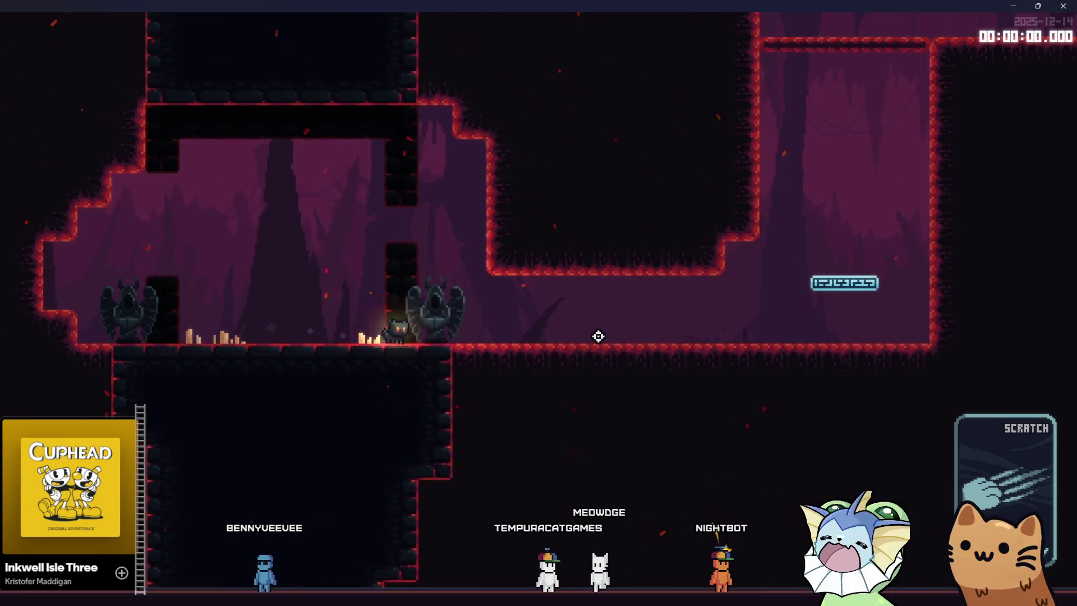
key(d)
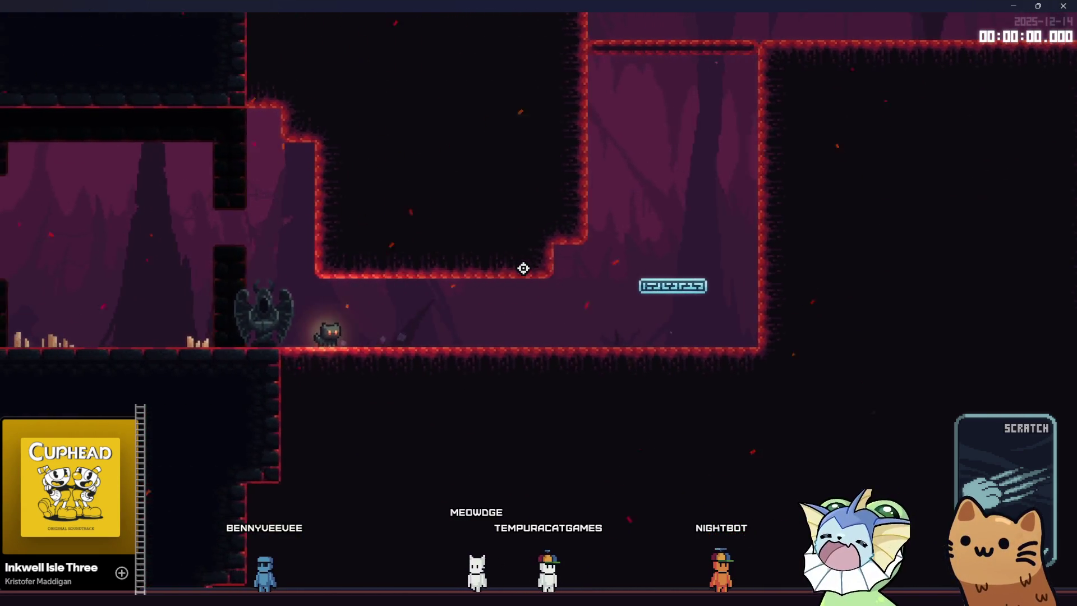
key(a)
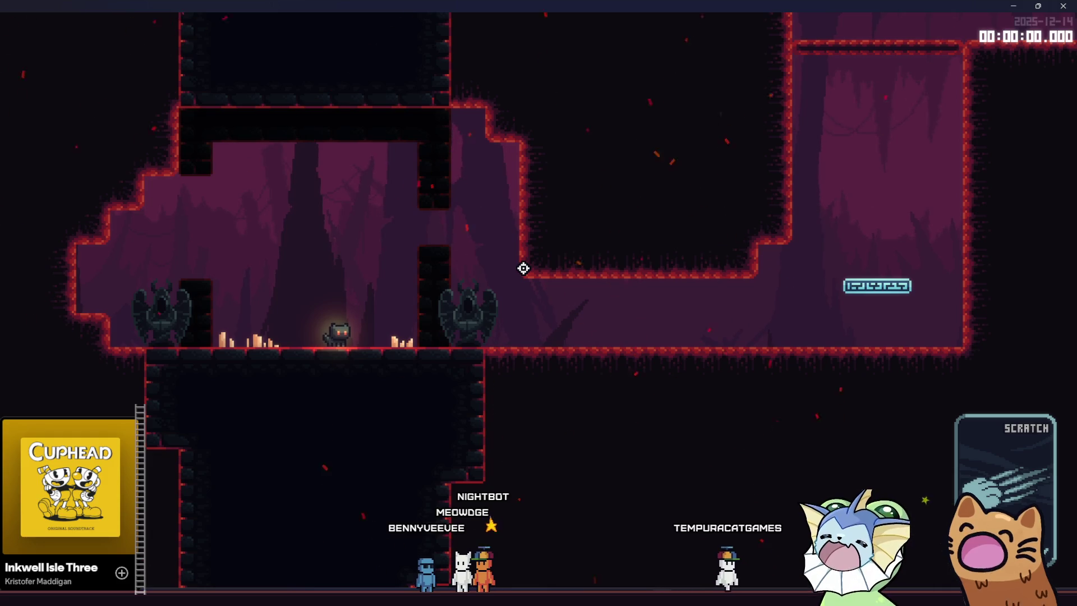
key(d)
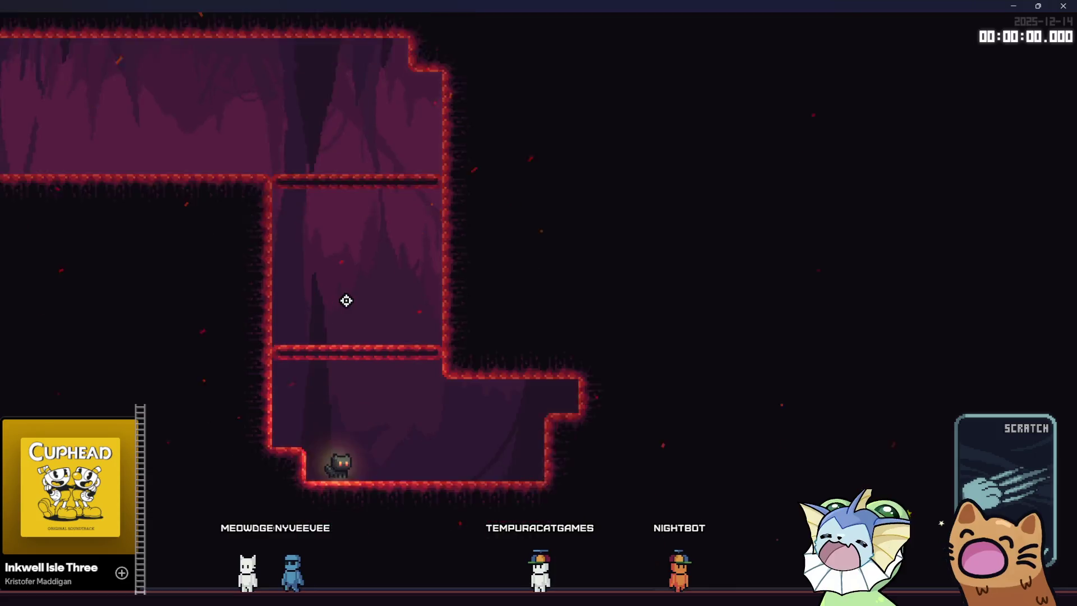
key(space)
key(a)
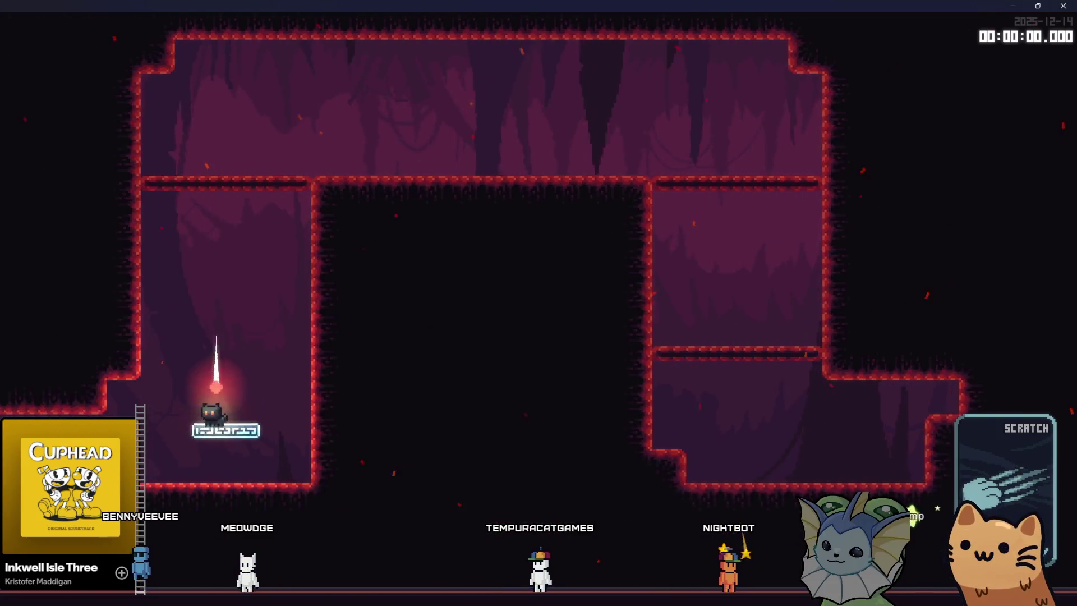
key(d)
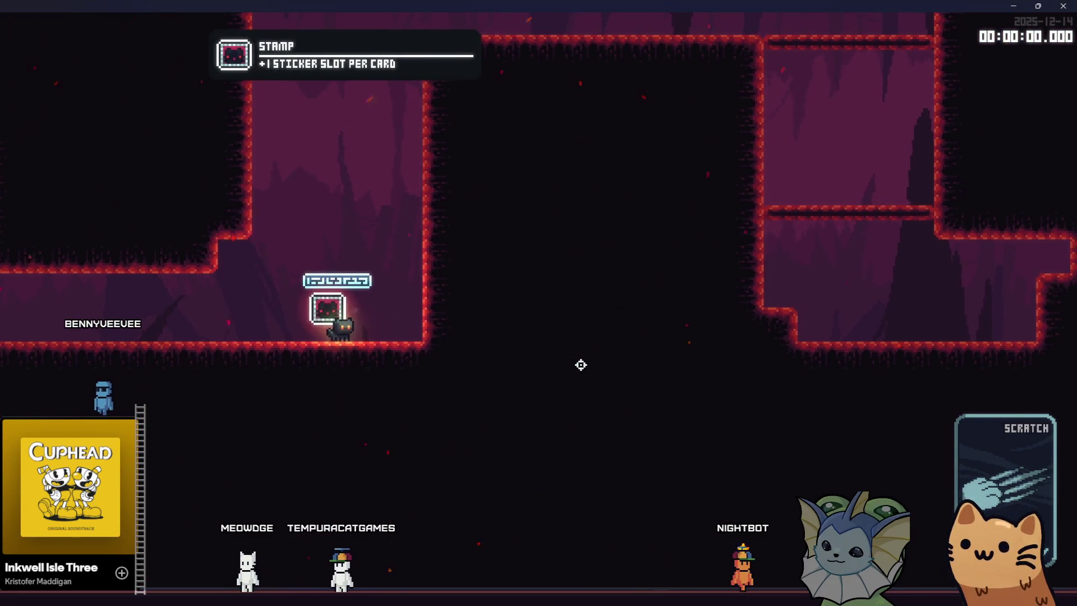
Collect the Stamp, then the Remote Detonator, Plasma Ball, Soul Lantern and Phoenix Feather drops.
key(a)
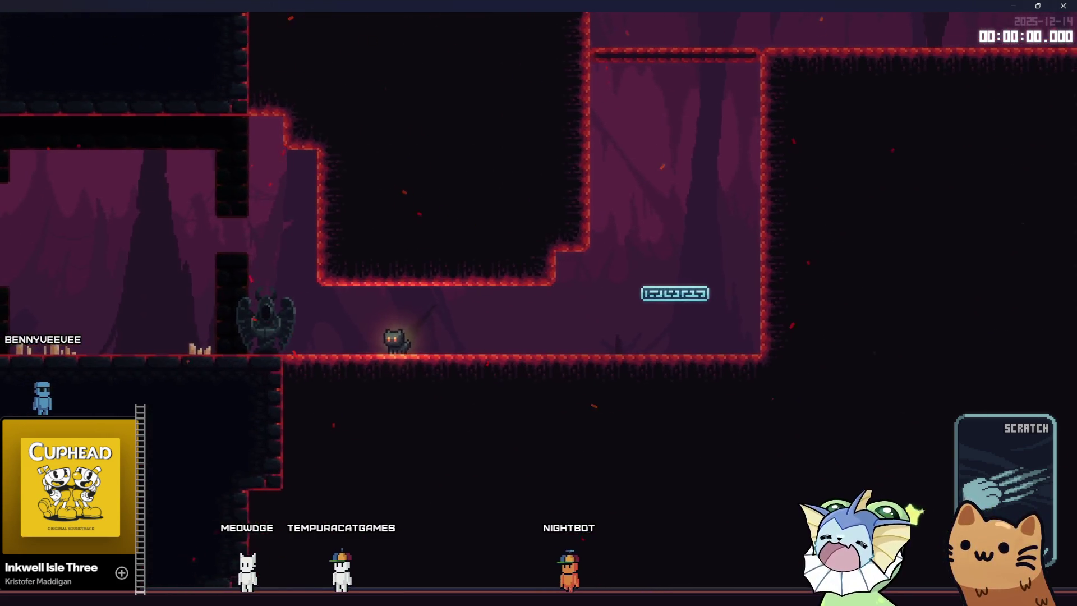
key(d)
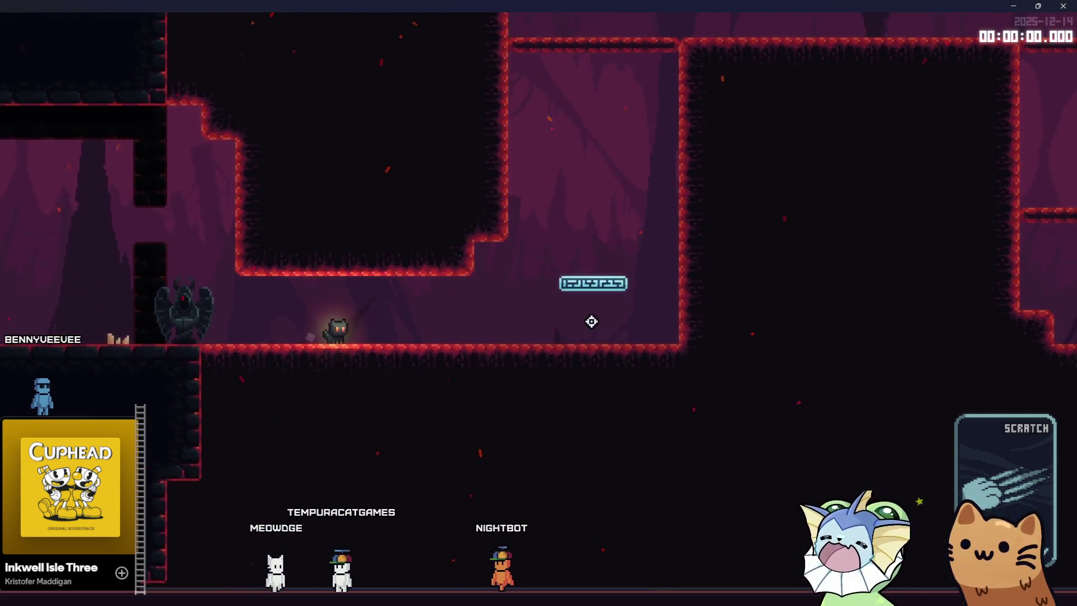
key(a)
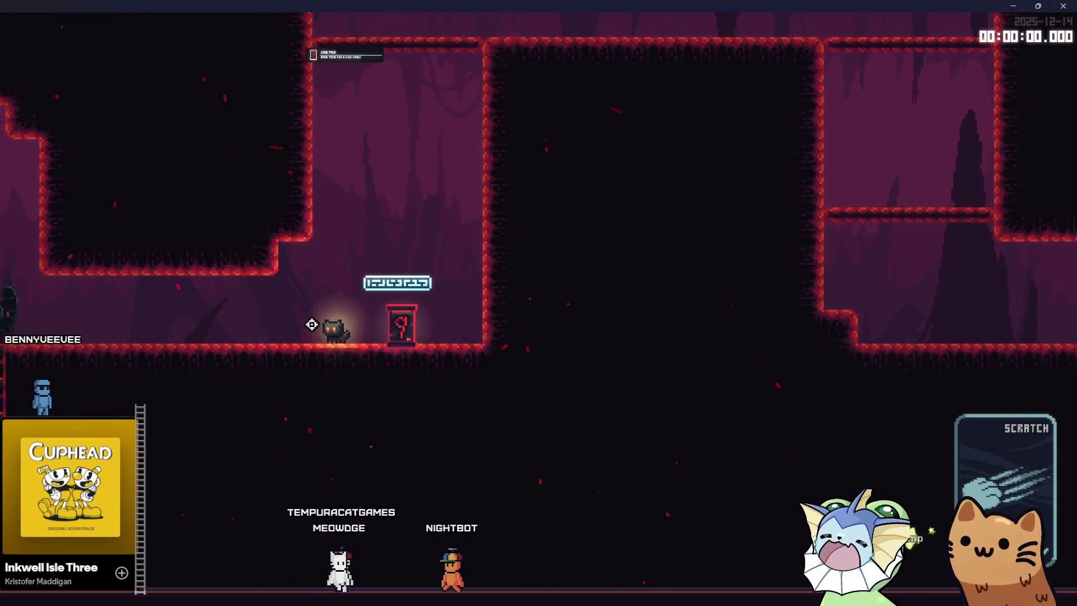
key(a)
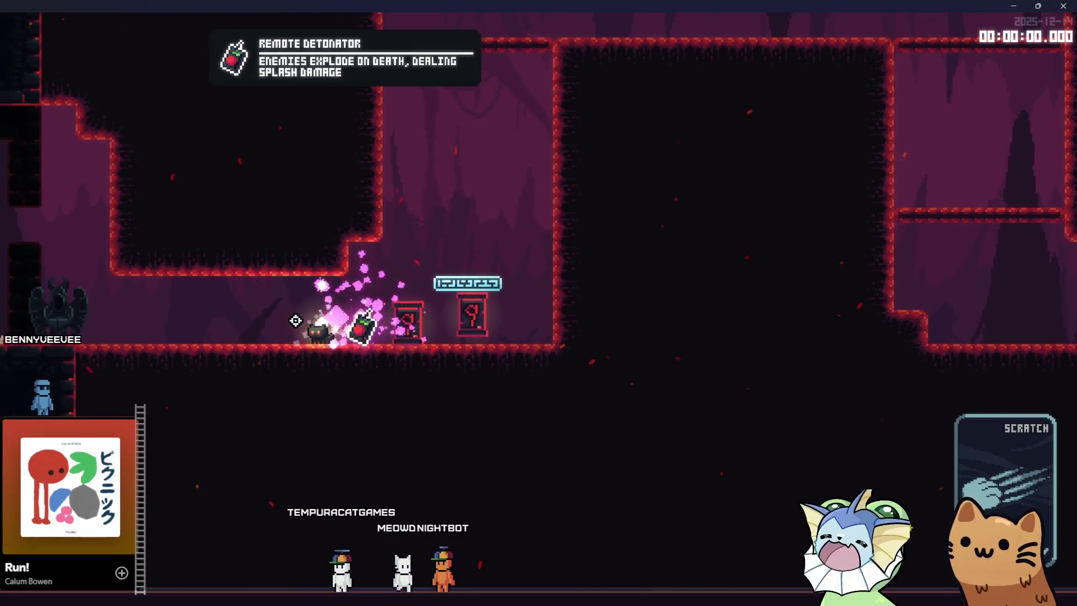
key(a)
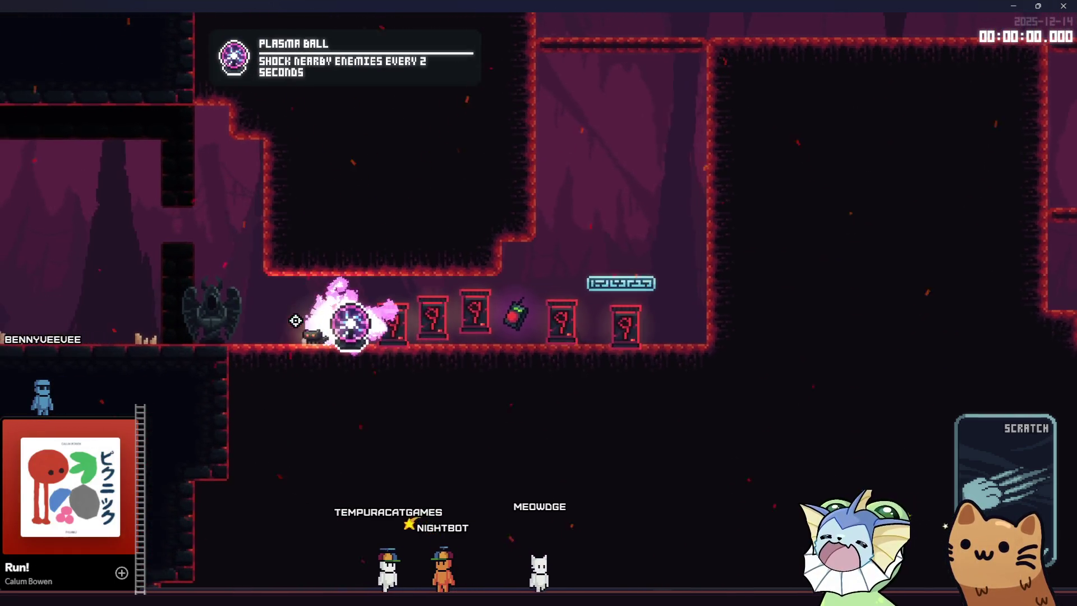
key(a)
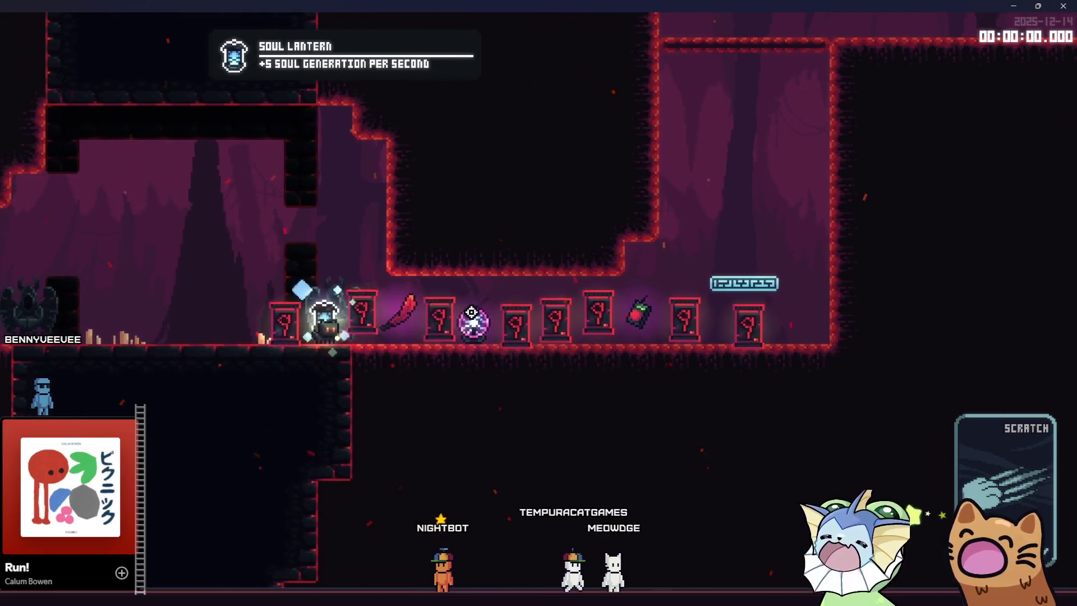
key(d)
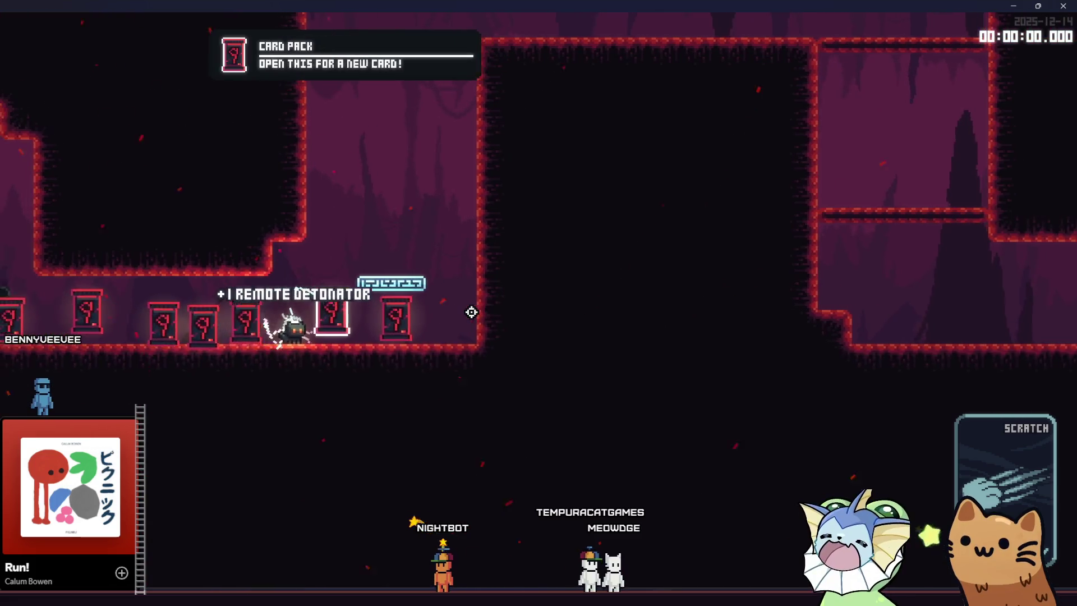
key(a)
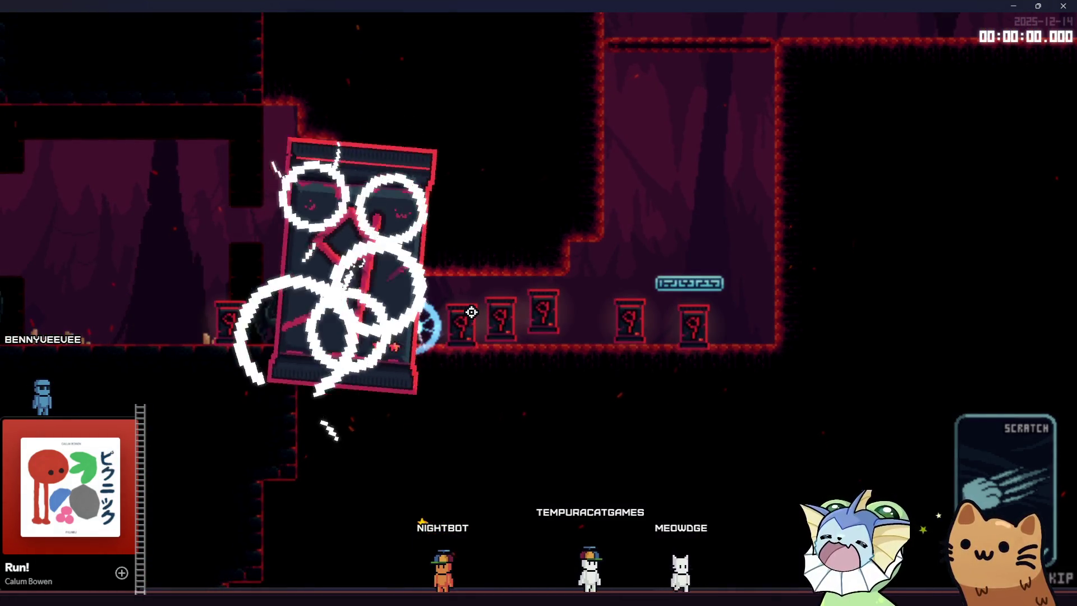
Open card packs and choose the Auto Turret and Salmon Storm cards.
mouse_move(566, 308)
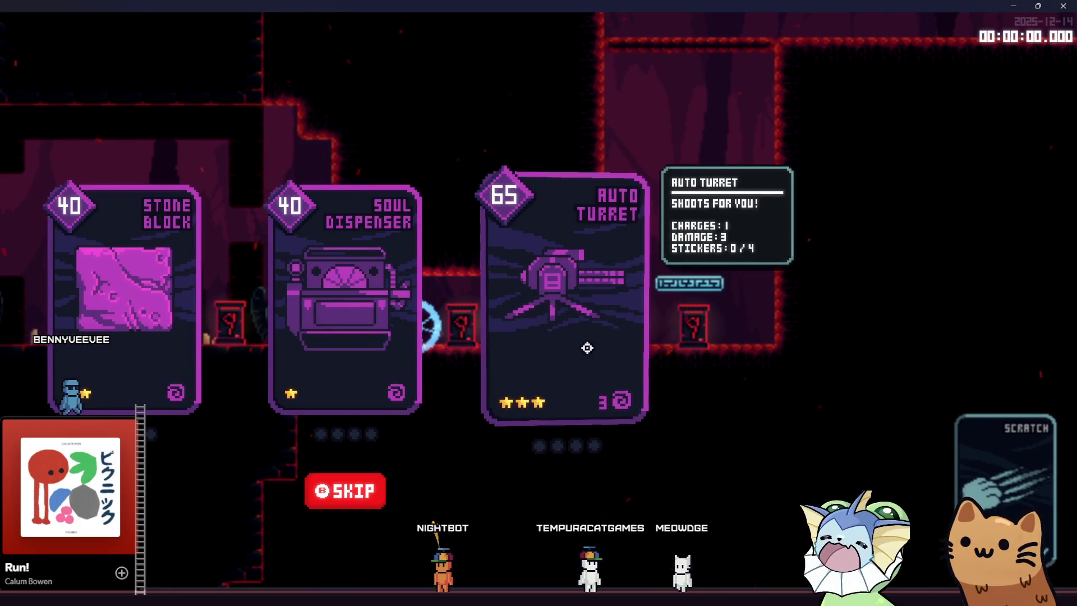
click(581, 316)
key(d)
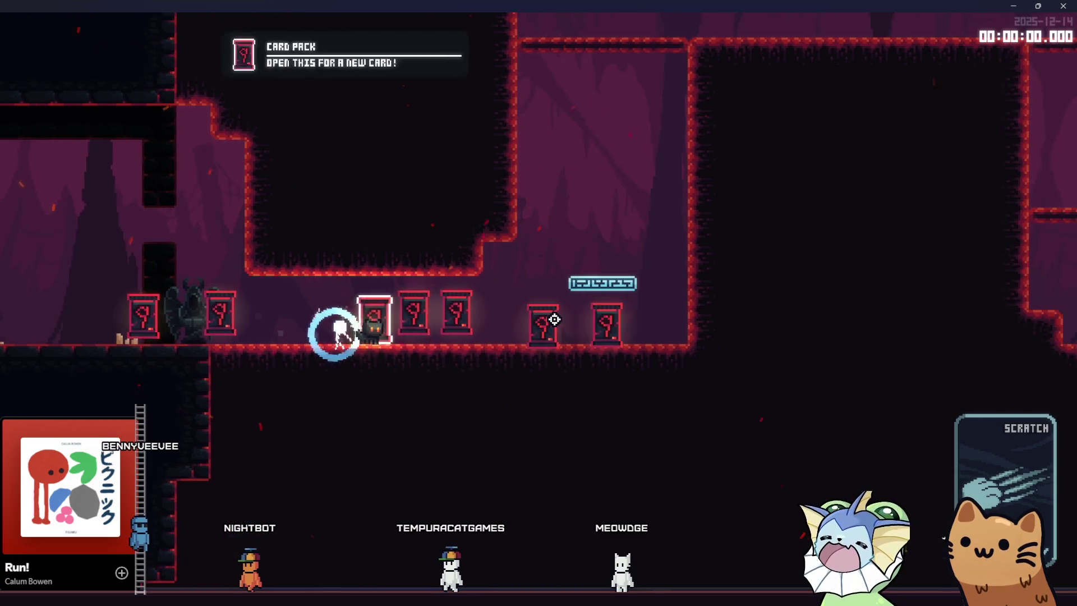
click(554, 319)
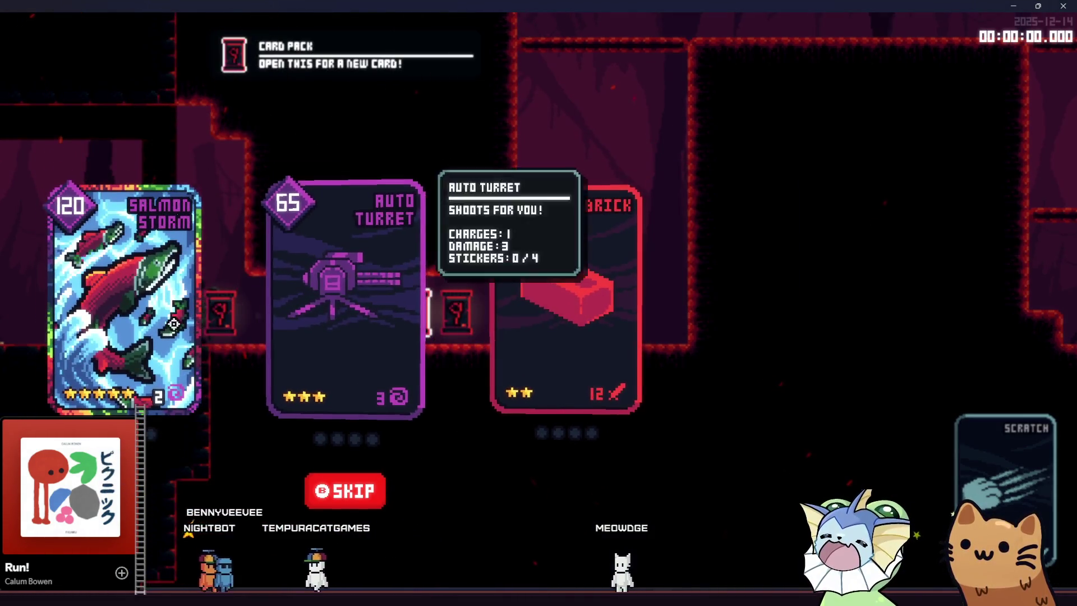
click(151, 324)
Test the new attack while running and jumping, then close the game window.
key(a)
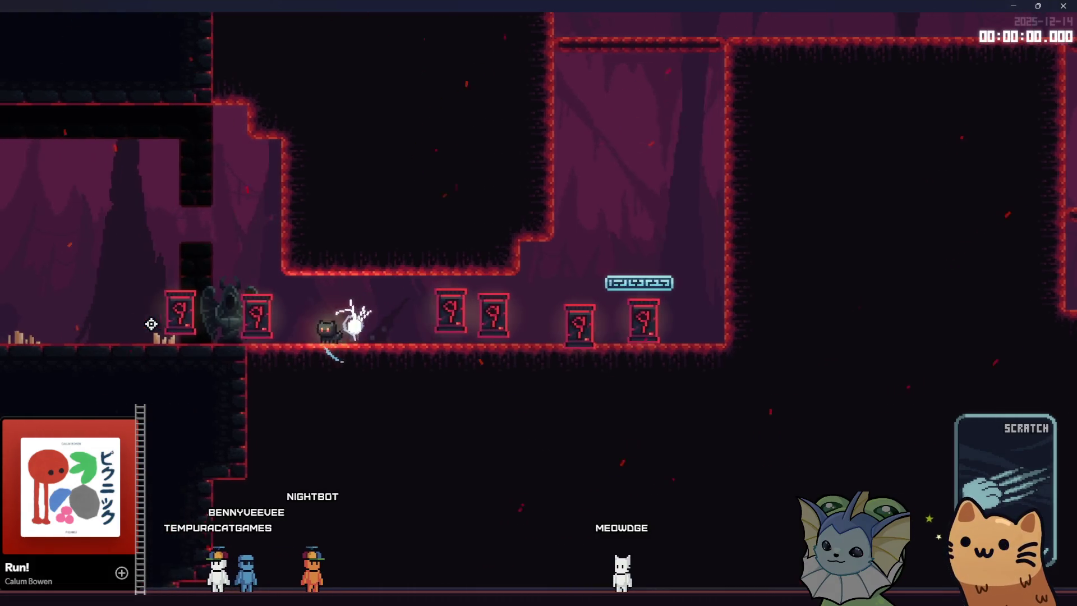
key(space)
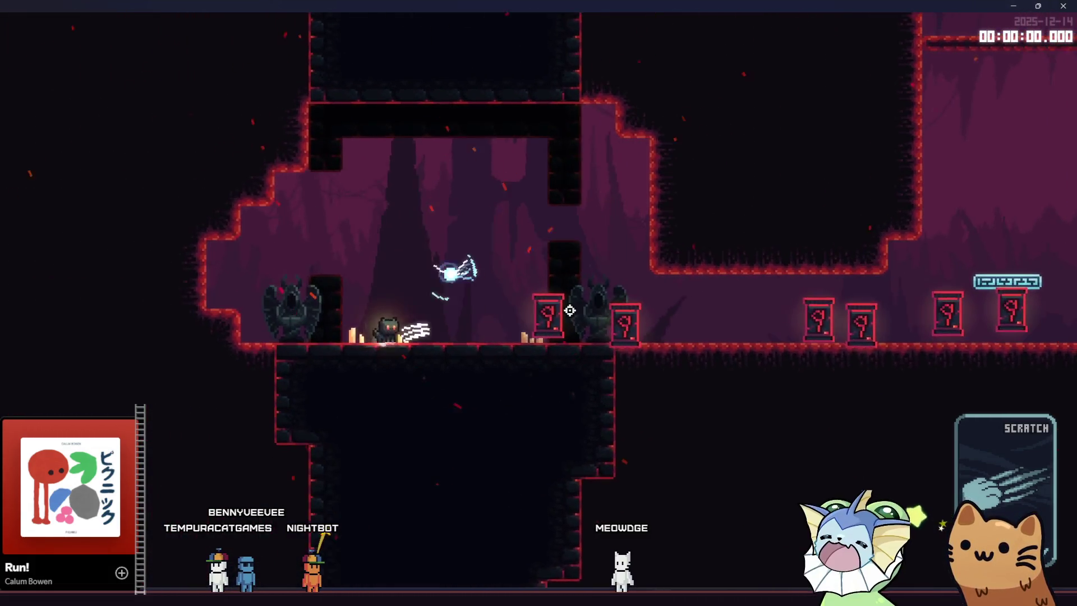
key(a)
key(d)
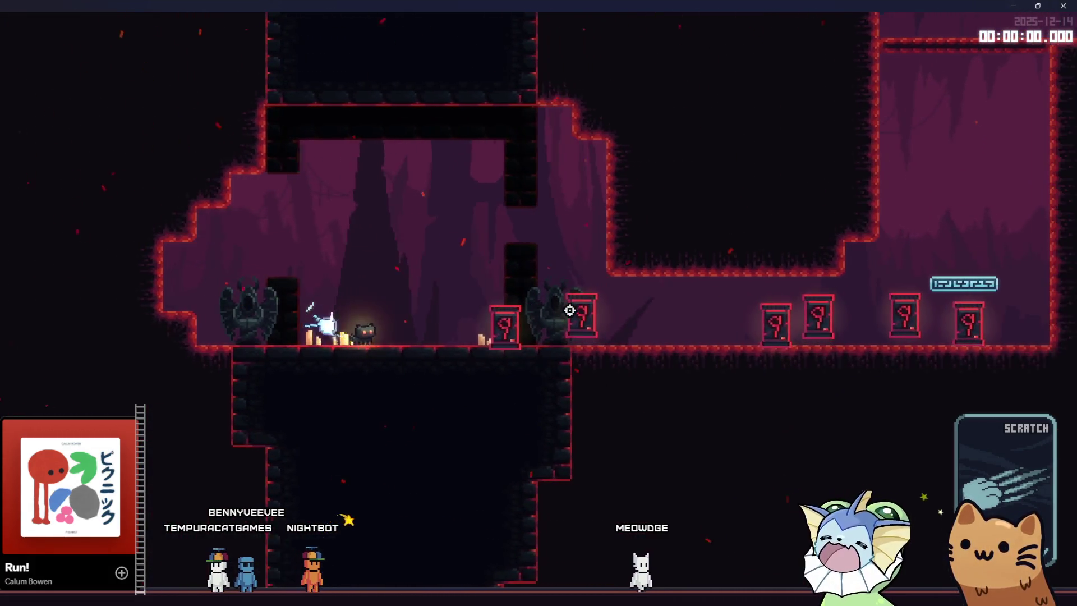
key(space)
key(space)
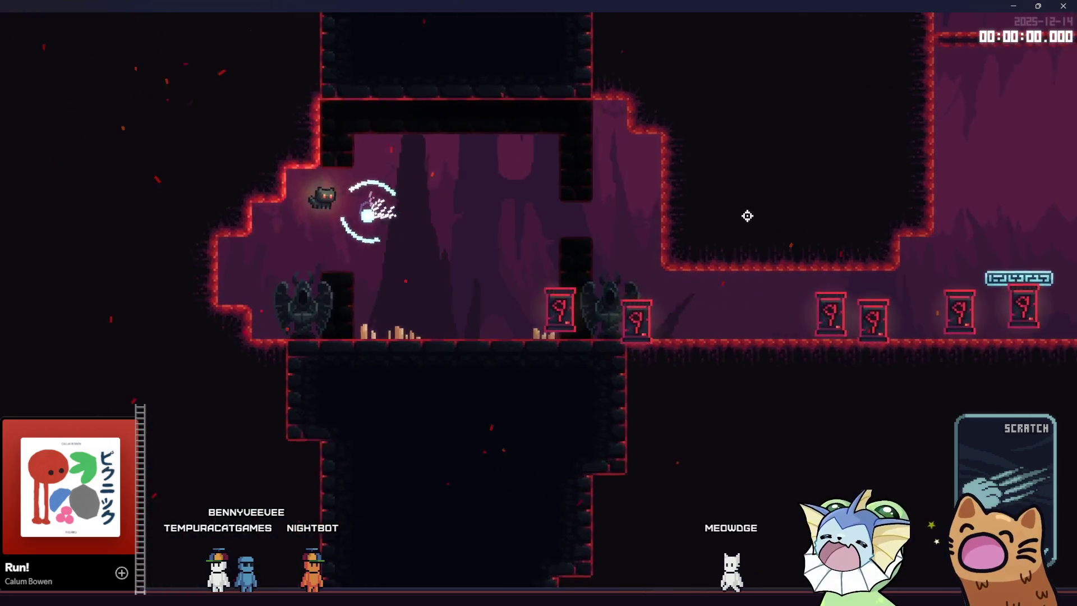
click(1069, 10)
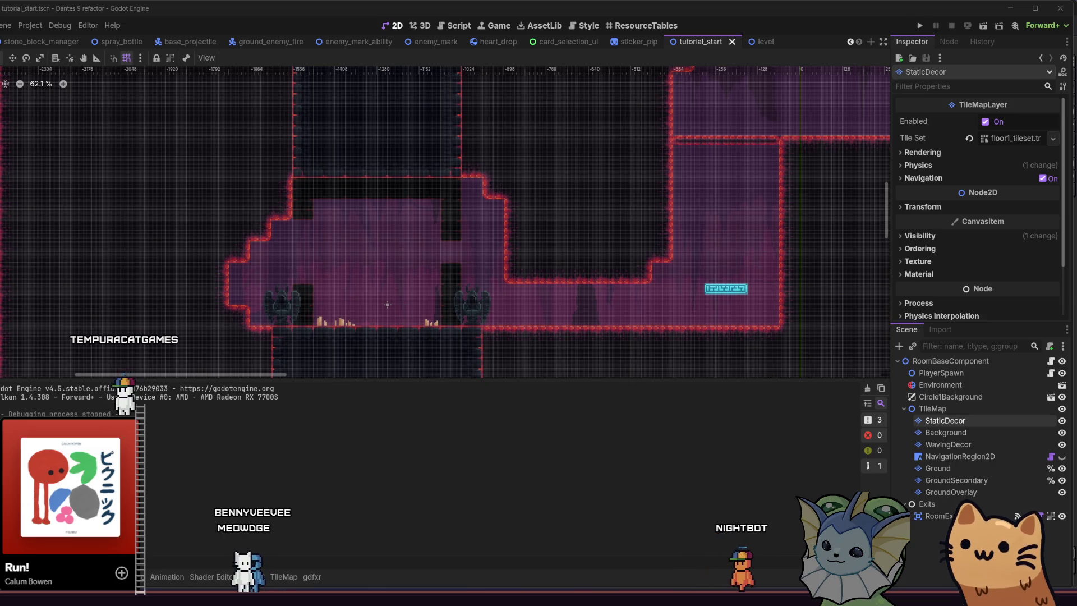
On the GroundOverlay layer, use the Terrains eraser in rect mode to clear a patch of tiles.
mouse_move(308, 287)
mouse_down()
mouse_move(296, 258)
mouse_move(190, 281)
mouse_move(236, 287)
mouse_move(227, 301)
mouse_up()
click(965, 360)
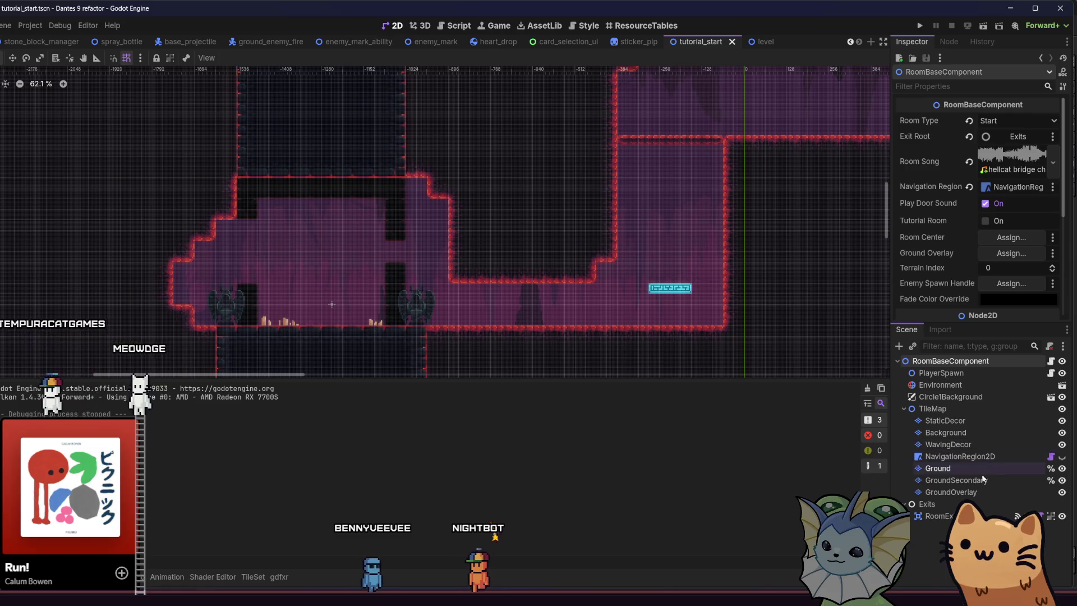
click(965, 492)
scroll(242, 331, down, 1)
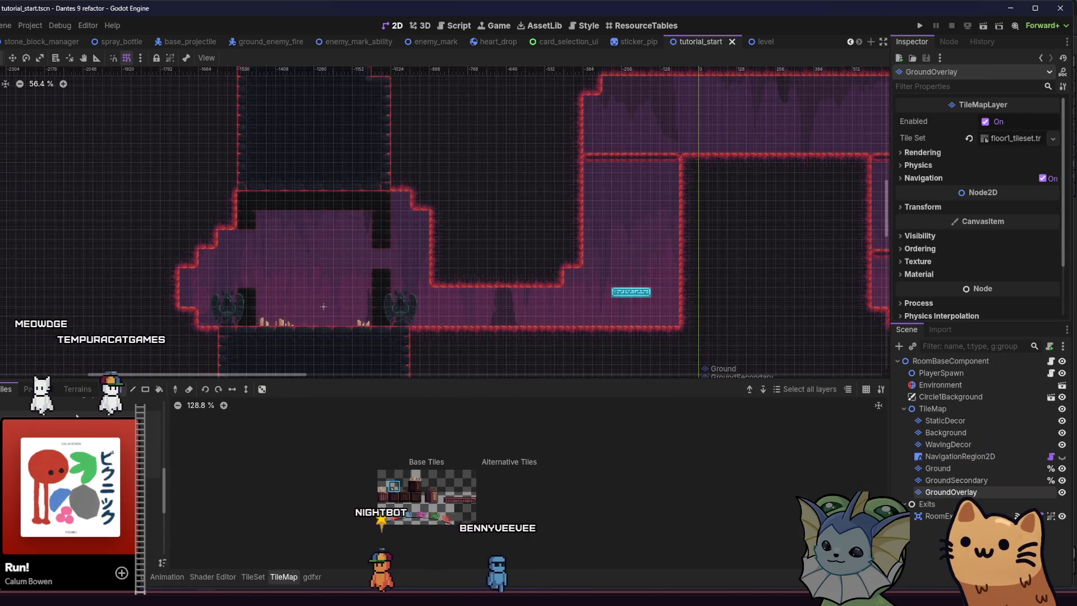
click(79, 388)
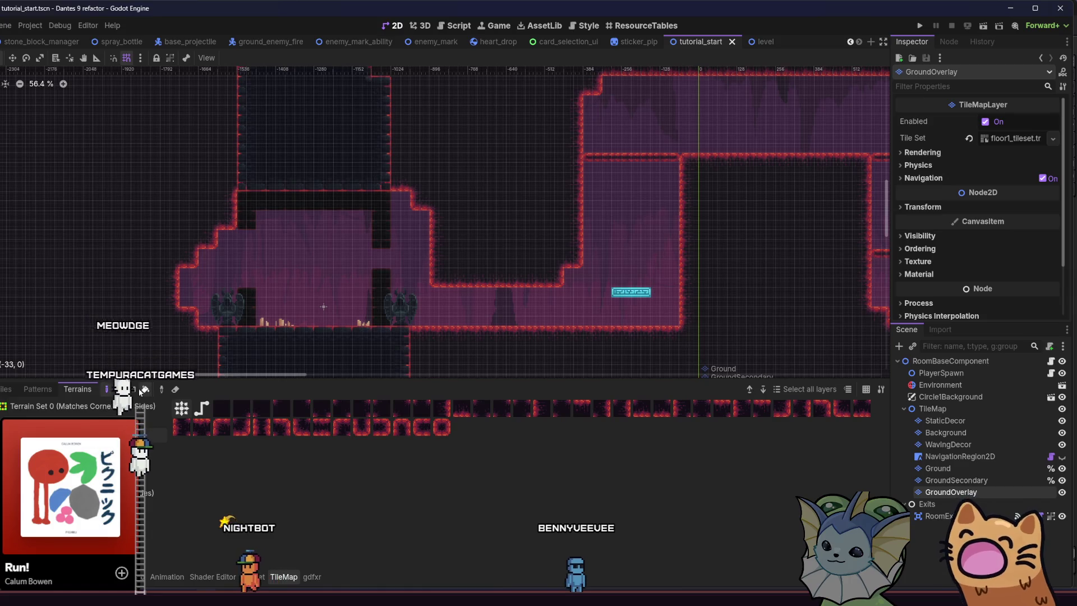
scroll(187, 169, up, 3)
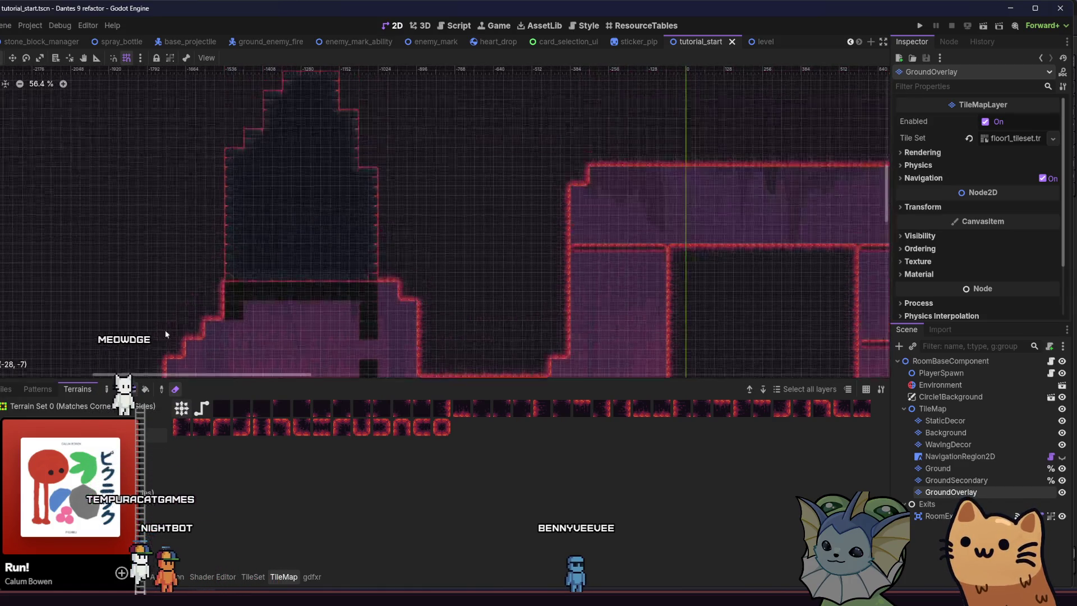
key(e)
drag(449, 266, 373, 246)
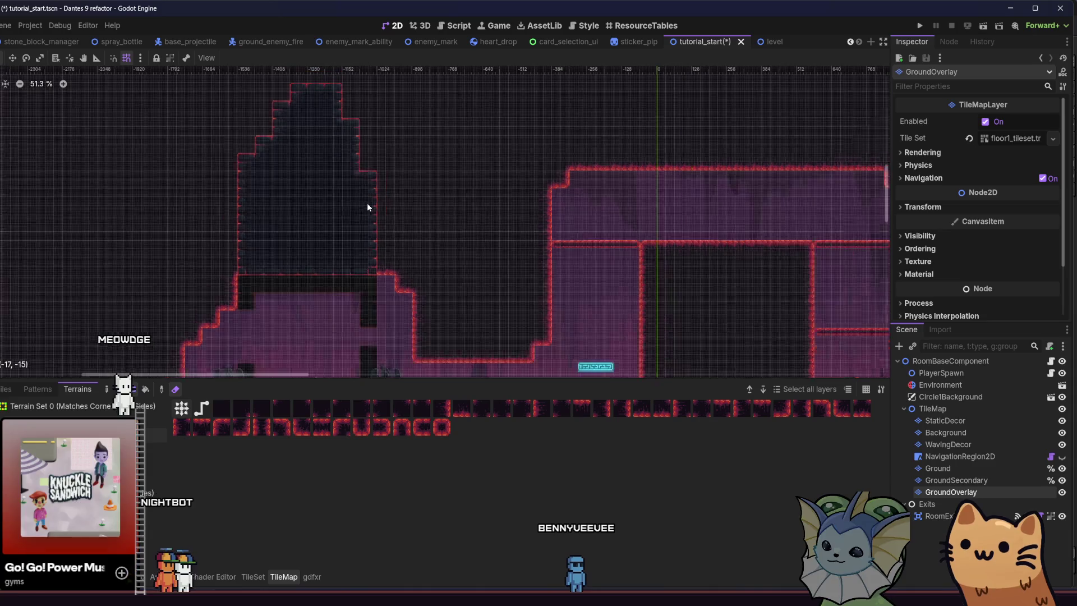
scroll(367, 203, down, 1)
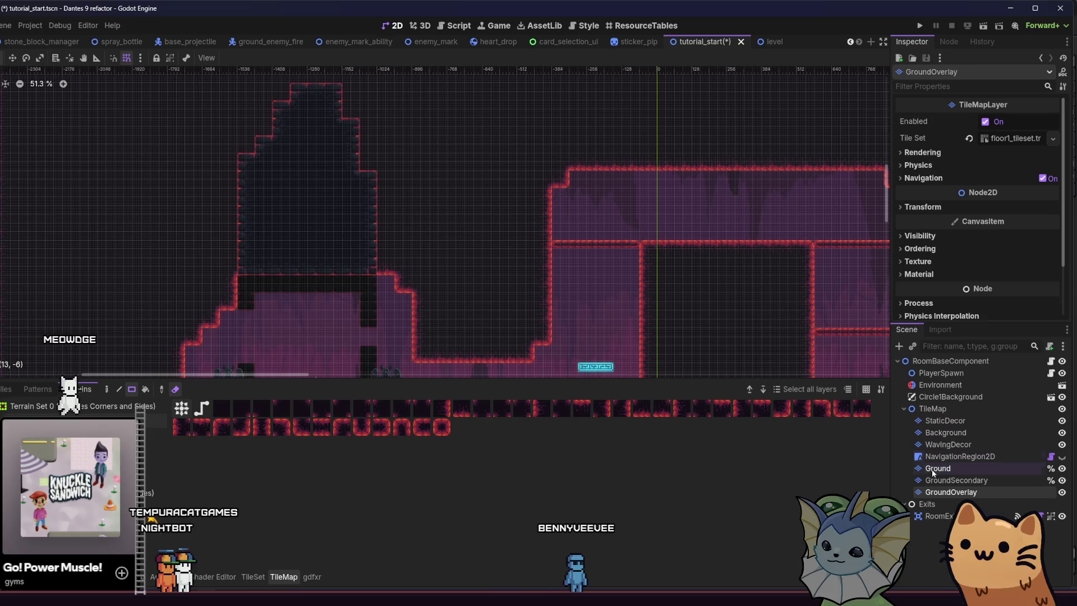
On GroundSecondary, erase the tall dark block above the room and save.
click(954, 481)
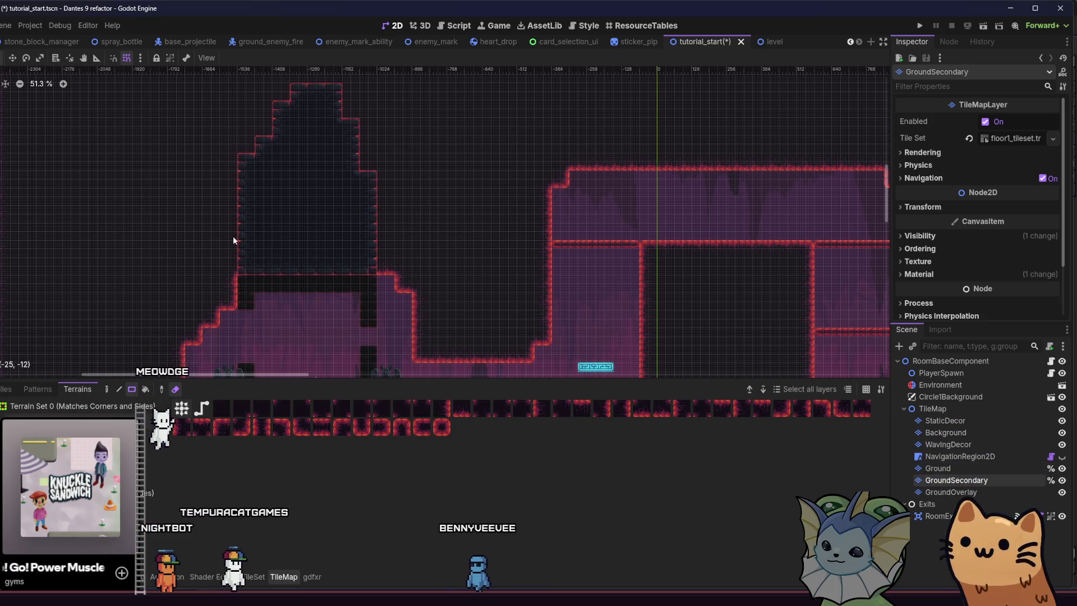
mouse_move(216, 104)
mouse_down()
mouse_move(439, 260)
mouse_move(387, 265)
mouse_up()
scroll(346, 252, down, 2)
key(ctrl+s)
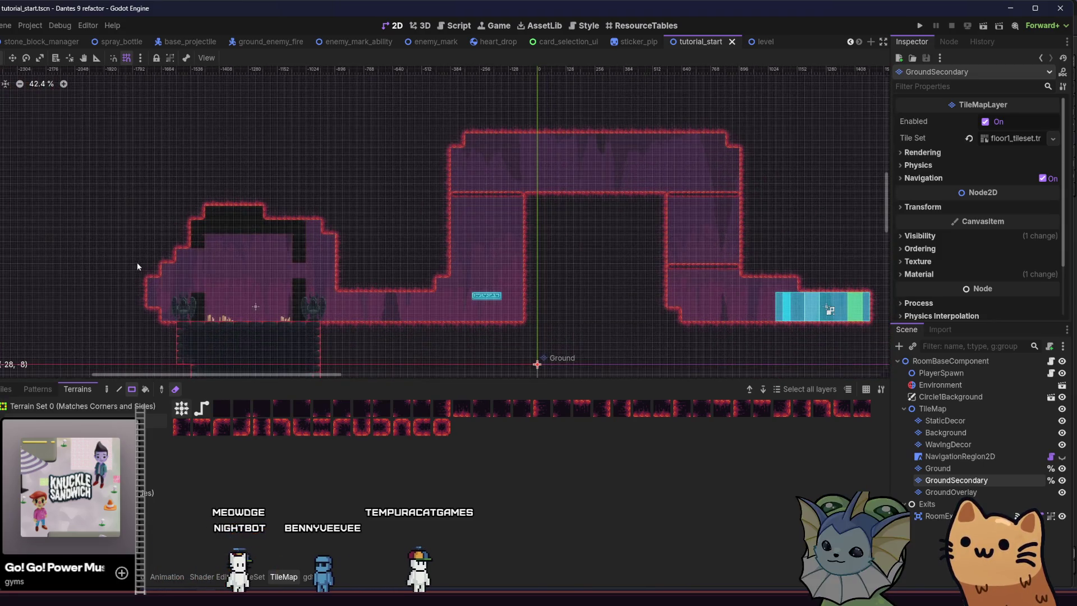
scroll(183, 248, up, 5)
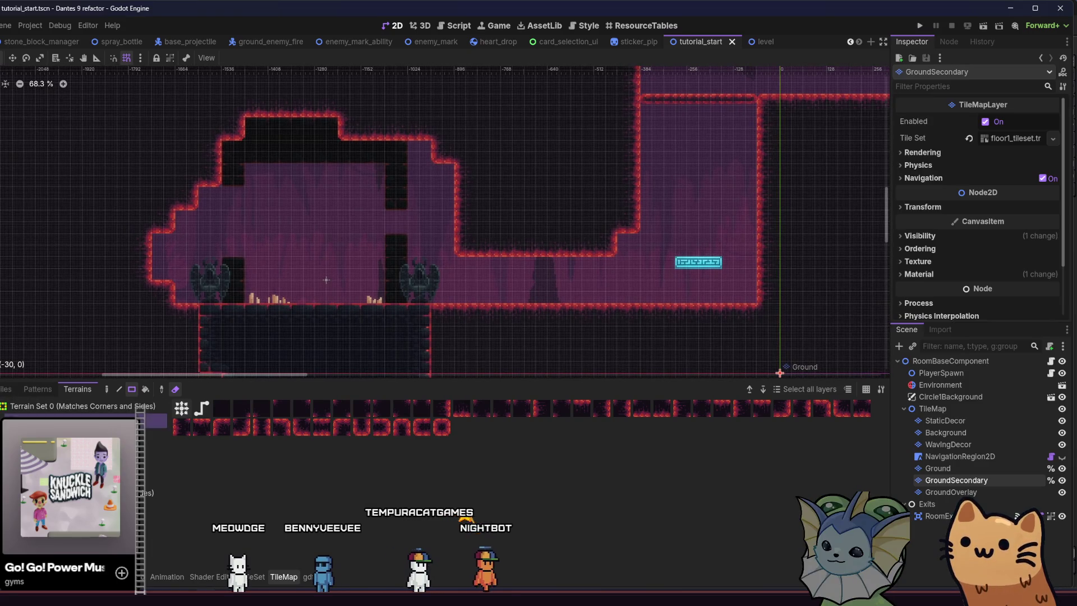
scroll(302, 321, up, 3)
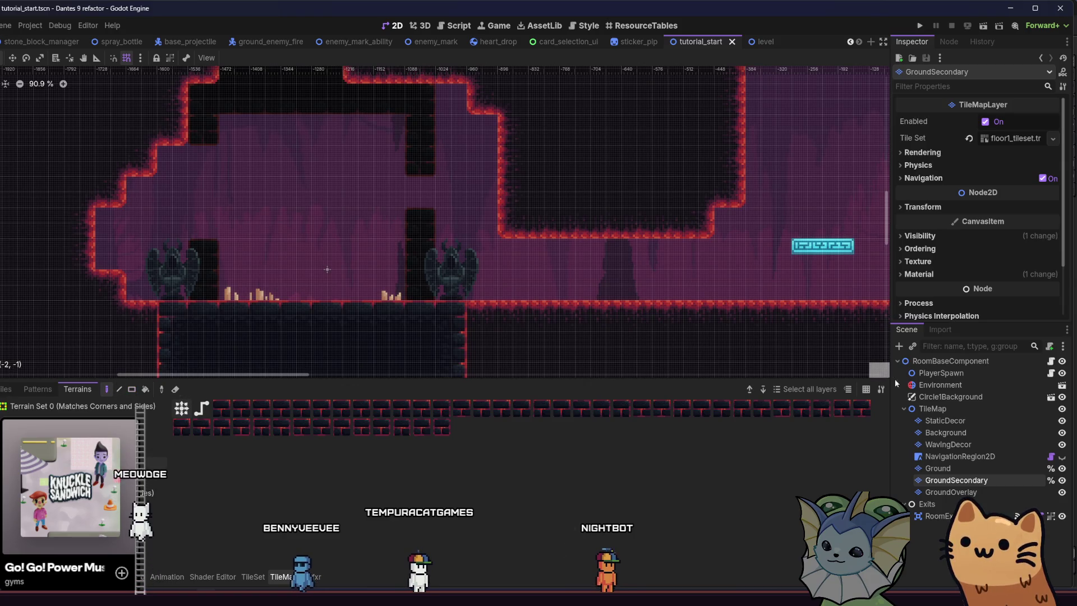
On the Background layer, paint dark tiles along the floor between the statues, plus one more, and save.
click(956, 433)
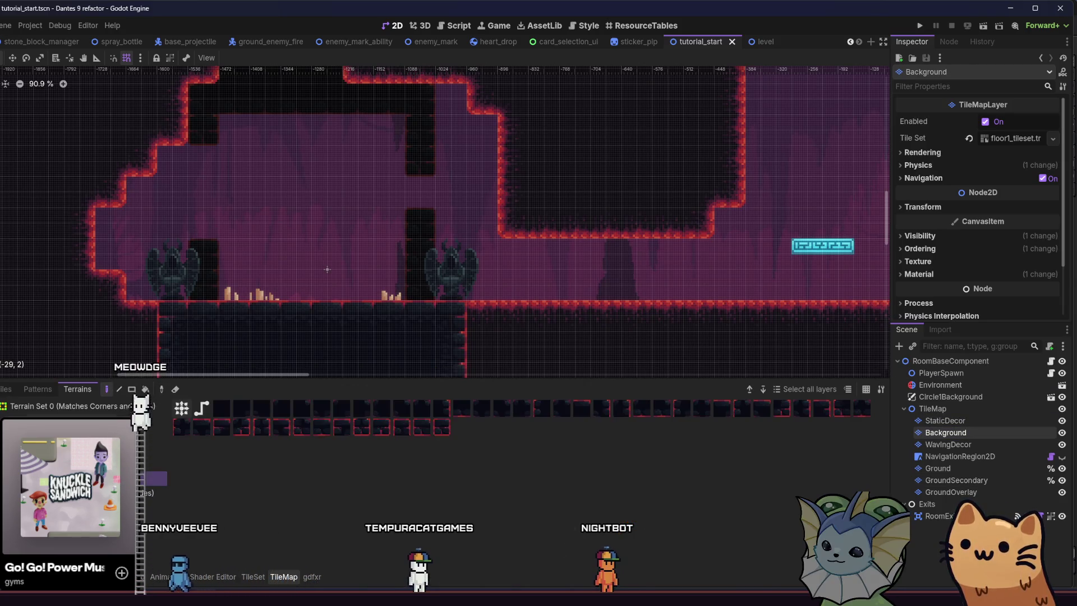
drag(255, 274, 339, 297)
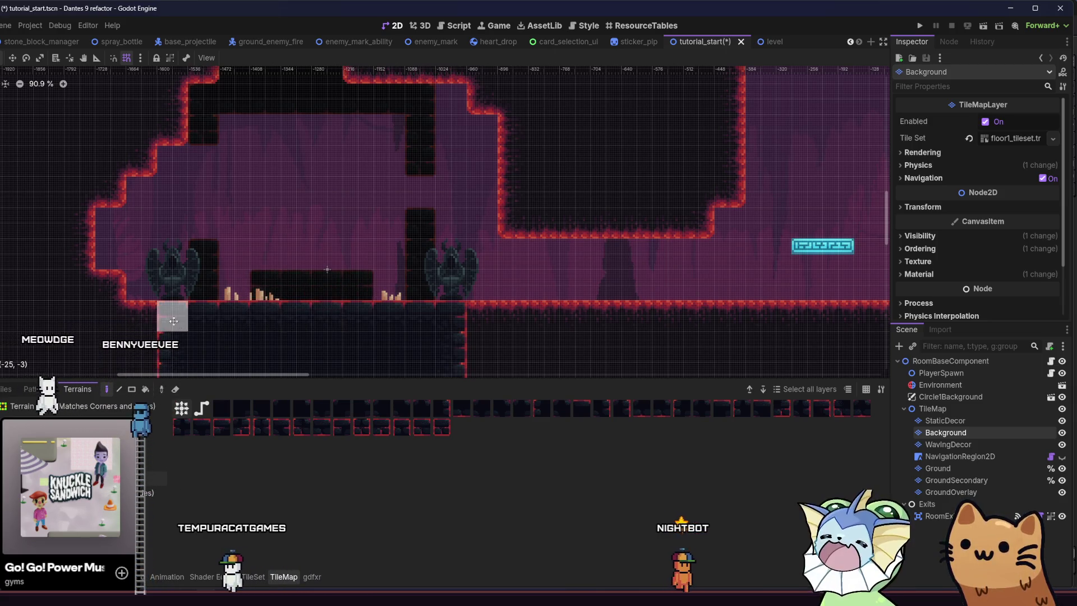
scroll(160, 330, right, 1)
key(ctrl+s)
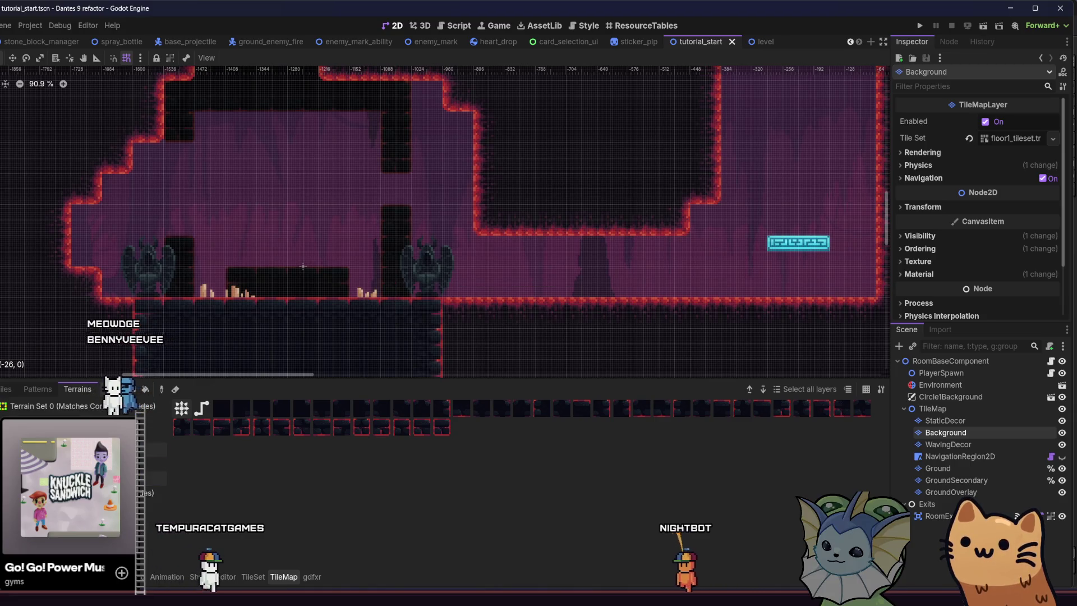
click(236, 294)
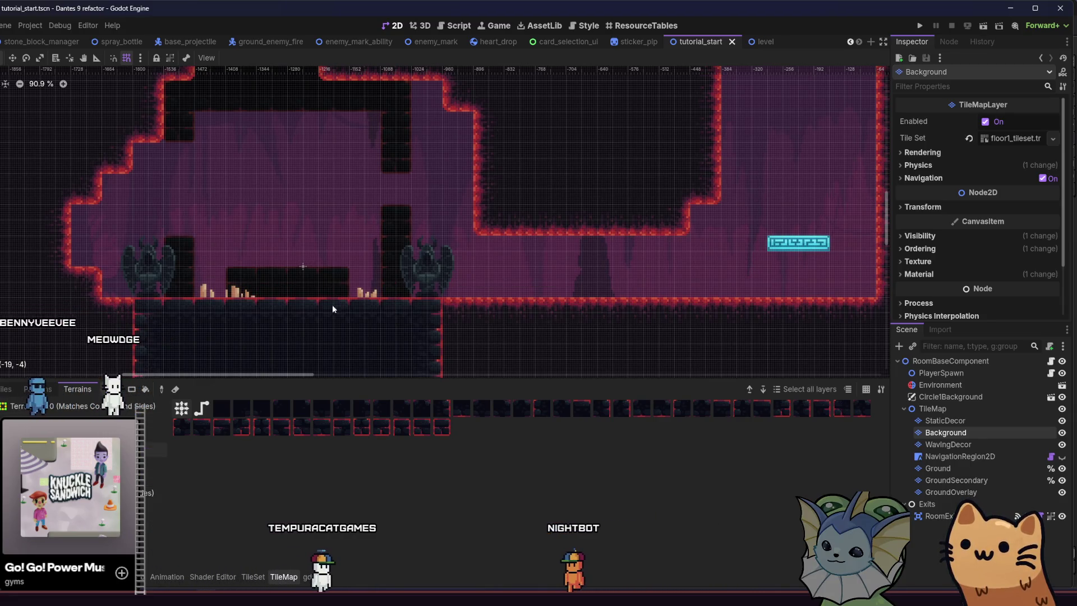
key(ctrl+s)
Paint another Background tile, try other terrains from the list, and save again.
click(148, 367)
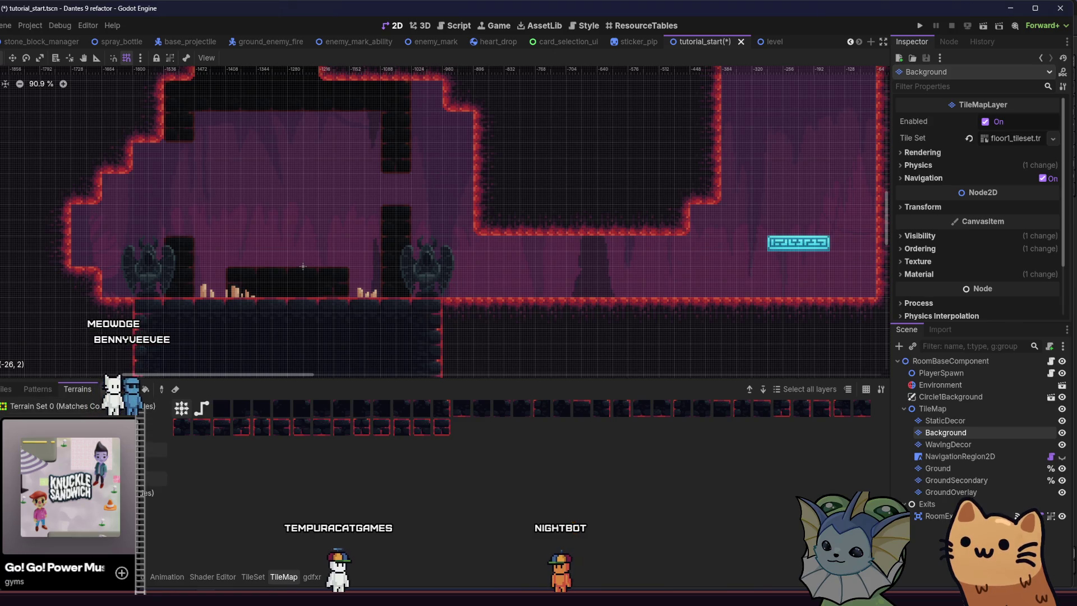
click(152, 464)
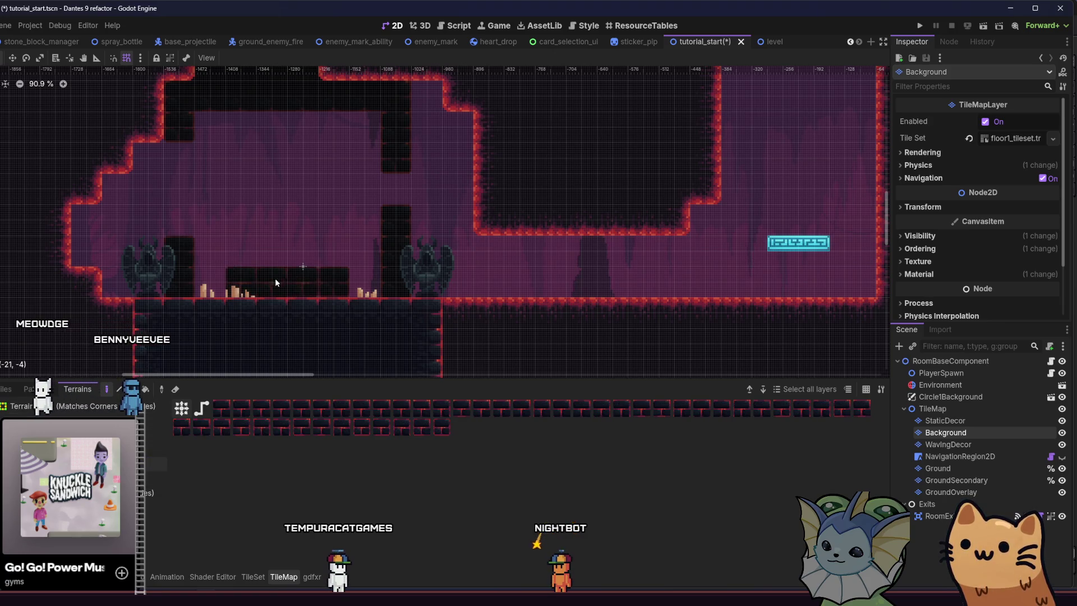
click(152, 478)
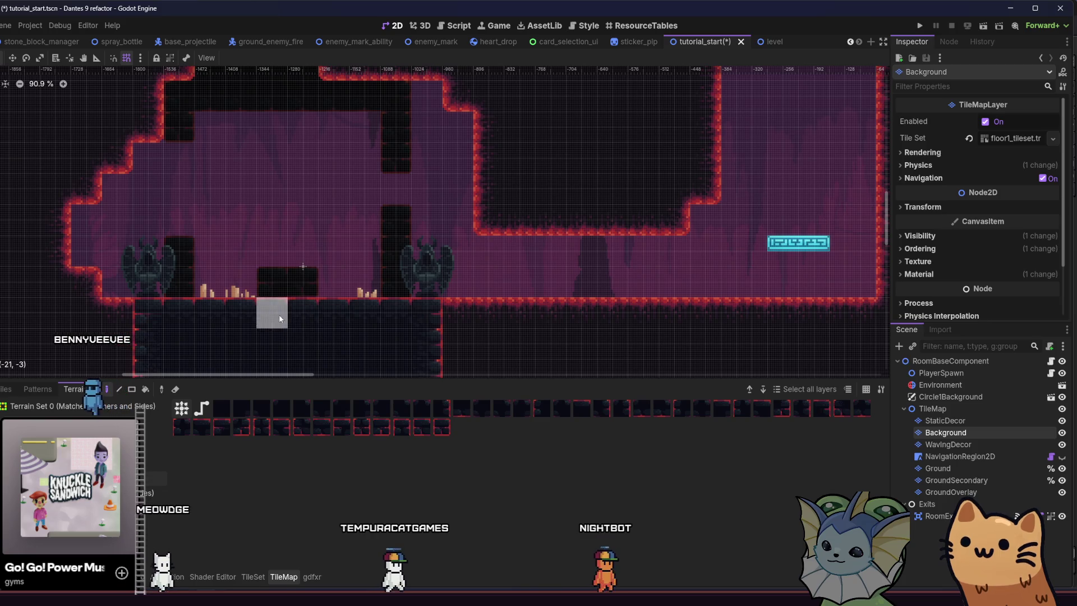
scroll(299, 318, down, 2)
scroll(186, 306, left, 5)
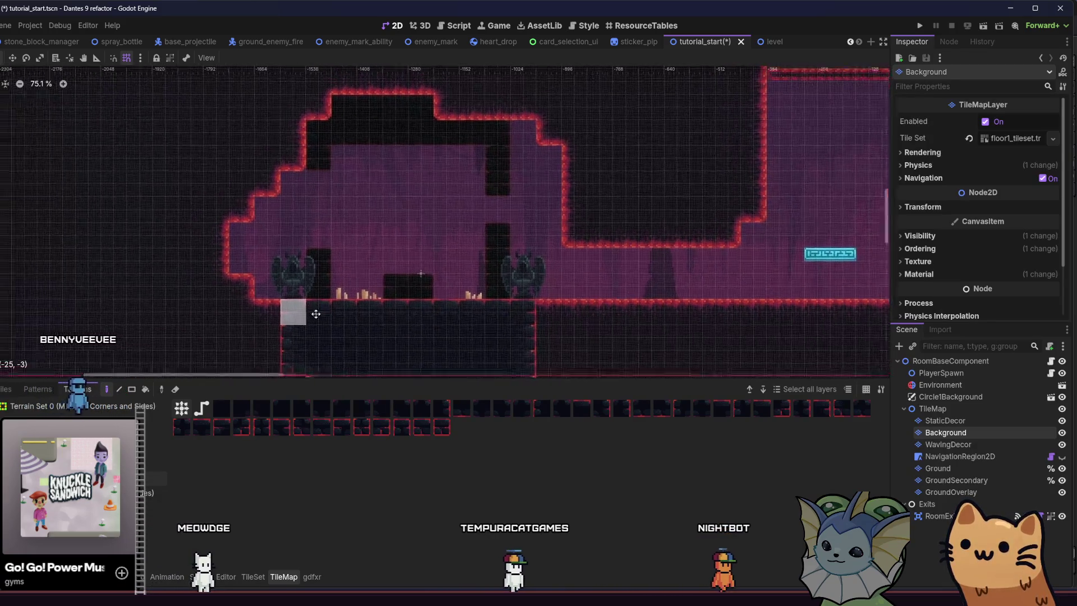
key(ctrl+s)
scroll(185, 299, right, 5)
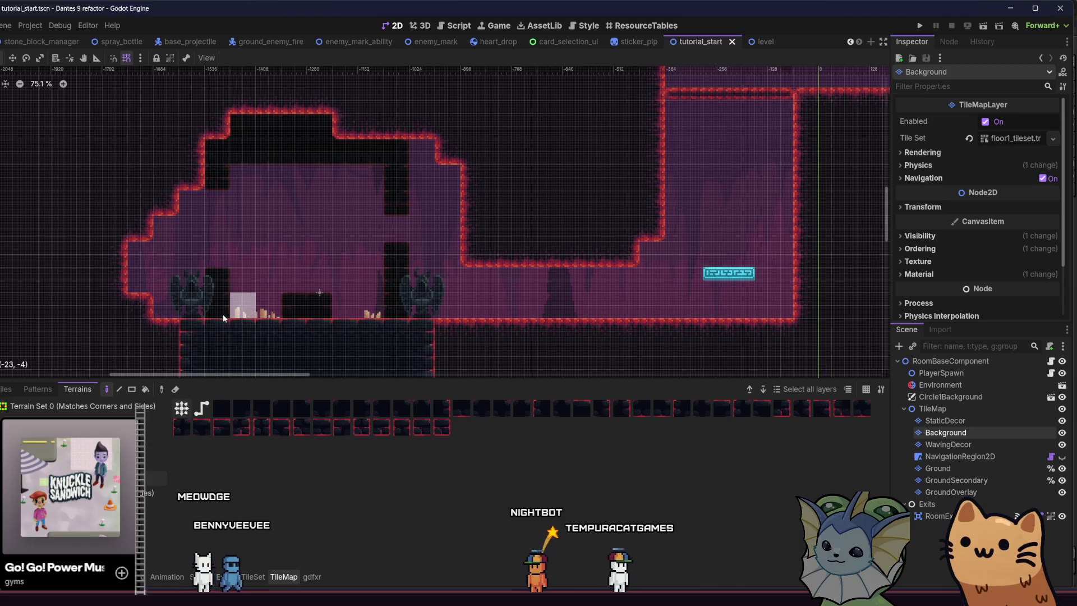
scroll(230, 292, right, 1)
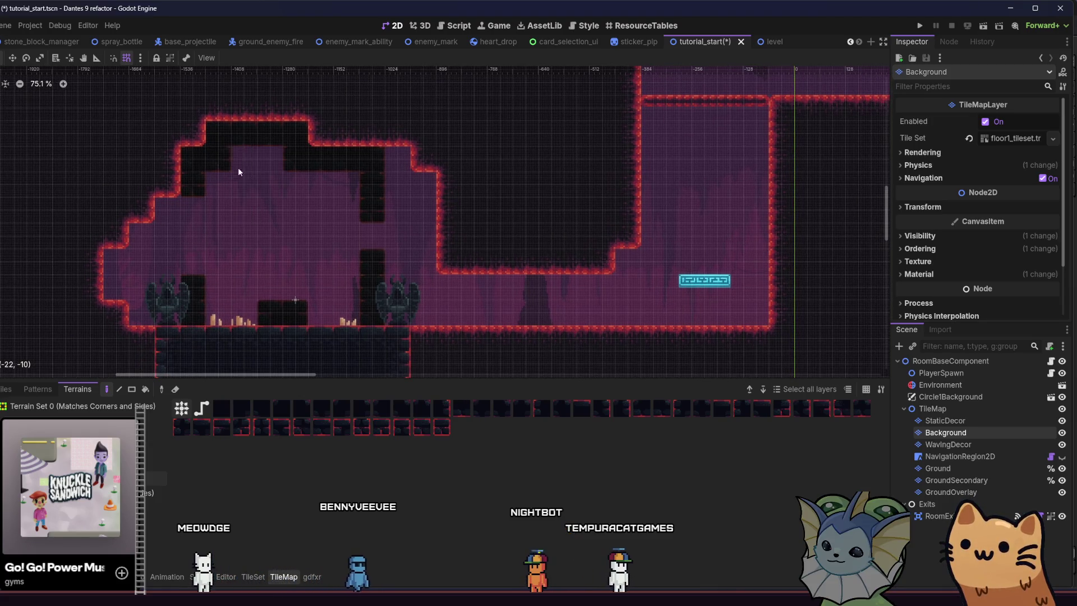
scroll(263, 202, right, 2)
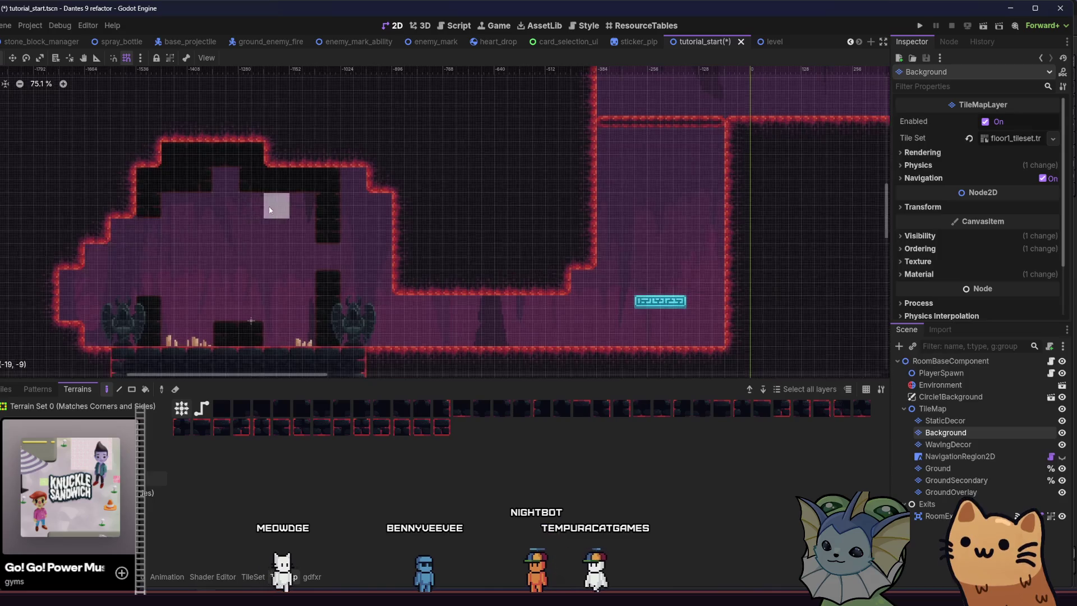
scroll(284, 200, down, 4)
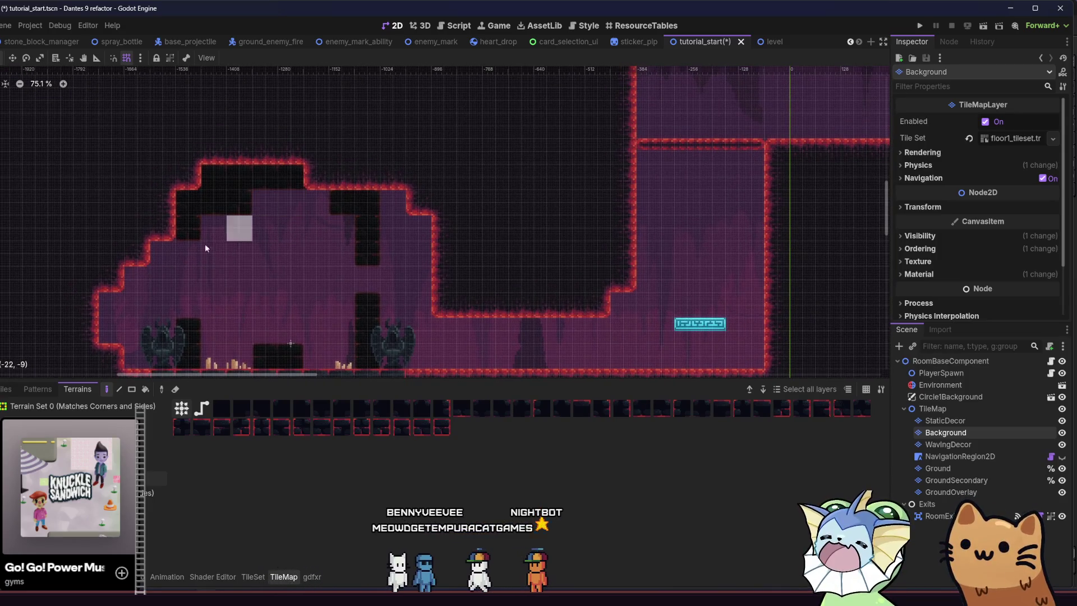
scroll(169, 287, down, 3)
key(ctrl+s)
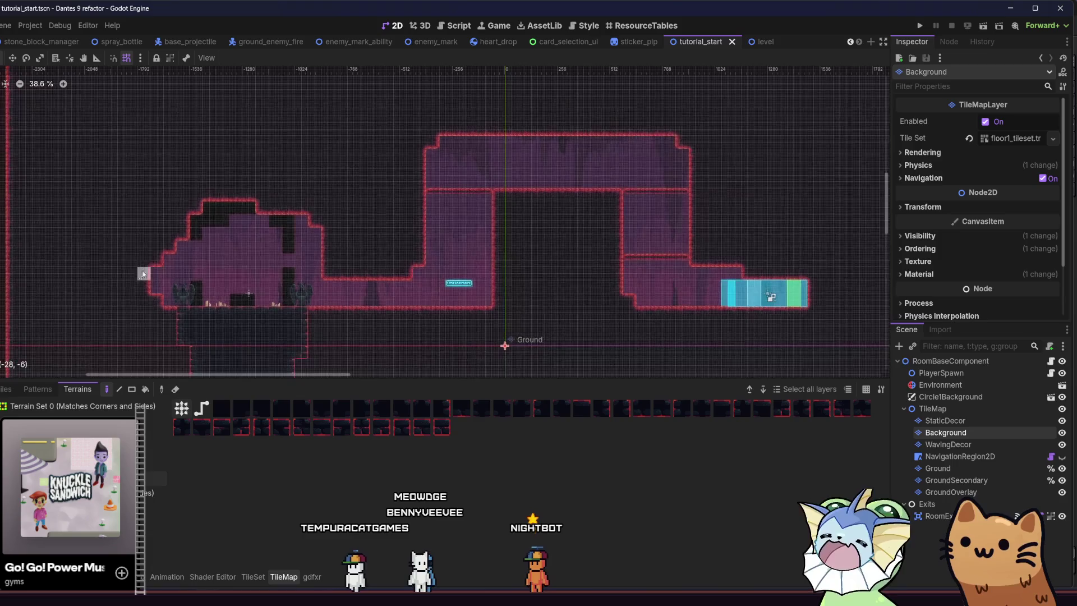
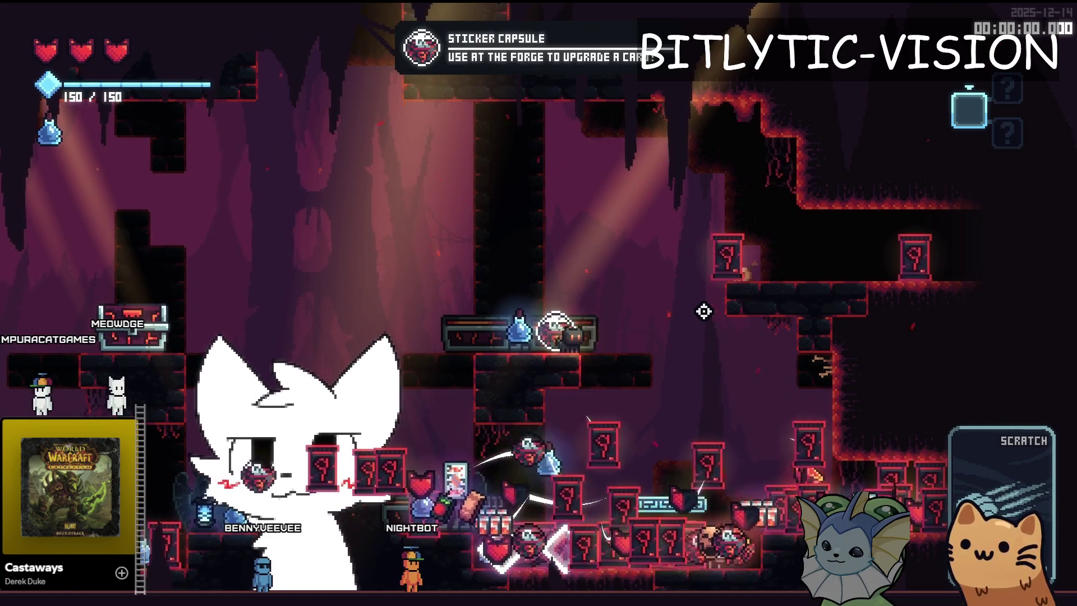
Collect the soul potion and choose the Brick sticker from the sticker capsule.
key(a)
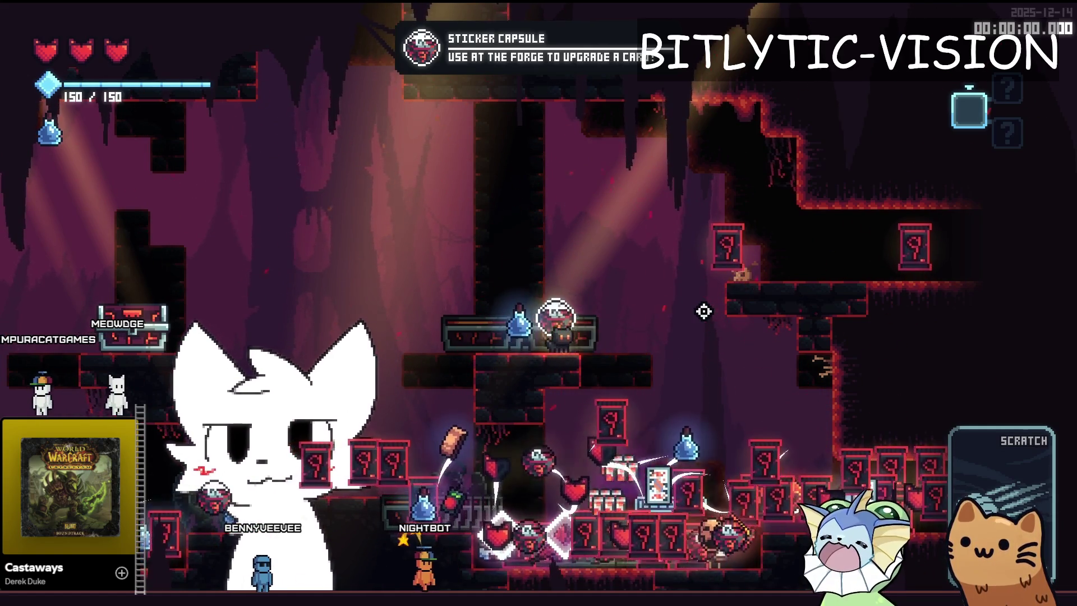
key(e)
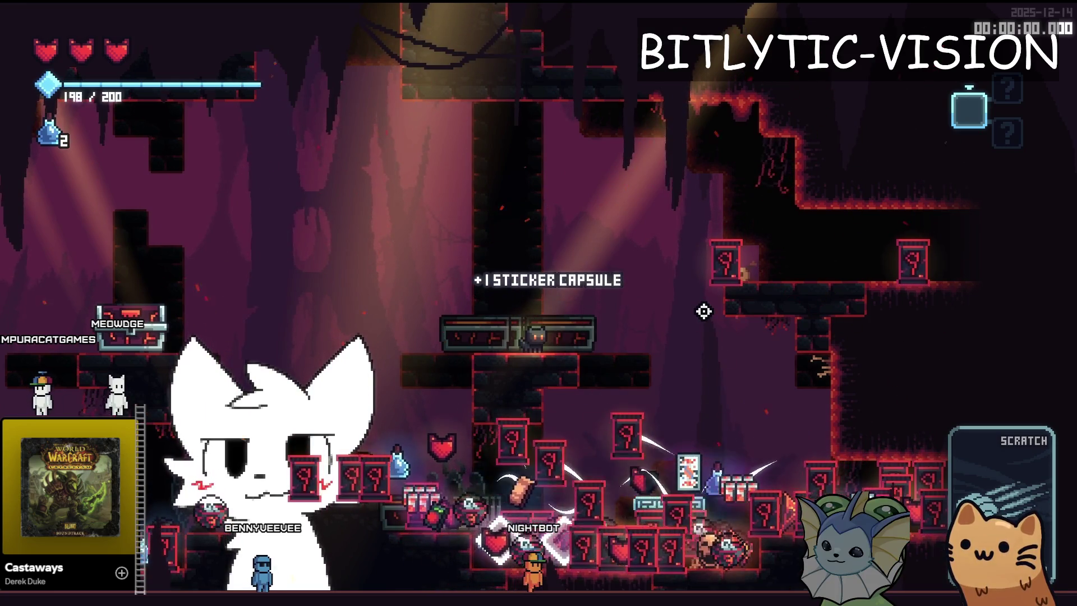
key(e)
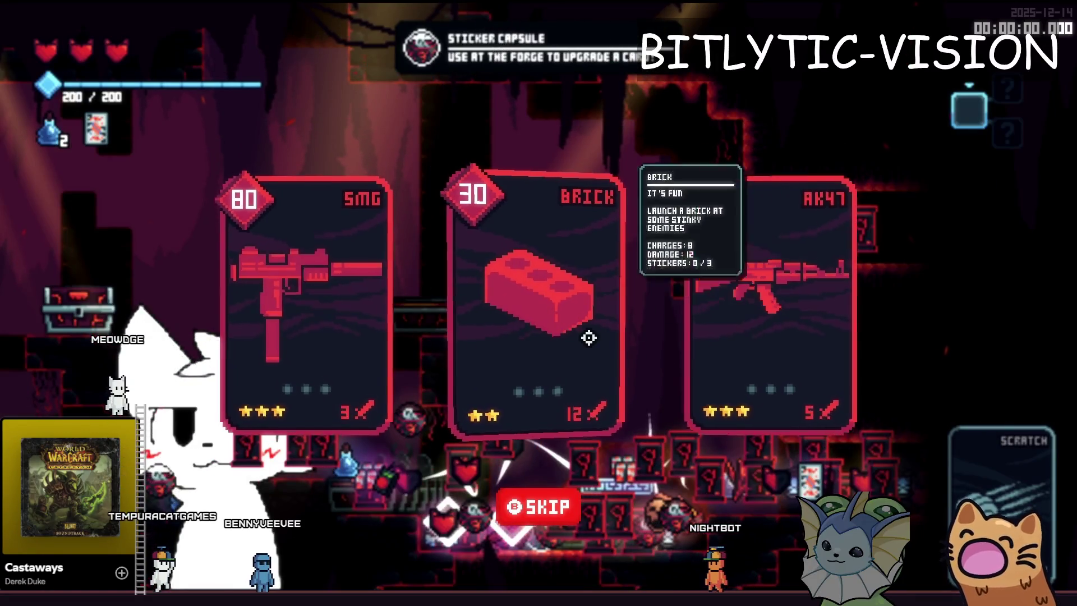
click(586, 340)
Take the Knife card from the card pack and pick up the Cursed Skull.
key(e)
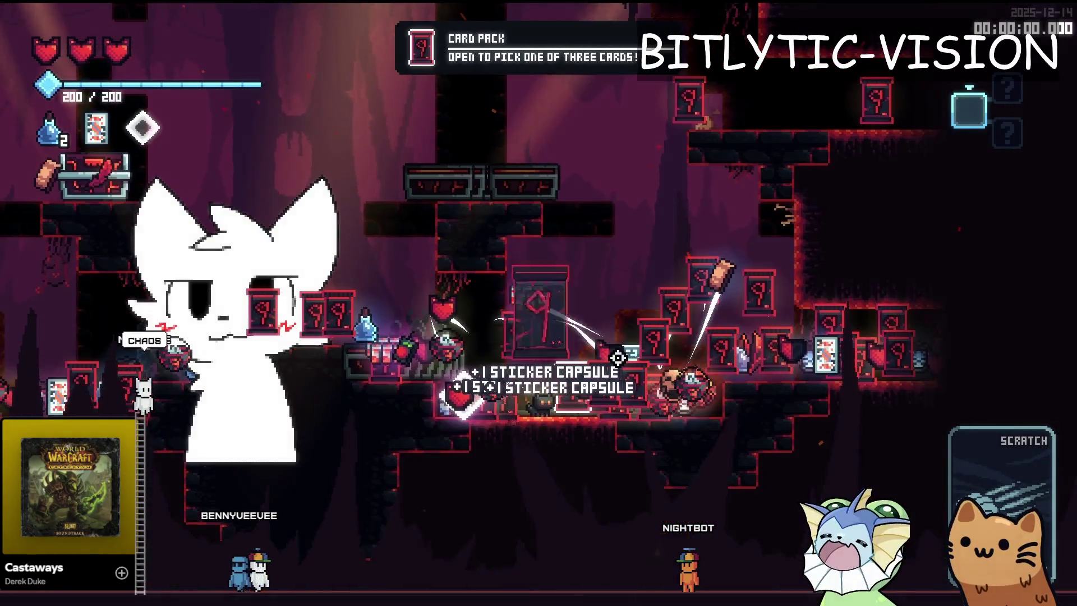
click(489, 322)
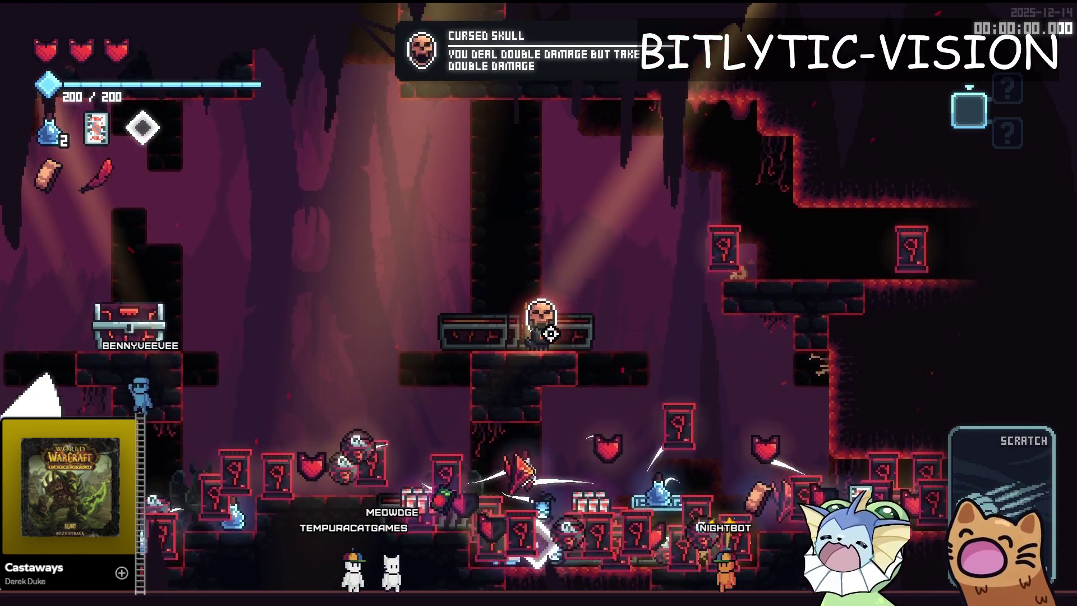
key(a)
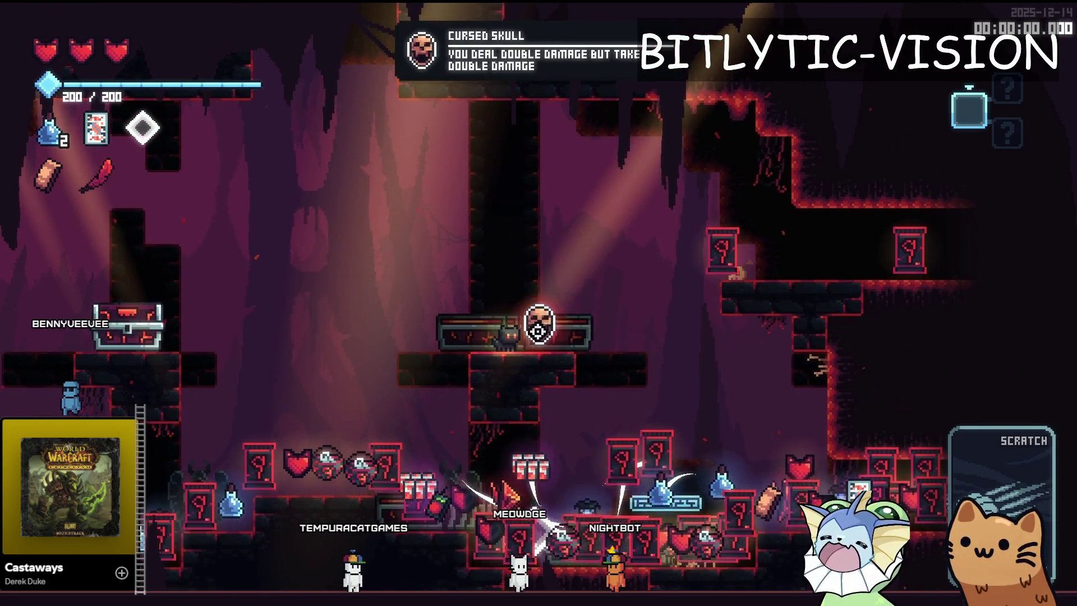
key(e)
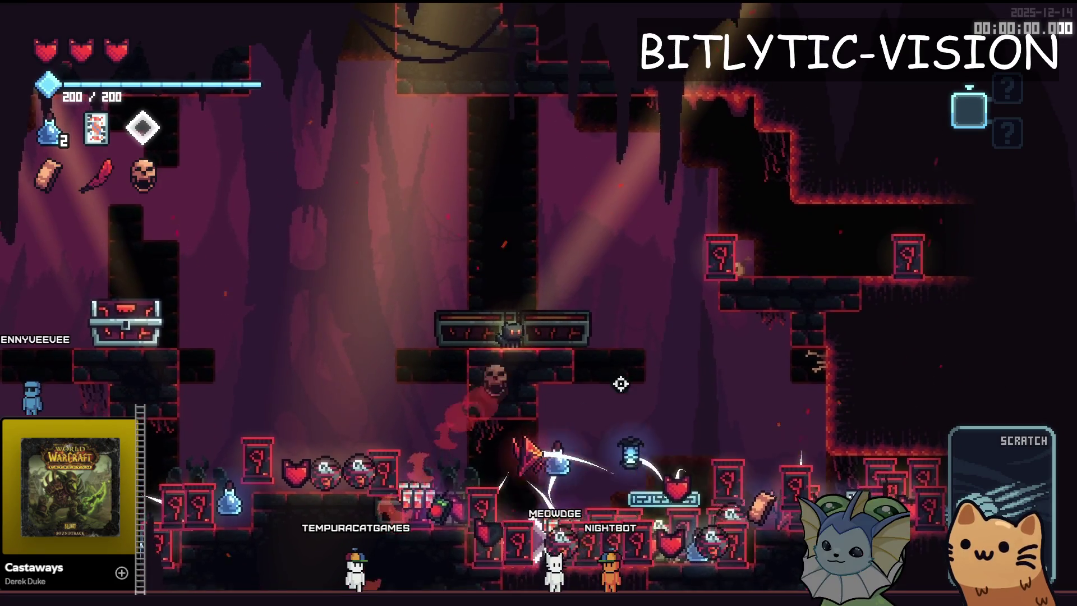
Check the card collection, then return to the Godot editor.
key(Tab)
key(Tab)
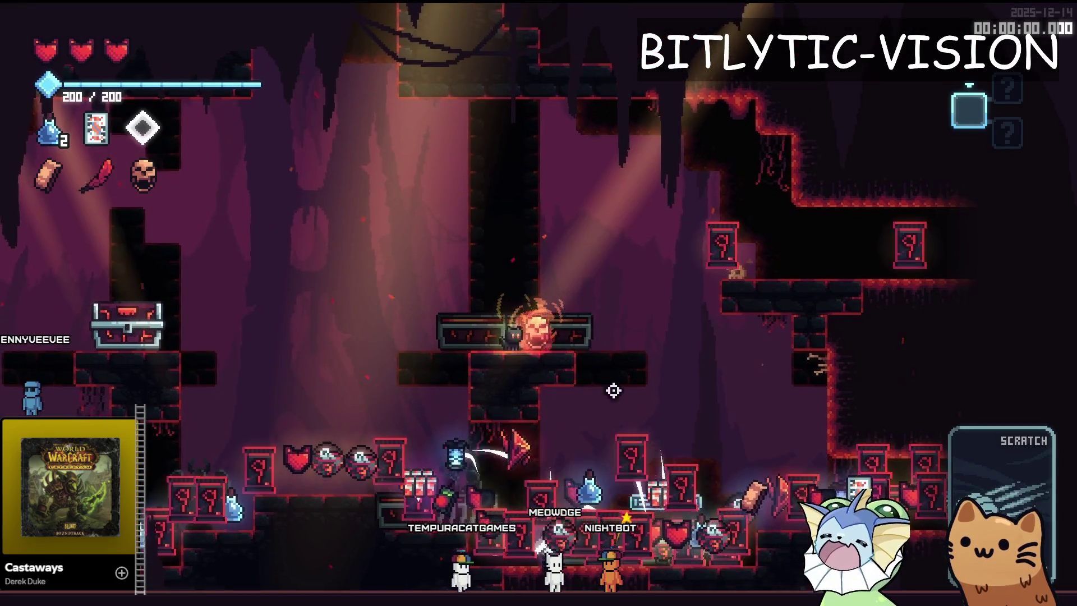
key(Tab)
key(alt+Tab)
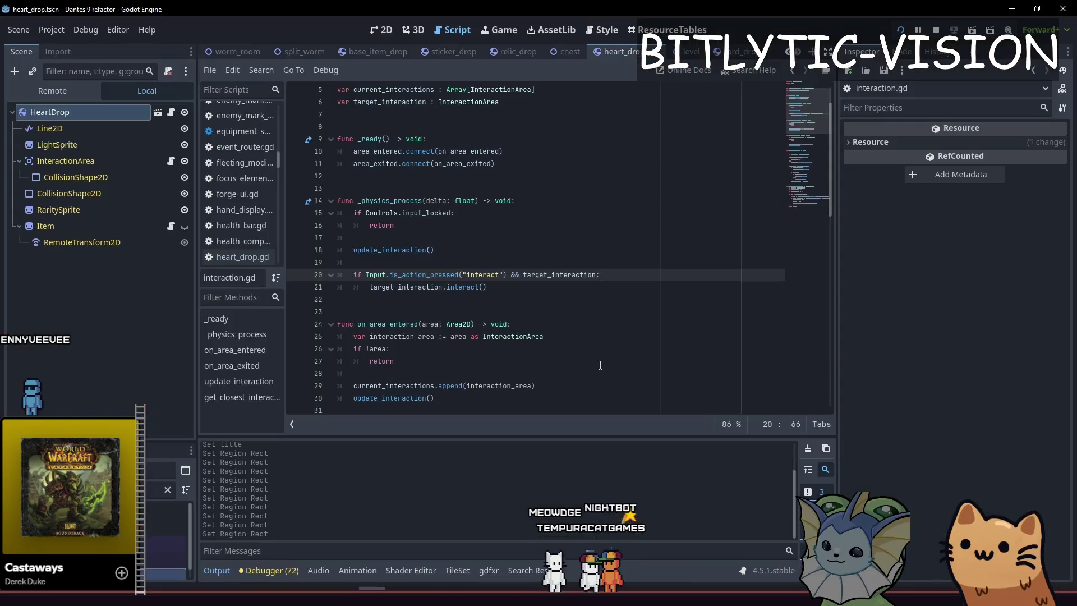
Quick-open the tutorial_start.tscn room scene and zoom into its 2D canvas.
key(shift+alt+o)
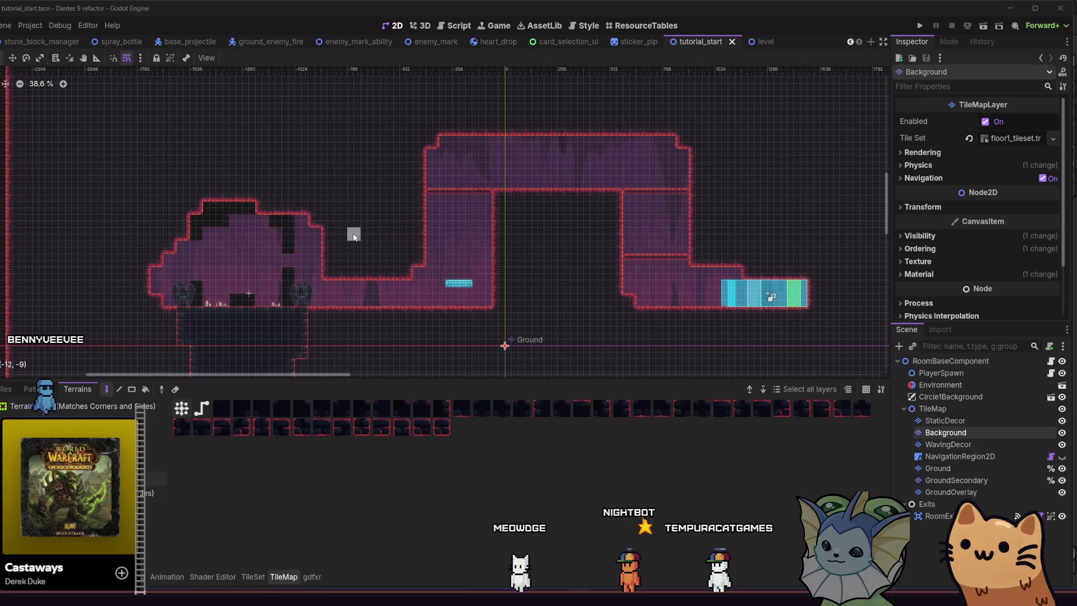
scroll(205, 253, up, 1)
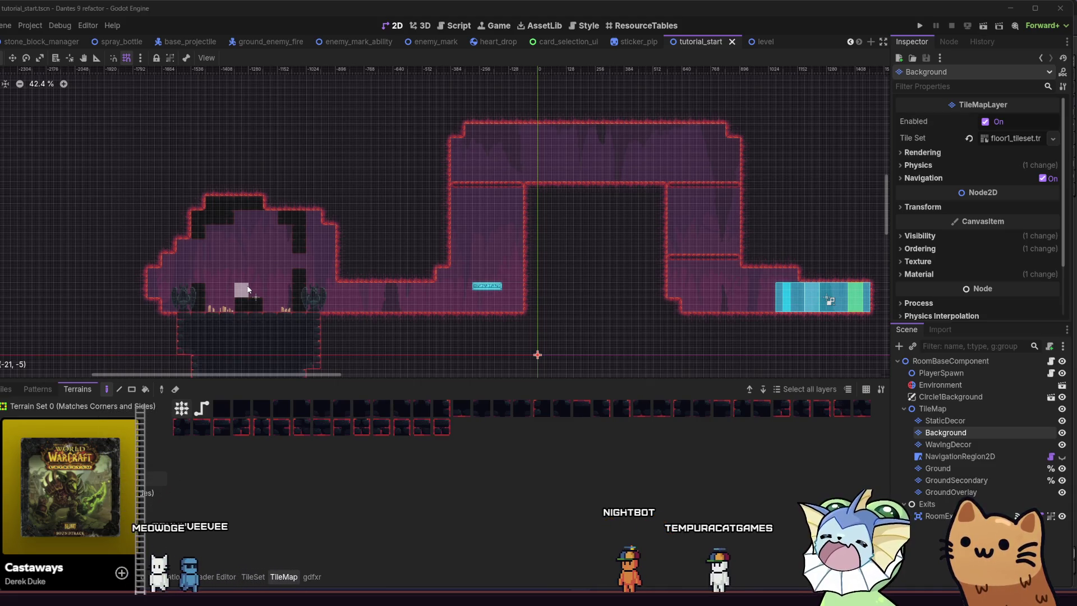
scroll(247, 290, up, 1)
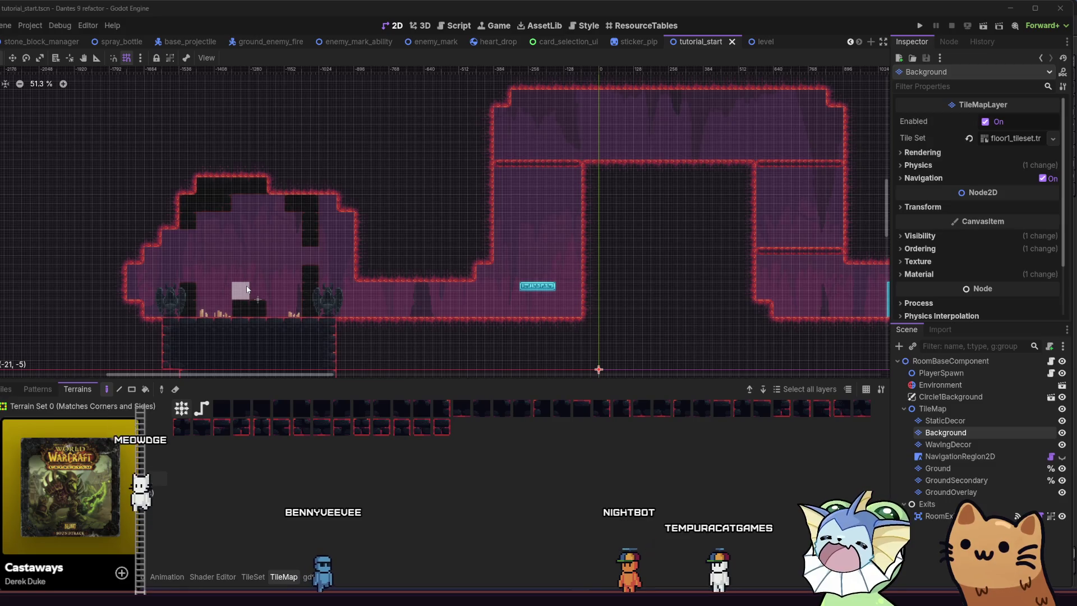
scroll(261, 270, up, 1)
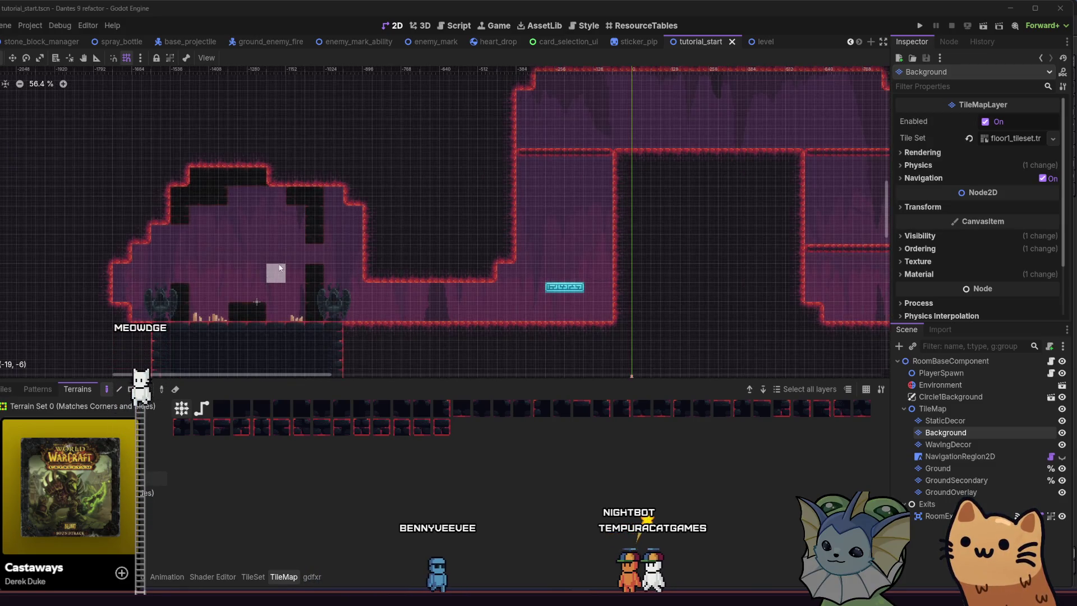
scroll(393, 292, right, 1)
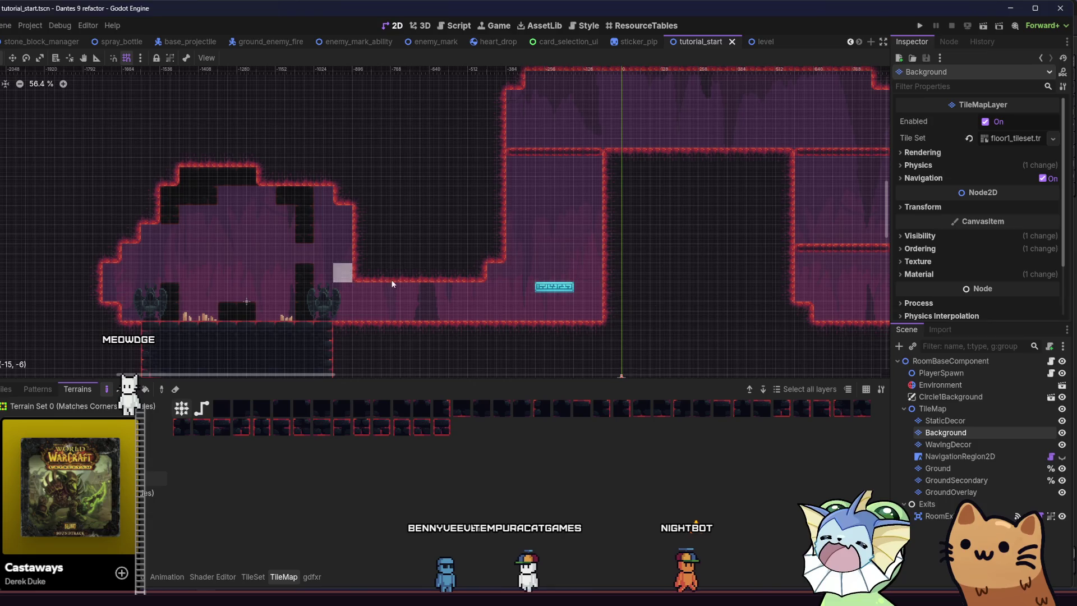
Select the Ground tile layer, look around the room, then select the room root node.
click(985, 469)
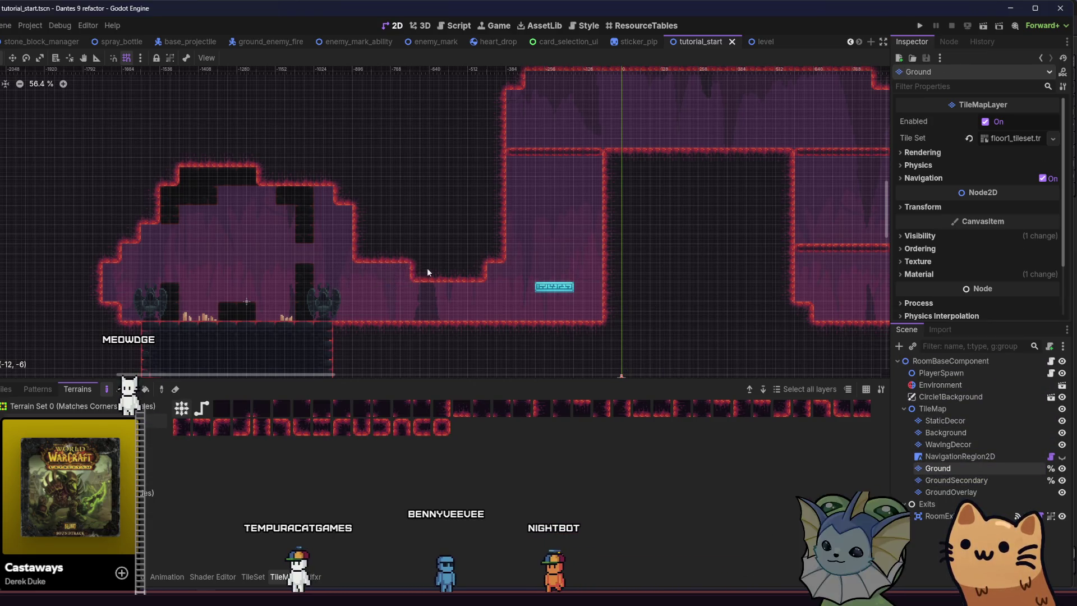
scroll(301, 301, down, 3)
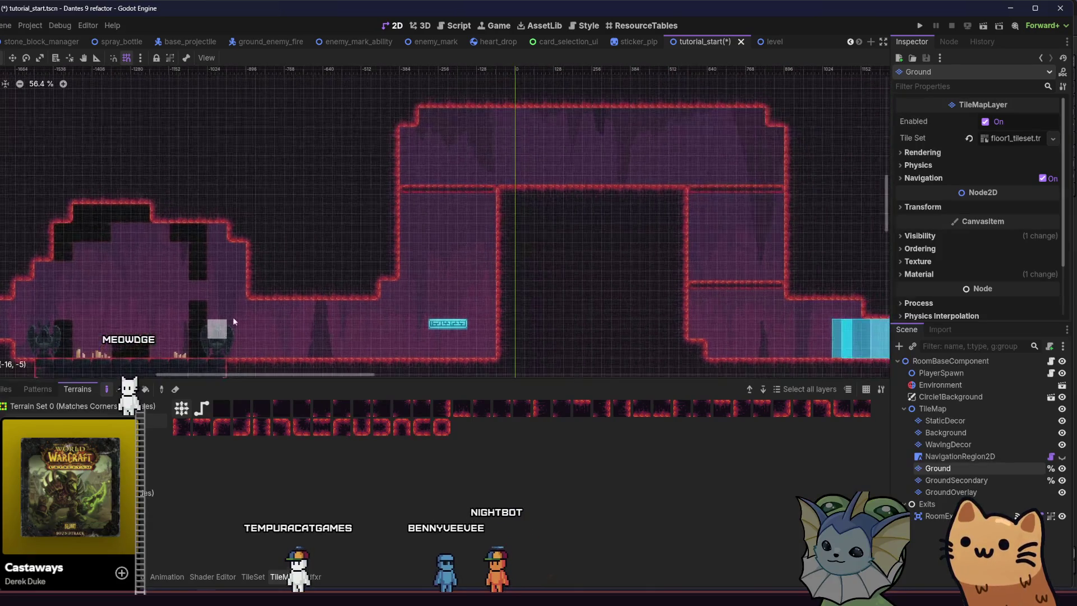
scroll(247, 303, right, 2)
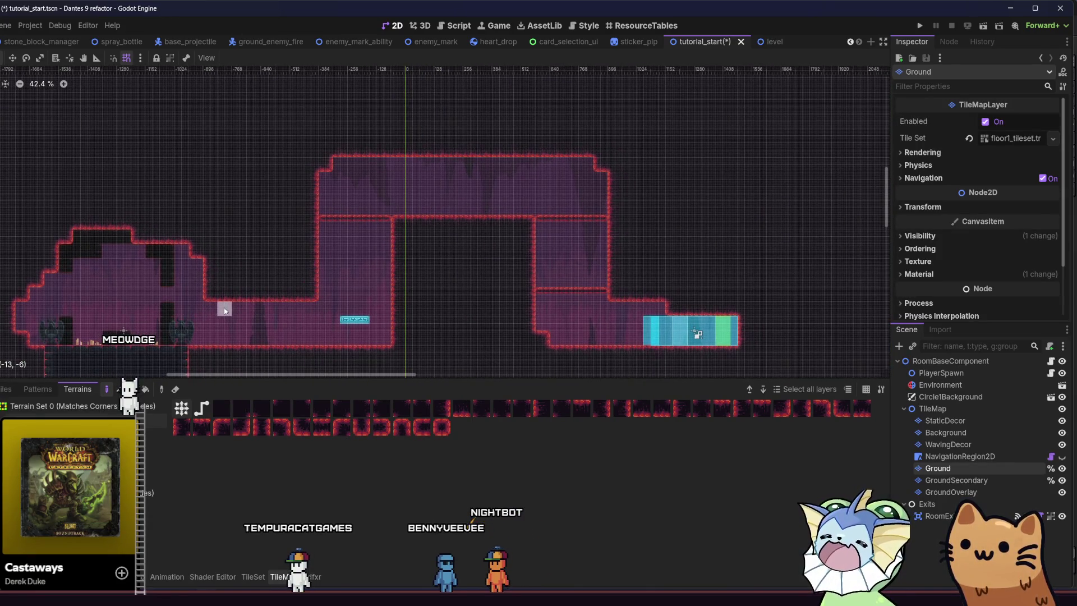
scroll(224, 306, down, 5)
scroll(185, 286, up, 4)
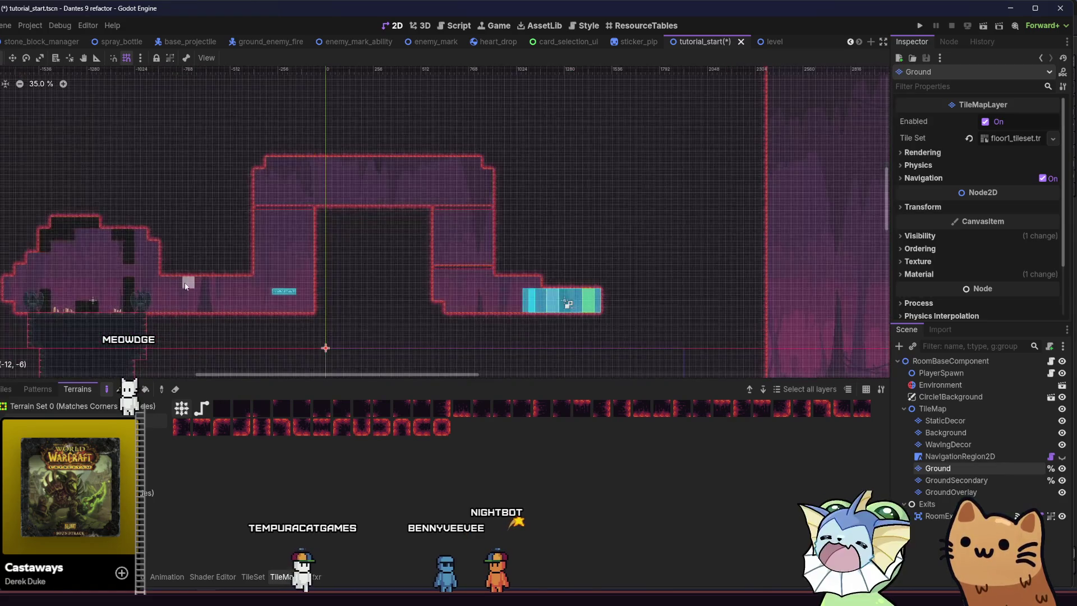
scroll(204, 281, up, 5)
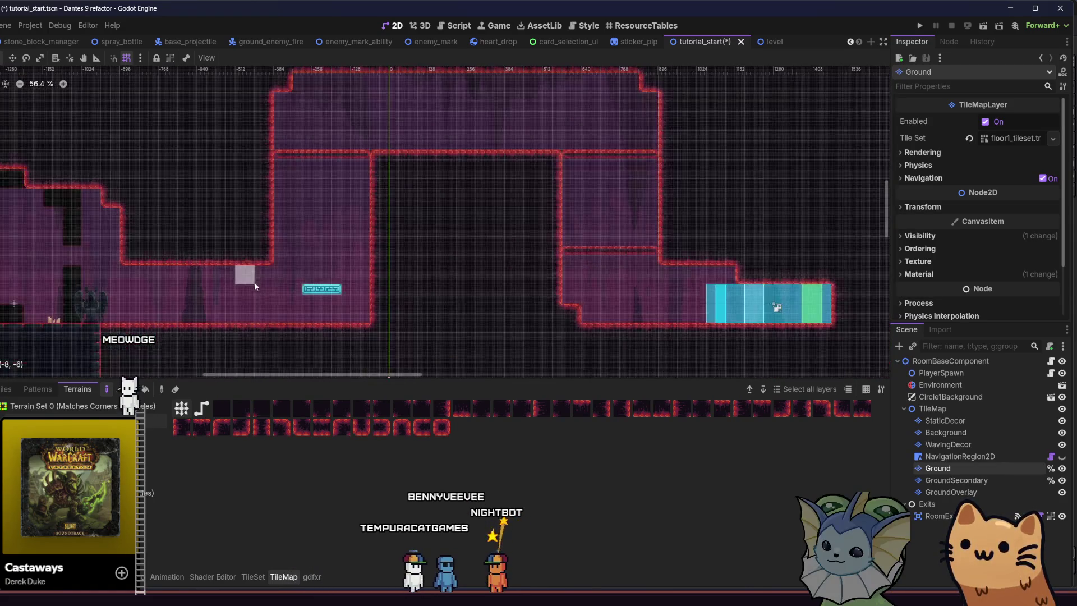
click(951, 360)
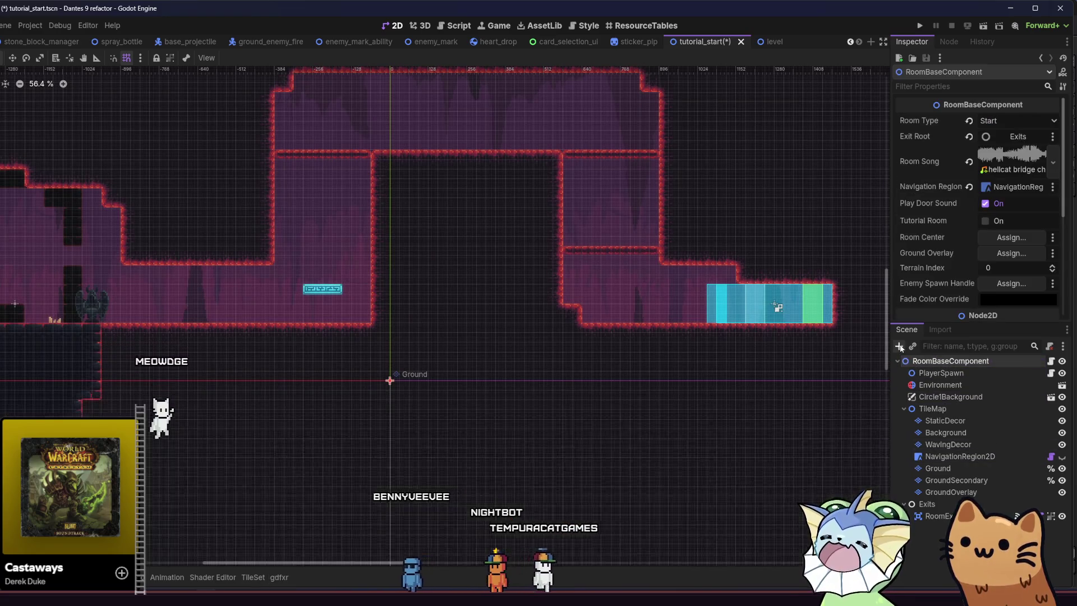
Add a Node2D under the room root and name it Tooltips.
click(899, 346)
text(node)
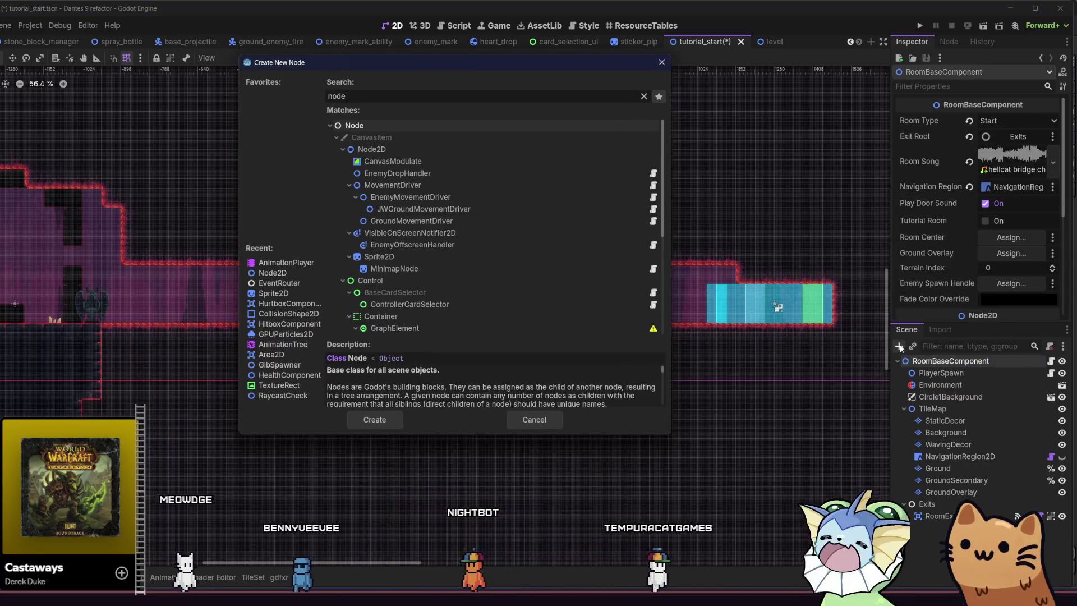
key(Return)
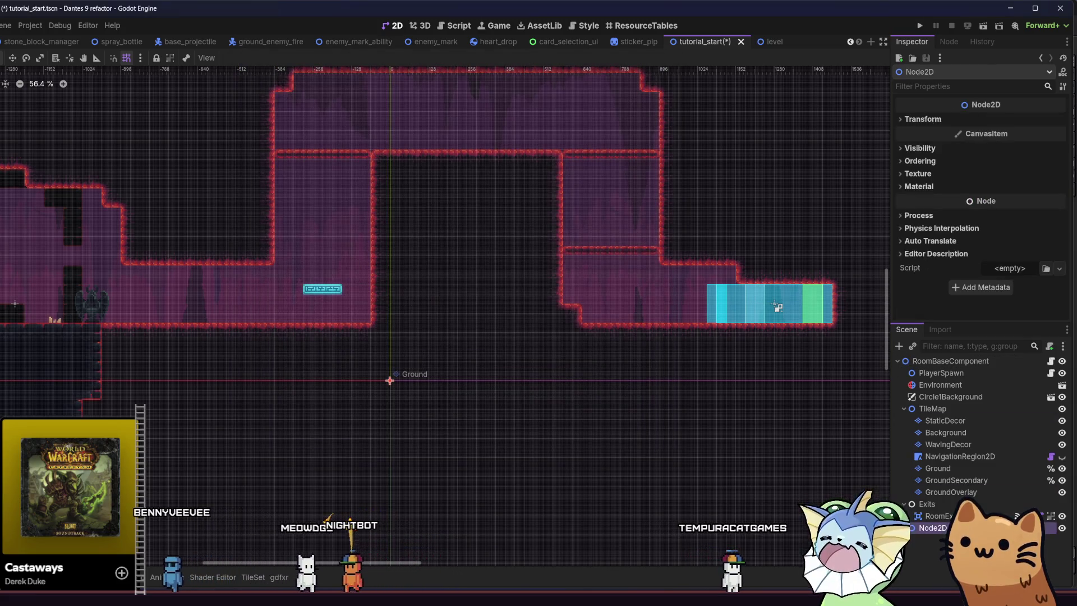
text(T)
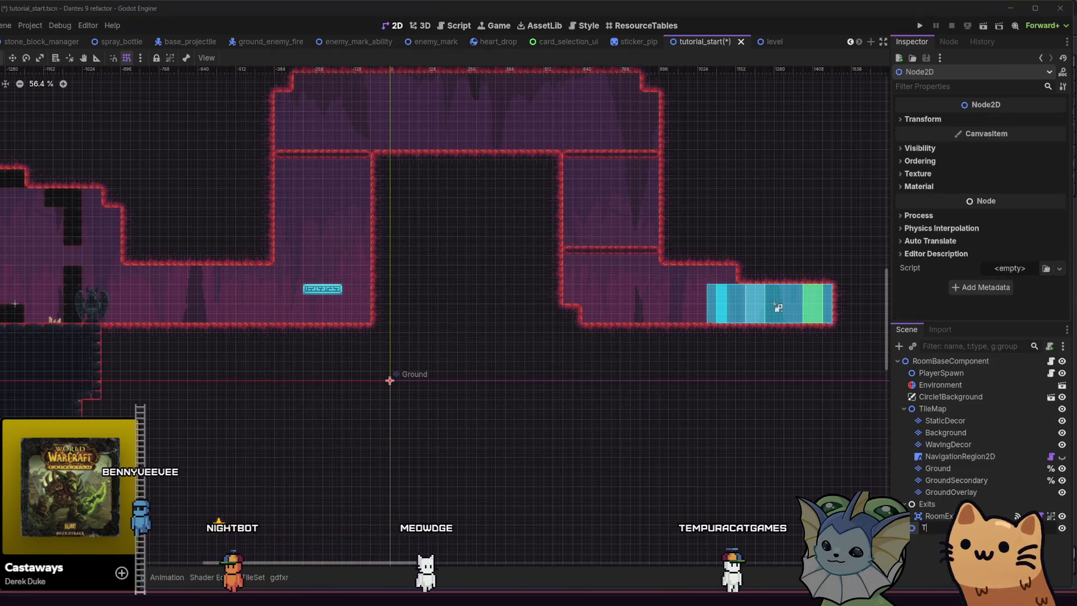
text(ooltips)
key(Return)
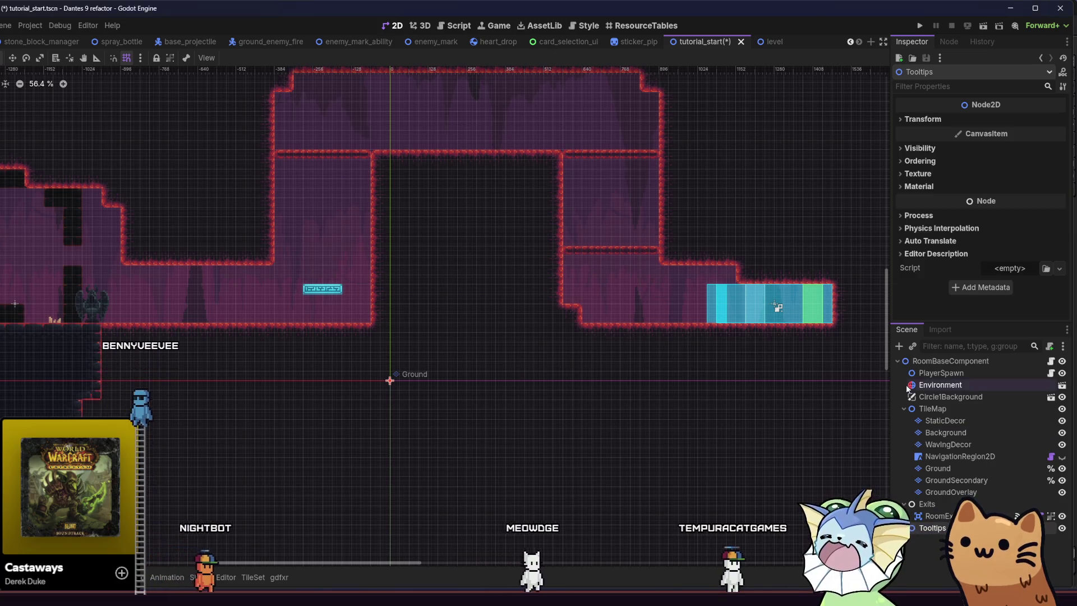
Search node types for 'tool' without adding one, then save and run the project.
click(899, 347)
text(tool)
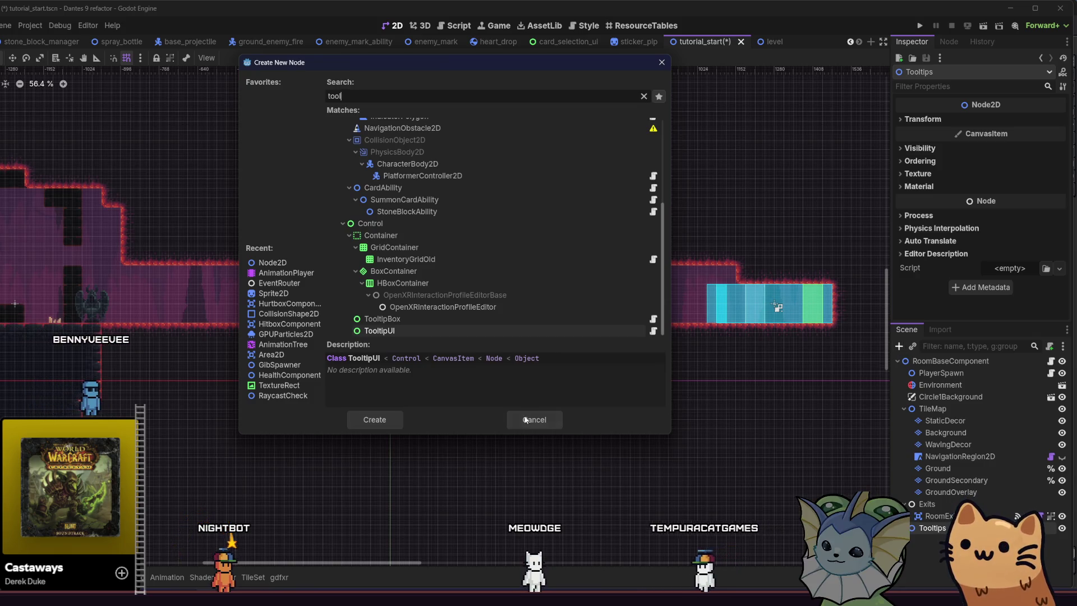
click(526, 420)
click(920, 27)
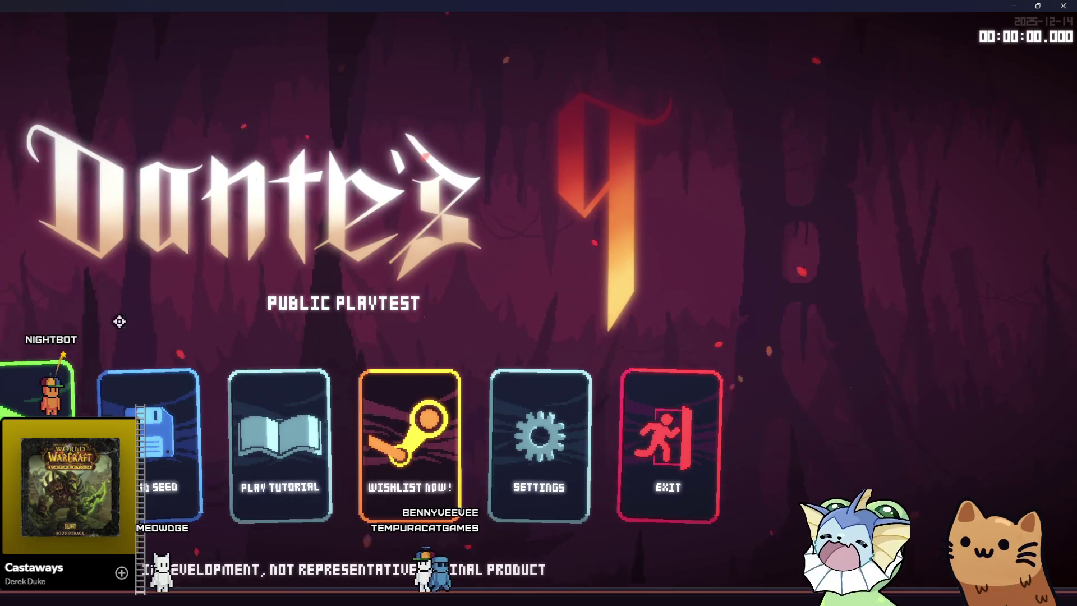
Start a run, inspect the room_base.gd null-exit error, then open the level scene and its files.
key(Return)
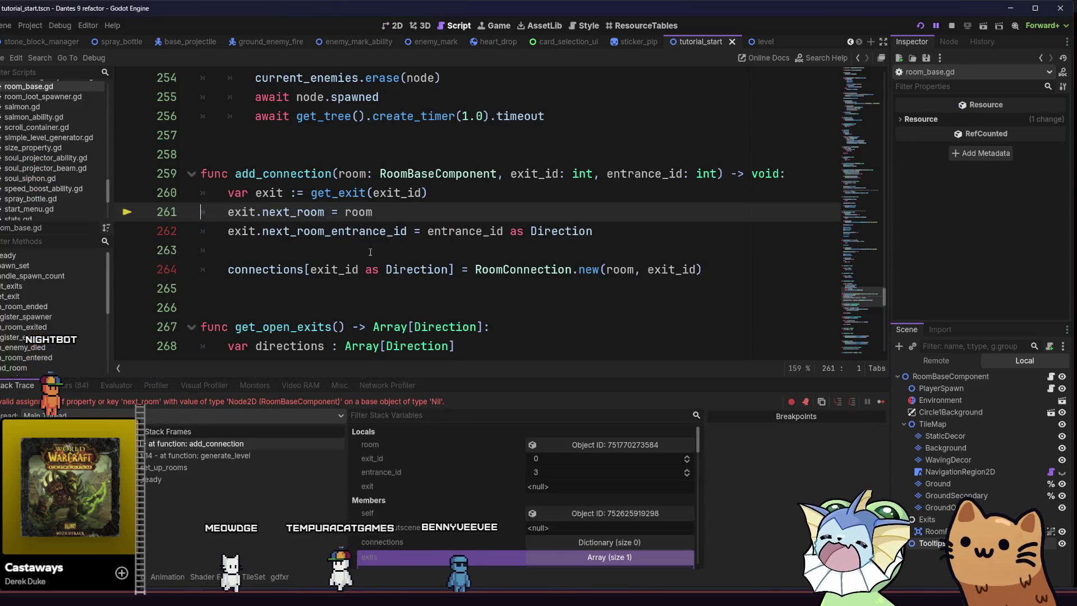
click(392, 249)
click(417, 219)
click(611, 229)
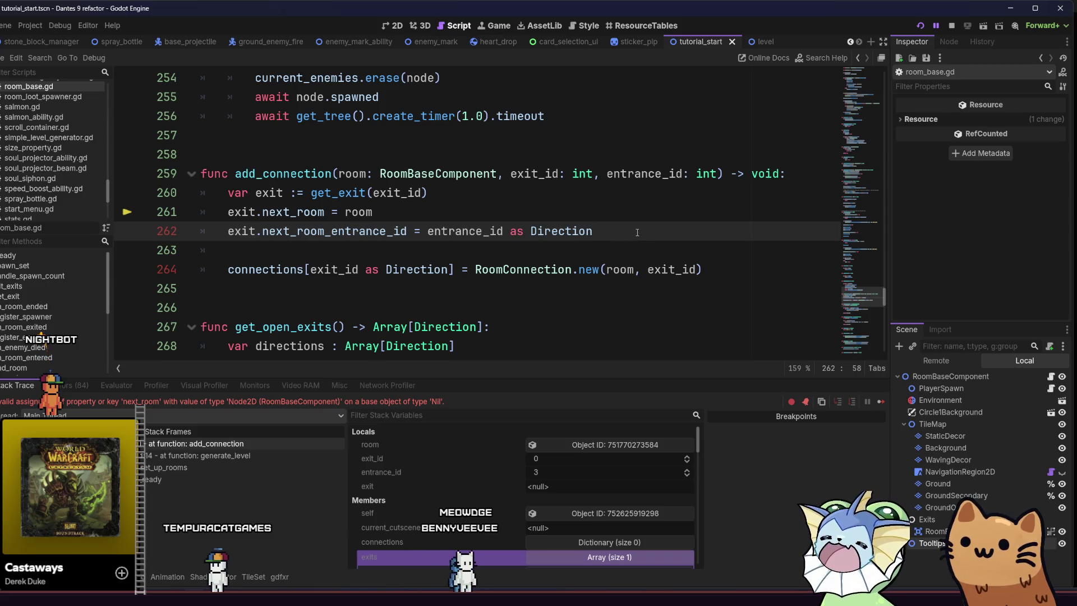
click(764, 45)
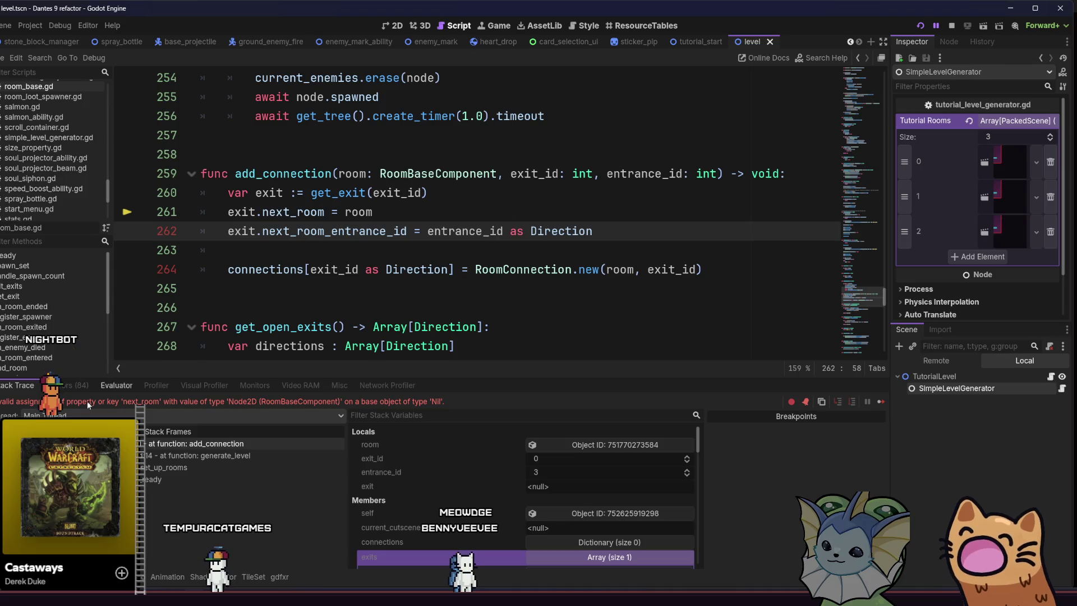
key(alt+f)
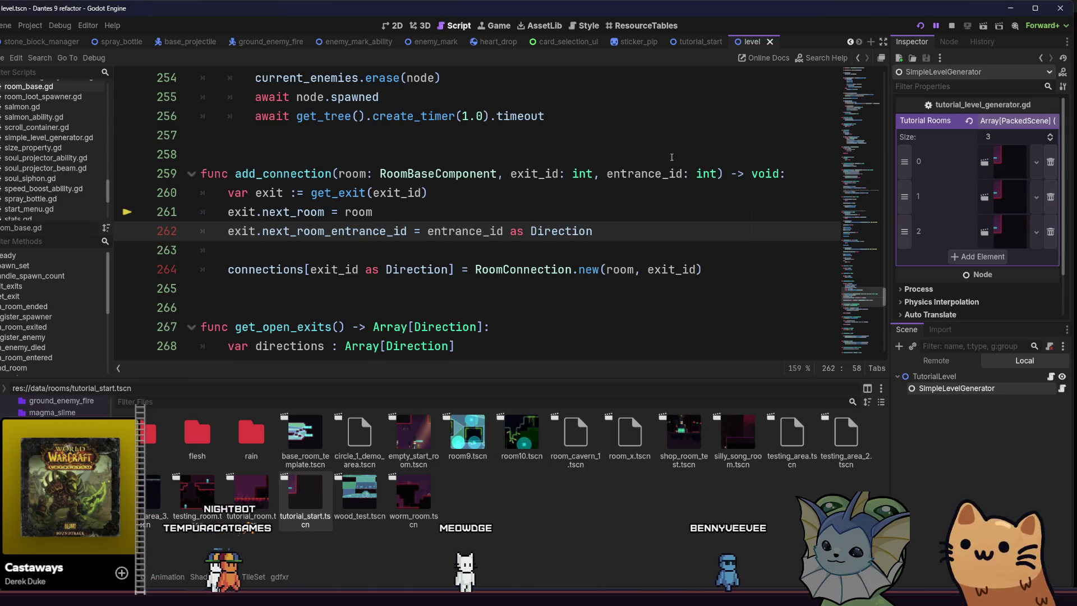
Locate level.tscn in the FileSystem dock and rename it to awawawa.tscn.
right_click(750, 46)
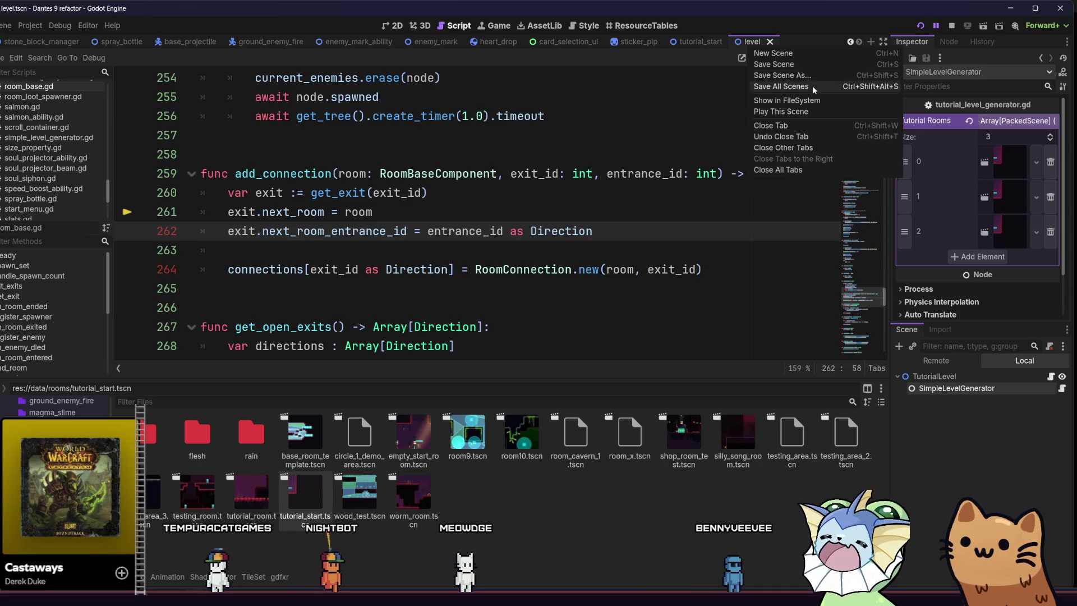
click(786, 100)
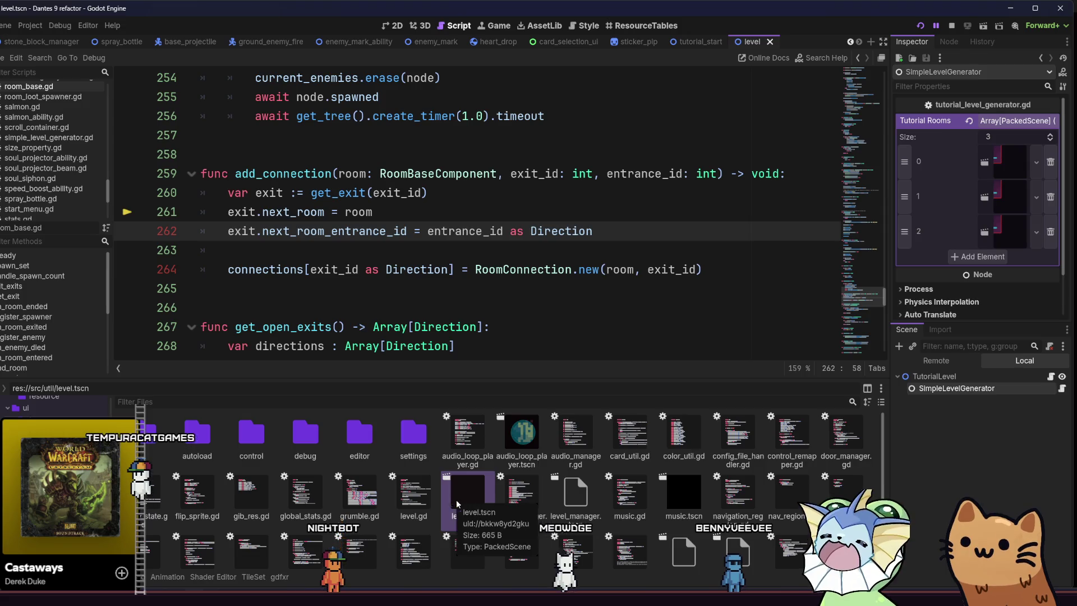
scroll(553, 499, down, 1)
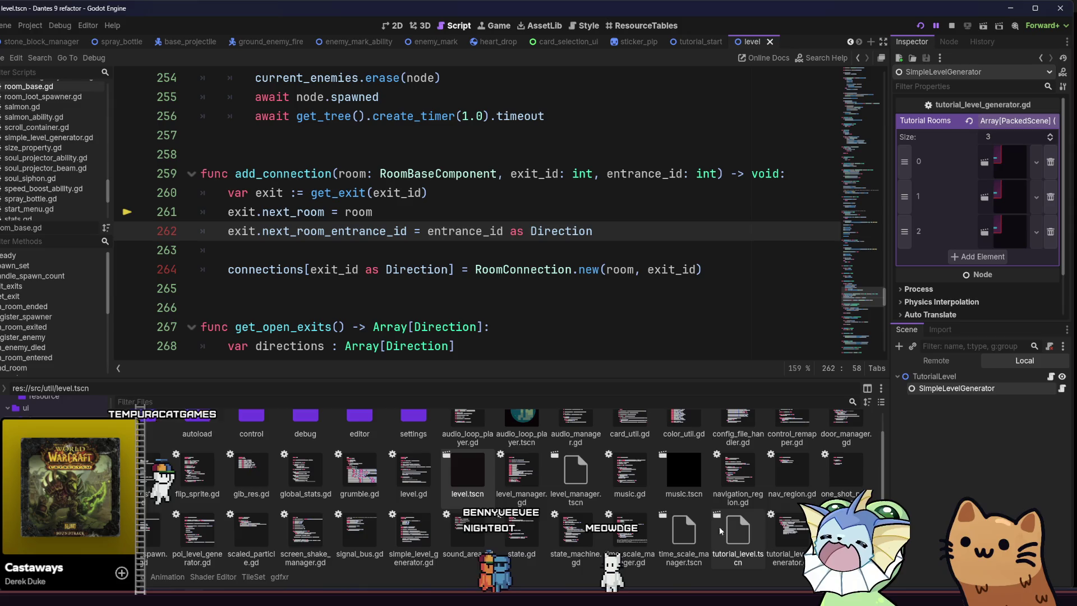
right_click(468, 494)
click(511, 495)
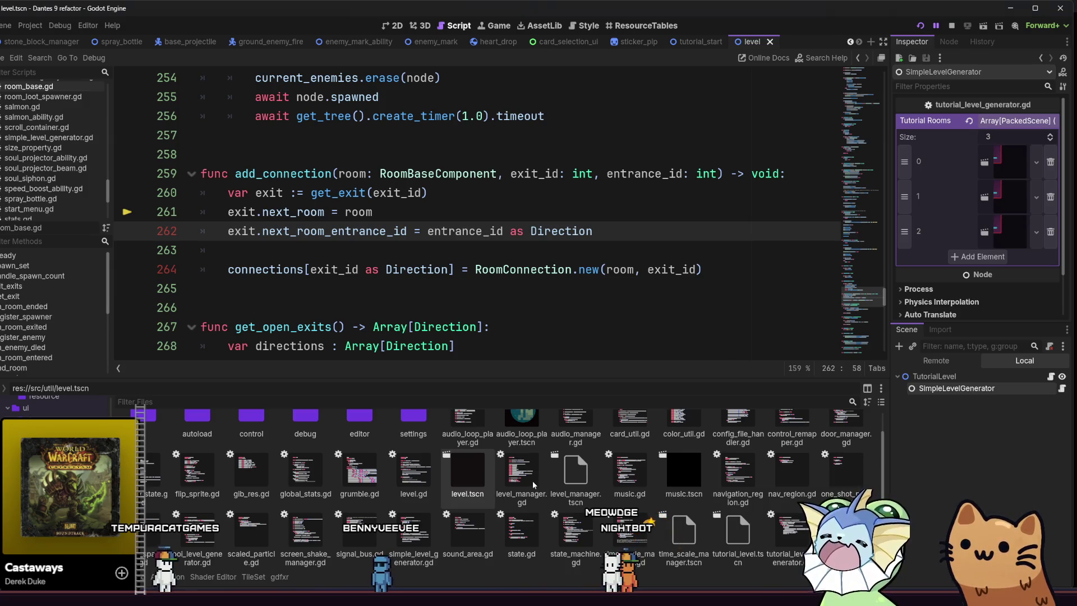
text(awawawa)
key(Return)
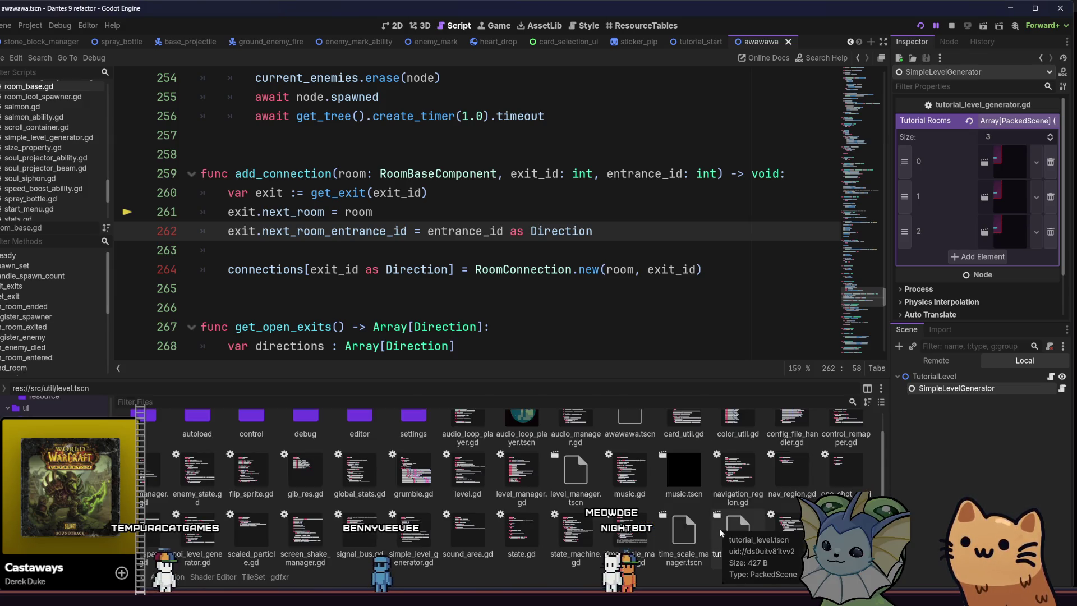
Rename the existing tutorial_level.tscn, then rename awawawa.tscn to tutorial_level.tscn.
right_click(724, 529)
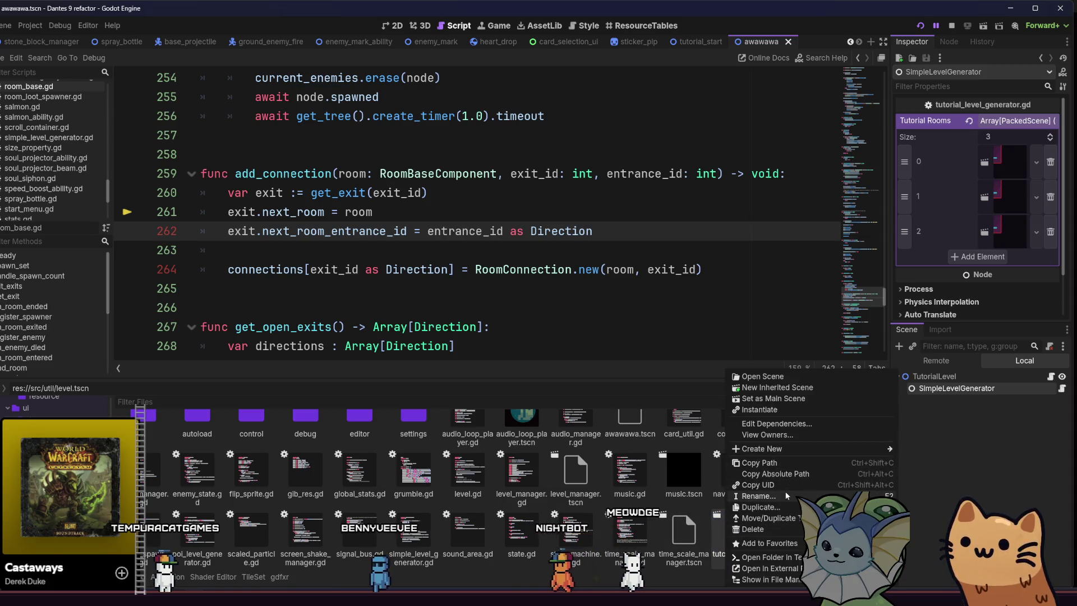
click(786, 494)
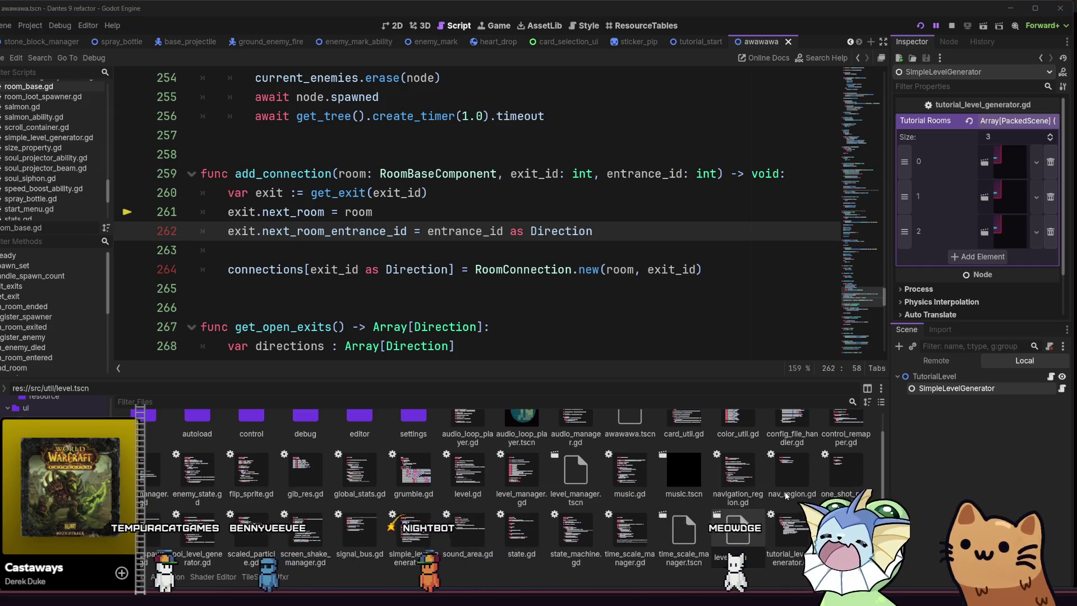
key(Return)
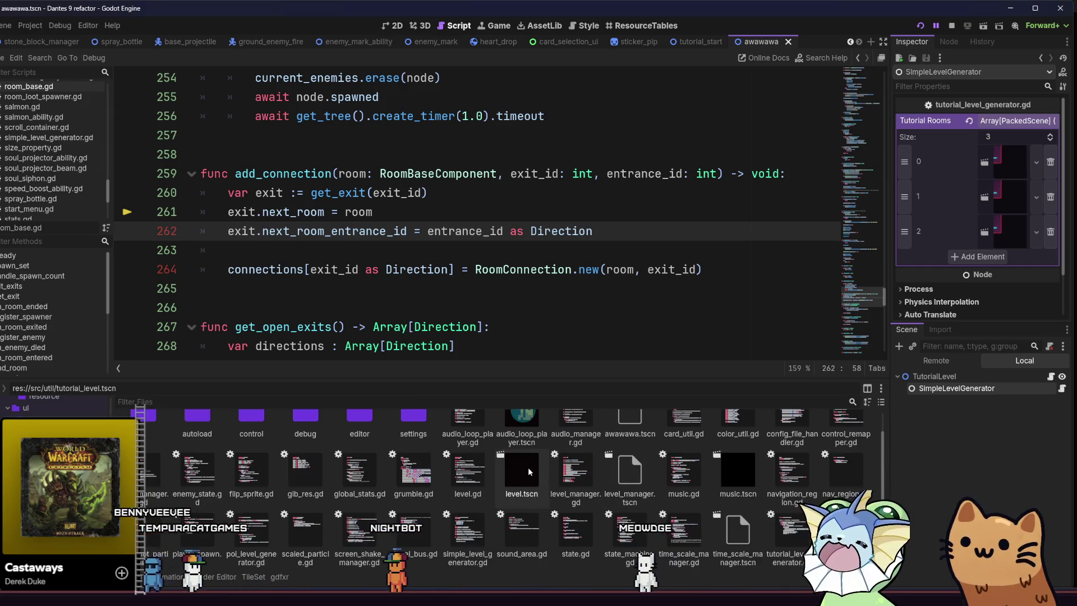
right_click(628, 435)
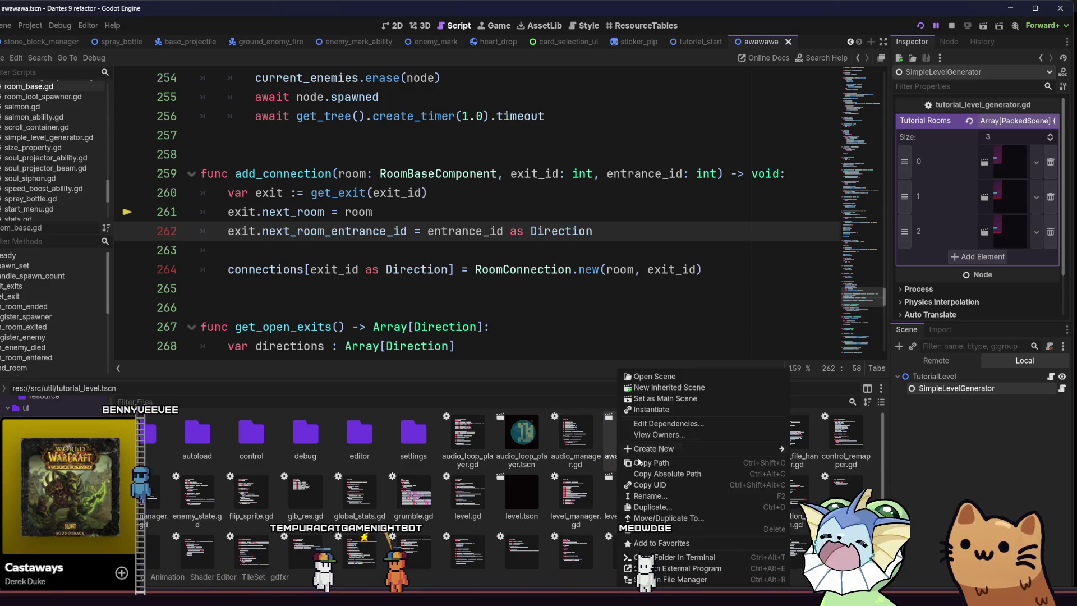
click(659, 499)
text(tutorial_level.t)
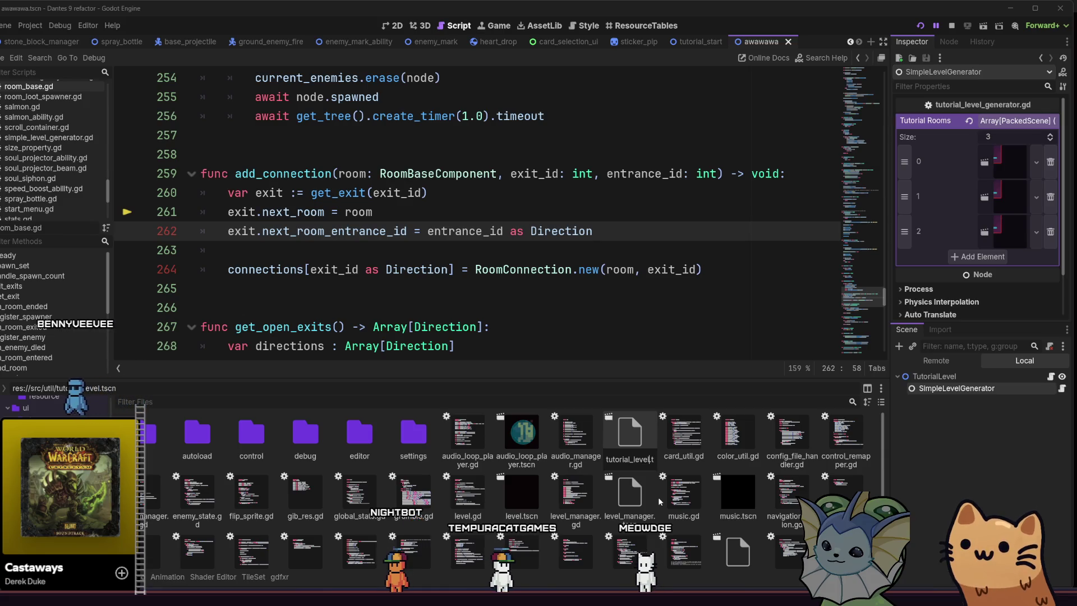
key(Return)
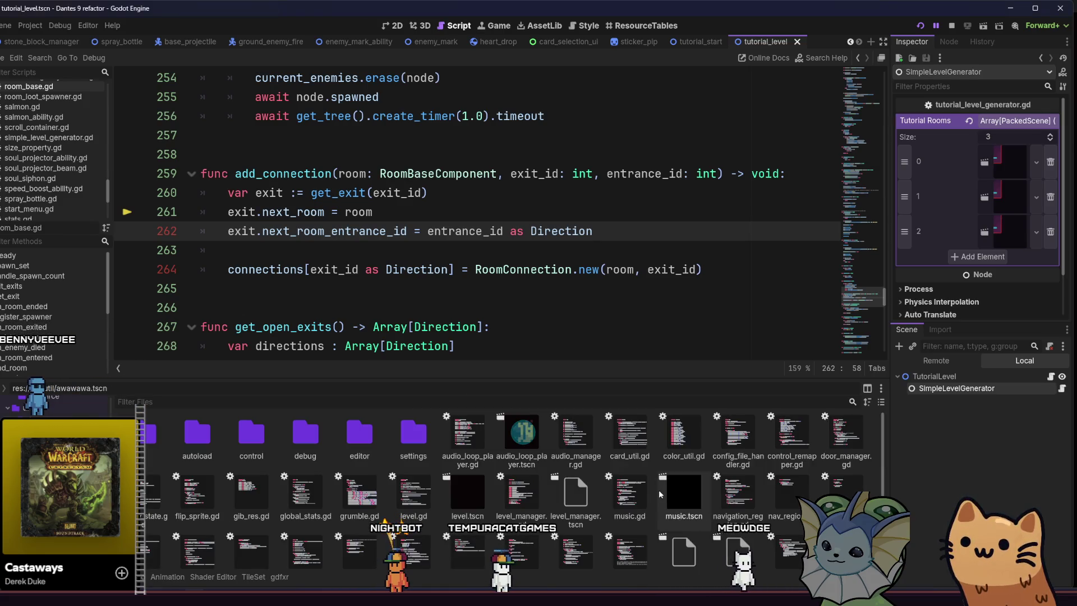
Relaunch the game with F5 and collect the ammo can in the first tutorial room.
click(952, 26)
key(F5)
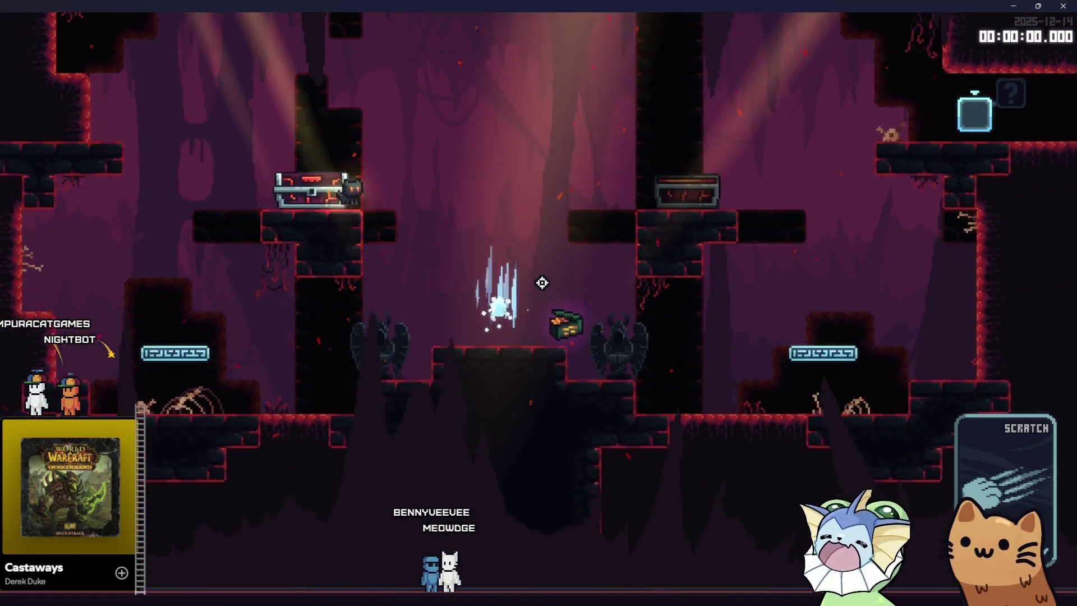
key(d)
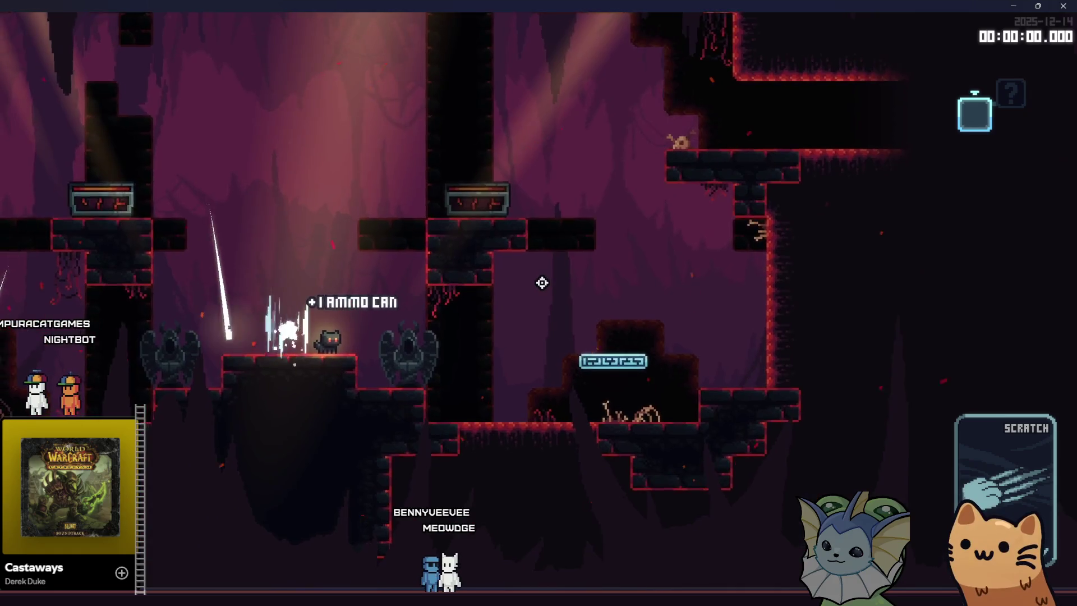
key(a)
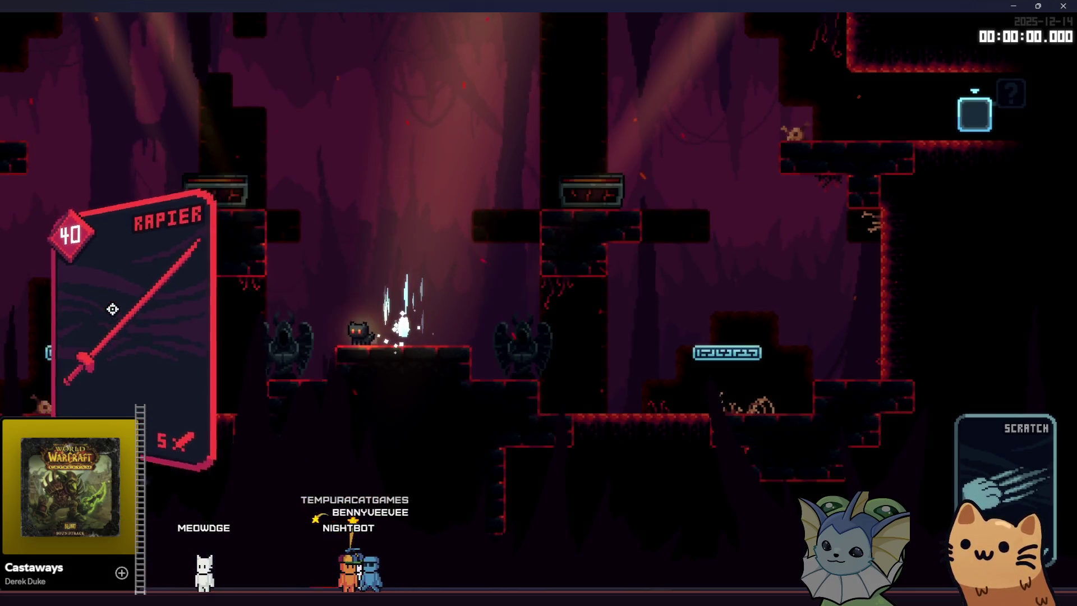
Climb the ledges into the next room, reach the teleporter platform, then stop the game.
key(a)
key(space)
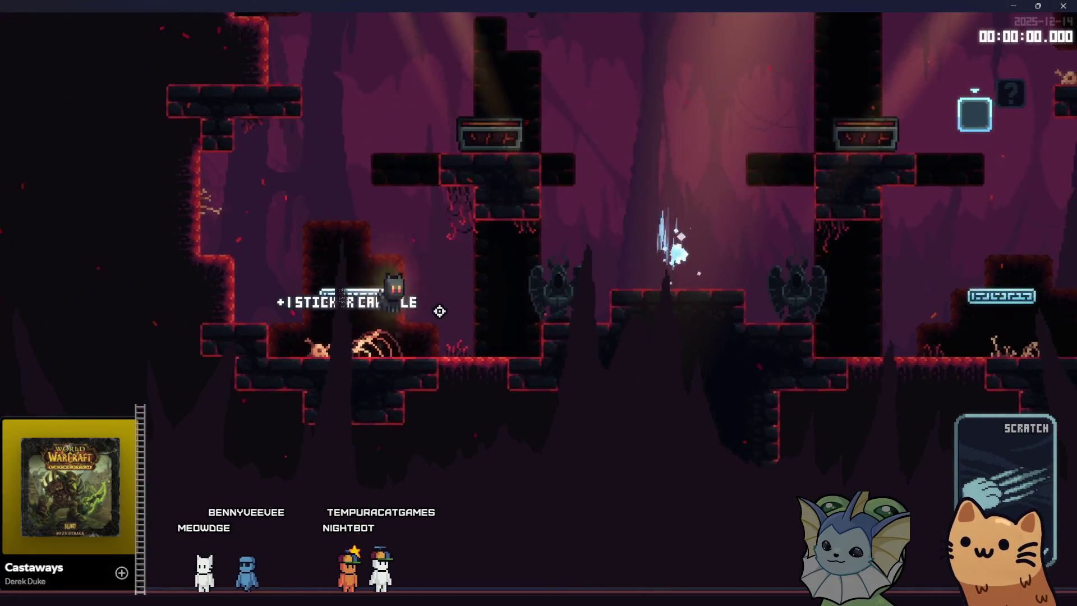
key(d)
key(space)
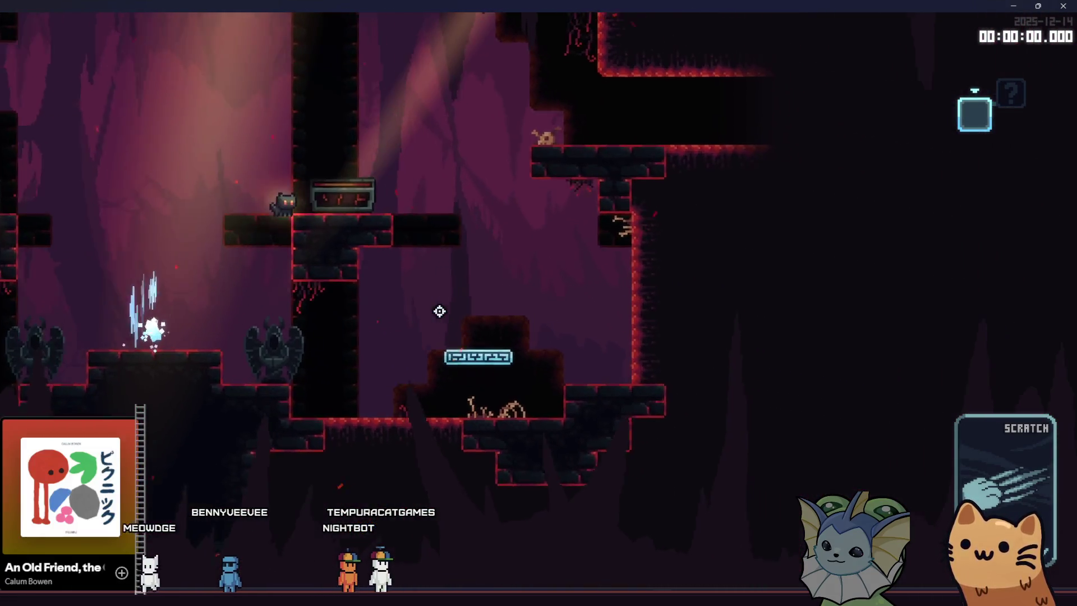
key(space)
key(d)
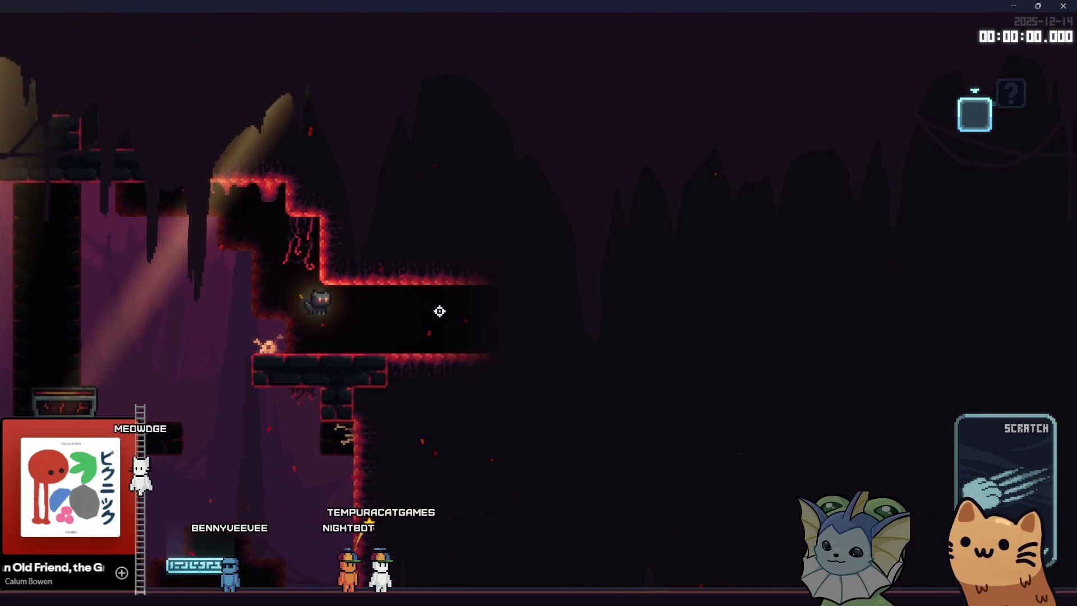
key(d)
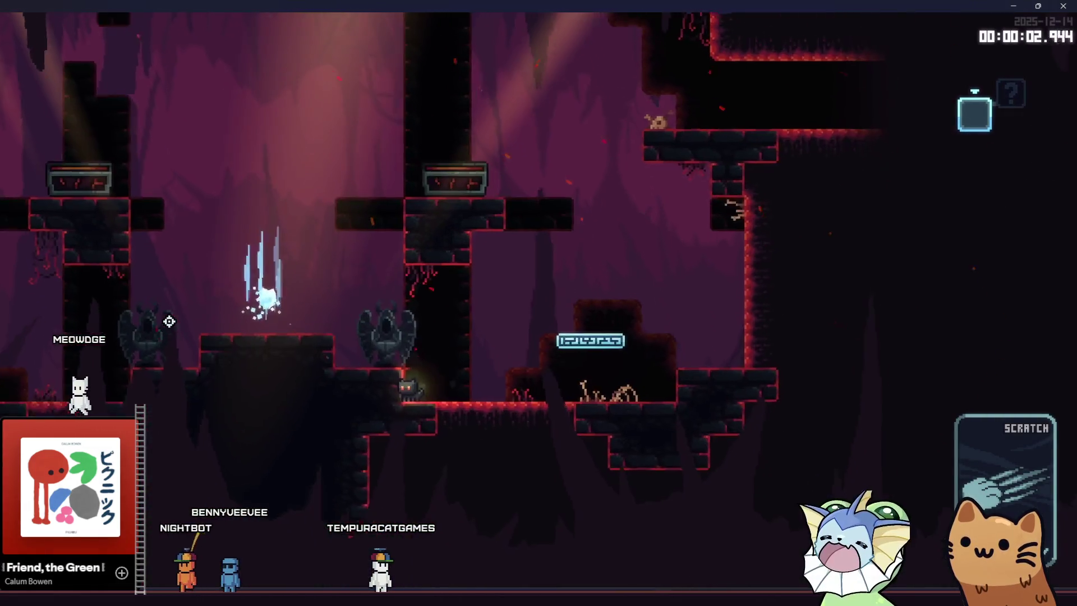
key(a)
key(space)
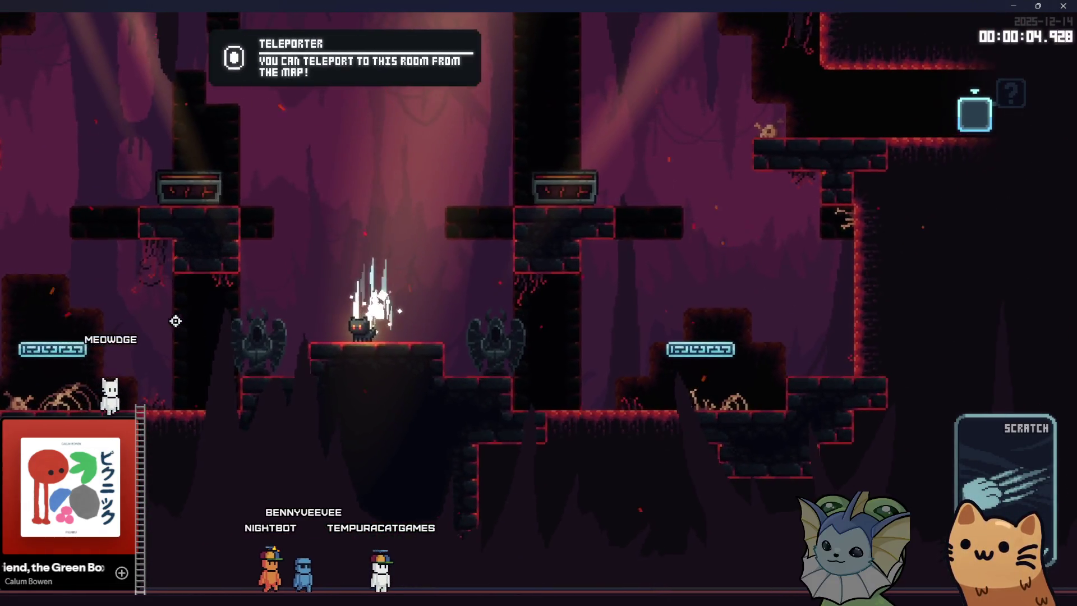
key(F8)
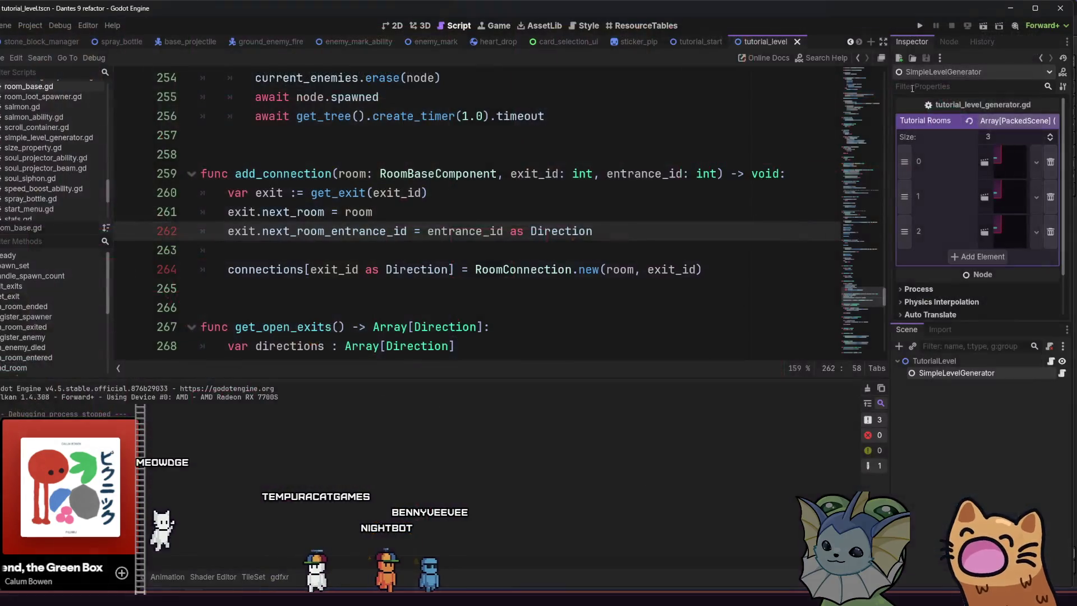
View the tutorial_level scene in the 2D canvas, then return to the tutorial_start scene.
click(432, 41)
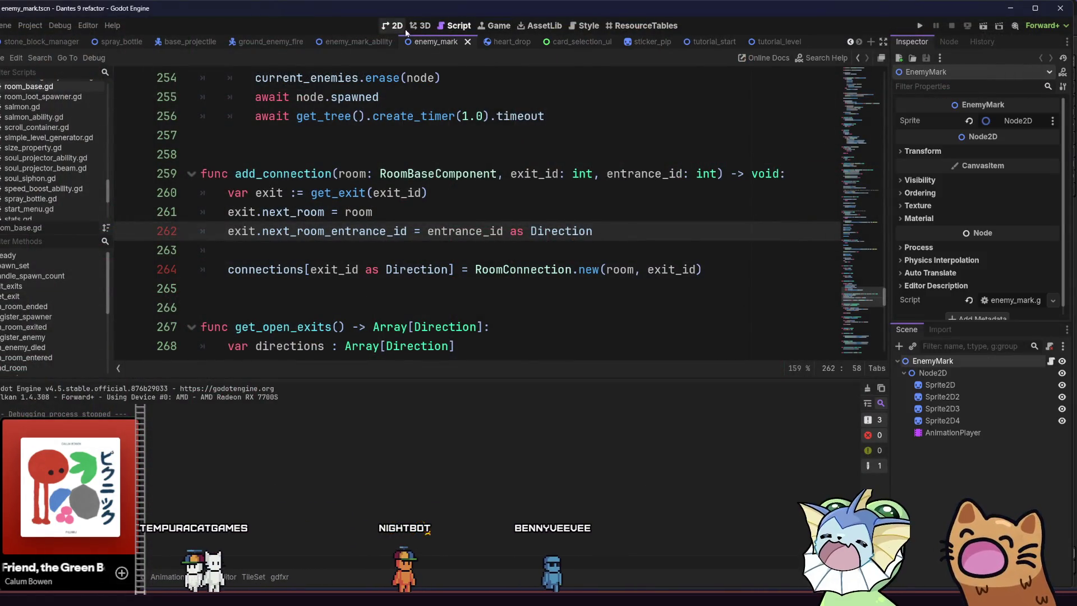
click(776, 42)
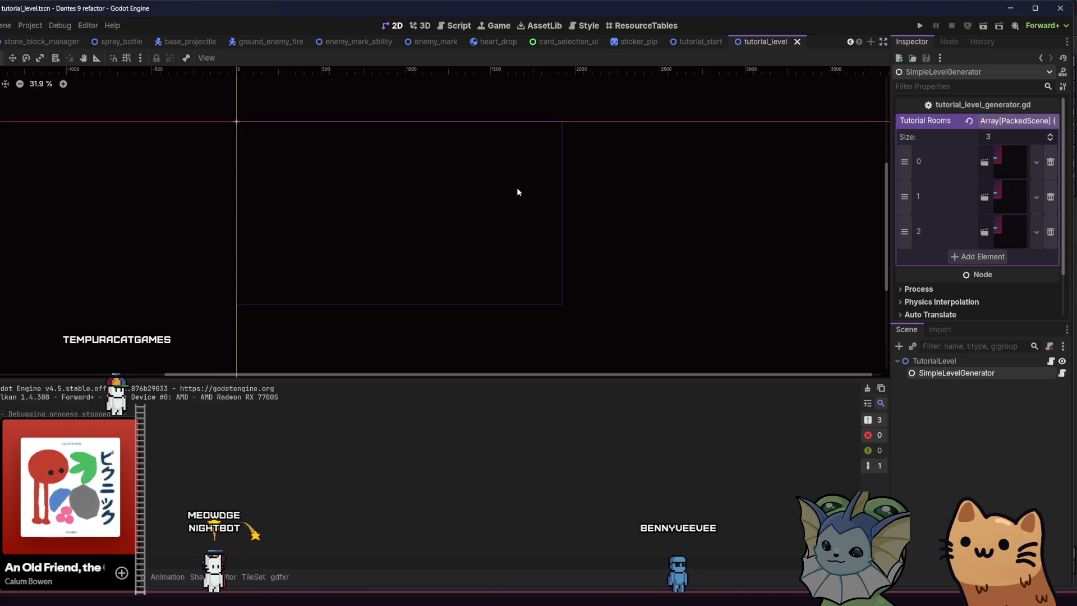
scroll(476, 200, up, 3)
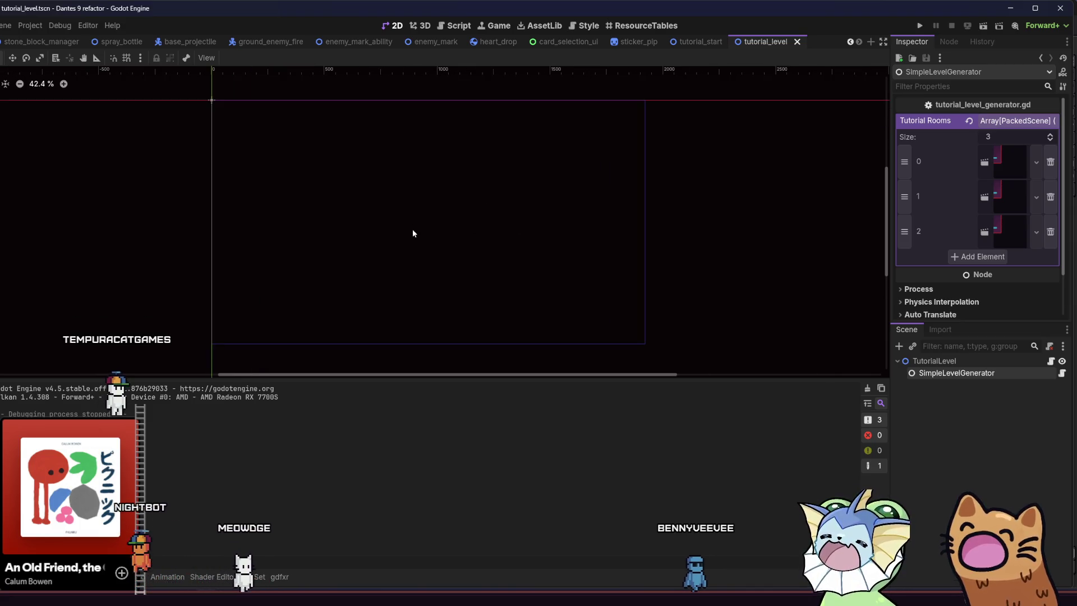
scroll(381, 212, up, 1)
scroll(360, 213, right, 2)
scroll(360, 230, down, 1)
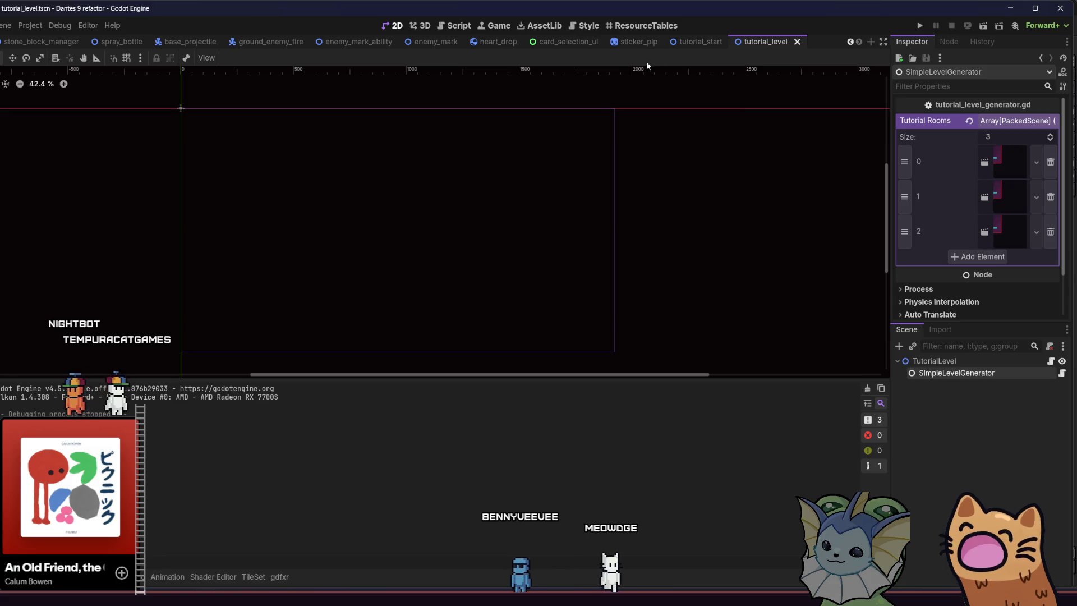
click(688, 44)
On the Ground layer, paint and then remove a small floor bump, and save.
scroll(568, 192, left, 2)
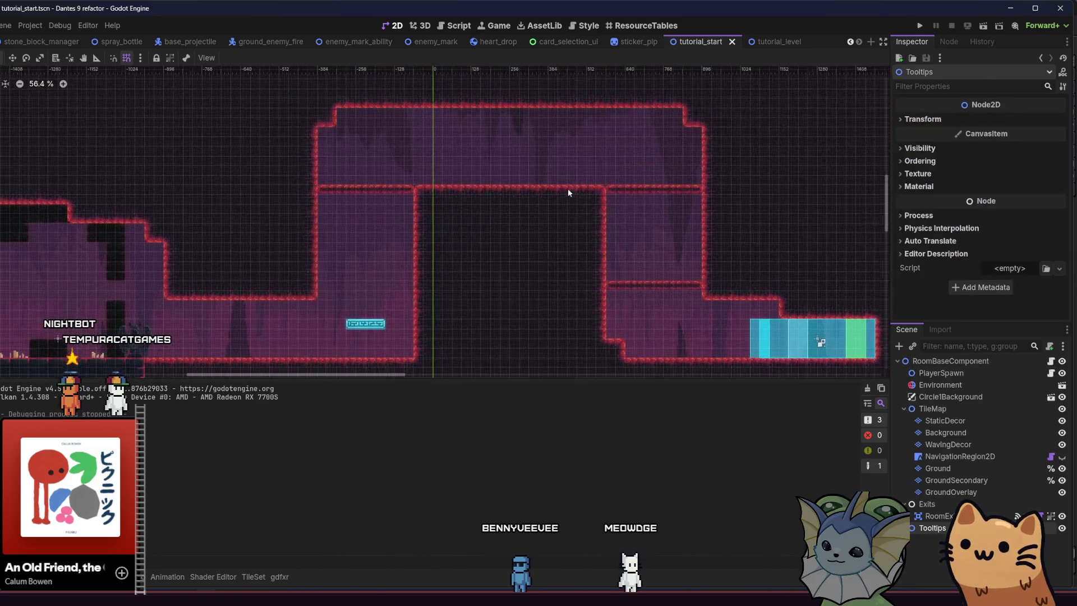
scroll(624, 174, up, 1)
scroll(208, 274, up, 1)
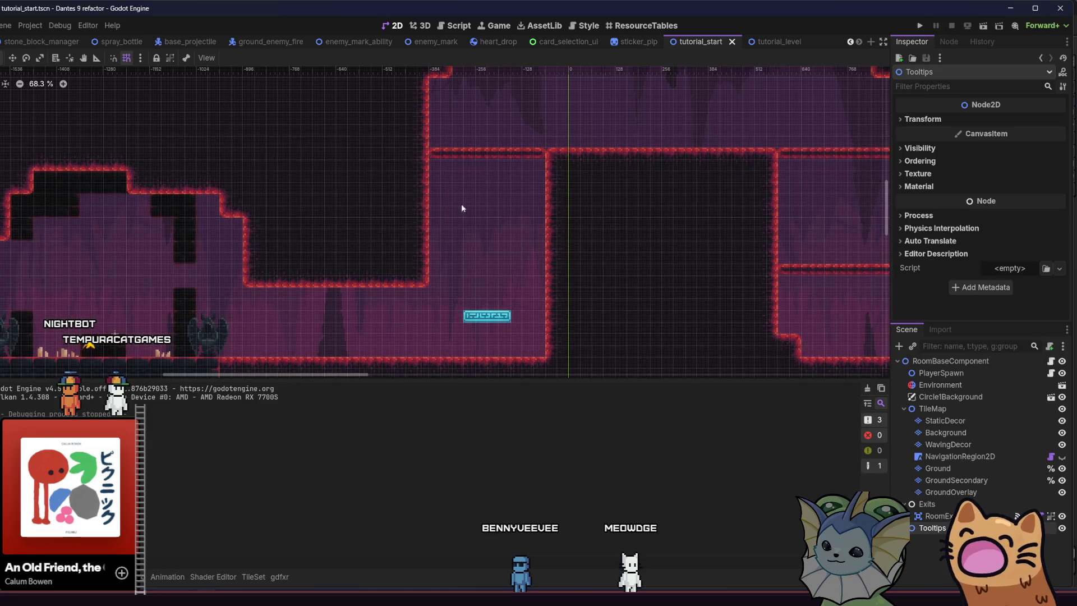
mouse_move(550, 192)
mouse_down()
mouse_move(620, 153)
mouse_move(777, 100)
mouse_move(858, 99)
mouse_up()
key(alt+f)
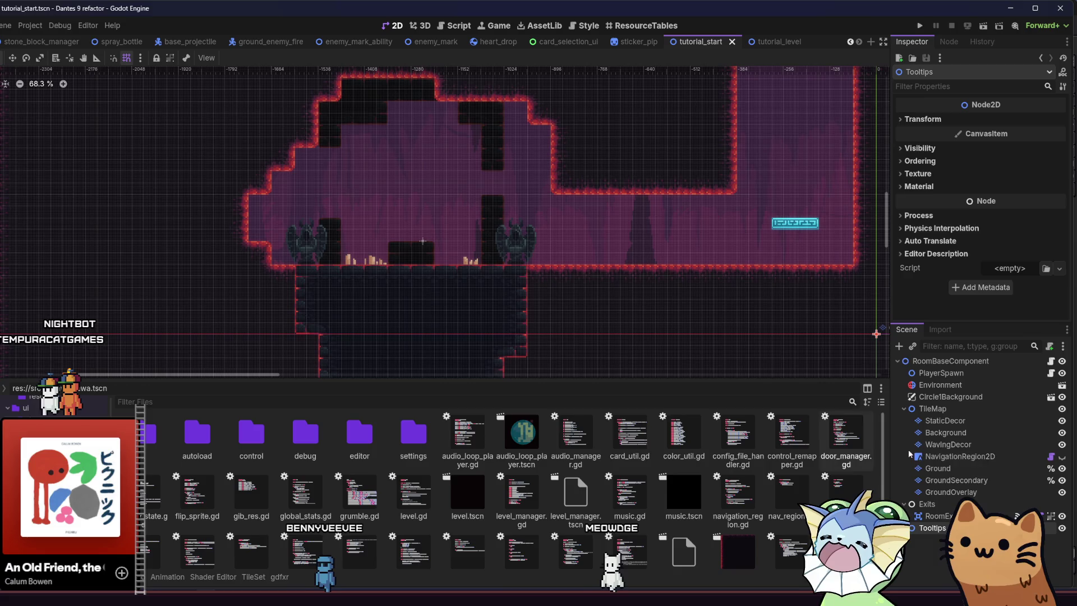
click(962, 469)
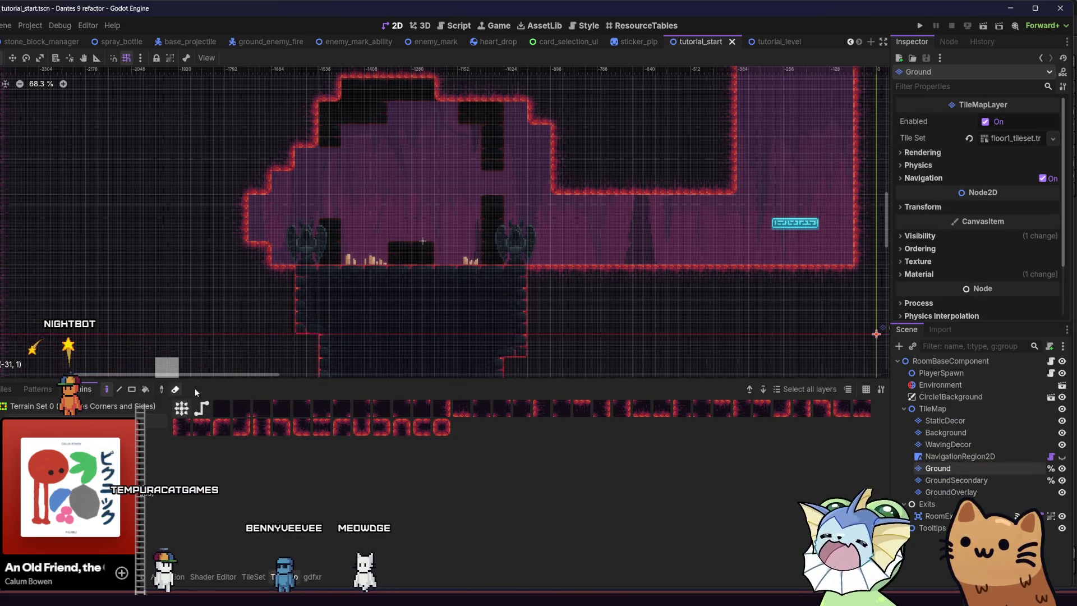
drag(405, 264, 415, 261)
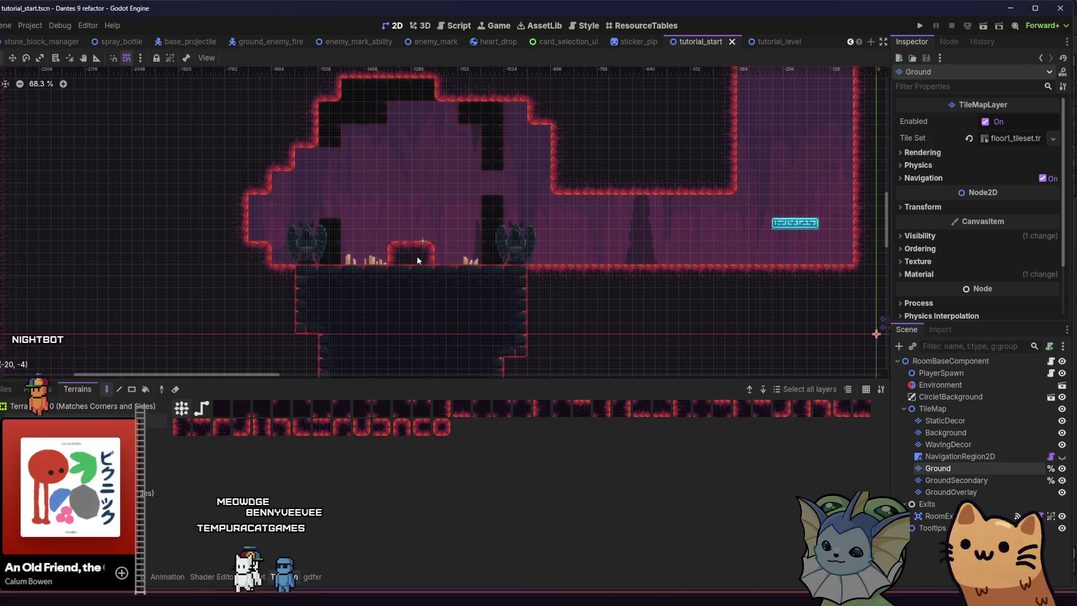
click(416, 256)
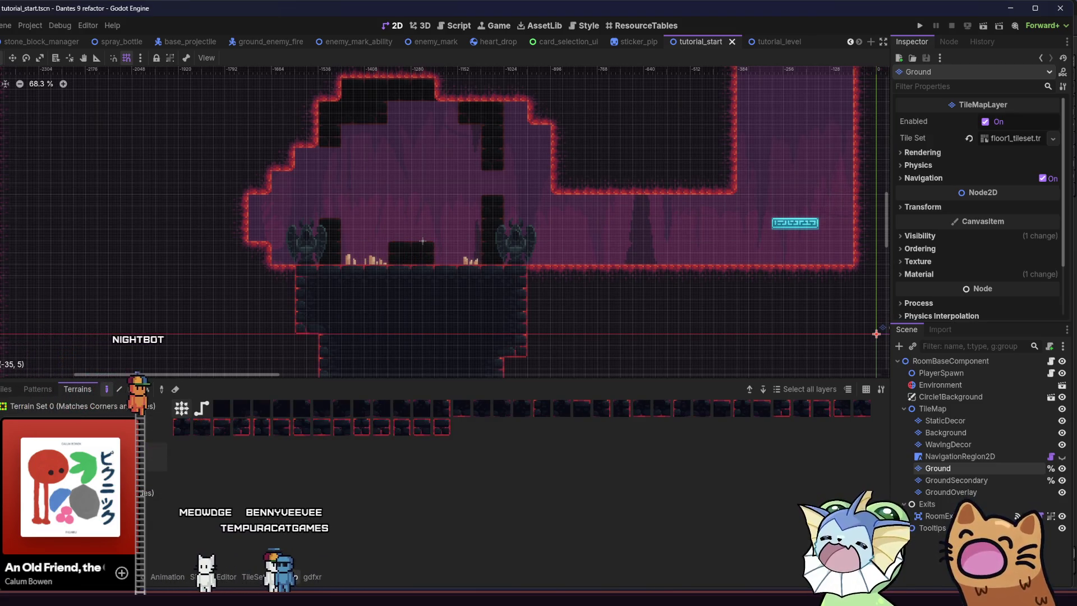
key(ctrl+s)
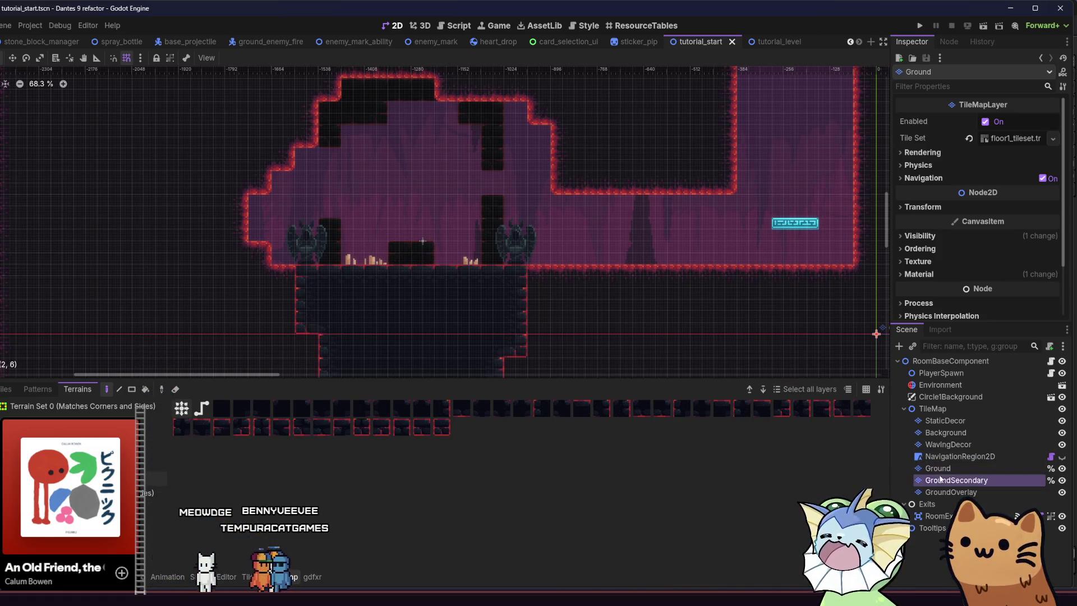
On GroundSecondary, pick a terrain and paint a floor strip, undoing the over-long result.
click(941, 480)
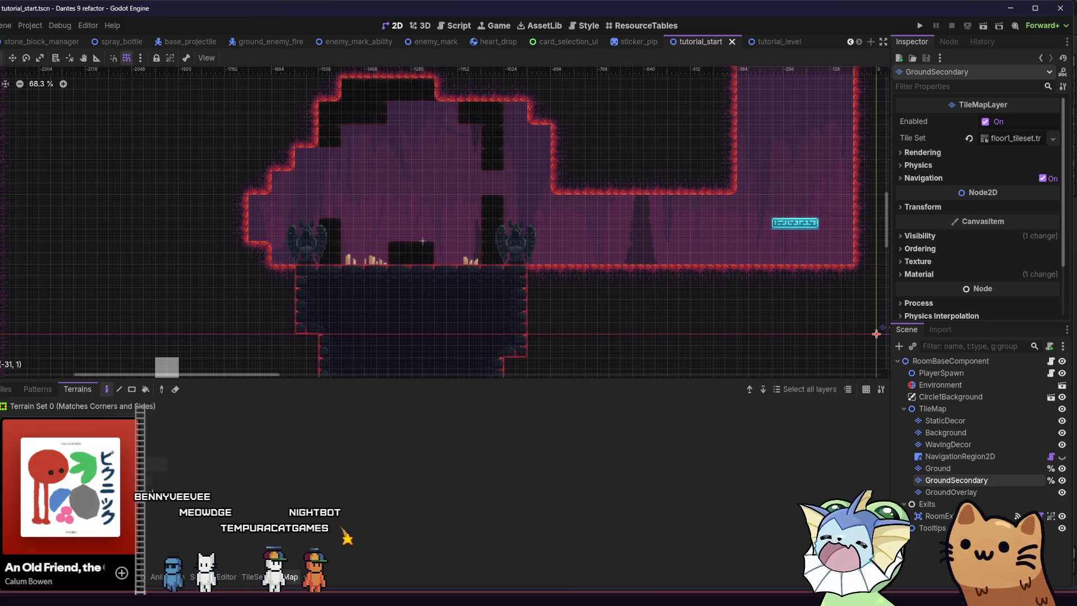
click(156, 478)
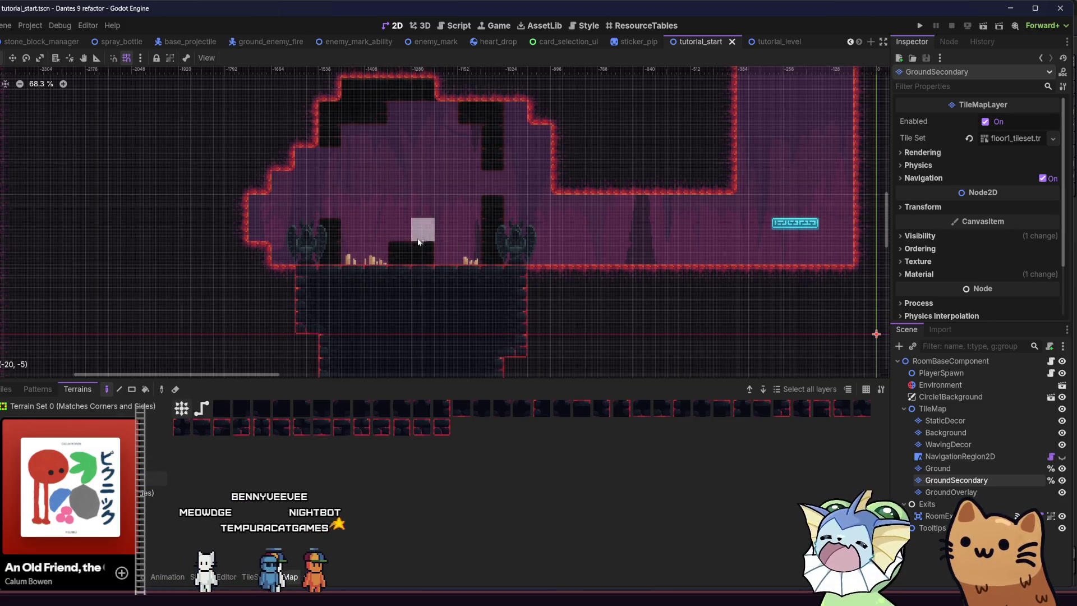
click(404, 252)
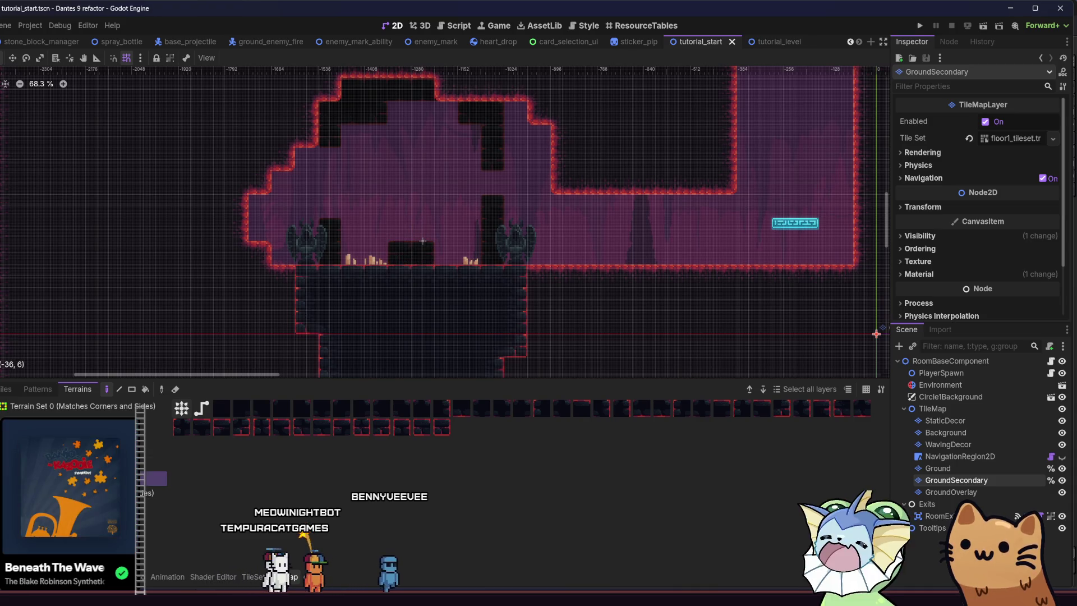
drag(449, 253, 351, 253)
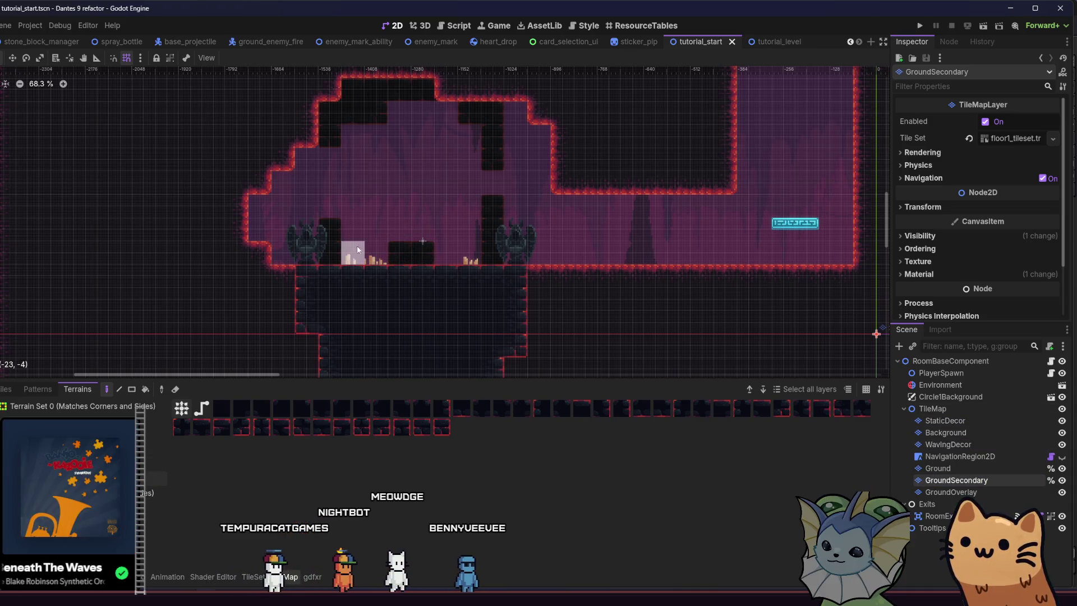
key(ctrl+z)
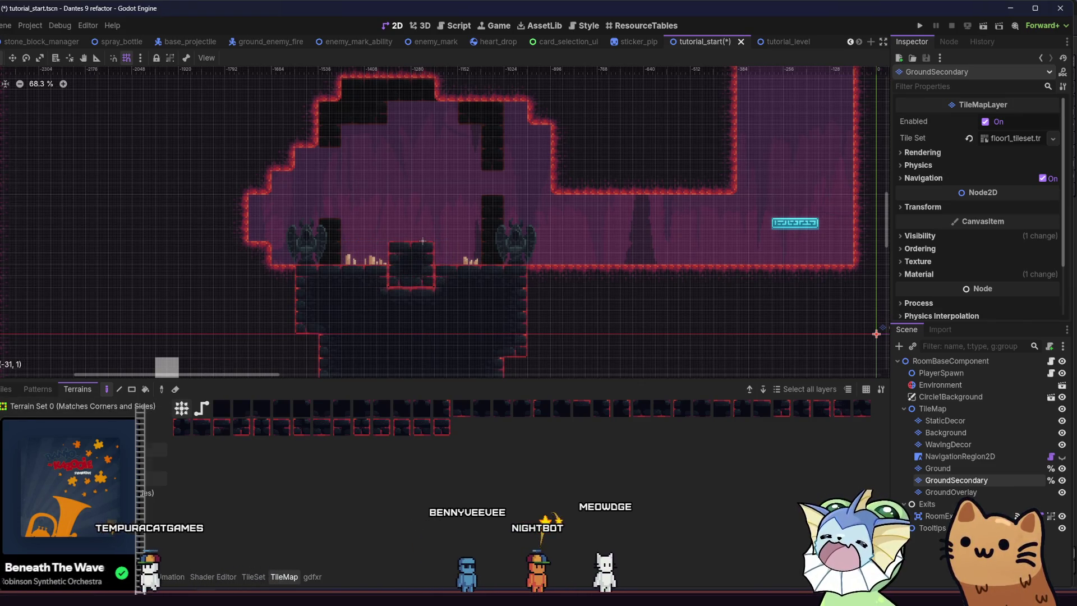
Add terrain tiles to the right, left and top of the raised floor block, then save.
drag(426, 256, 449, 254)
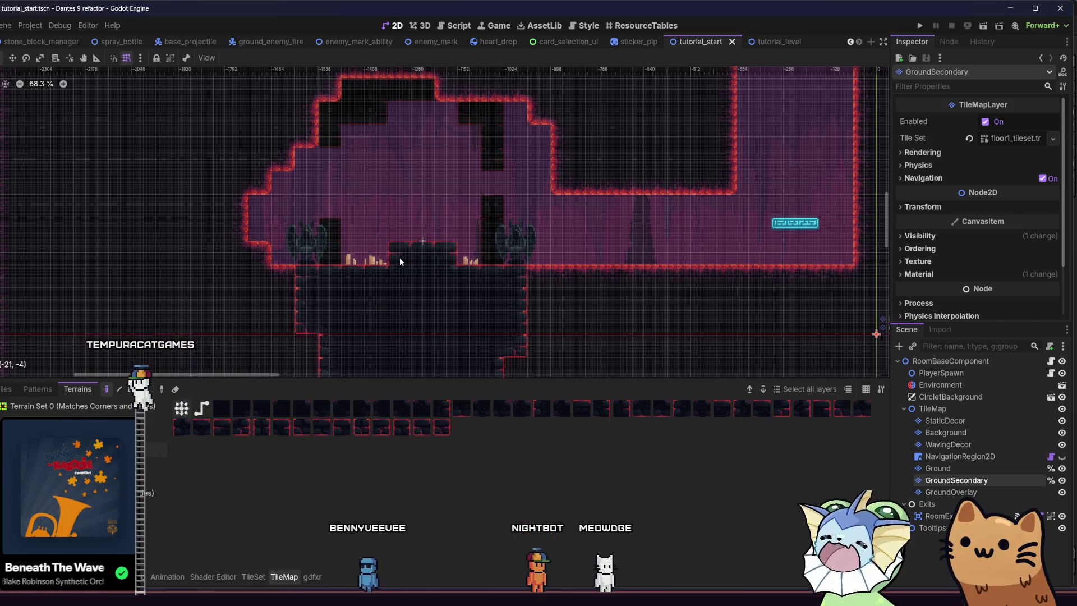
click(377, 254)
scroll(366, 261, up, 3)
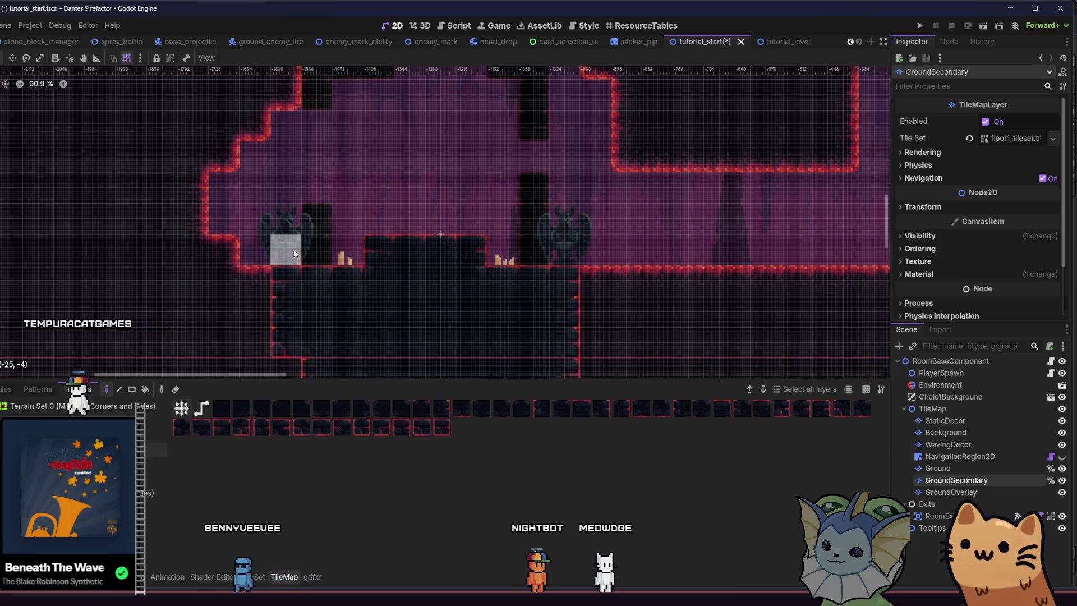
scroll(342, 298, up, 1)
click(422, 245)
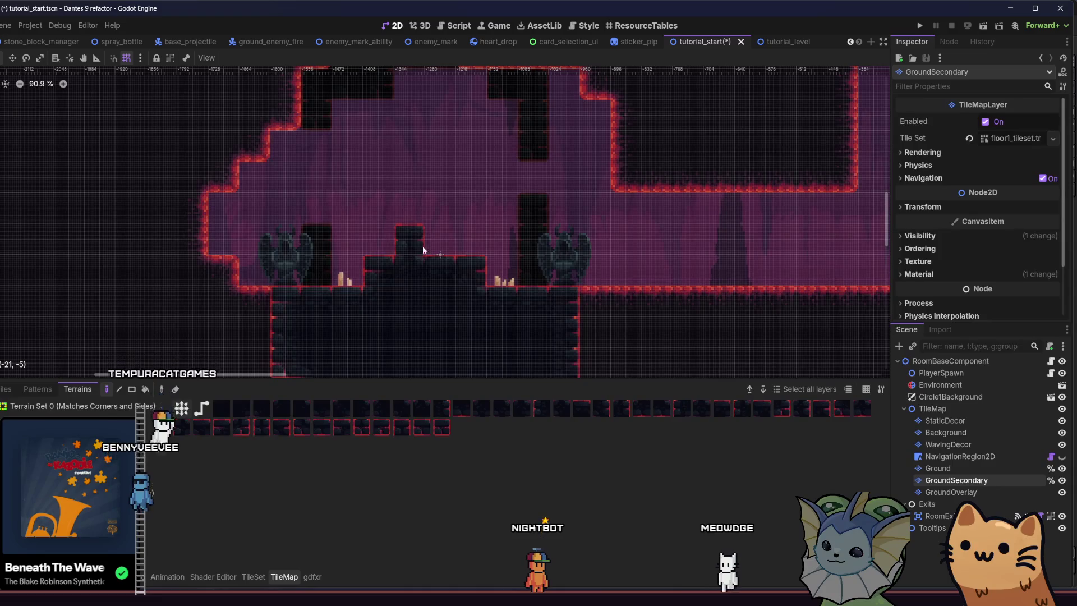
click(349, 270)
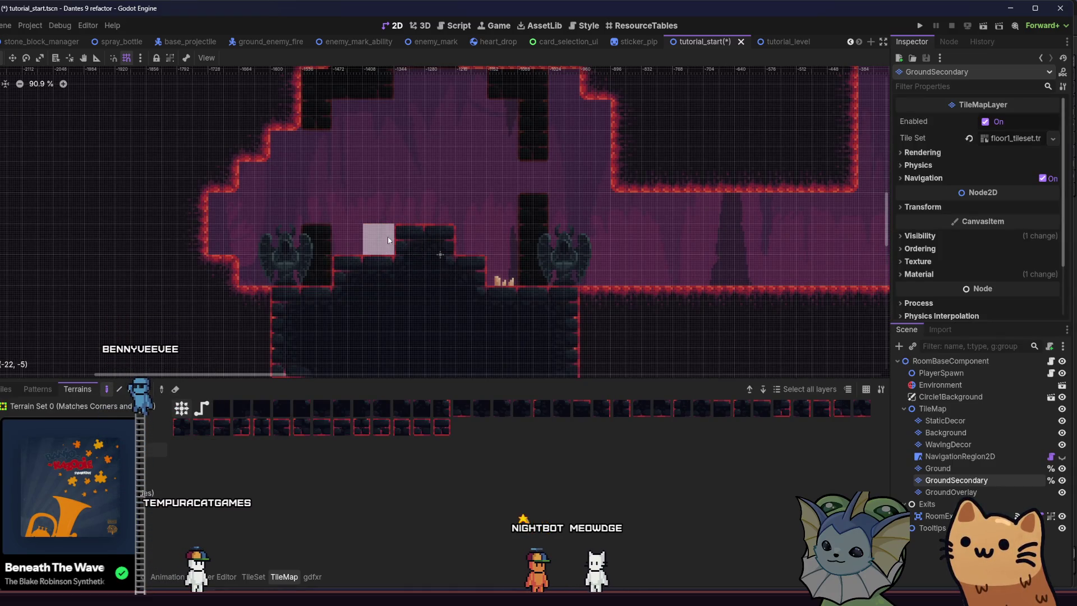
scroll(287, 306, down, 4)
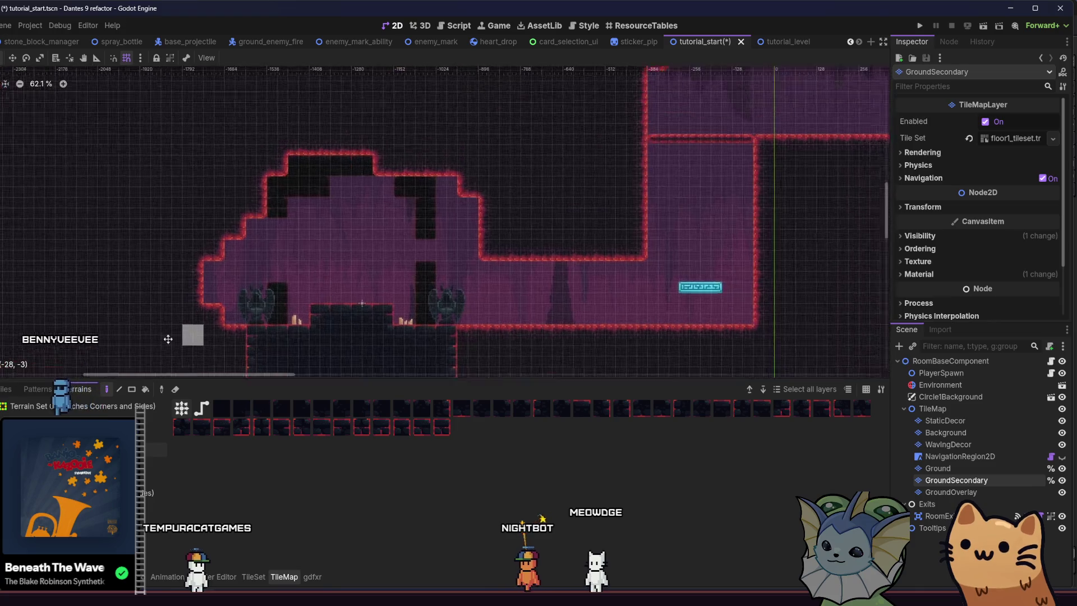
key(ctrl+s)
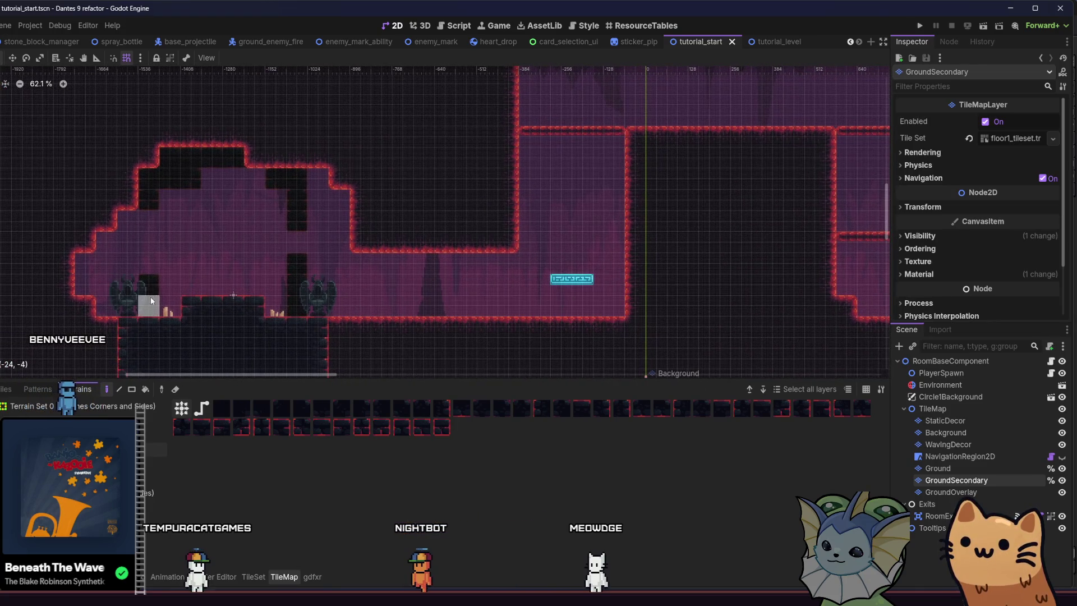
Pan around the level to review the new terrain and save the scene again.
drag(332, 328, 470, 190)
scroll(446, 317, up, 1)
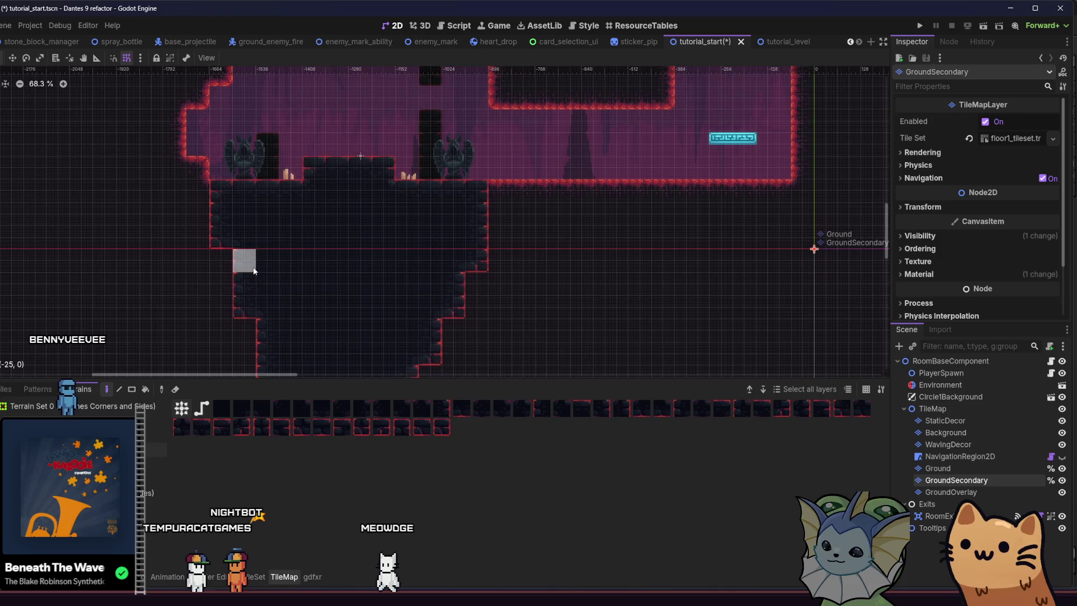
scroll(256, 270, down, 2)
scroll(249, 285, down, 2)
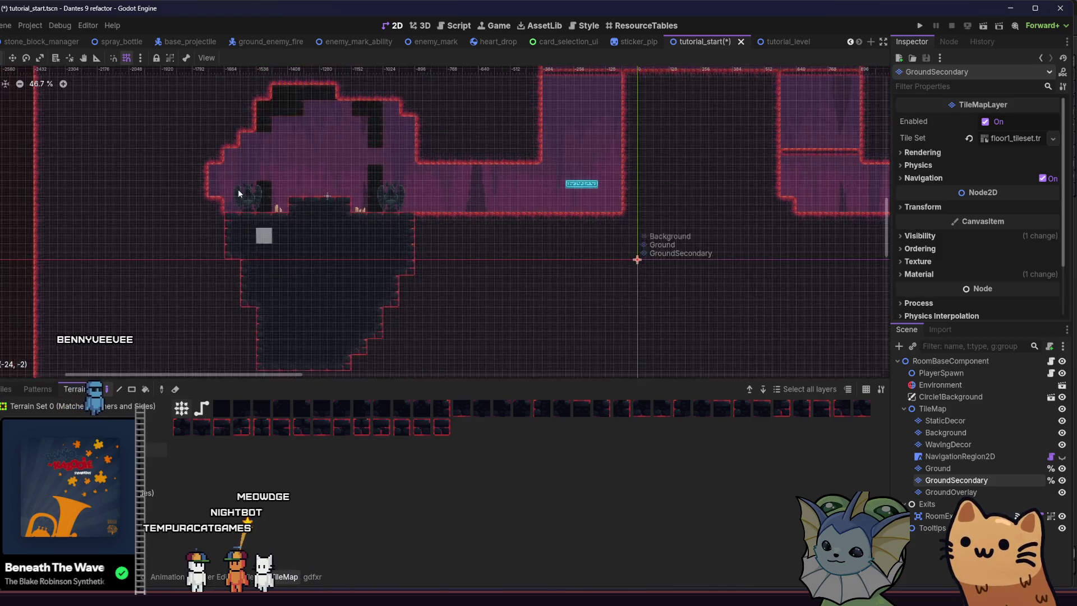
drag(240, 192, 225, 282)
key(ctrl+s)
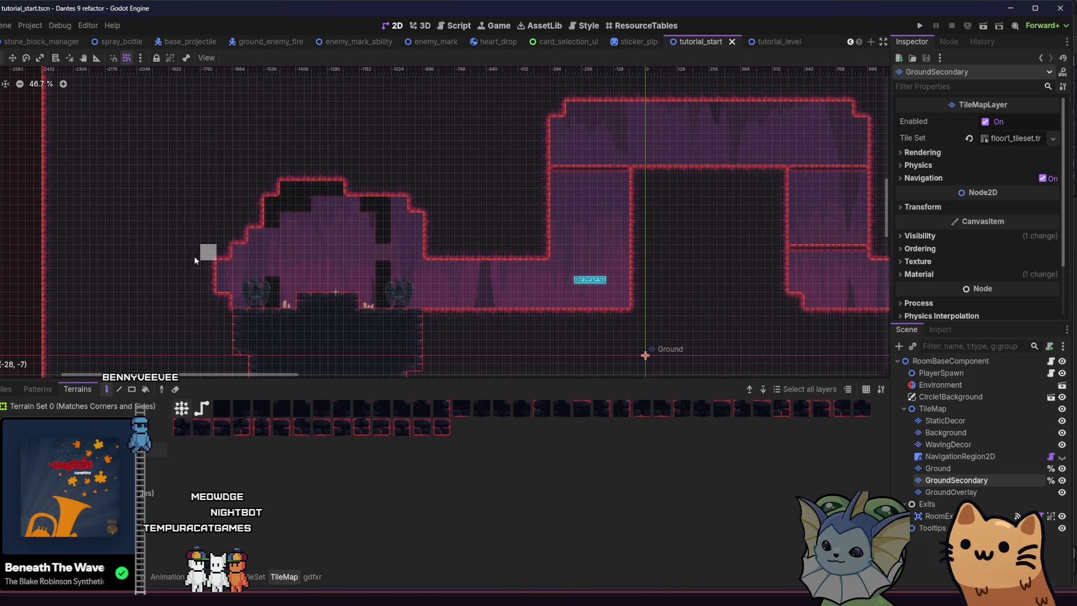
mouse_move(177, 248)
mouse_down()
mouse_move(284, 232)
mouse_move(198, 223)
mouse_up()
scroll(283, 233, up, 2)
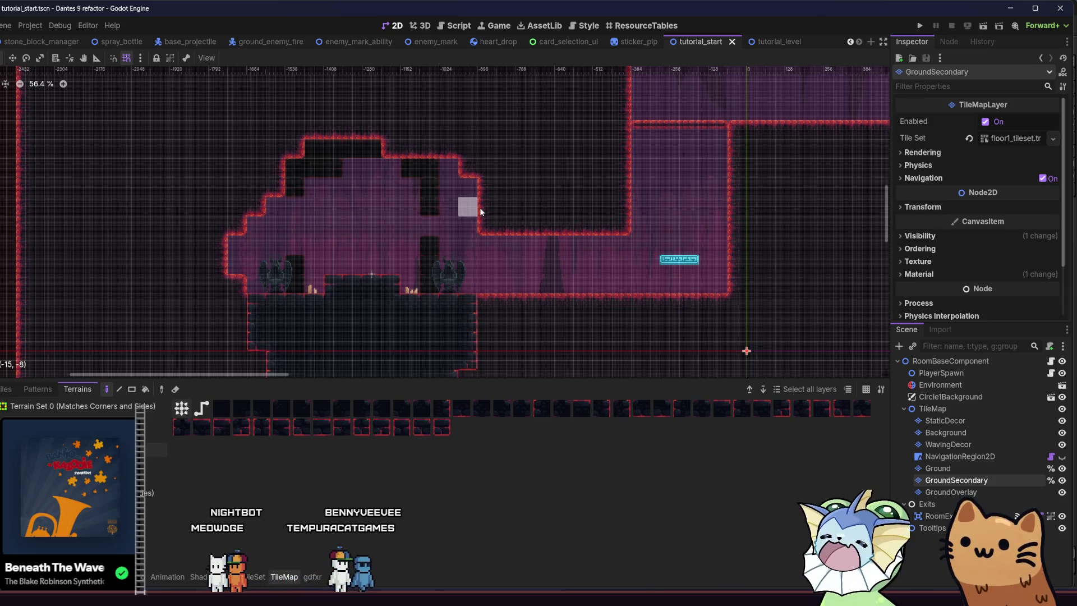
drag(409, 224, 410, 216)
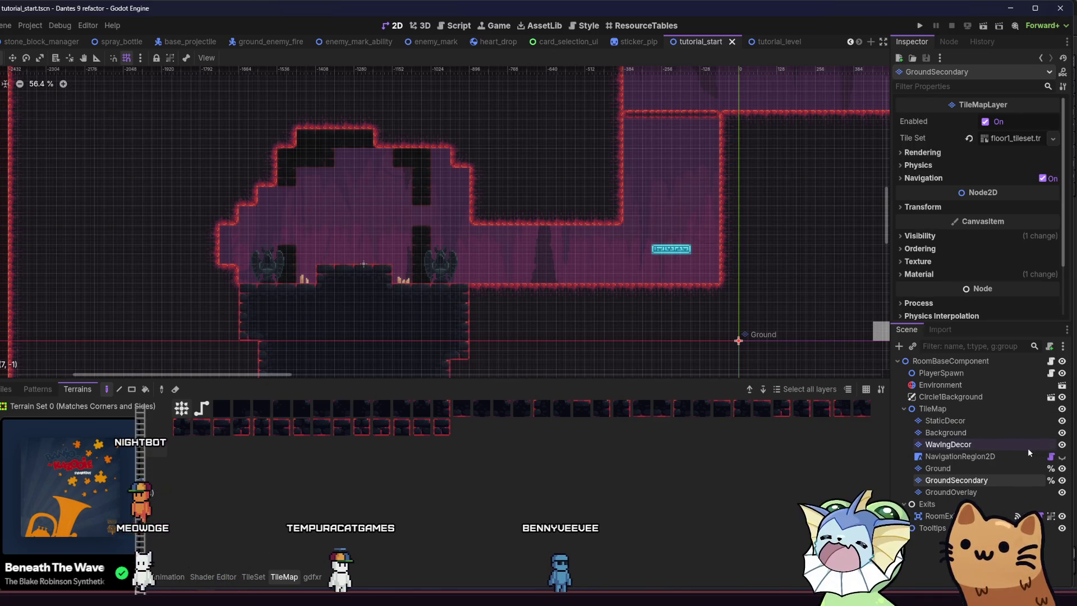
click(933, 528)
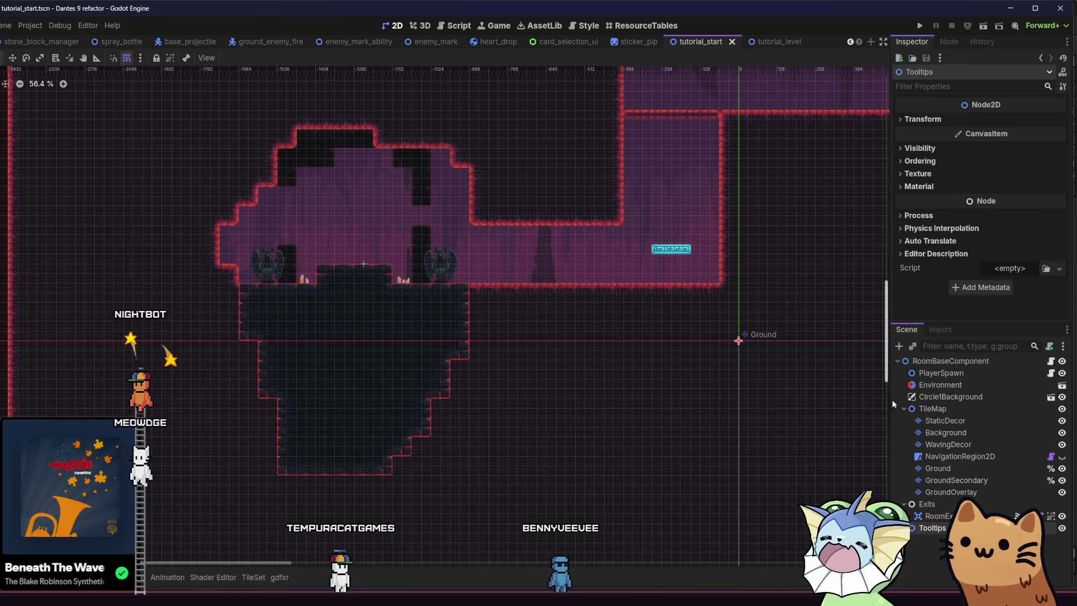
click(899, 346)
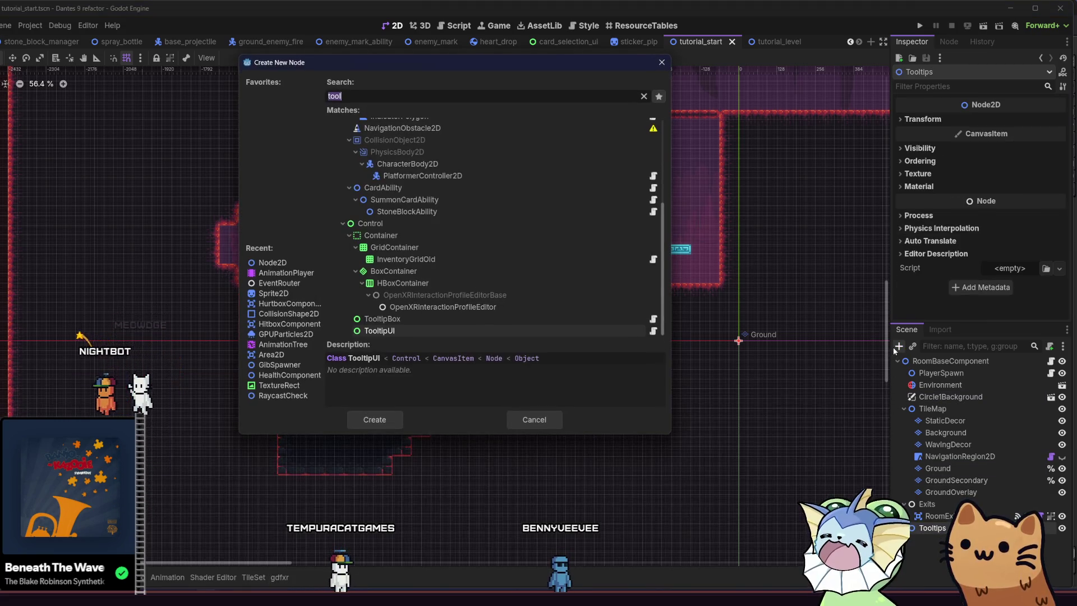
double_click(493, 331)
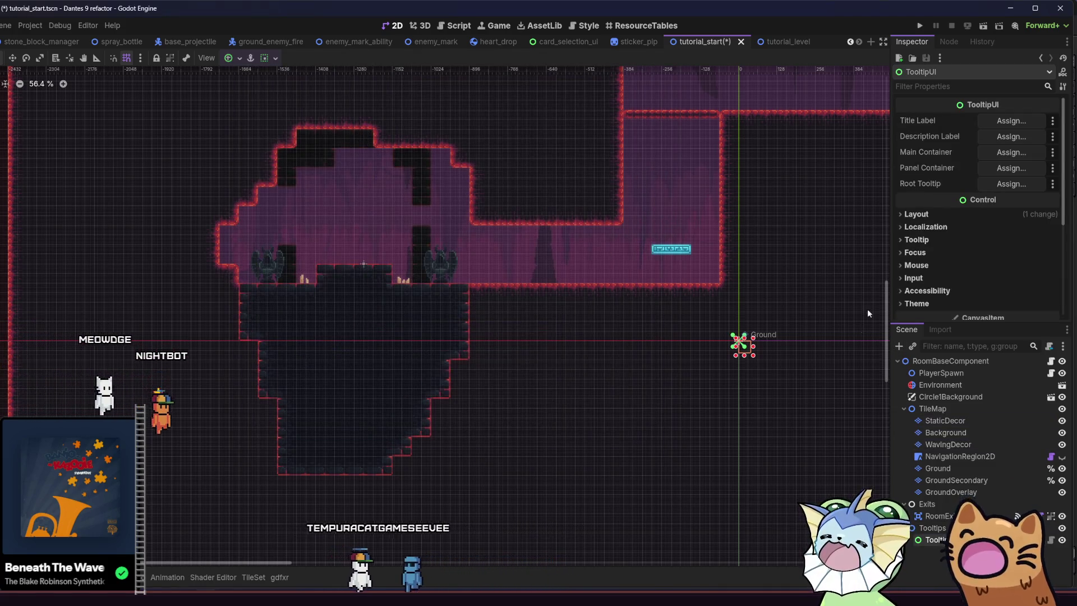
key(ctrl+z)
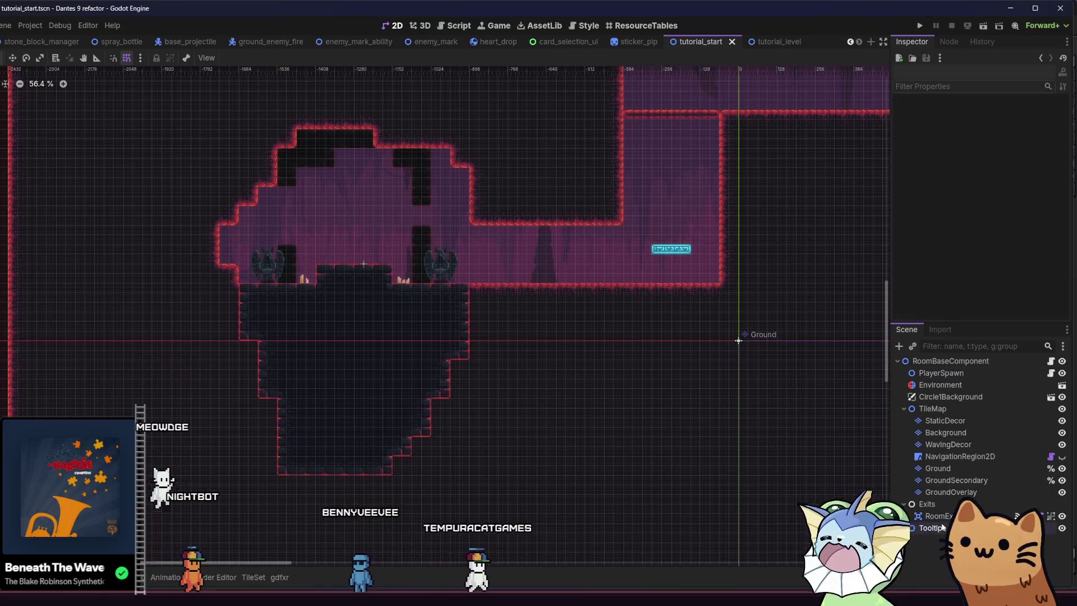
click(900, 347)
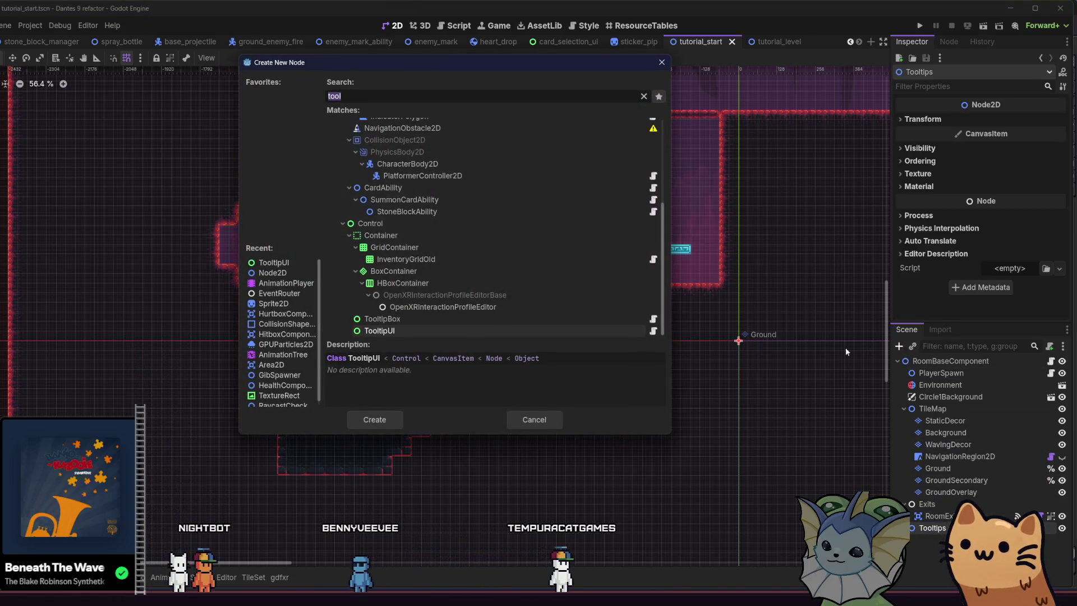
text(tool)
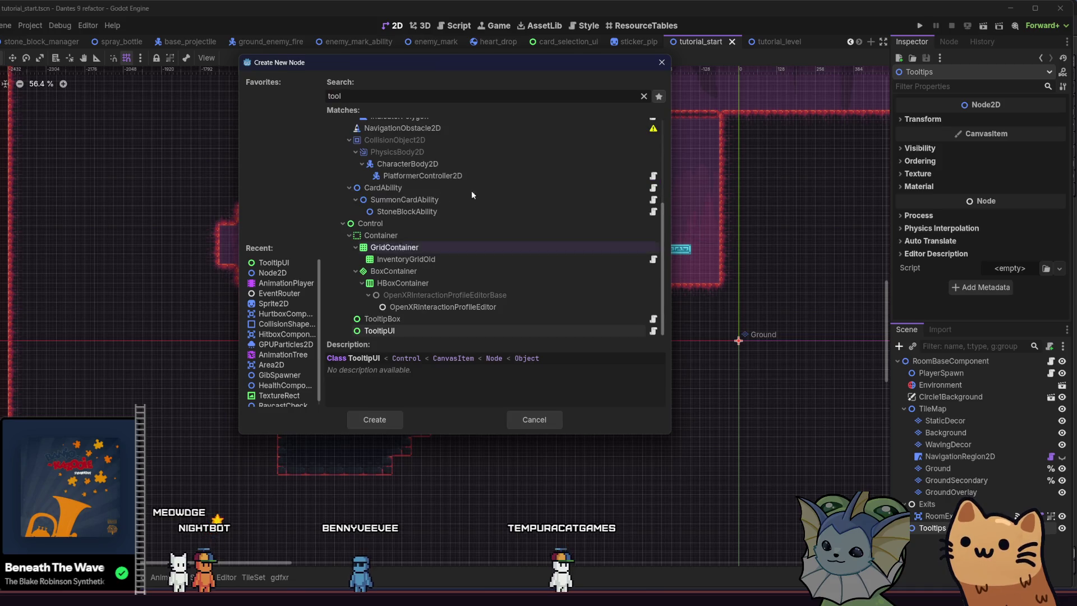
double_click(382, 319)
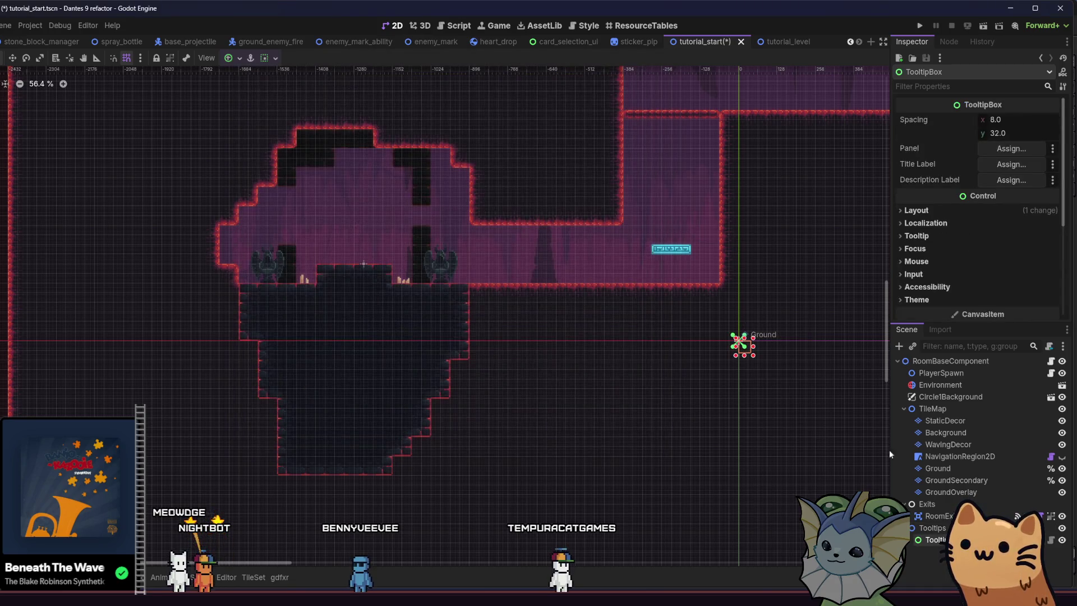
key(ctrl+z)
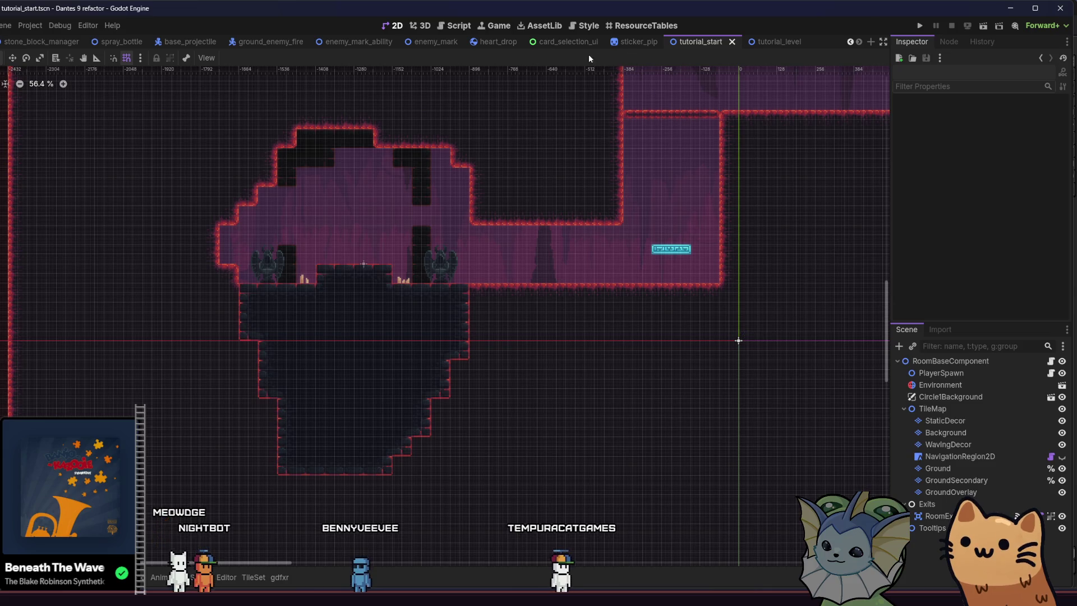
Search the child-scene picker for 'Input_pr' and node types for 'npu'/'prom', cancelling both.
click(914, 345)
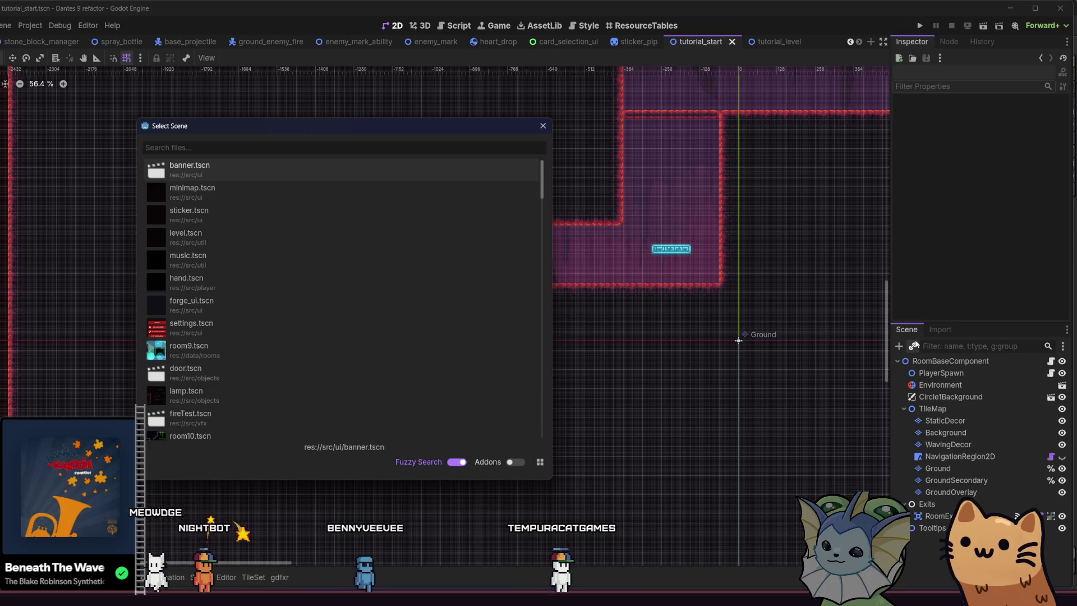
text(Input)
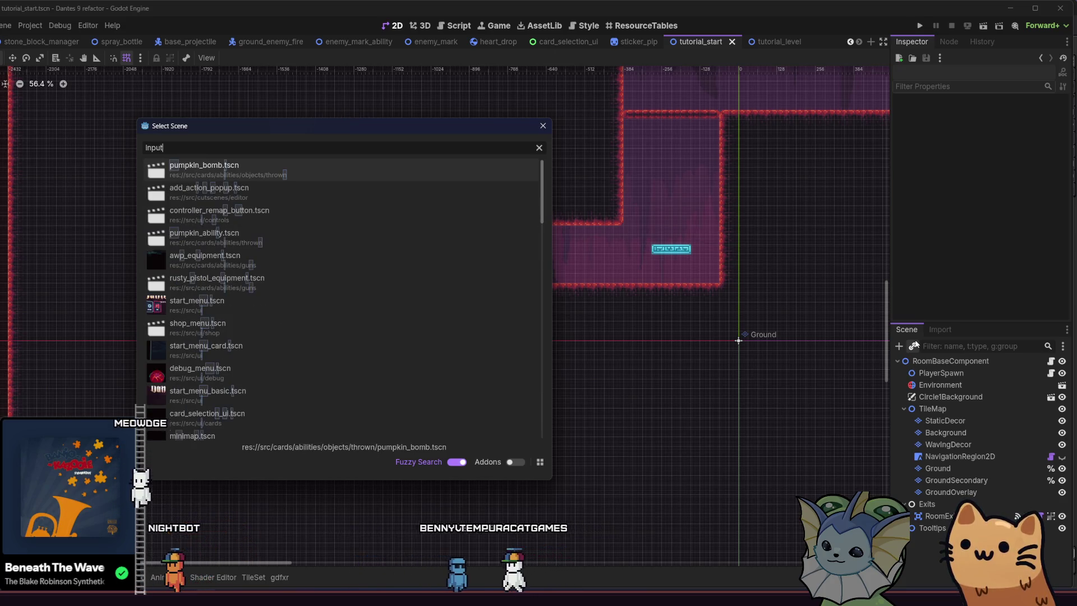
text(_pr)
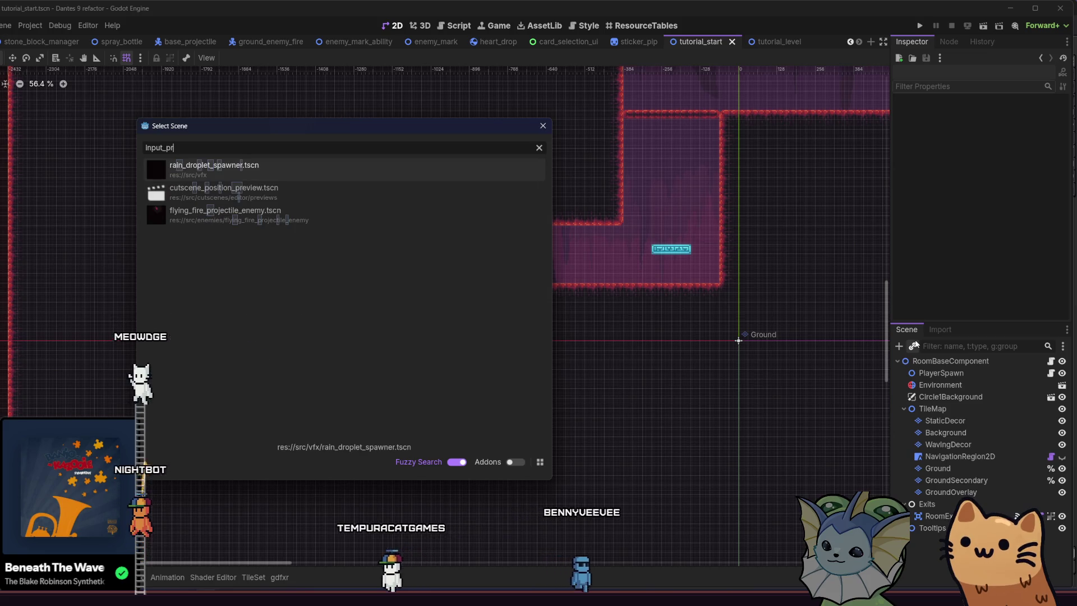
click(543, 125)
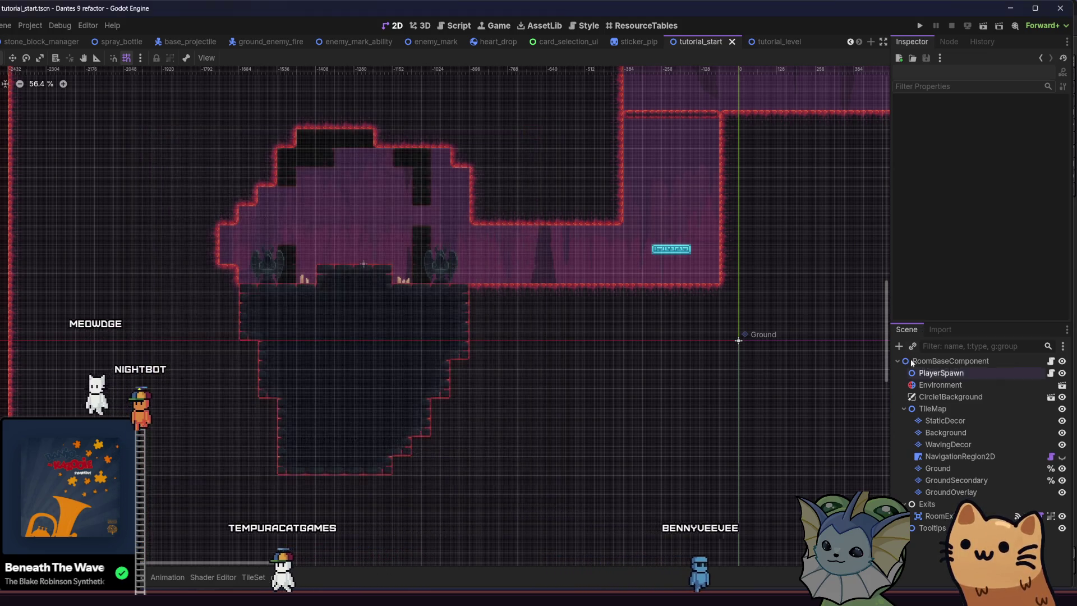
click(901, 346)
text(npu)
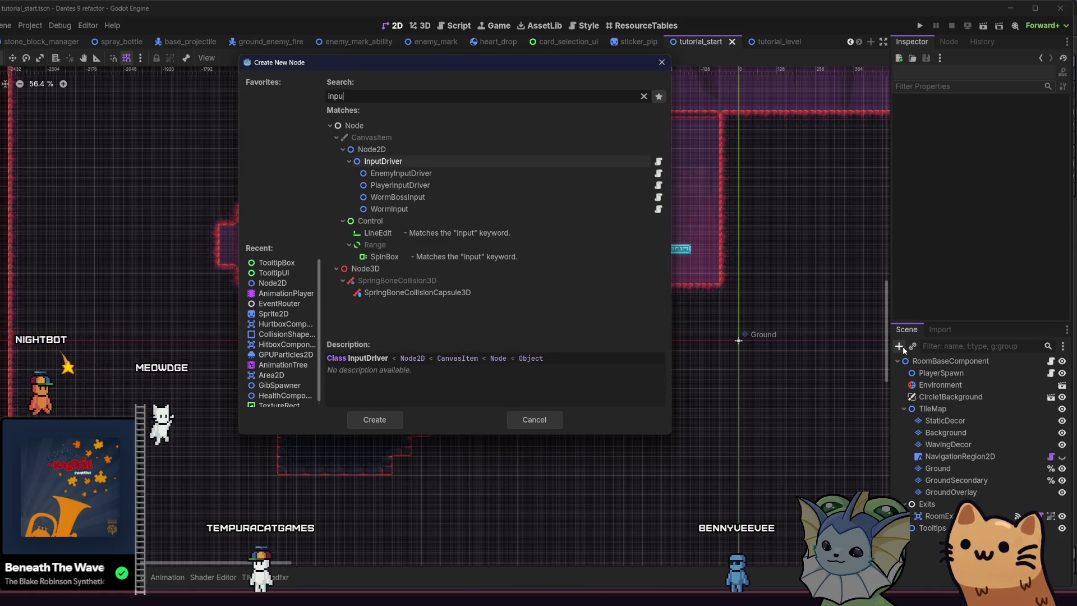
key(BackSpace)
key(BackSpace)
key(BackSpace)
text(prom)
key(BackSpace)
key(BackSpace)
key(BackSpace)
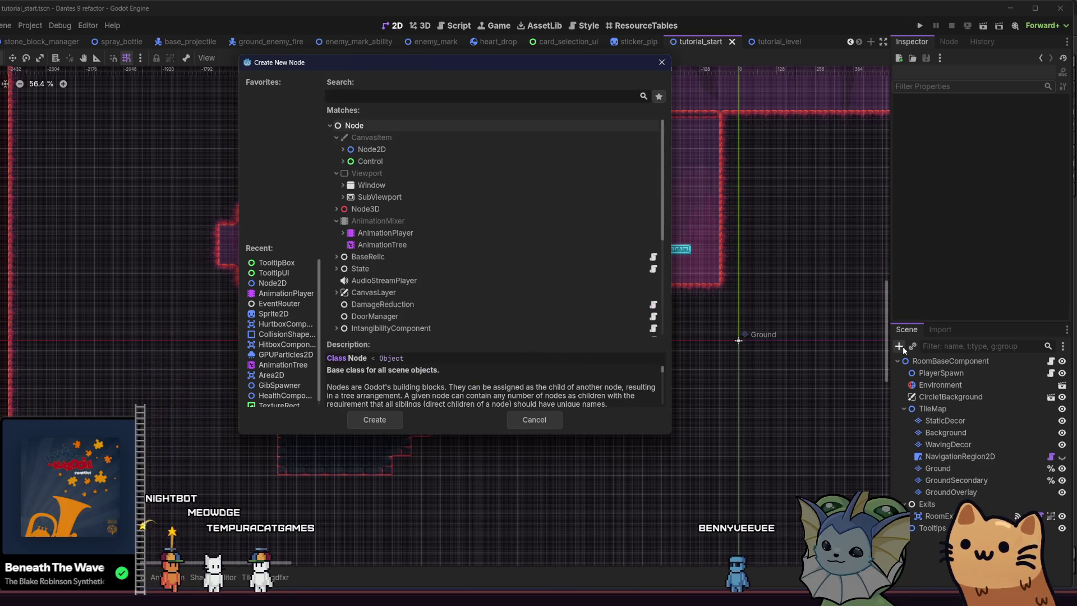
click(535, 421)
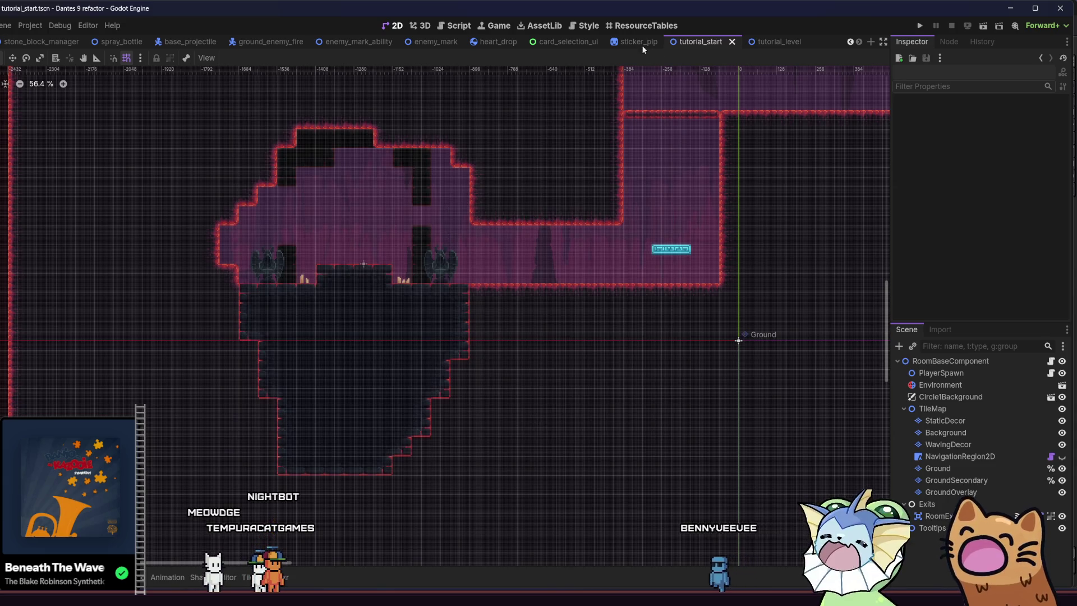
Search nodes for 'gly' and scenes for 'glyph', then quick-open files matching 'tutorial'.
click(899, 346)
text(gly)
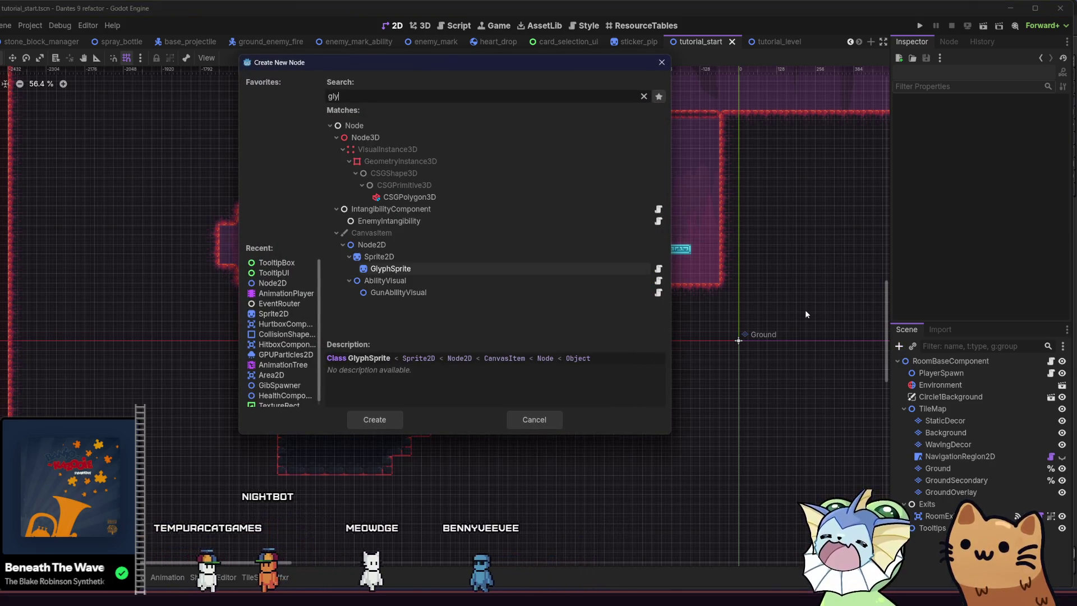
click(526, 426)
click(913, 346)
text(glyph)
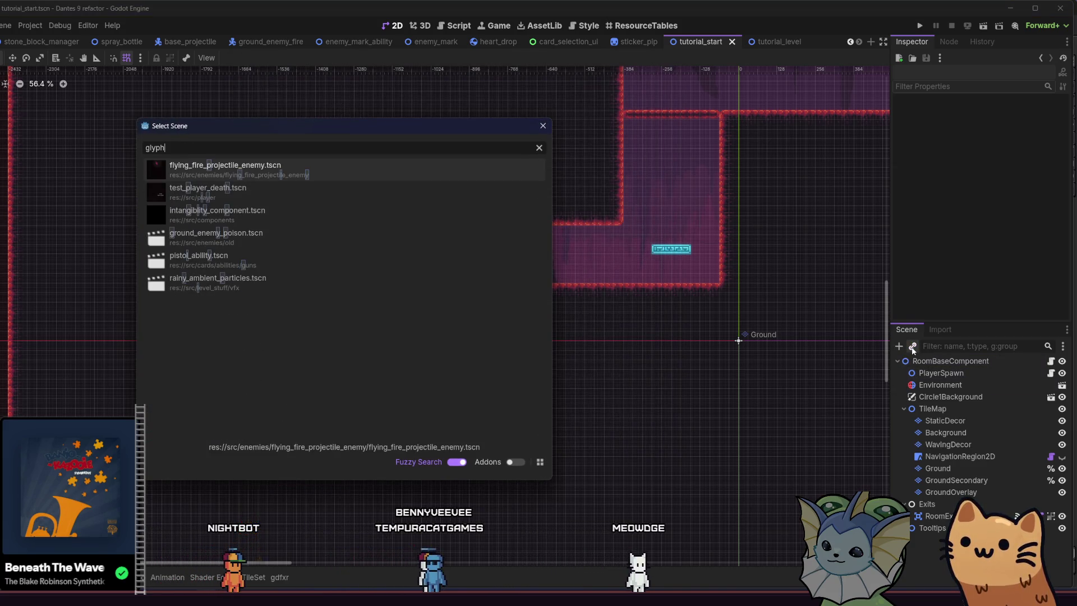
key(BackSpace)
key(BackSpace)
key(BackSpace)
text(tutoria)
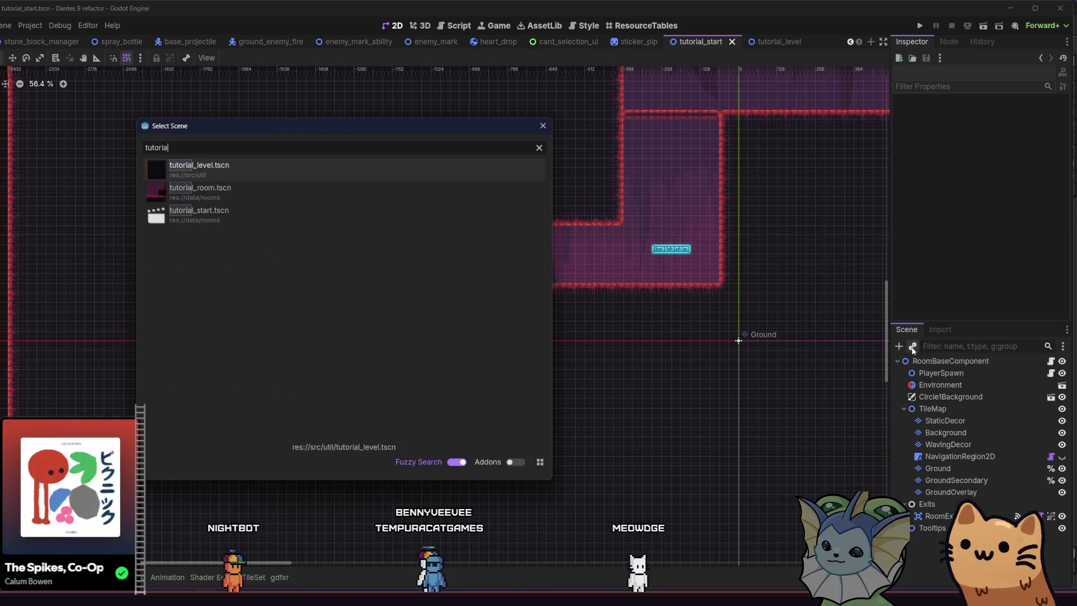
key(BackSpace)
key(BackSpace)
key(BackSpace)
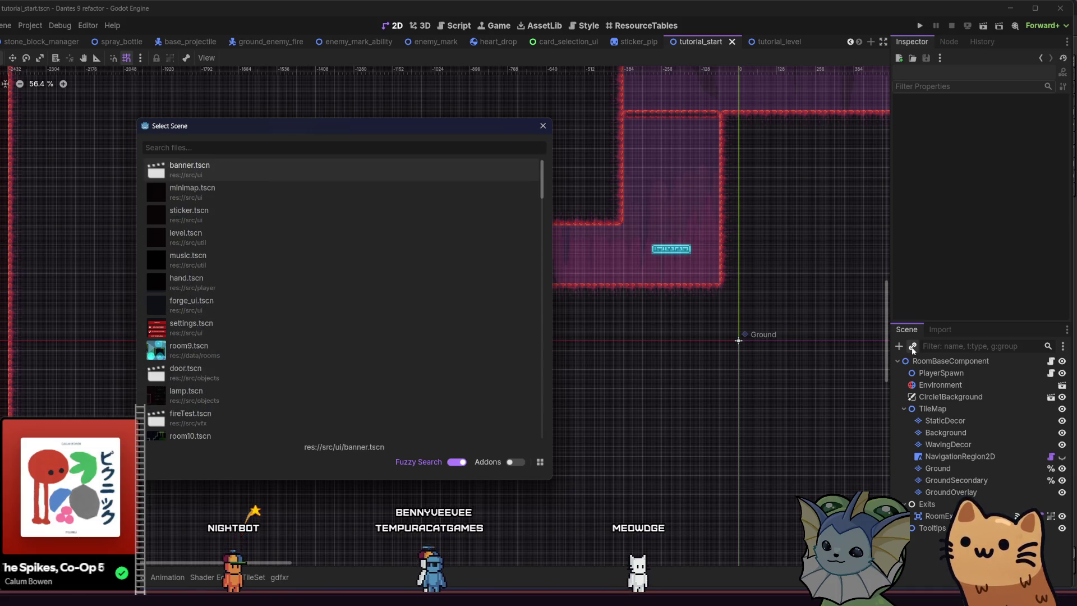
click(551, 135)
key(shift+alt+o)
text(tutorial)
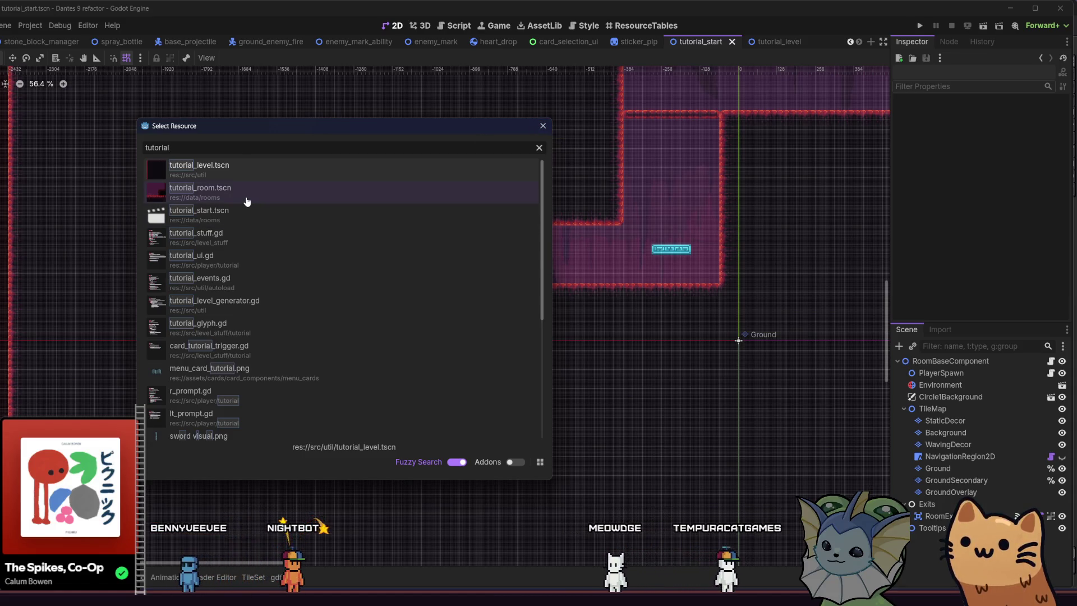
Open tutorial_room.tscn, view the Move glyph's script, and close that scene.
double_click(244, 188)
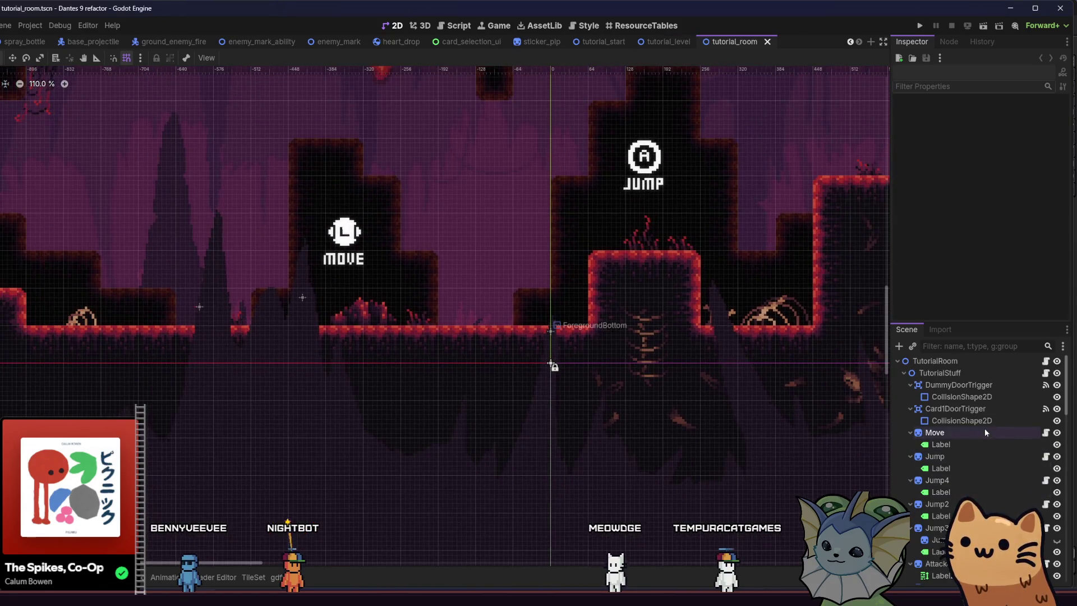
click(985, 431)
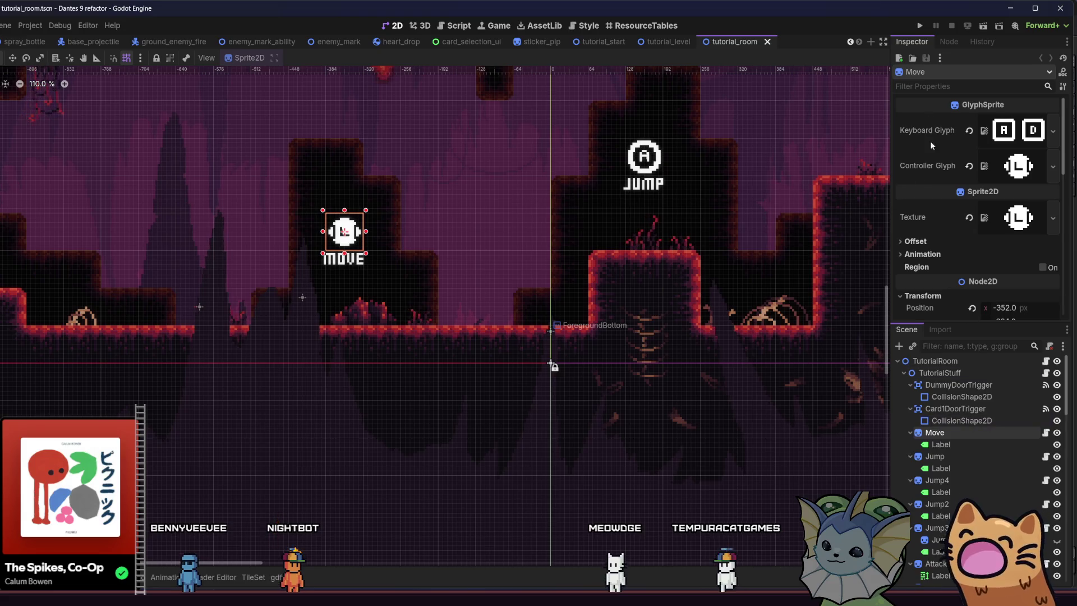
click(970, 429)
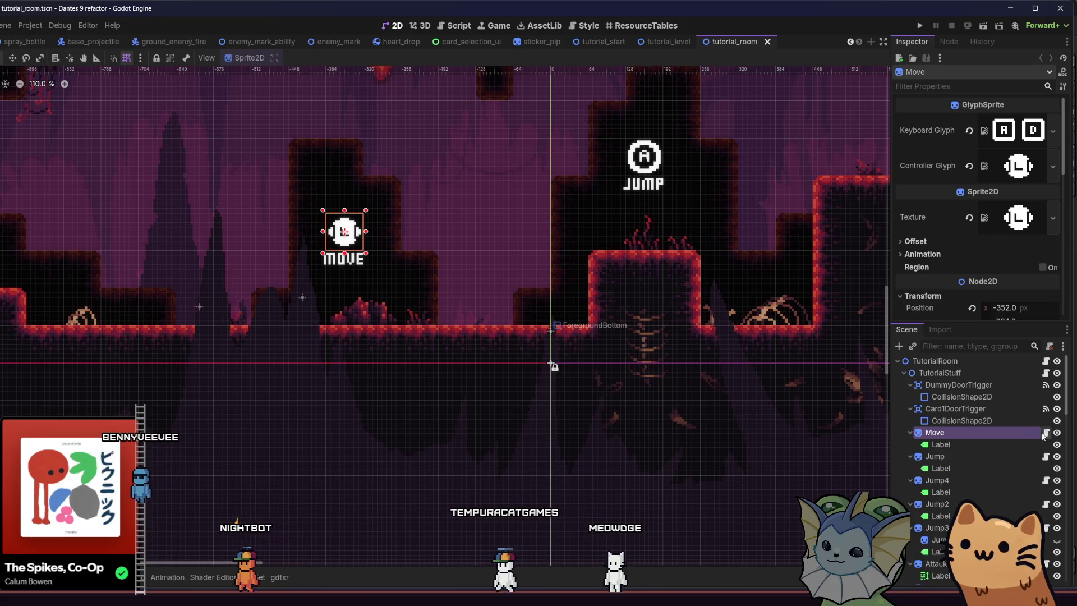
click(1046, 433)
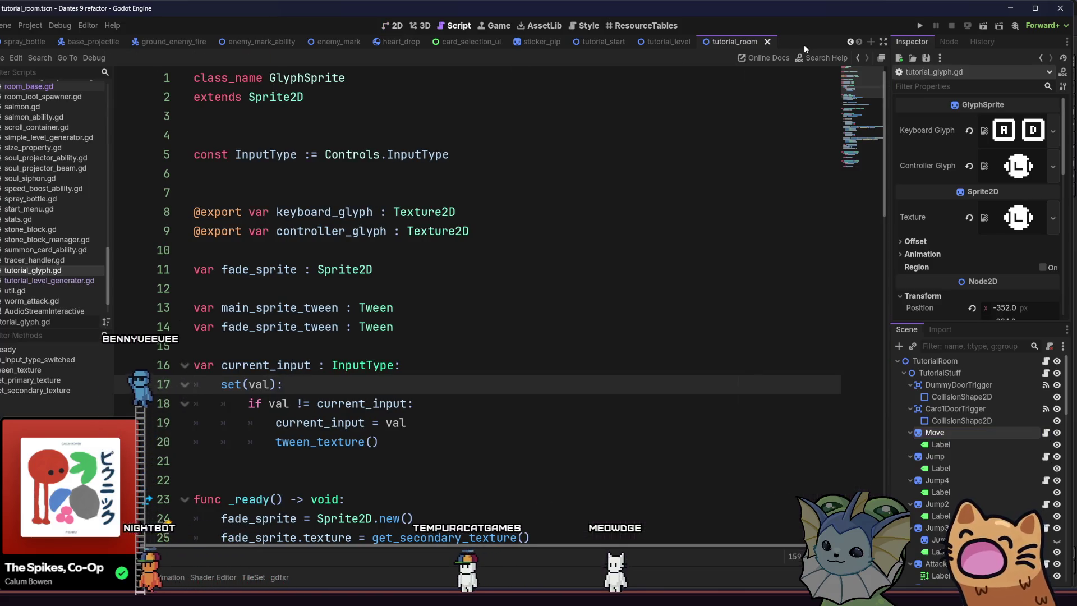
click(770, 40)
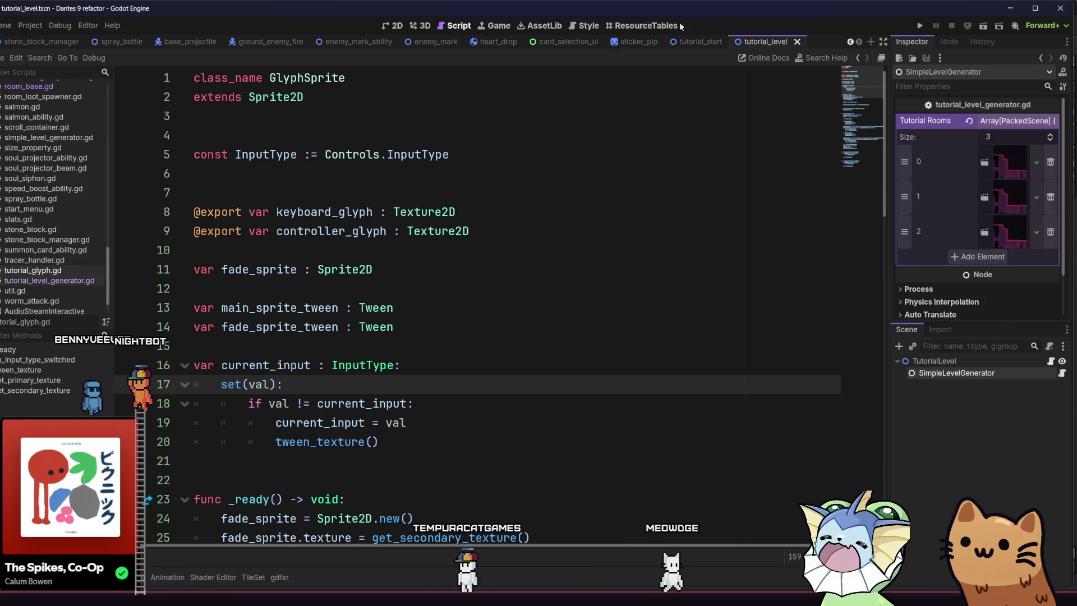
On tutorial_start, select RoomBaseComponent and search the Add Node chooser for 'Glyph'.
click(701, 41)
click(941, 360)
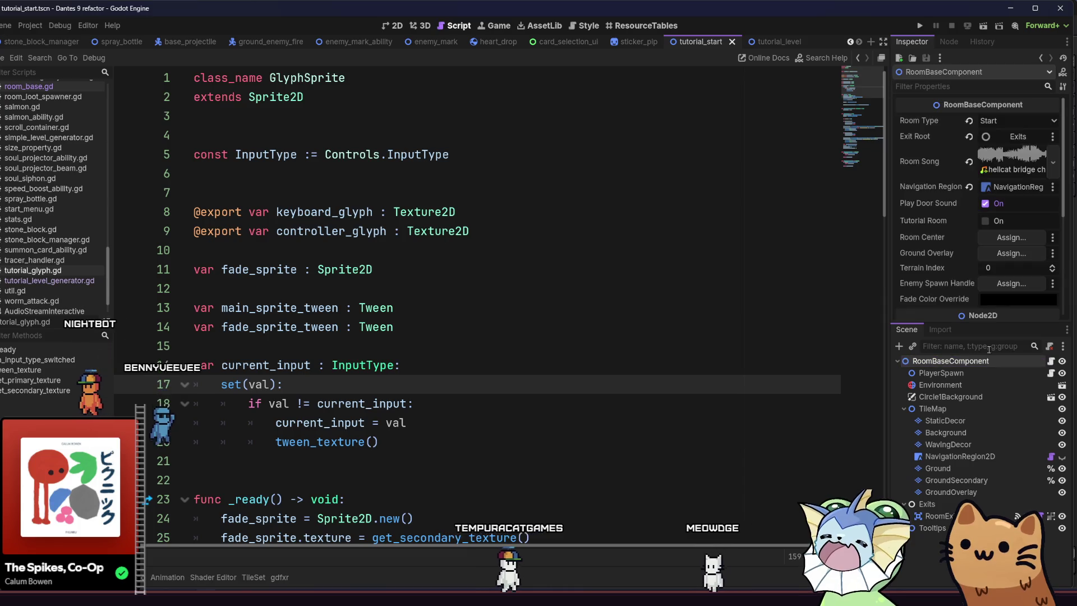
click(902, 346)
text(Glyph)
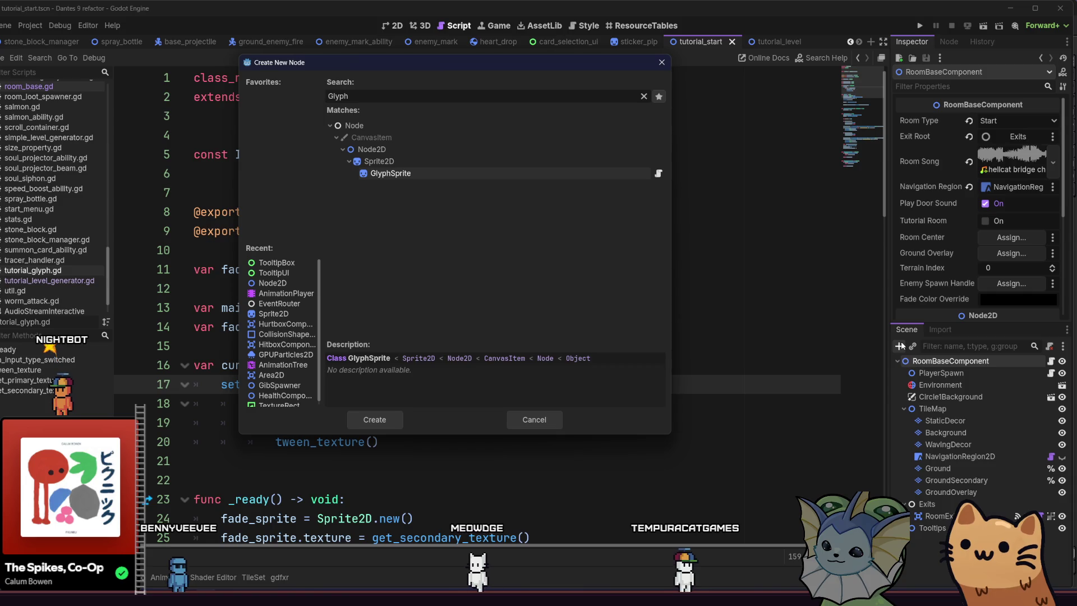
Add a GlyphSprite node to tutorial_start, drag it into the upper middle of the cave, and save.
double_click(412, 175)
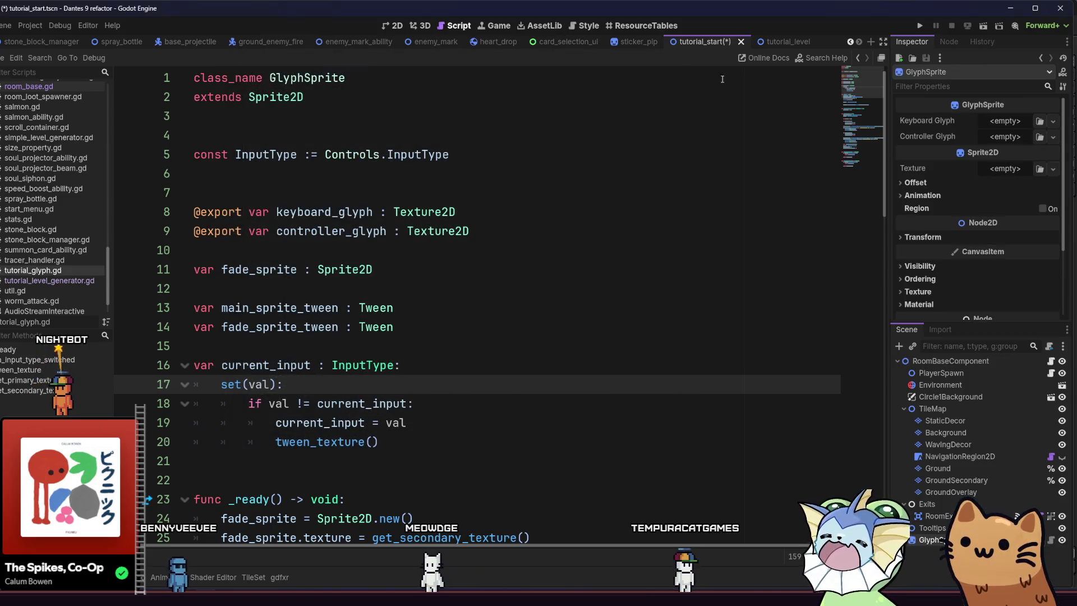
click(389, 25)
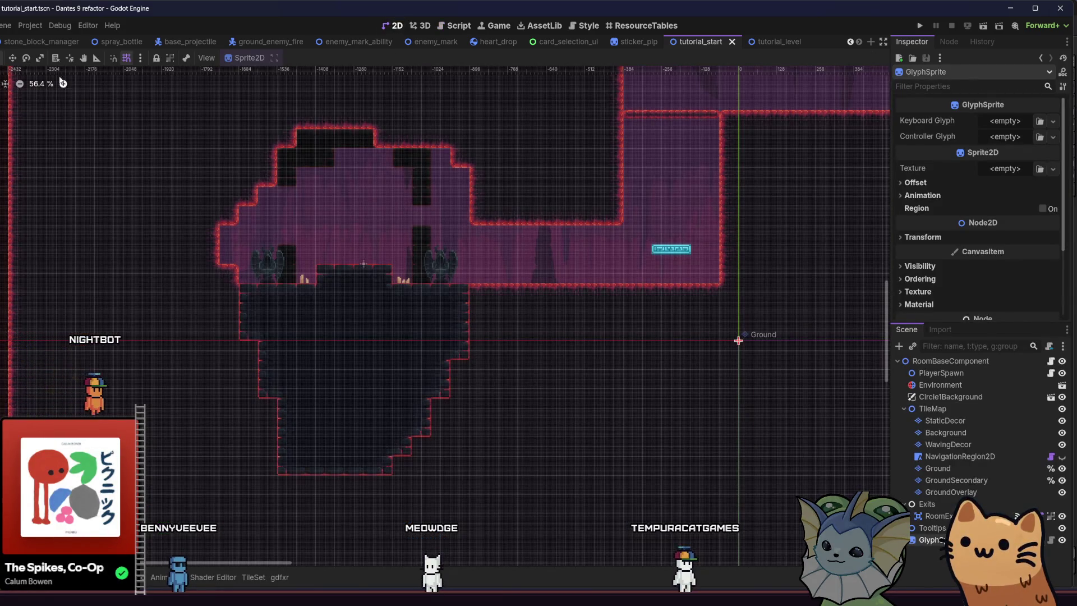
scroll(344, 247, up, 5)
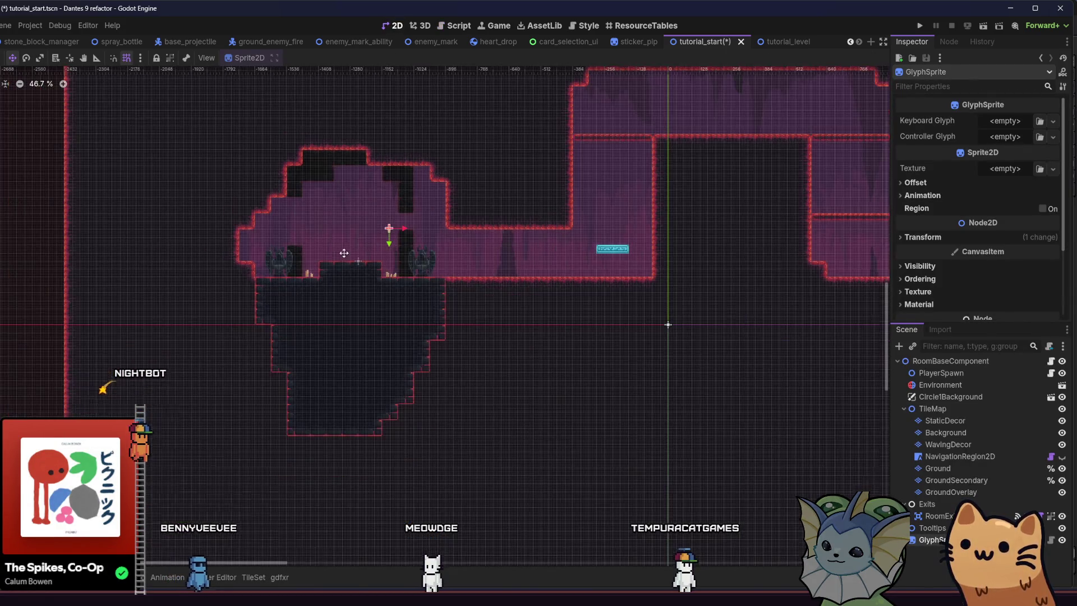
drag(248, 243, 385, 305)
key(ctrl+s)
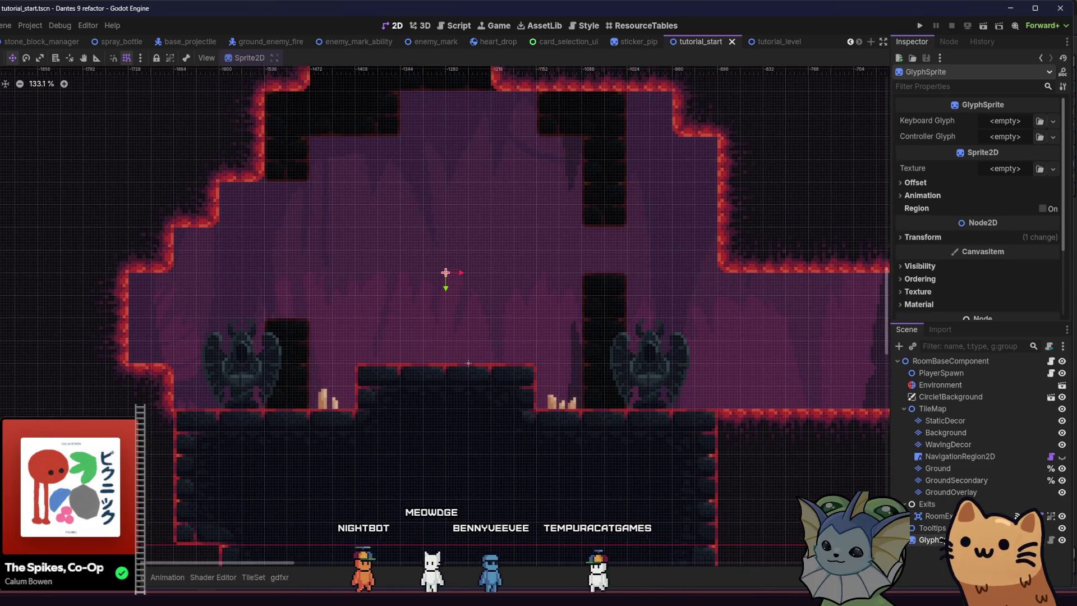
click(773, 44)
right_click(773, 45)
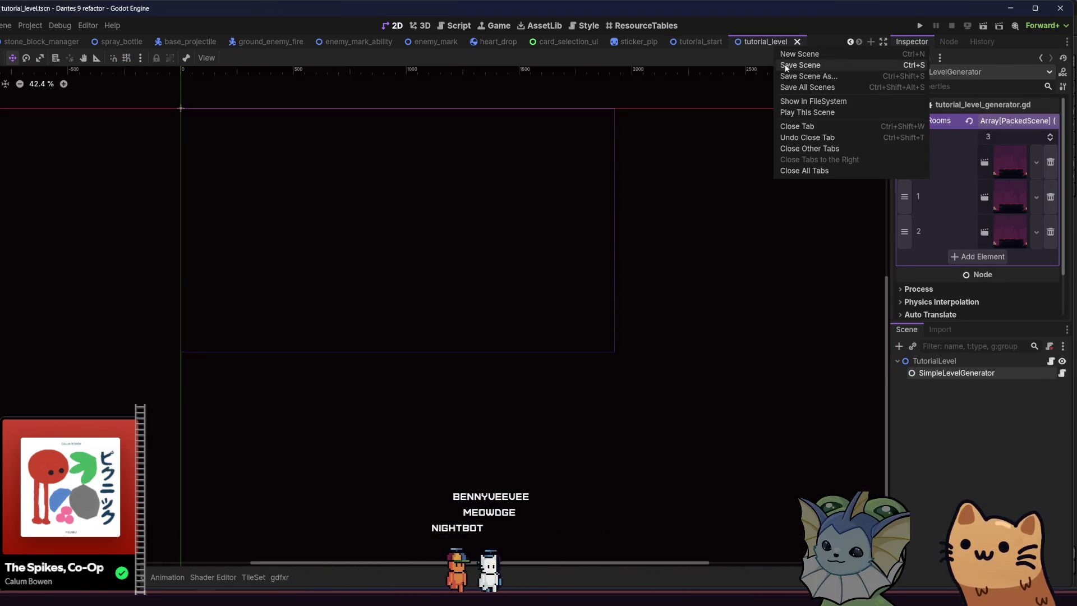
Quick-open the tutorial_room.tscn scene.
click(776, 46)
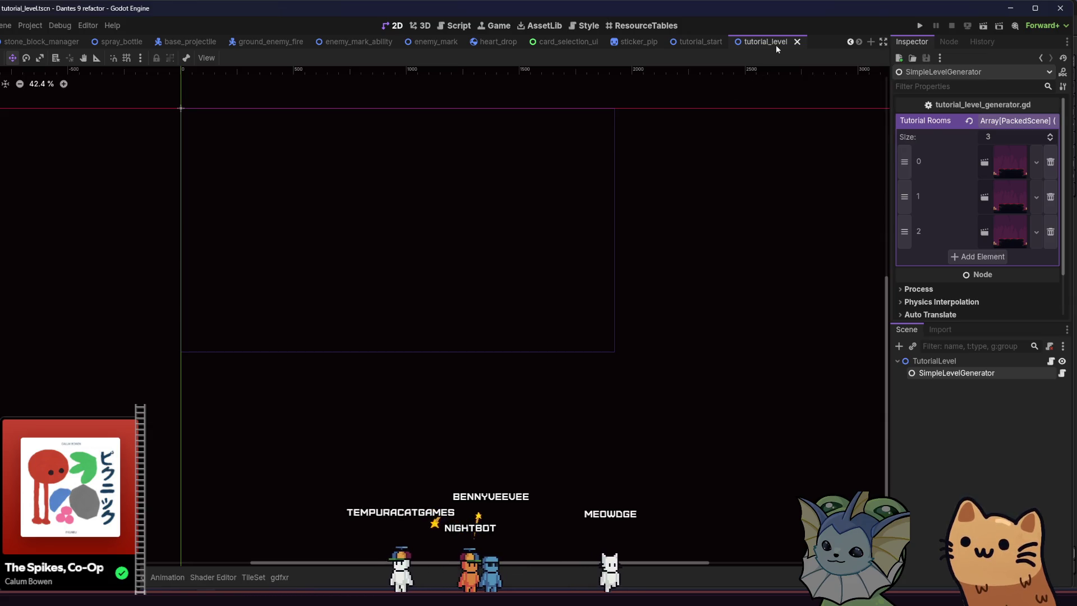
key(alt+shift+o)
text(tutoria)
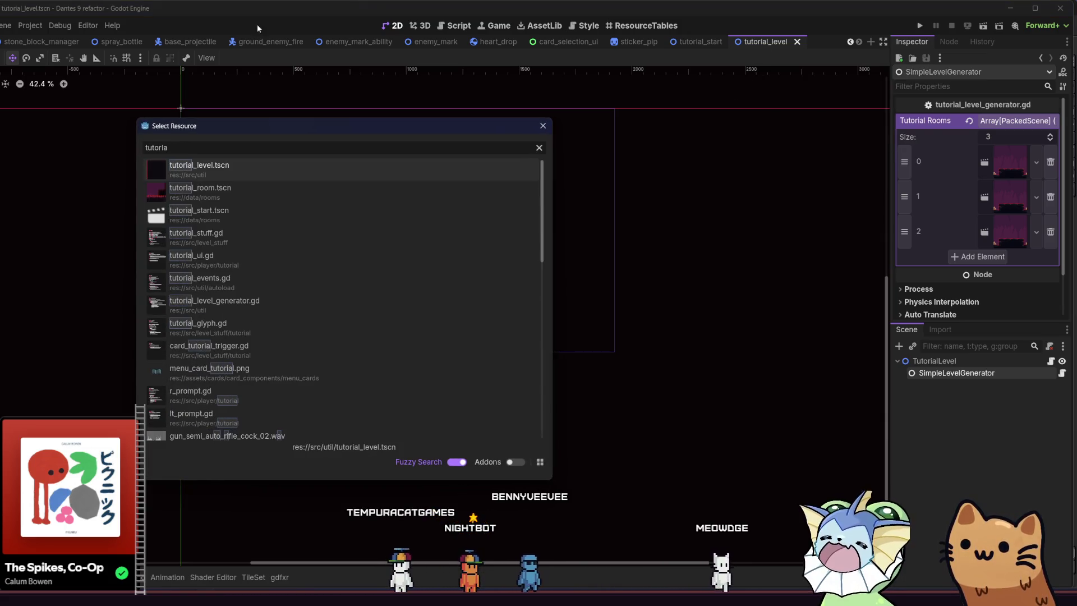
double_click(216, 187)
Copy the Move glyph's Label node and return to the tutorial_start scene.
click(934, 445)
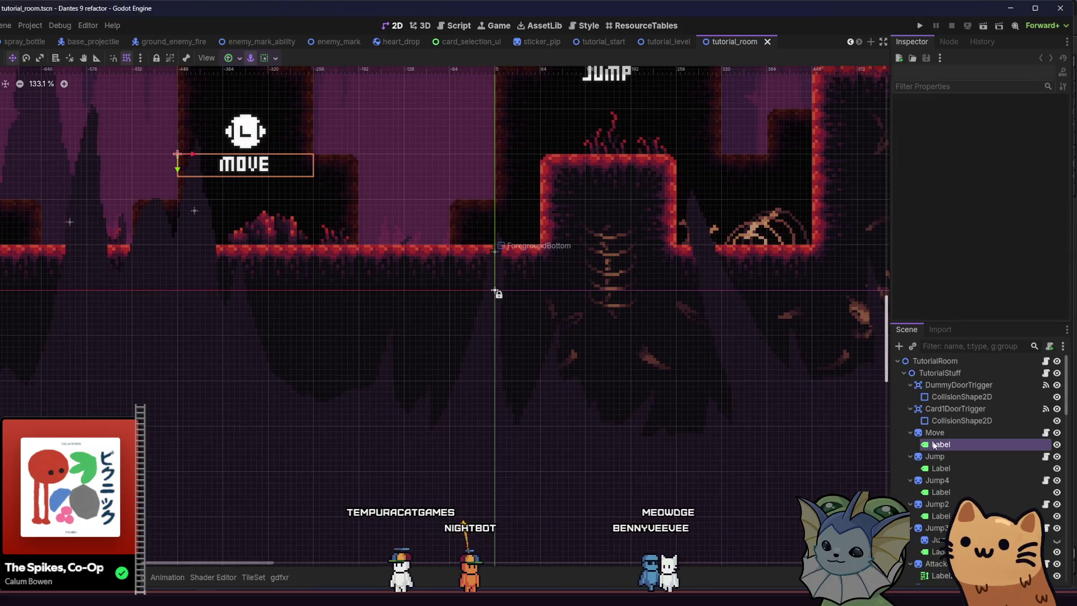
right_click(935, 444)
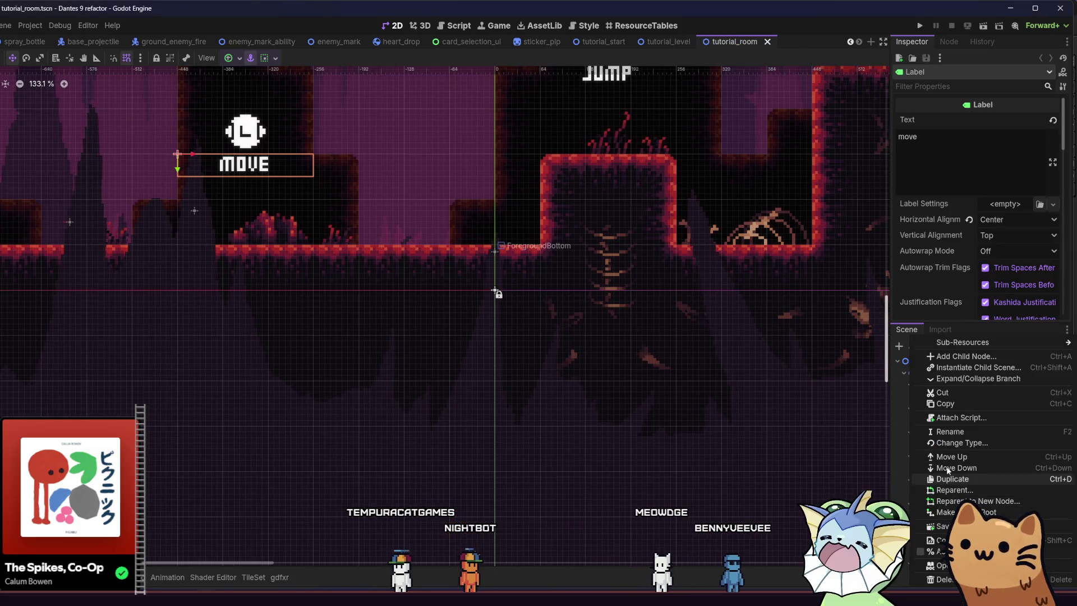
click(952, 404)
click(656, 42)
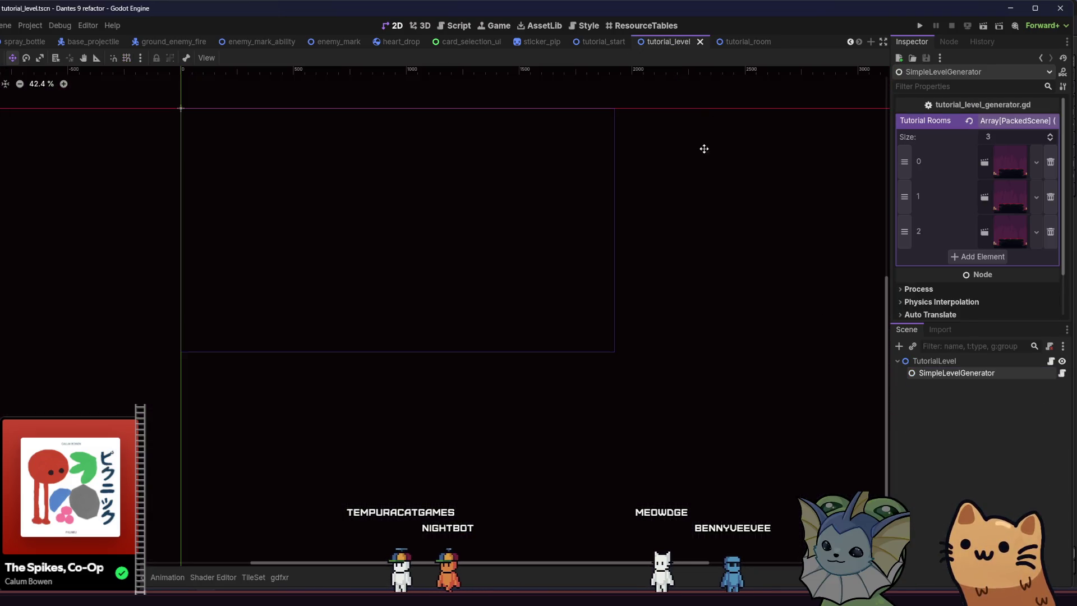
click(587, 42)
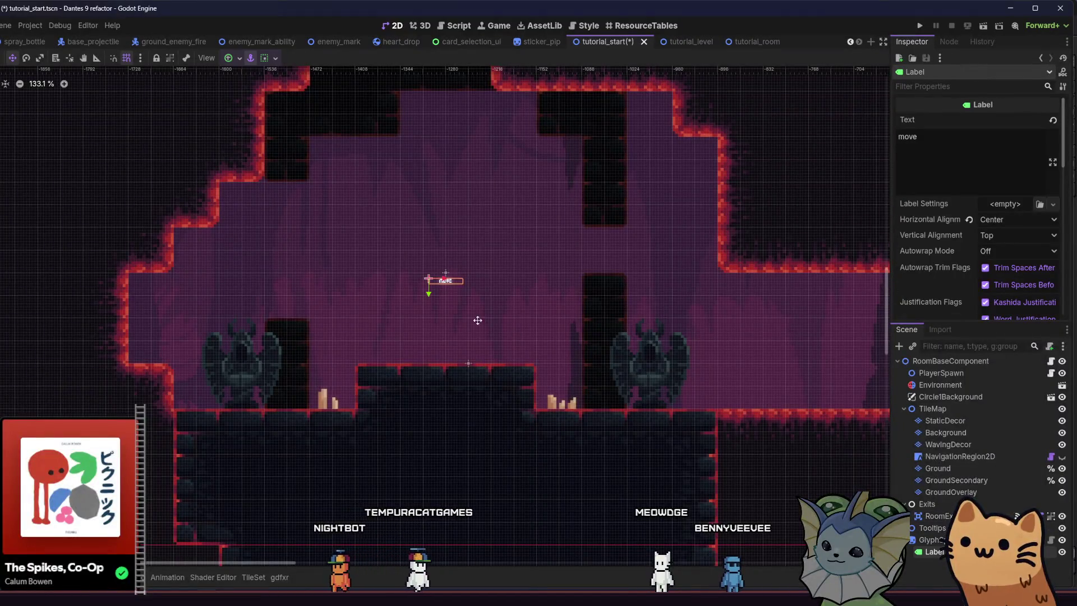
scroll(478, 320, up, 2)
Save tutorial_start and assign A D merged.png as the GlyphSprite's keyboard glyph.
click(443, 267)
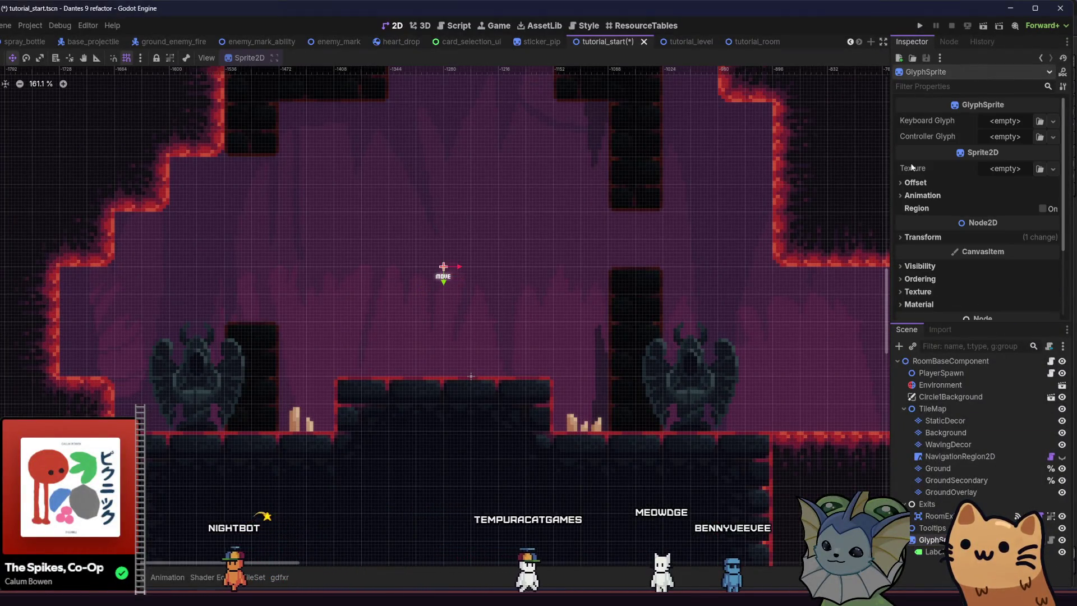
click(955, 237)
scroll(978, 262, down, 1)
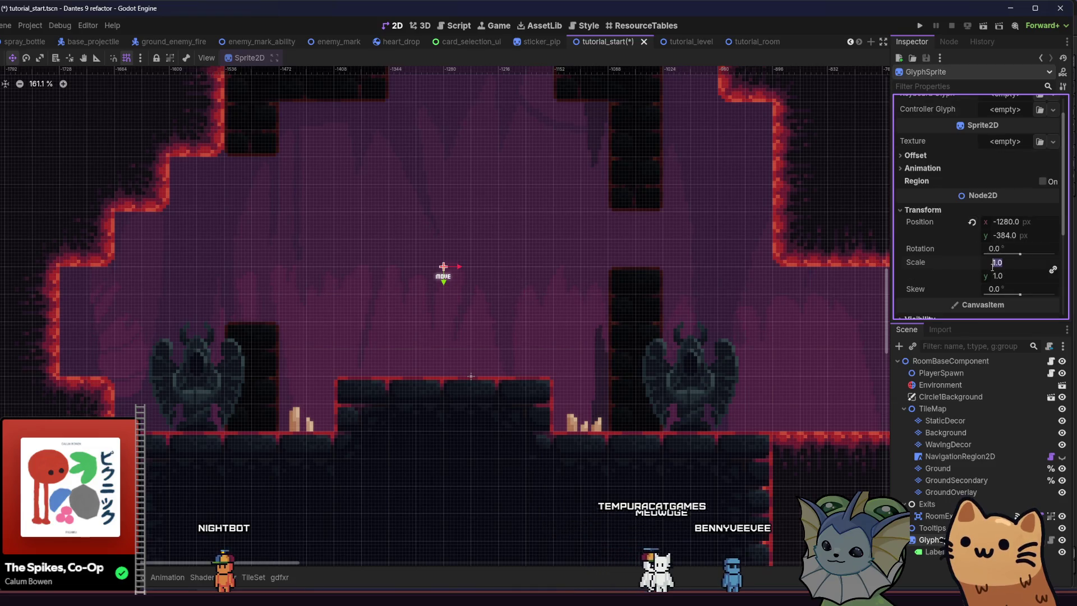
text(4)
scroll(954, 227, up, 1)
key(ctrl+s)
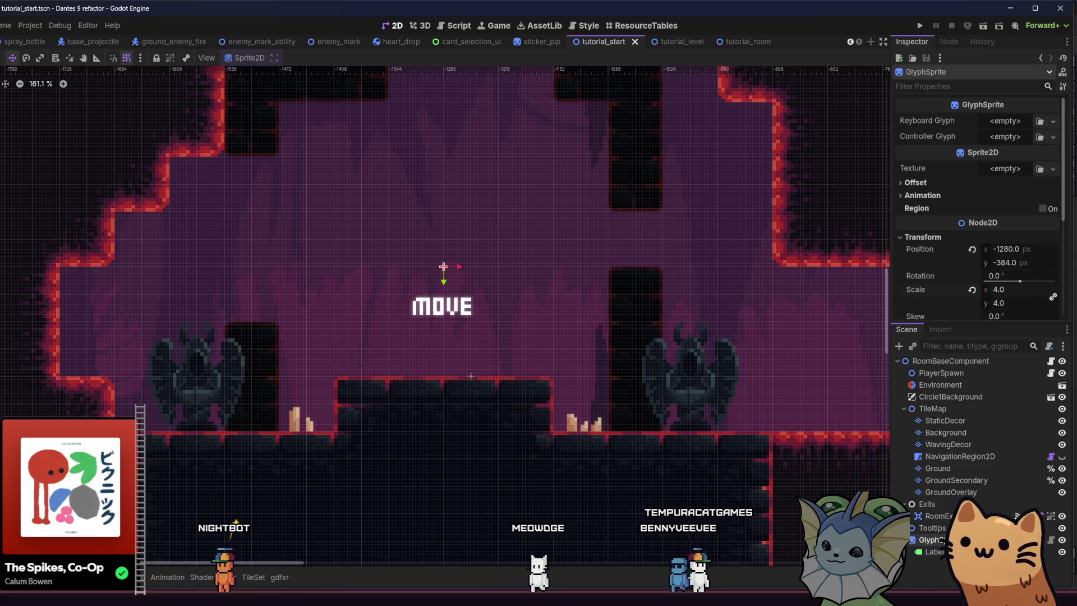
key(alt+f)
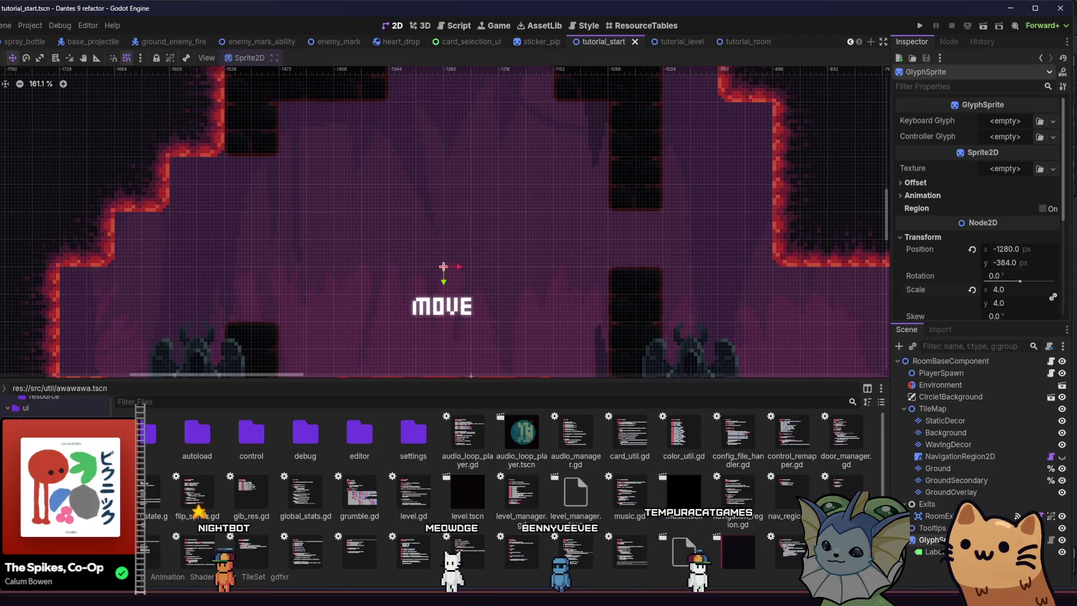
text(a)
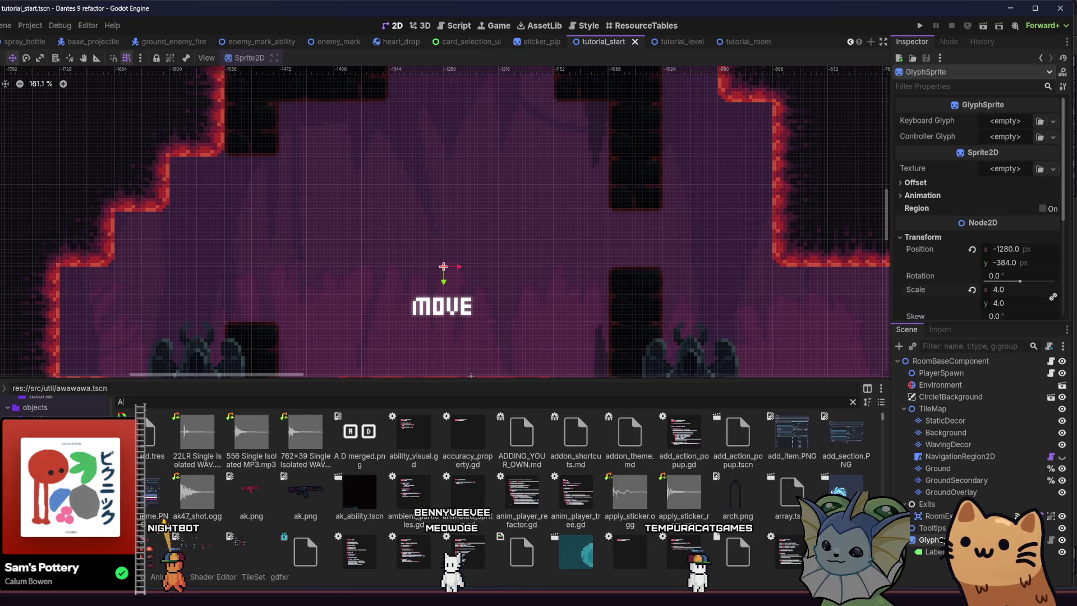
mouse_move(360, 435)
mouse_down()
mouse_move(946, 185)
mouse_move(1004, 122)
mouse_up()
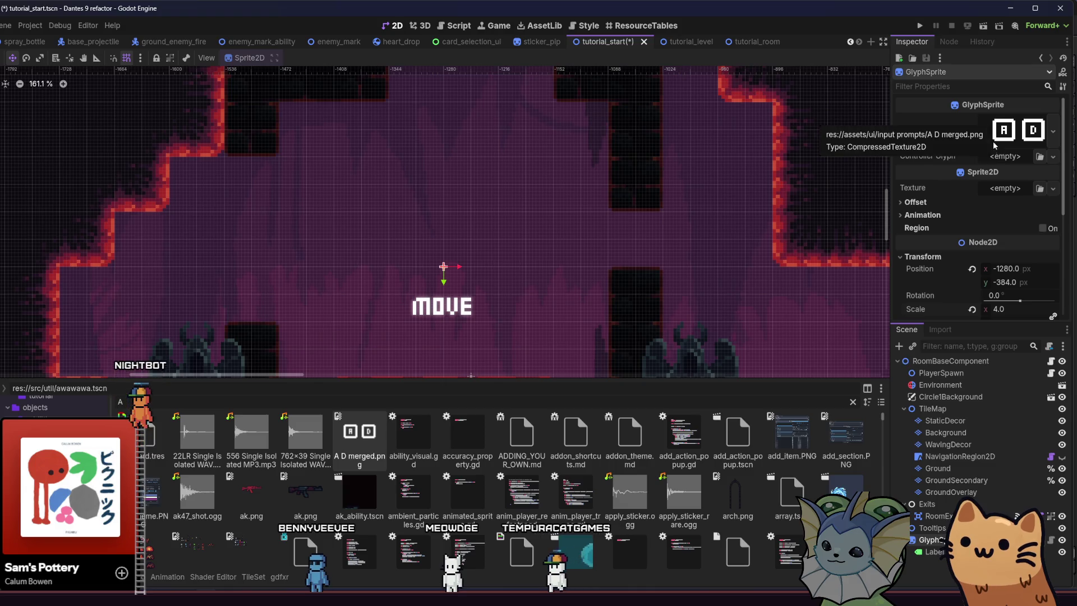
Assign the horizontal left-stick texture (lstick_horizontal) as the controller glyph.
click(1039, 157)
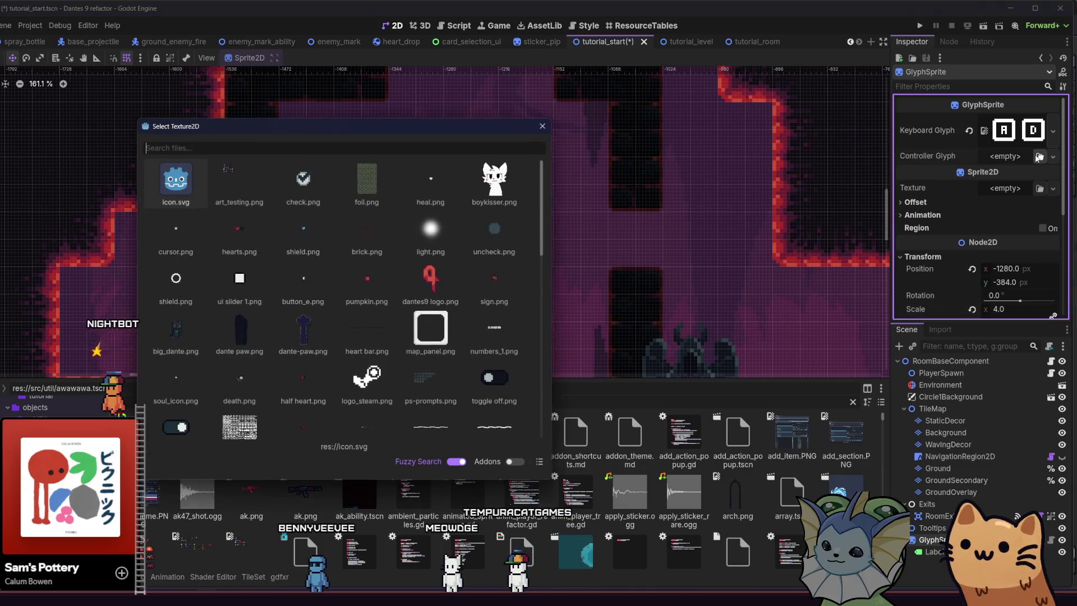
scroll(506, 240, down, 15)
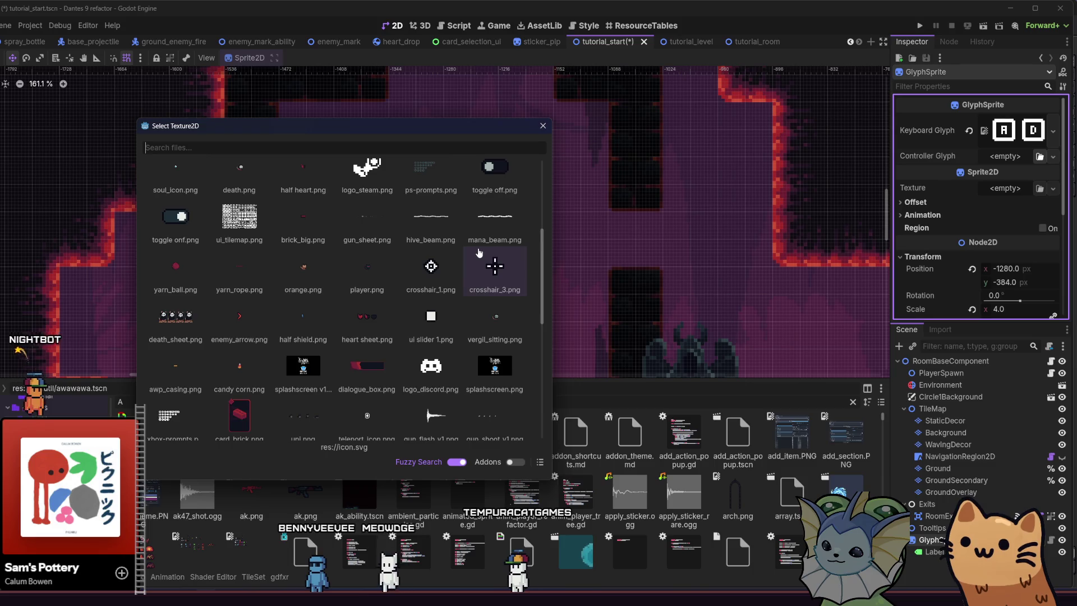
text(contro)
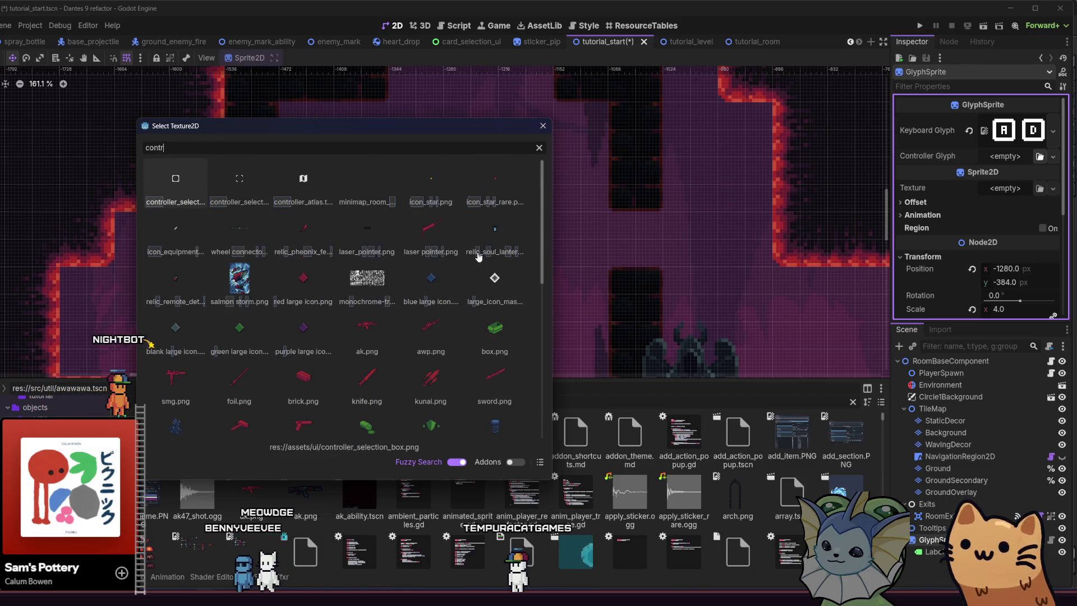
key(BackSpace)
key(BackSpace)
key(BackSpace)
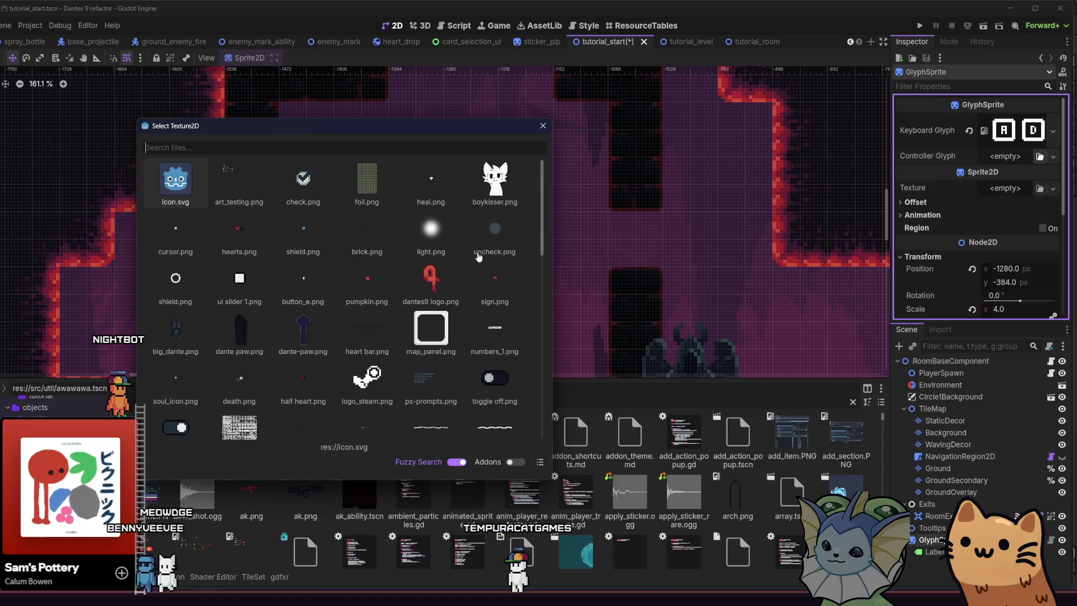
text(ui)
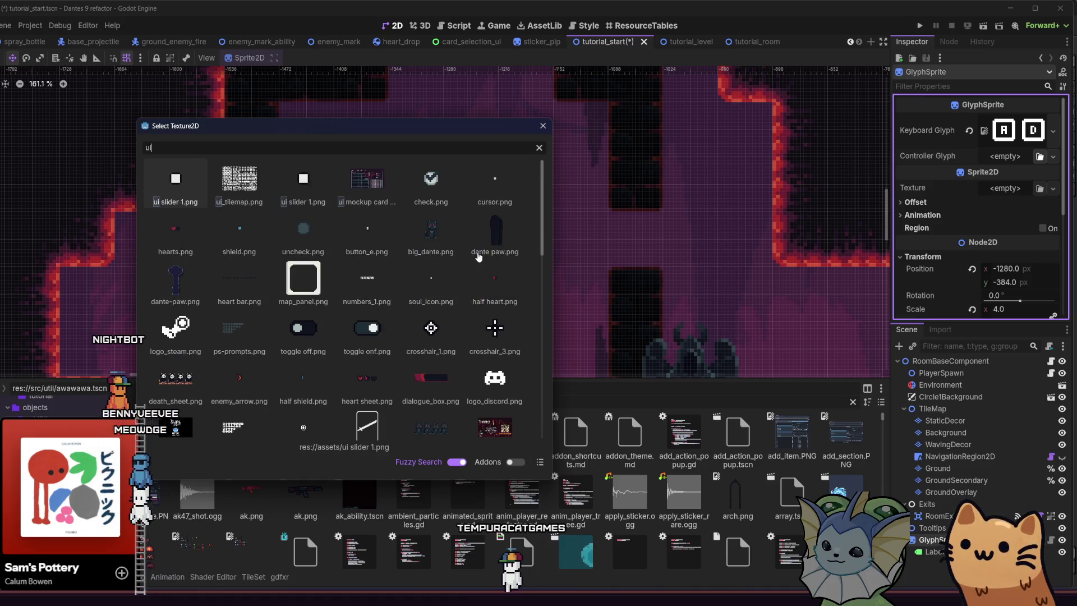
key(BackSpace)
key(BackSpace)
text(stick)
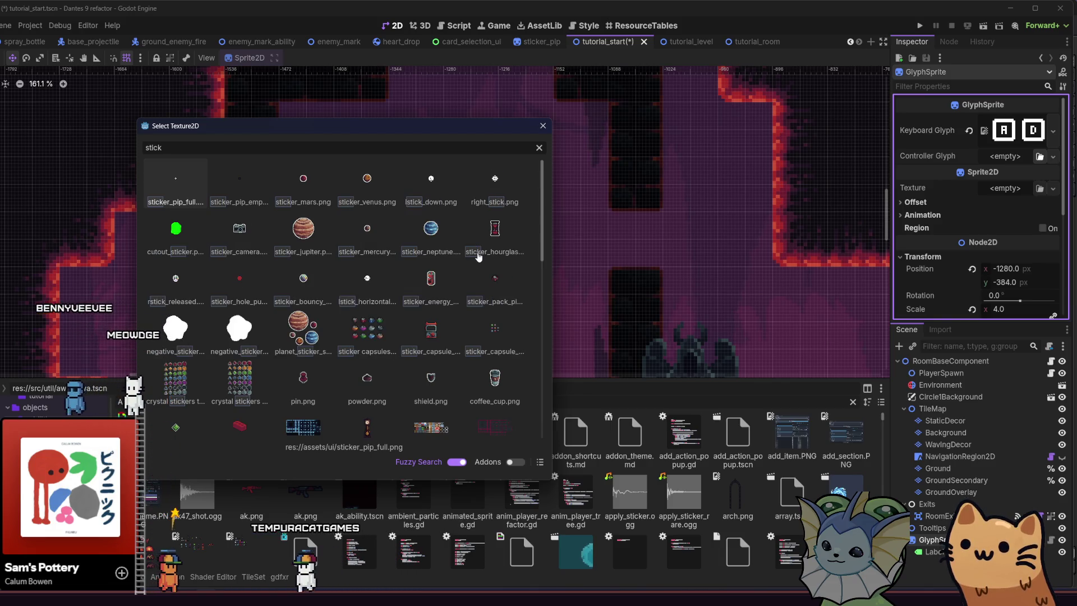
double_click(366, 284)
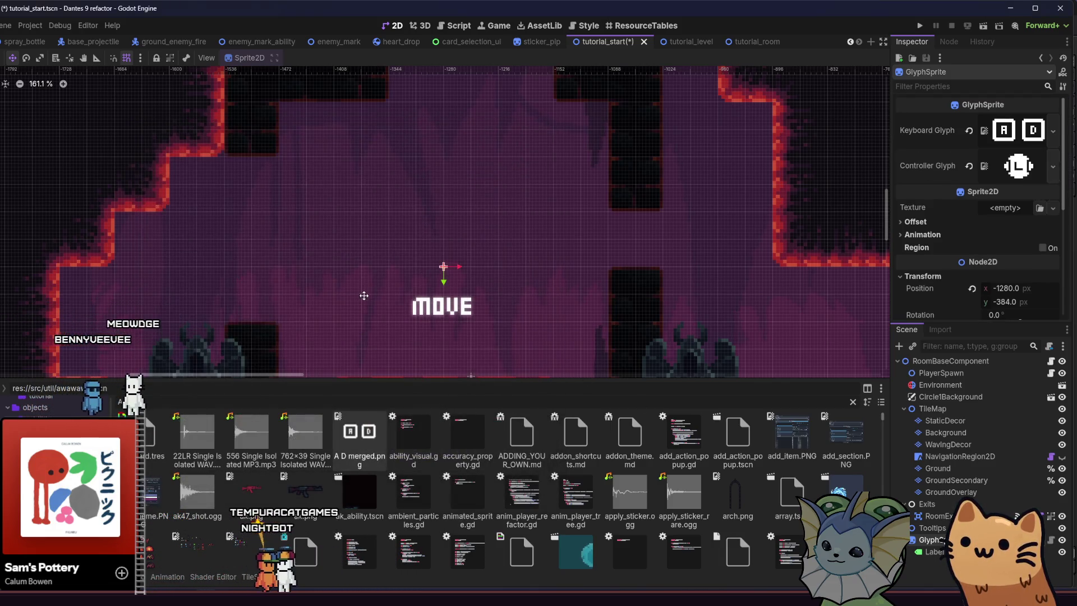
Set A D merged.png as the Sprite2D texture and move the sprite just above MOVE.
drag(628, 277, 600, 267)
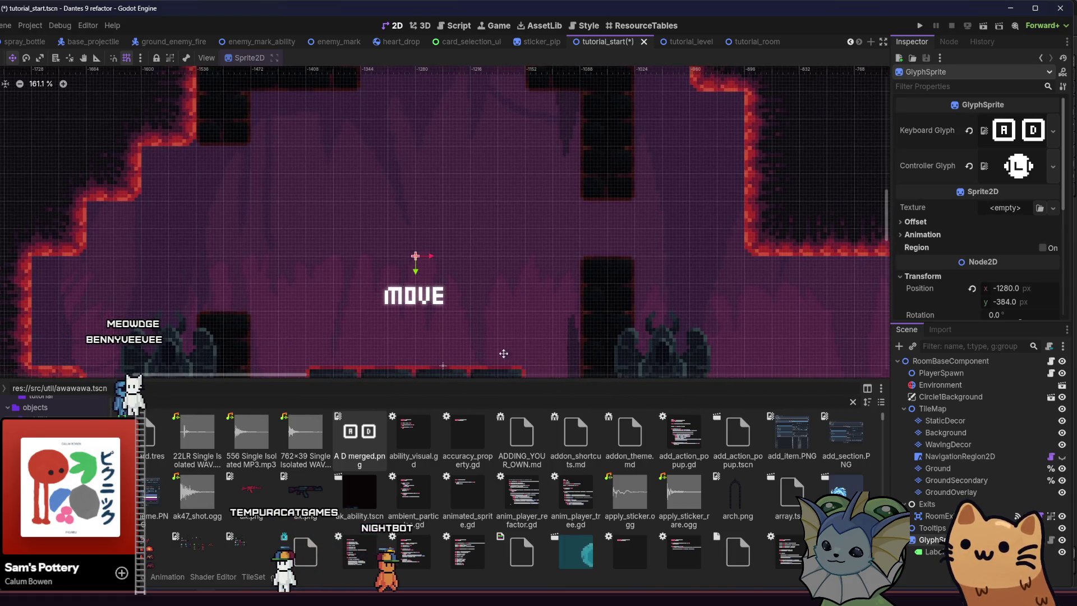
drag(402, 451, 698, 310)
drag(1015, 211, 1010, 210)
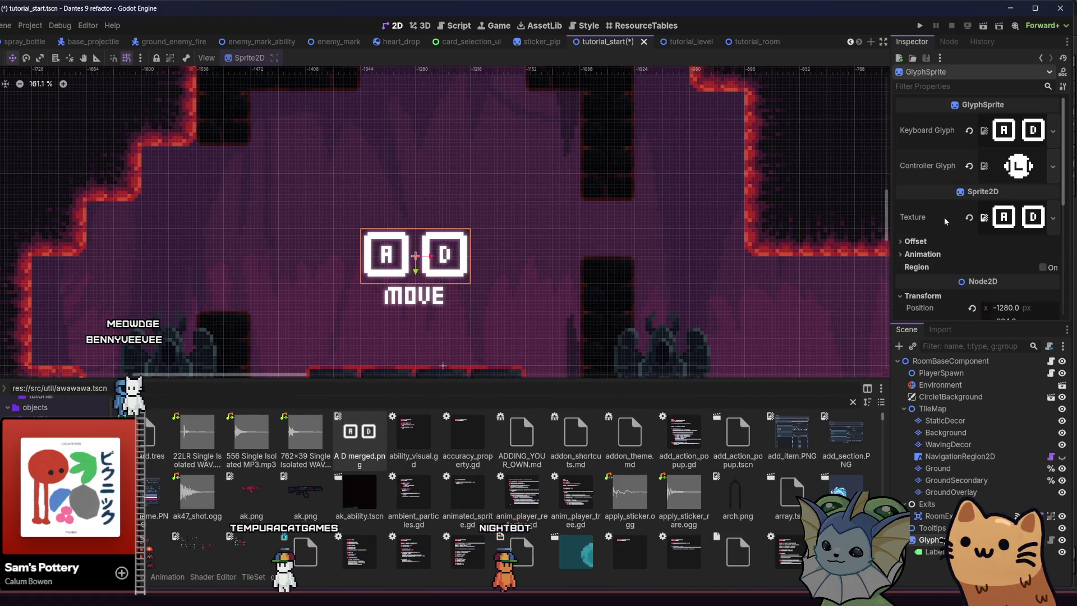
drag(304, 271, 305, 215)
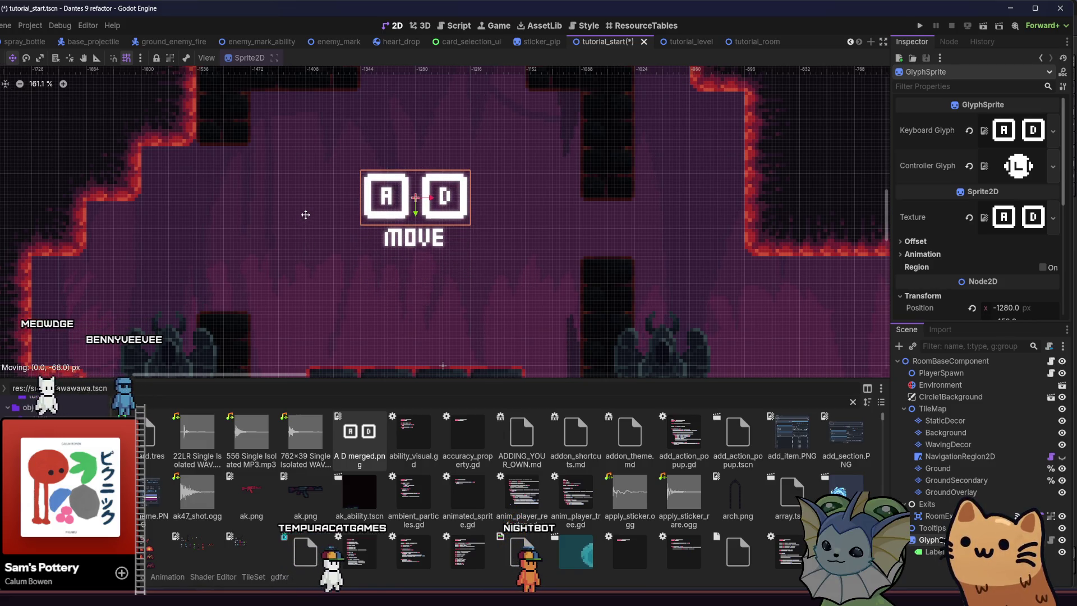
scroll(286, 233, down, 3)
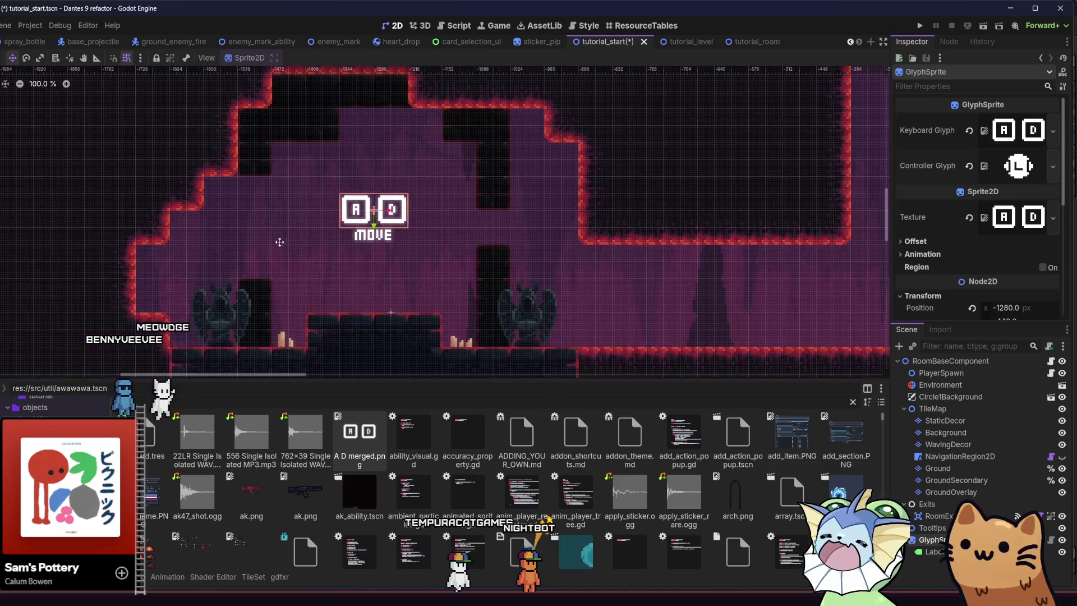
Lower the A D glyph slightly toward MOVE and save tutorial_start.
drag(243, 240, 245, 258)
key(ctrl+s)
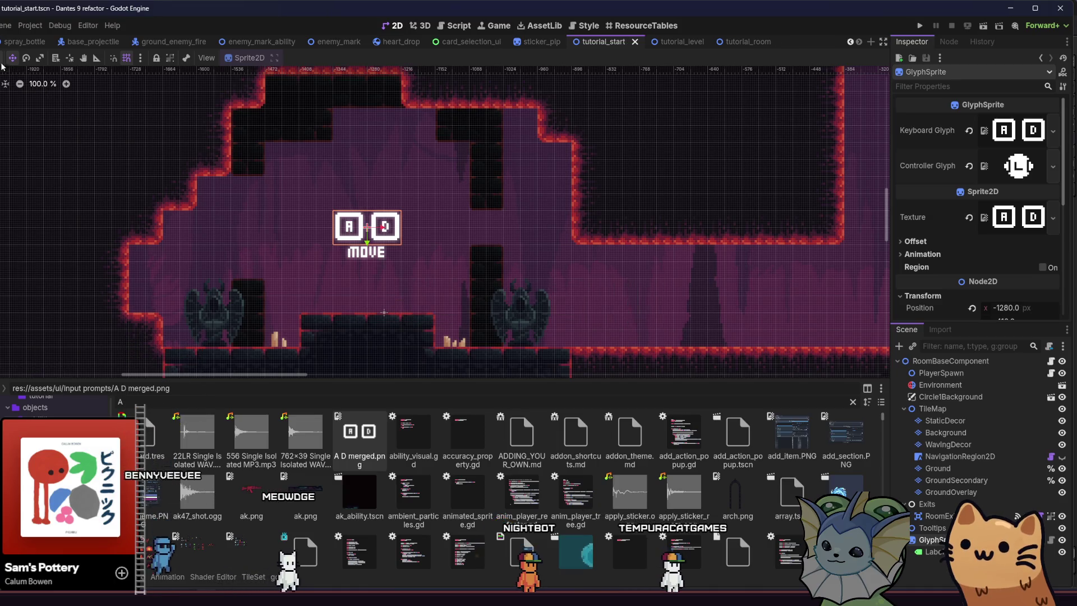
click(215, 220)
drag(215, 221, 277, 224)
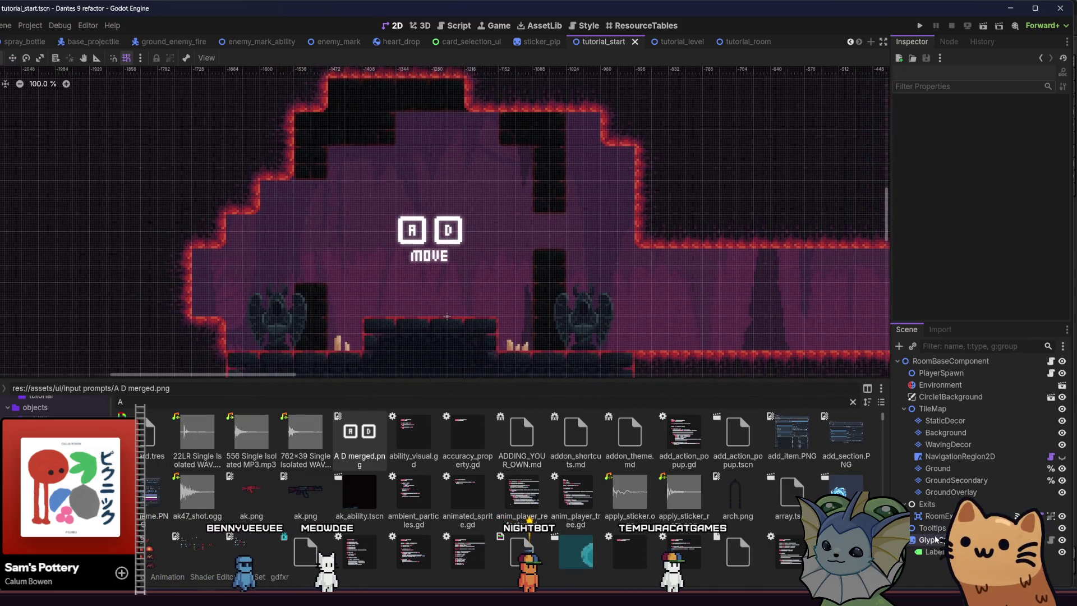
Tint the GlyphSprite light grey using the Modulate colour swatches.
click(935, 540)
scroll(924, 242, down, 4)
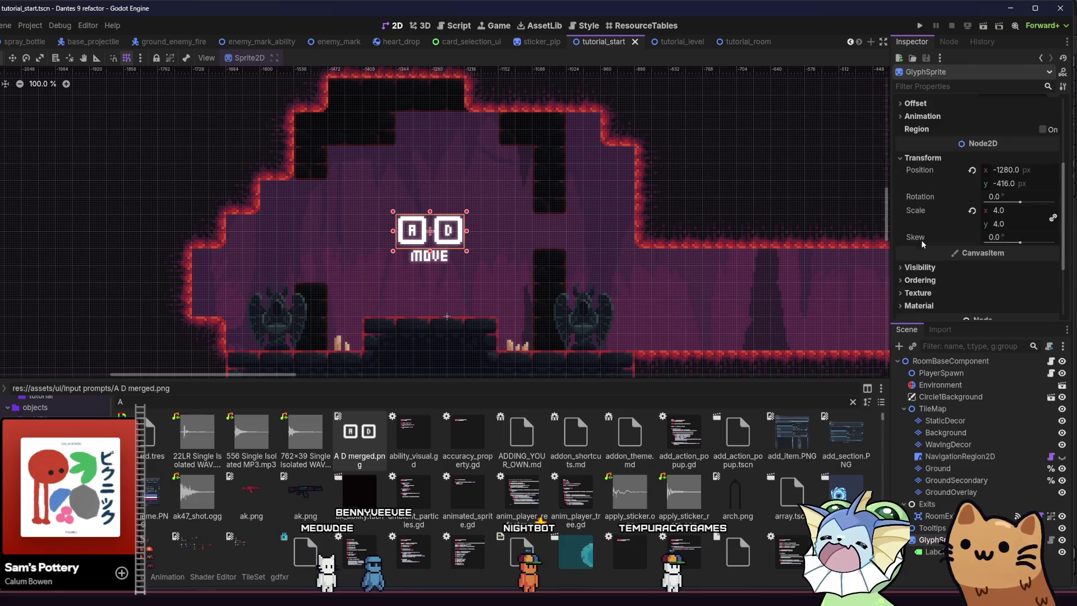
click(989, 298)
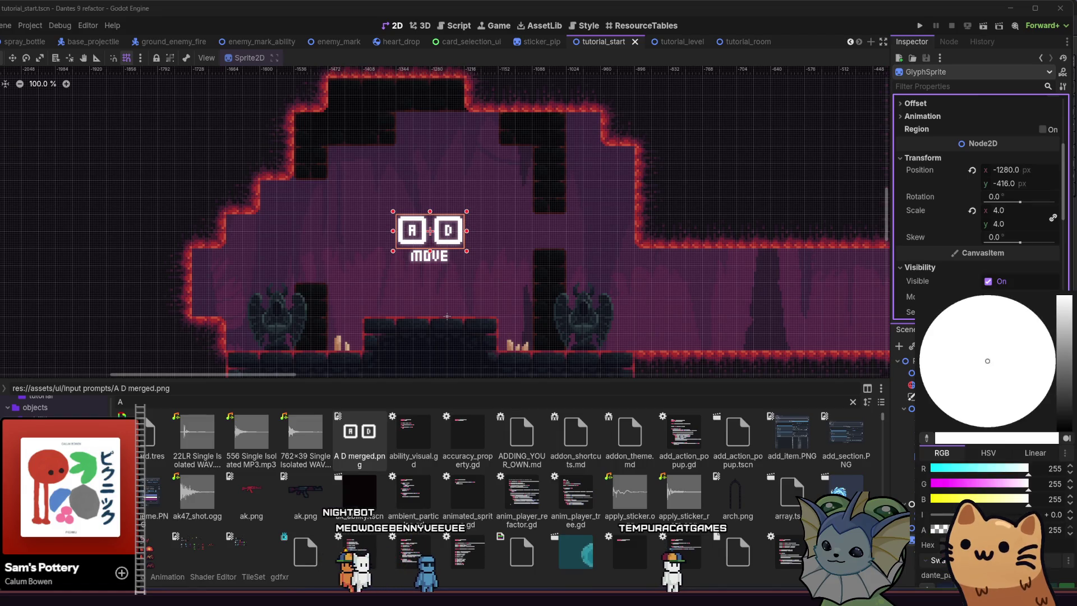
scroll(944, 224, down, 3)
click(990, 186)
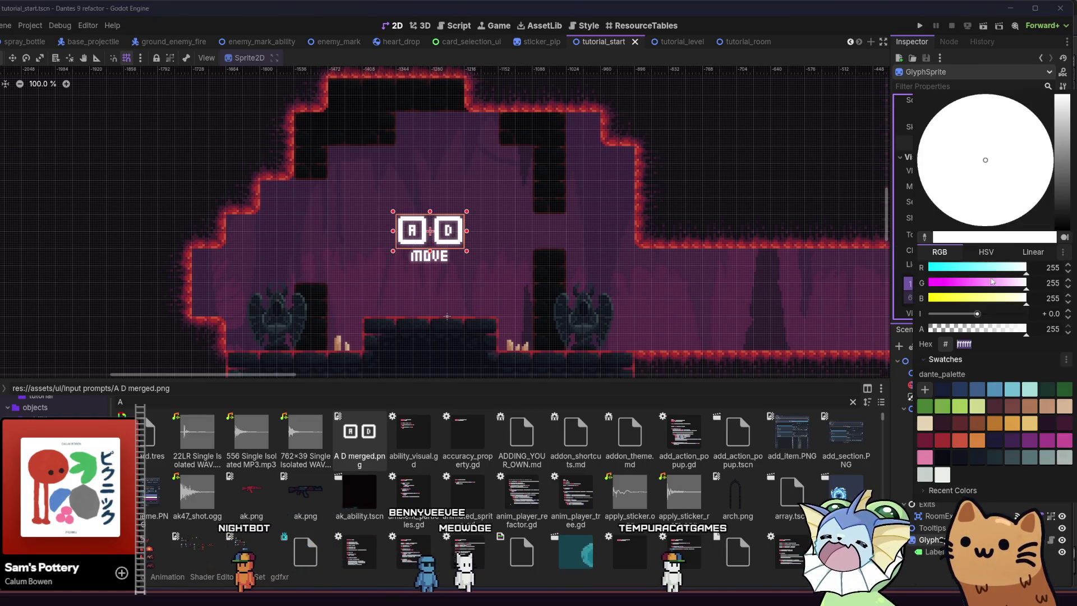
click(1065, 457)
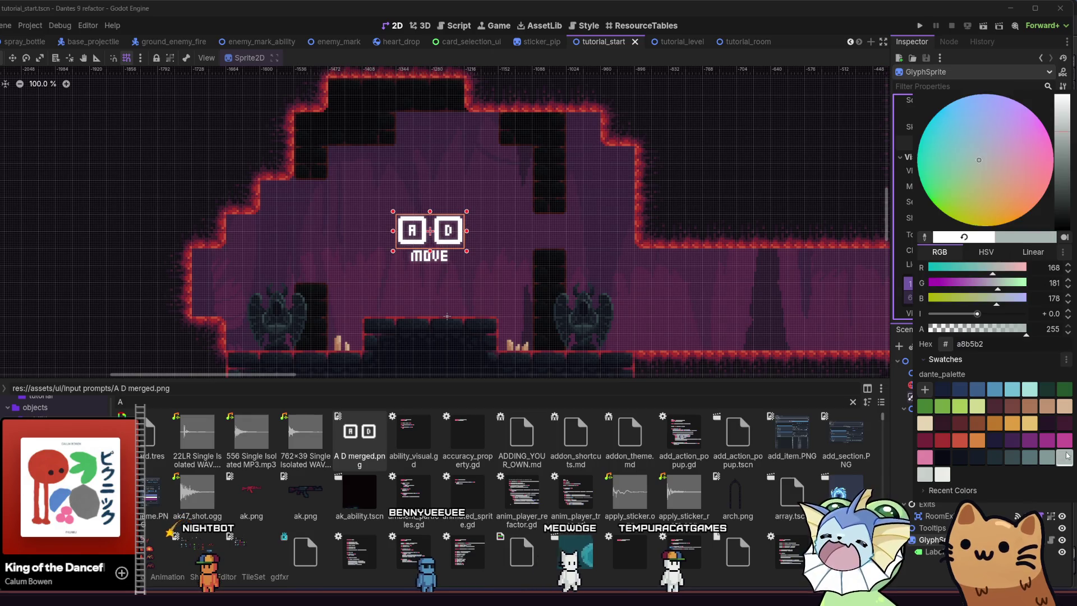
click(1048, 457)
click(1029, 457)
click(1012, 457)
click(925, 474)
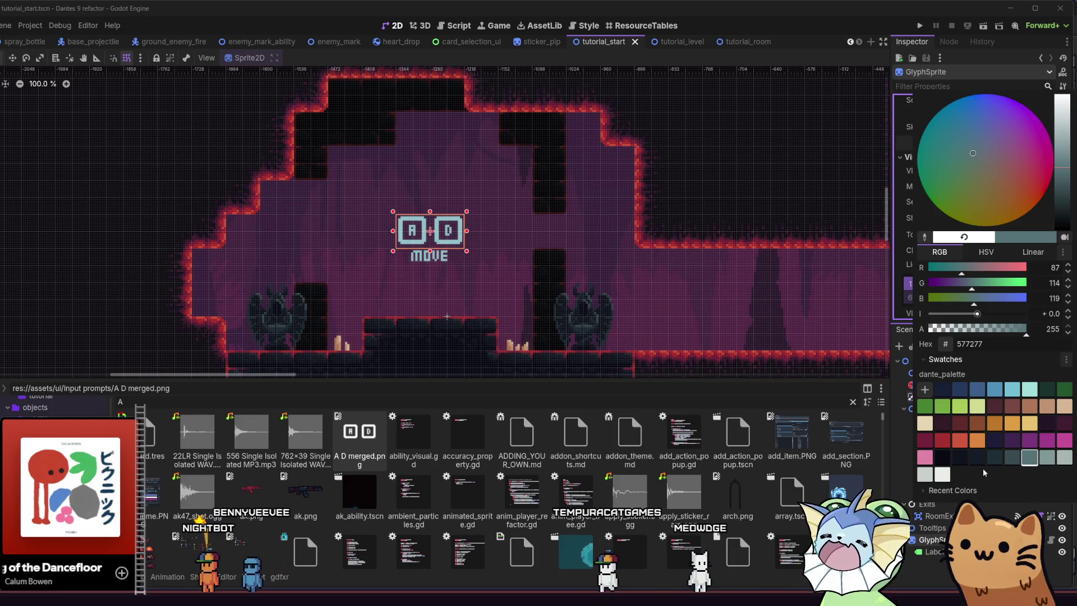
click(943, 474)
click(925, 474)
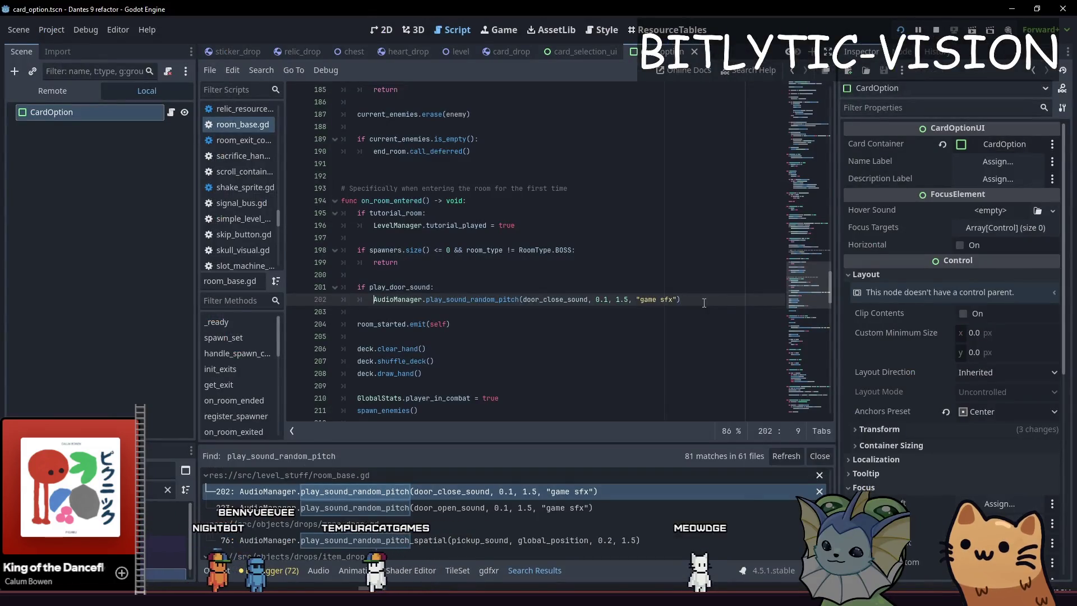
Select the game sfx bus argument of the play_sound_random_pitch call on line 202.
drag(374, 300, 704, 303)
click(704, 303)
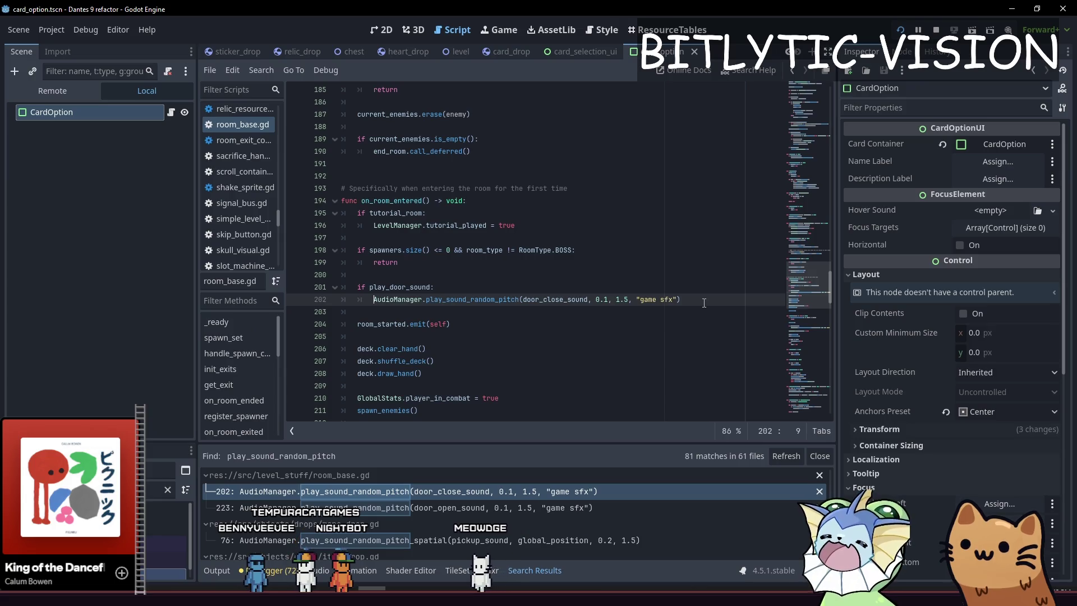
click(688, 303)
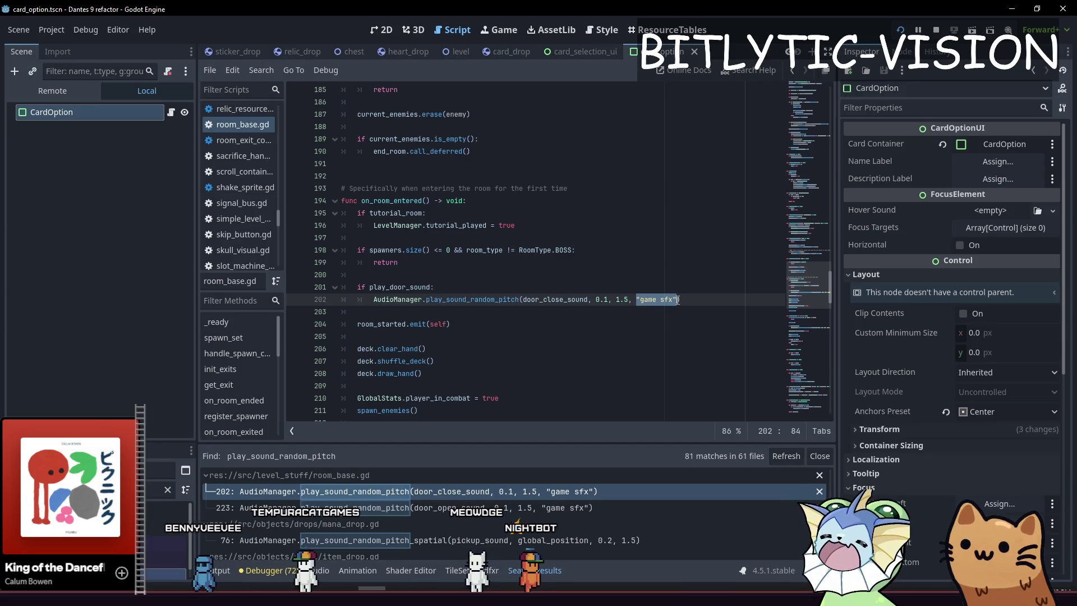
key(Down)
key(Down)
key(Up)
key(Up)
key(ctrl+shift+Left)
key(ctrl+shift+Left)
key(ctrl+shift+Left)
key(ctrl+shift+Left)
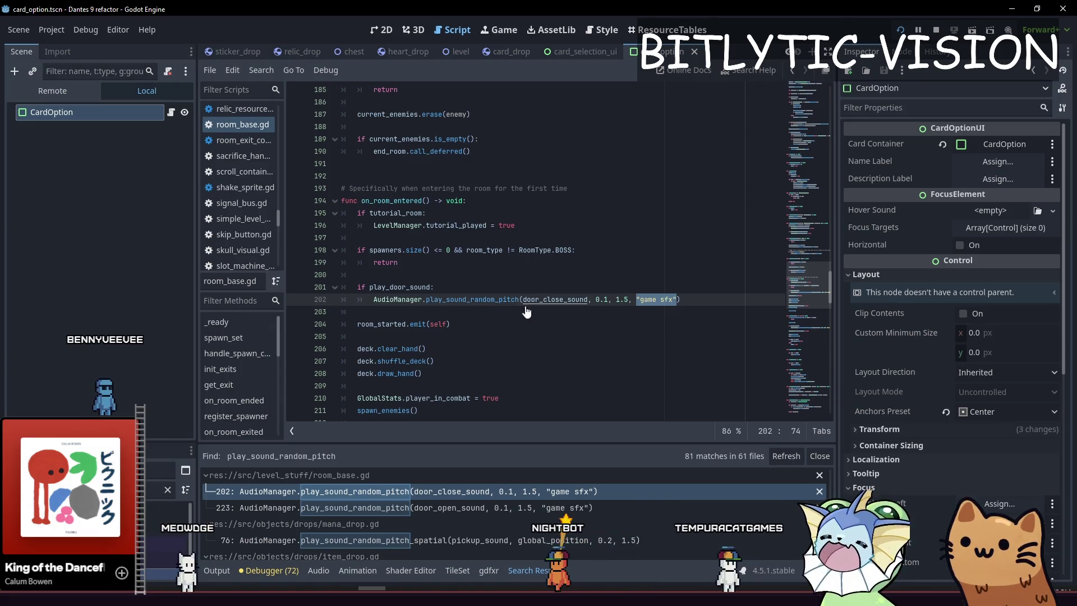
Inspect the play_sound_random_pitch definition, return to focus_element.gd line 67, and save.
ctrl+click(509, 303)
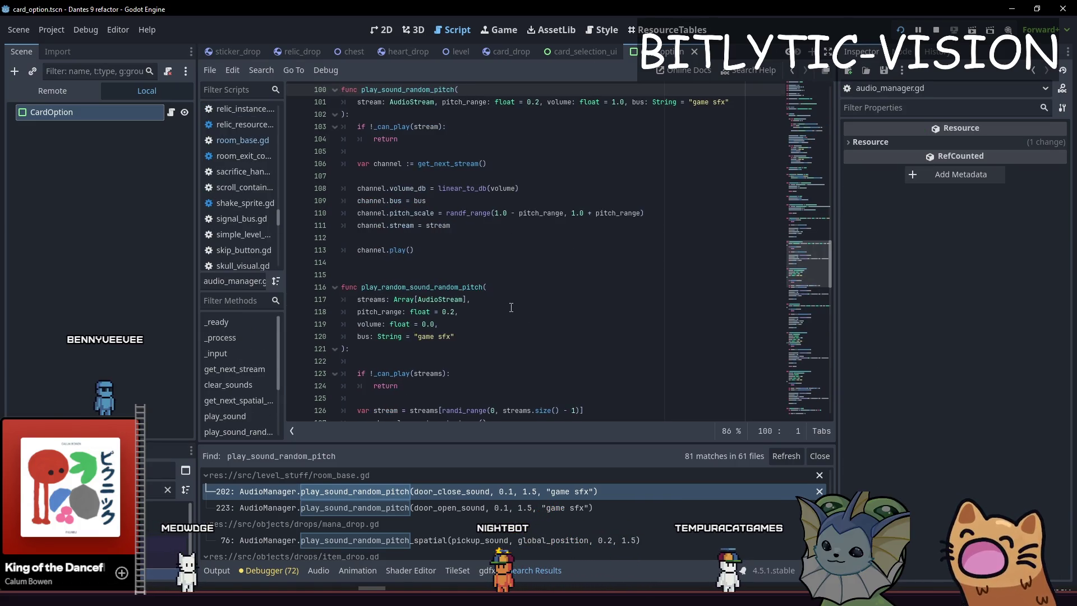
scroll(505, 269, down, 6)
click(519, 201)
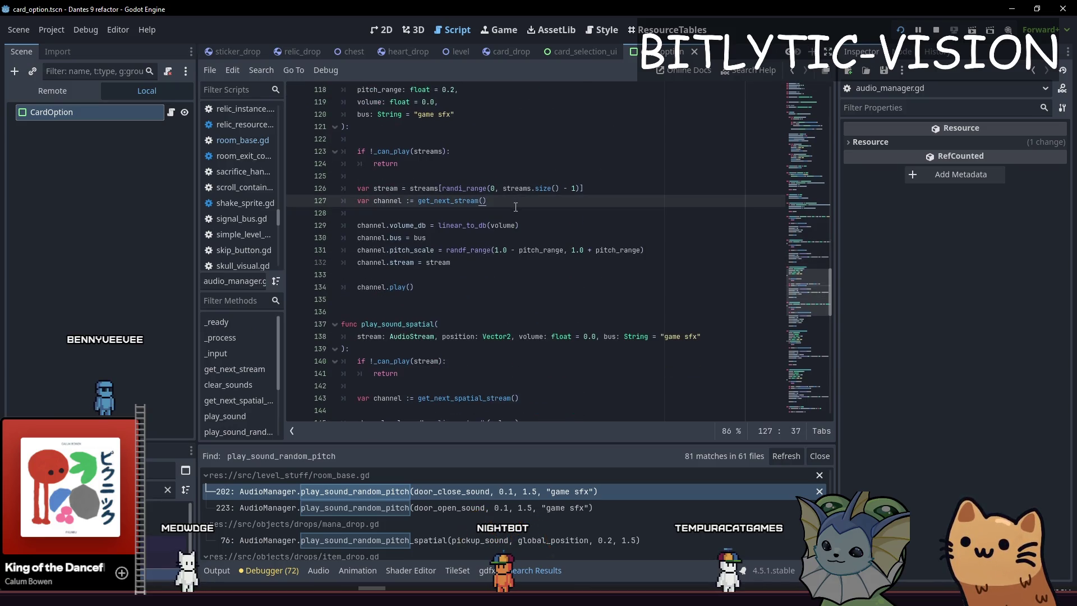
key(alt+Left)
key(alt+Left)
key(alt+Left)
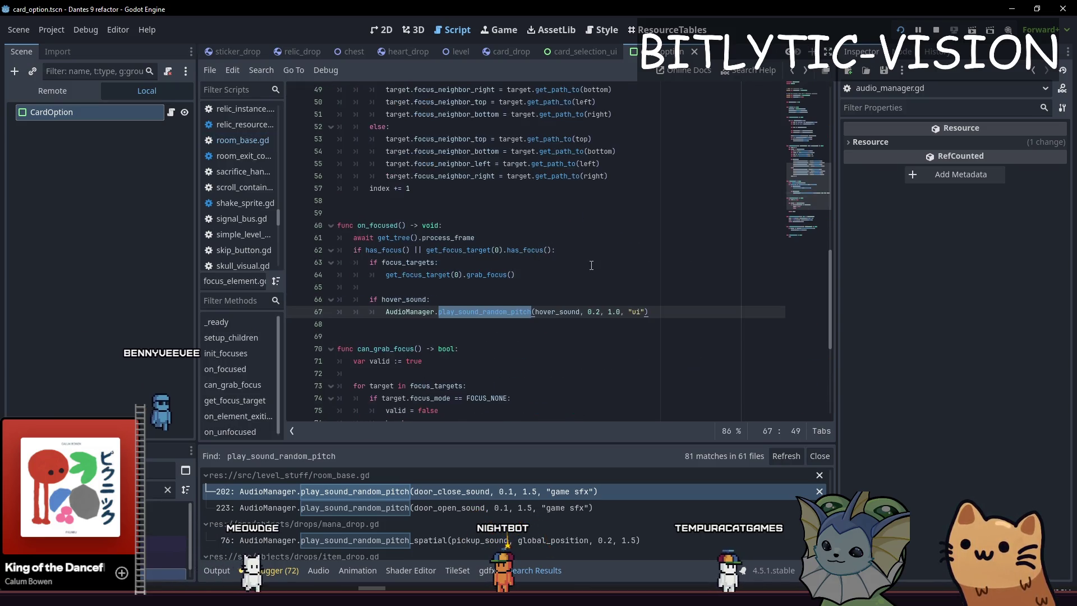
click(645, 312)
key(ctrl+s)
click(411, 571)
click(357, 571)
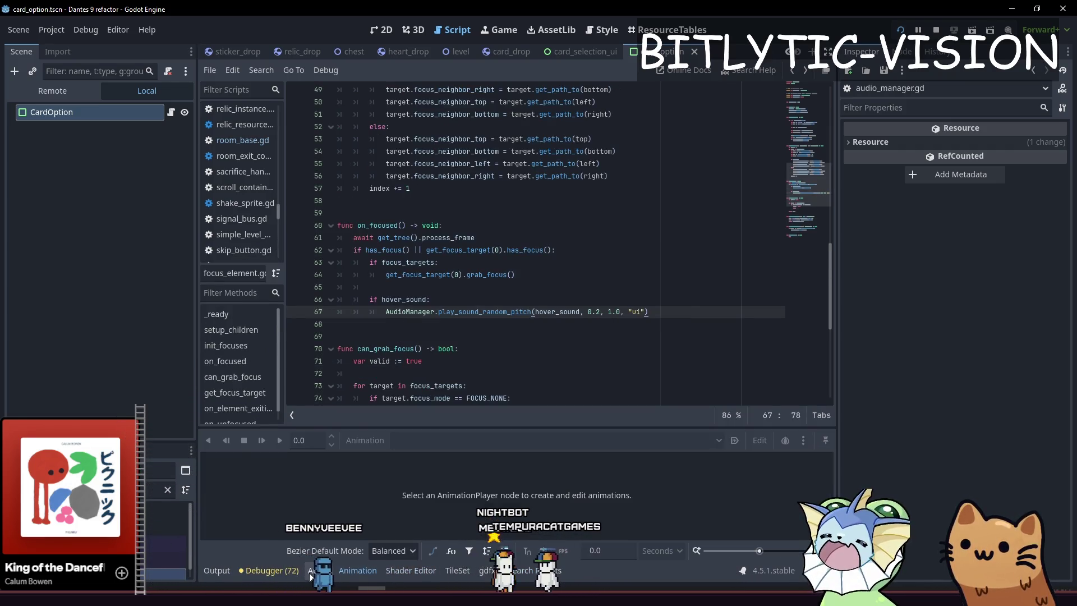
Check the ui sfx bus in the Audio bus layout and save the scene.
click(319, 571)
double_click(472, 375)
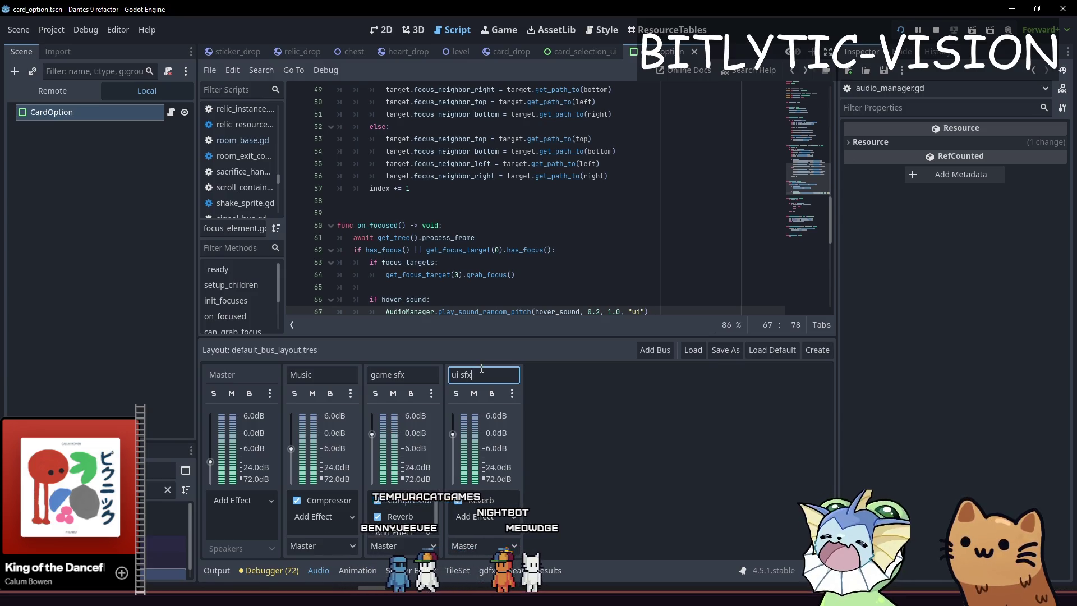
click(636, 312)
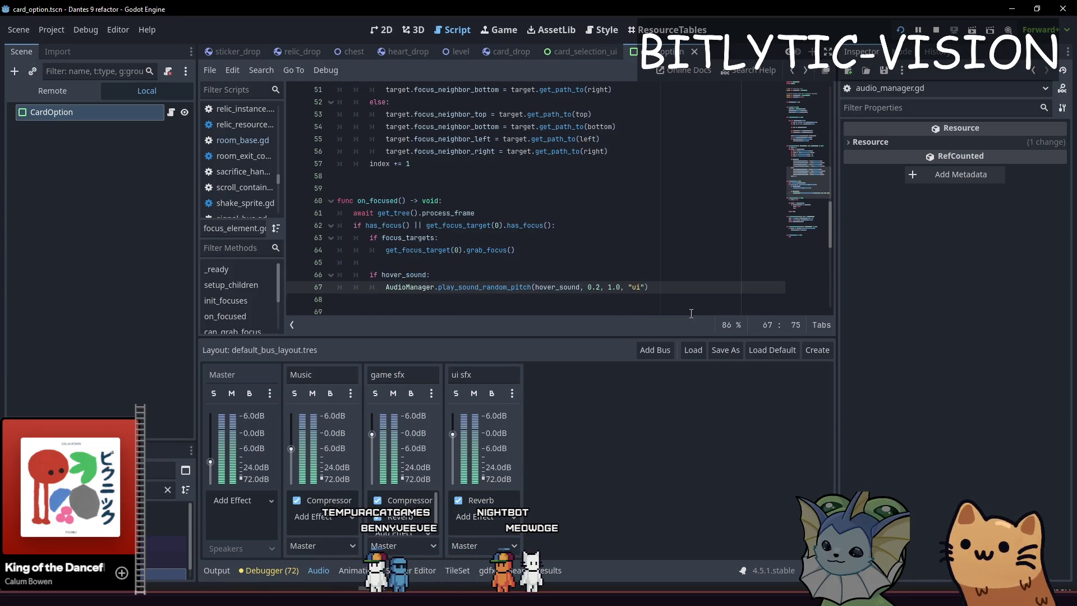
key(Right)
key(ctrl+s)
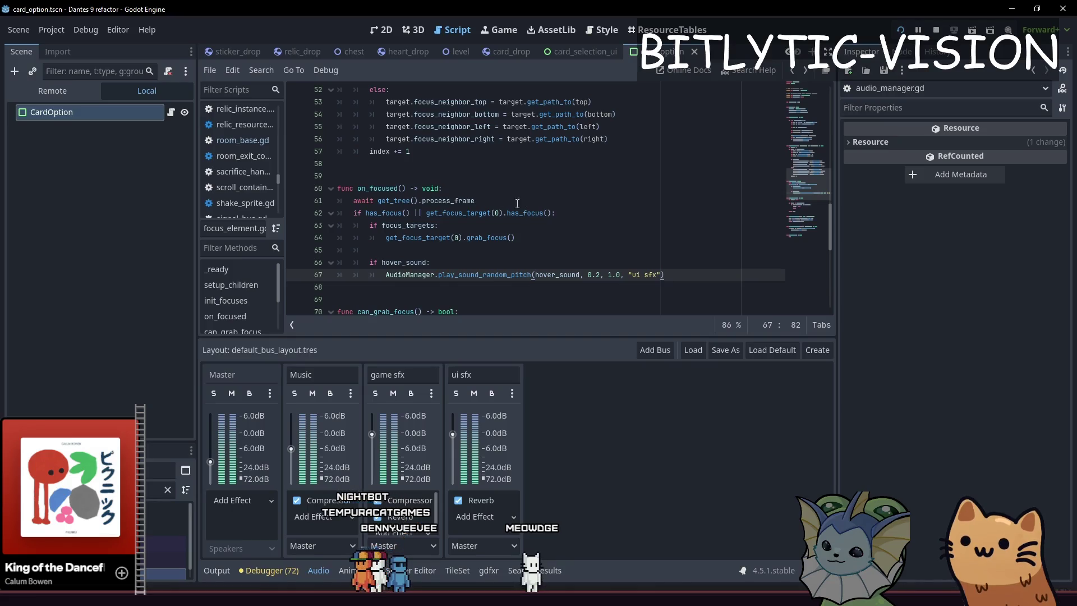
drag(552, 213, 518, 203)
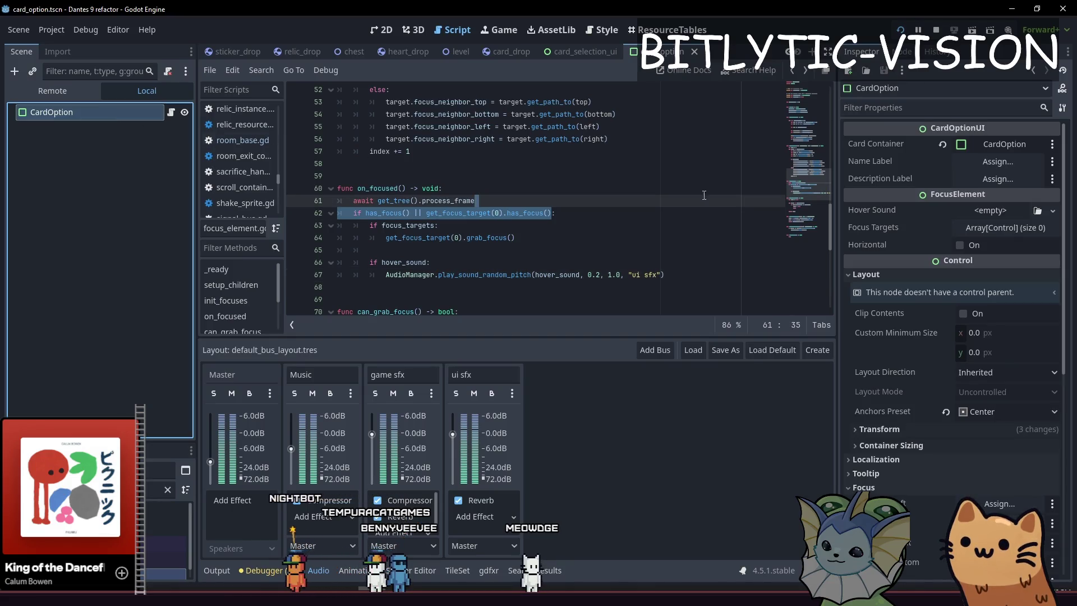
Assign card_fan_1.ogg as CardOption's Hover Sound.
click(985, 212)
click(970, 422)
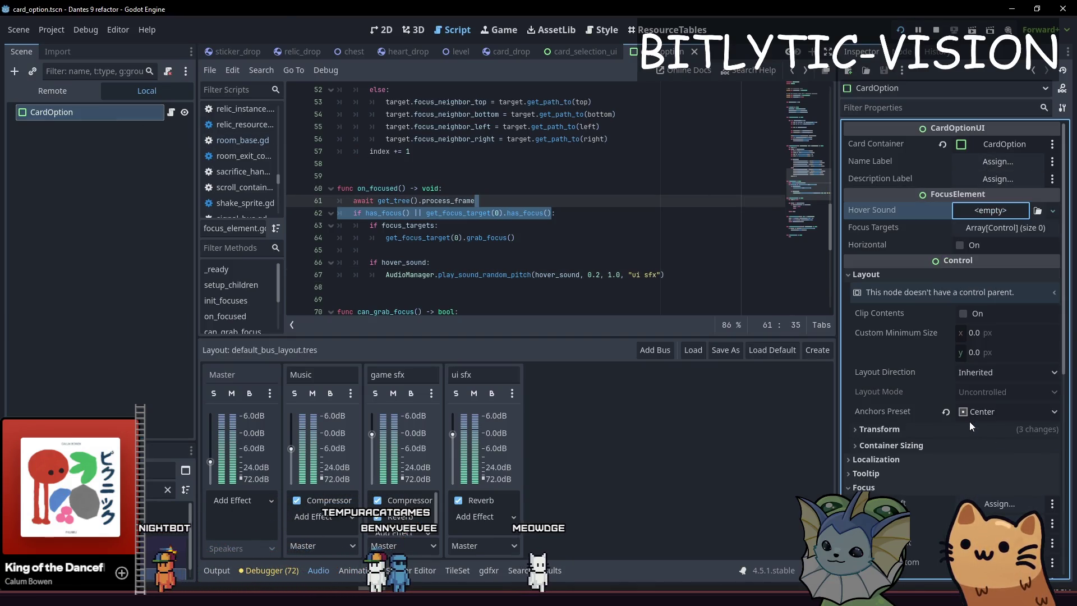
text(card)
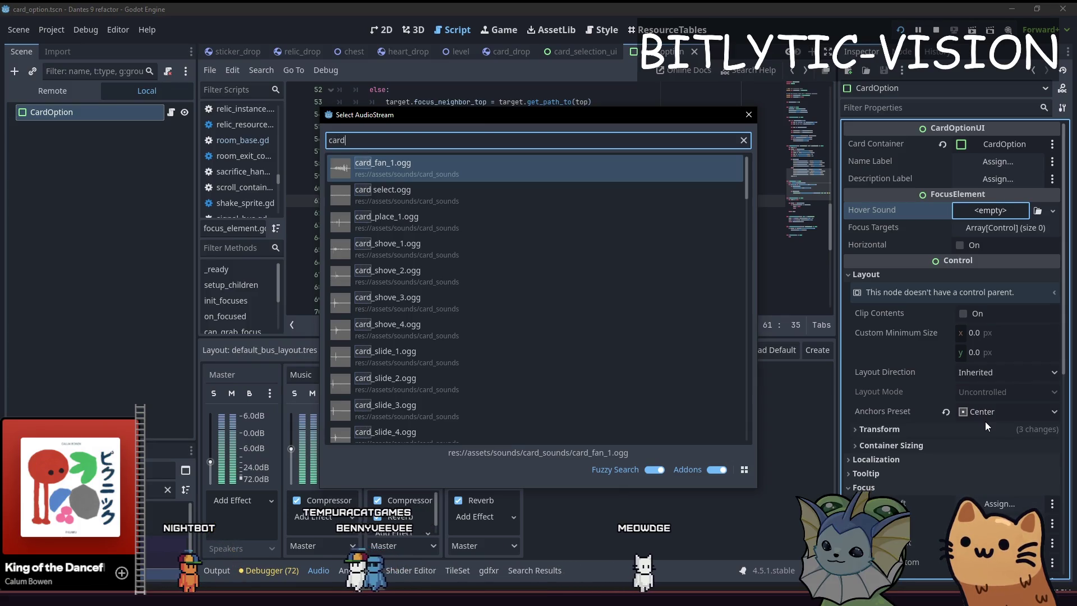
key(Return)
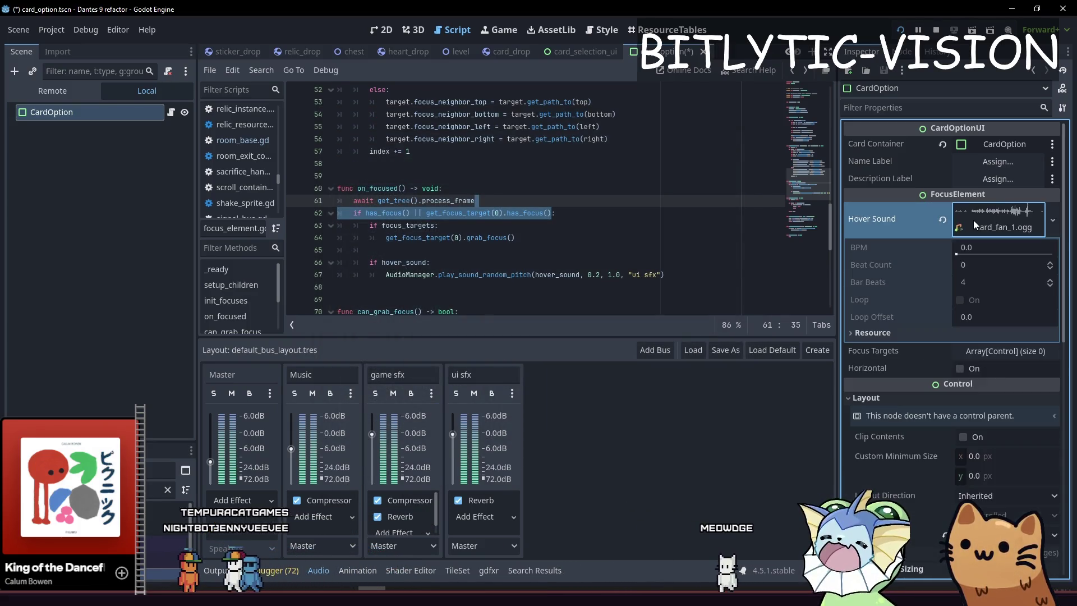
Preview card_fan_1.ogg in its import settings, then save and run the game.
right_click(1000, 225)
key(Escape)
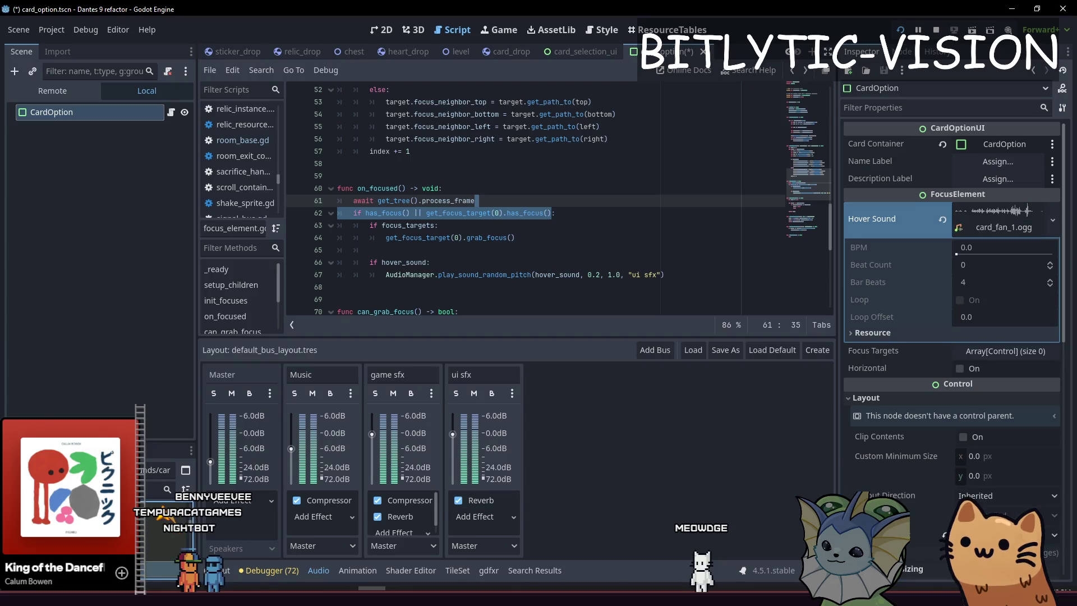
click(378, 390)
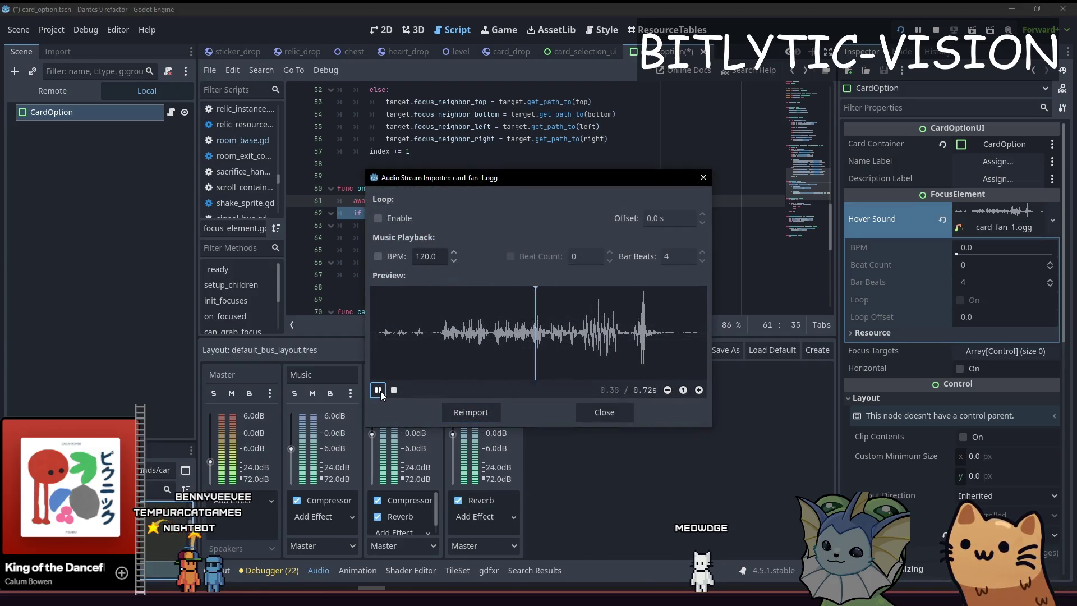
click(649, 235)
key(F5)
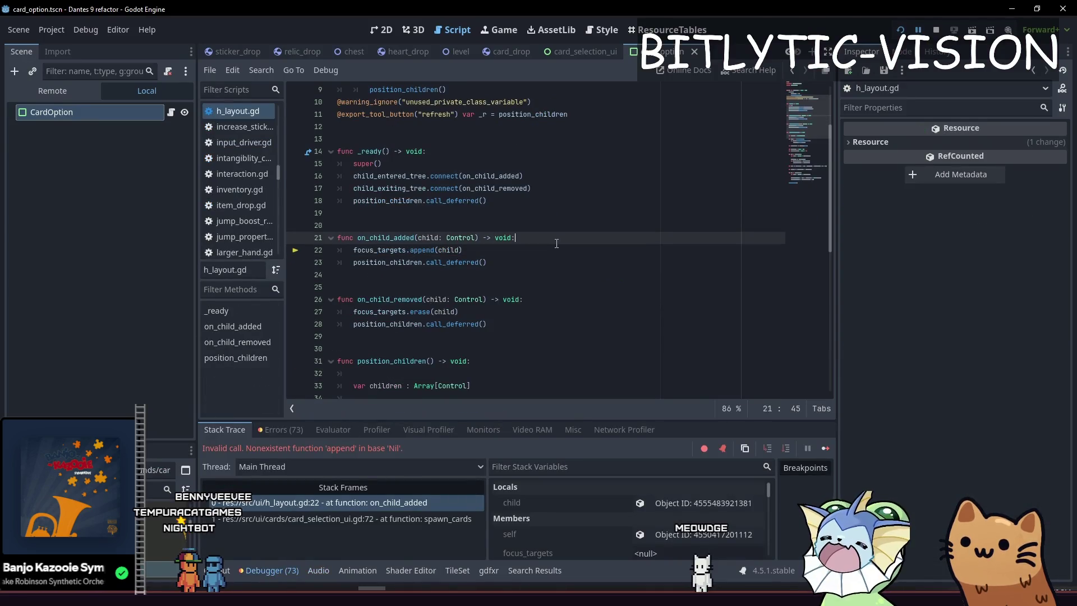
Stop the game at the h_layout.gd line 22 error, select CardOption, and run again.
click(545, 255)
click(535, 261)
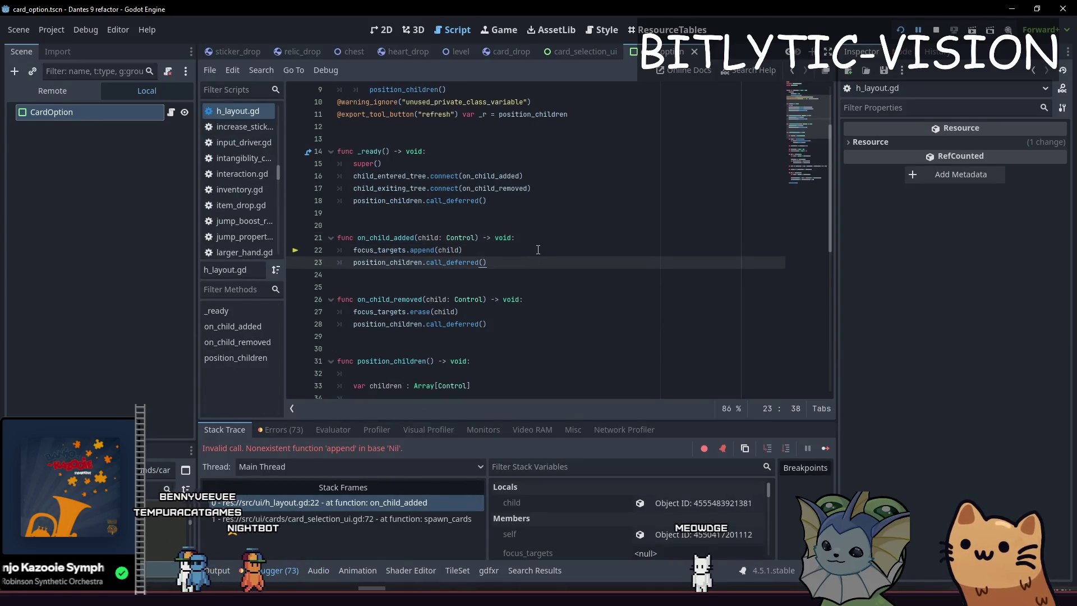
click(538, 250)
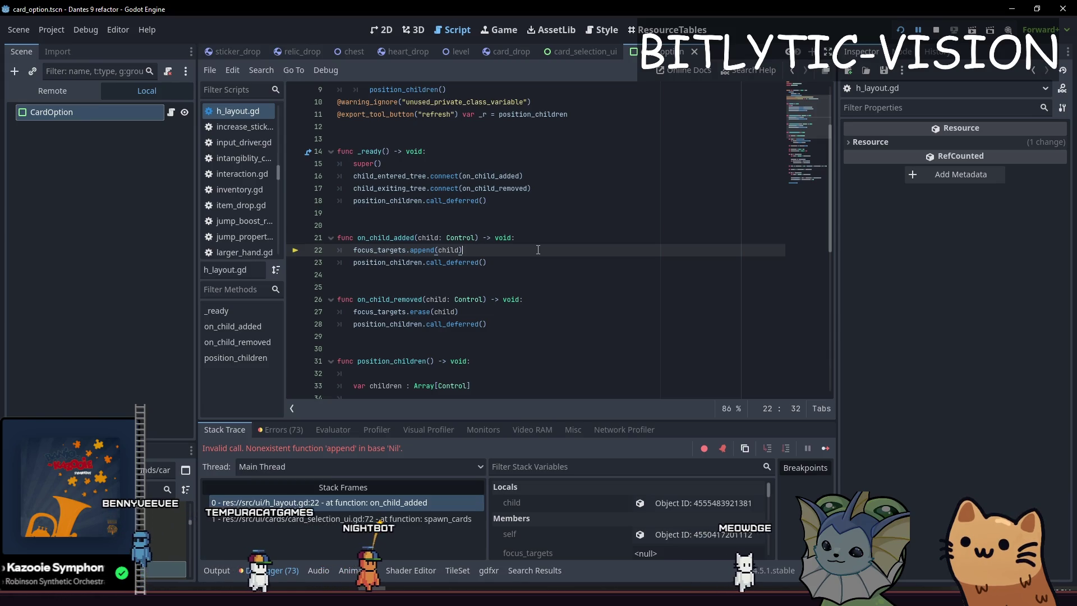
key(F8)
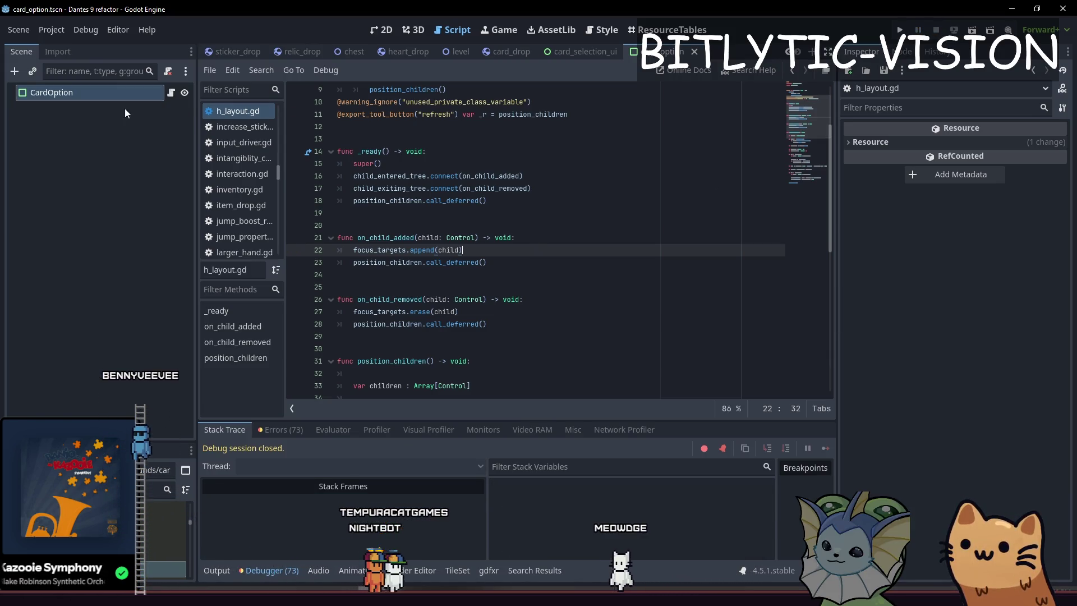
click(112, 93)
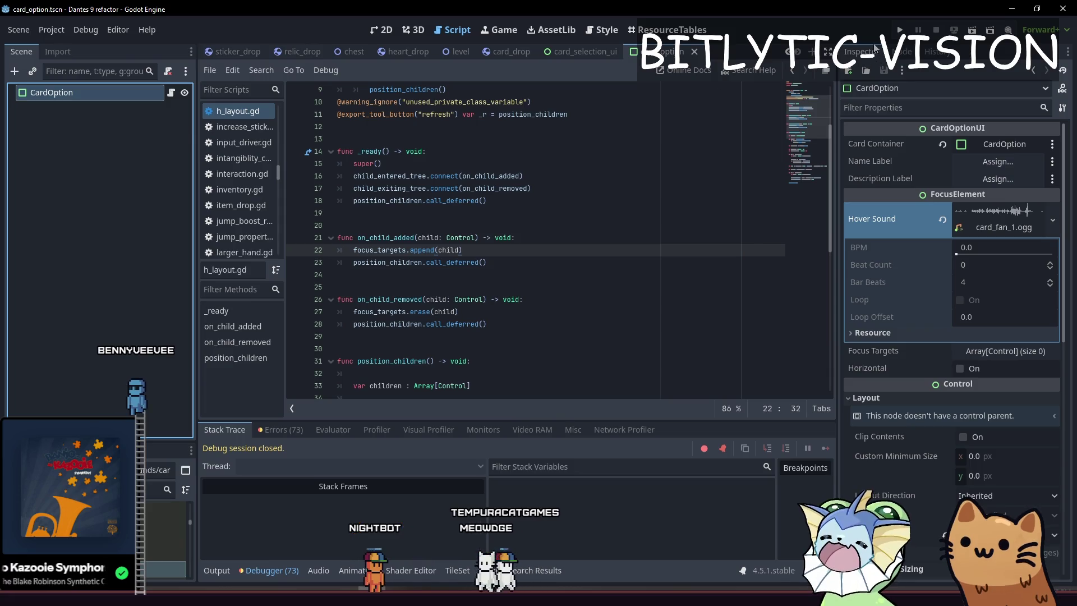
click(899, 30)
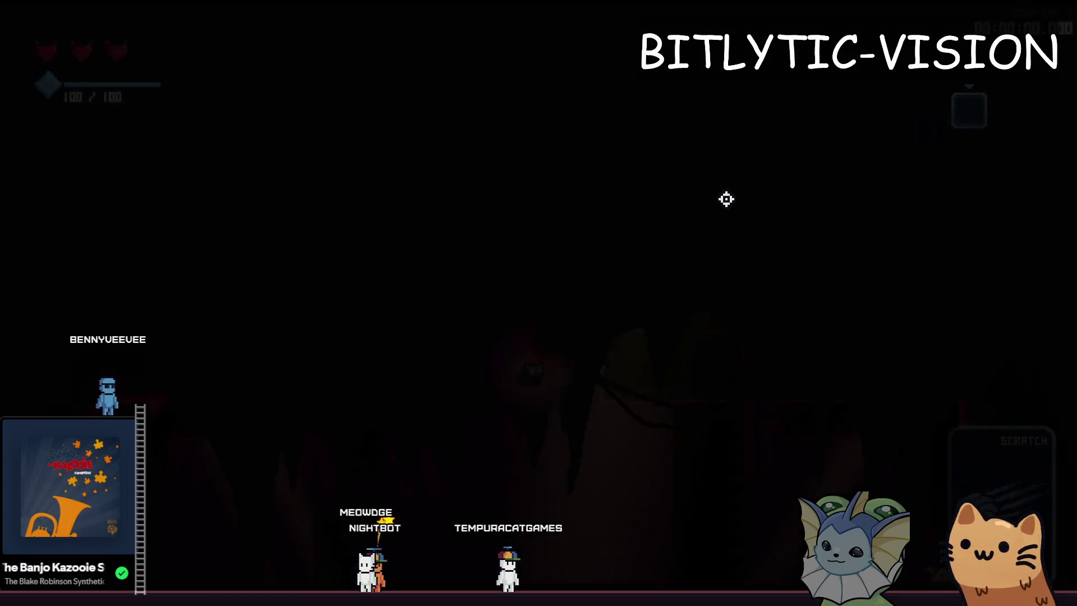
Reach the chests in-game, open a card pack showing Brick, Stone Block and SMG, then return.
key(F1)
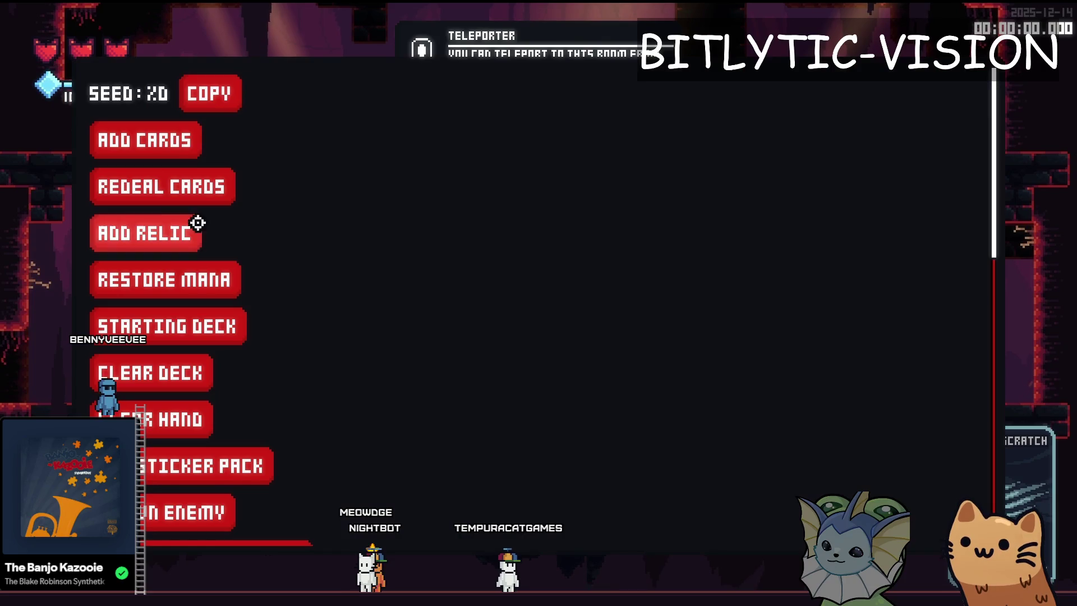
click(197, 140)
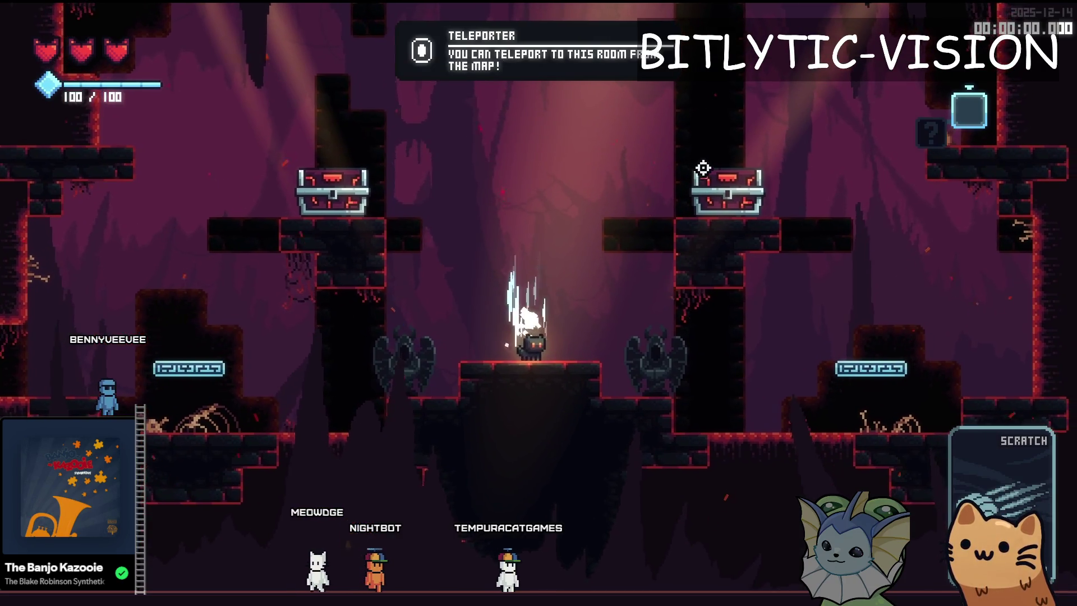
key(a)
key(space)
key(space)
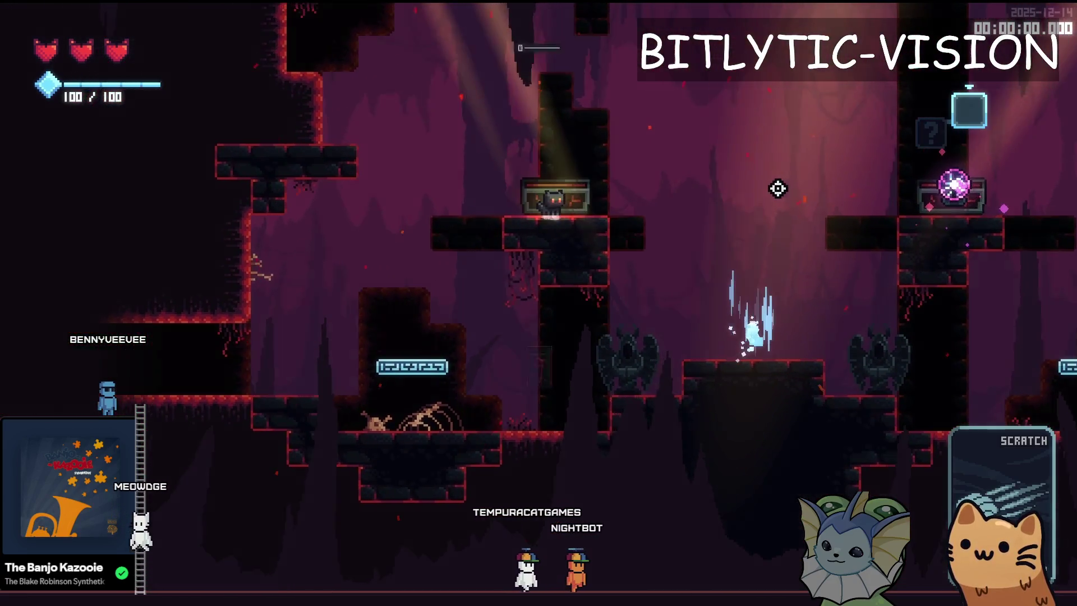
click(576, 377)
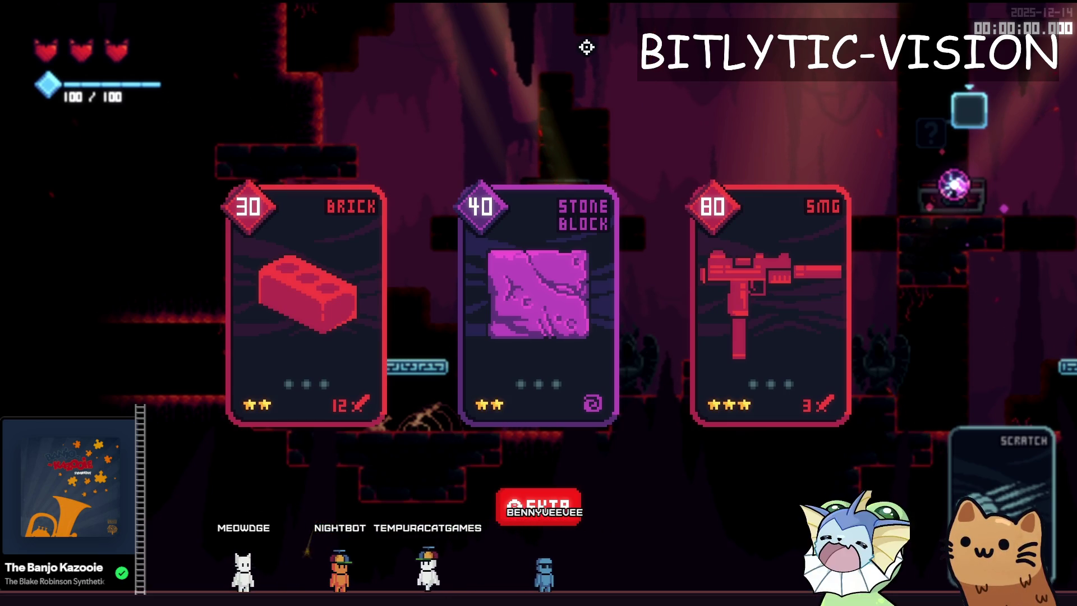
key(F8)
click(40, 29)
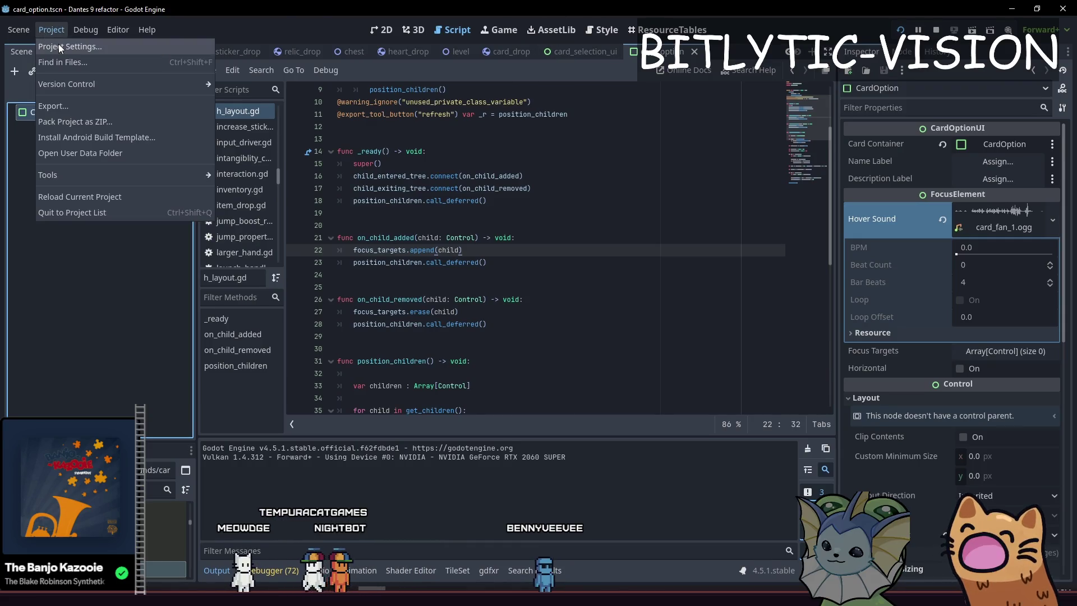
click(58, 44)
click(251, 83)
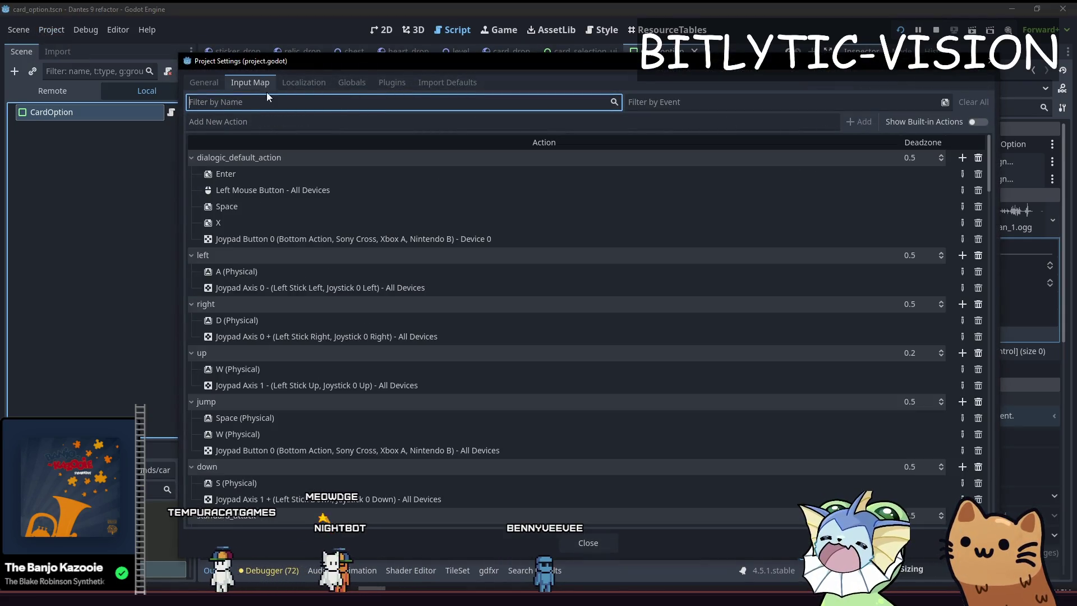
click(747, 105)
key(Tab)
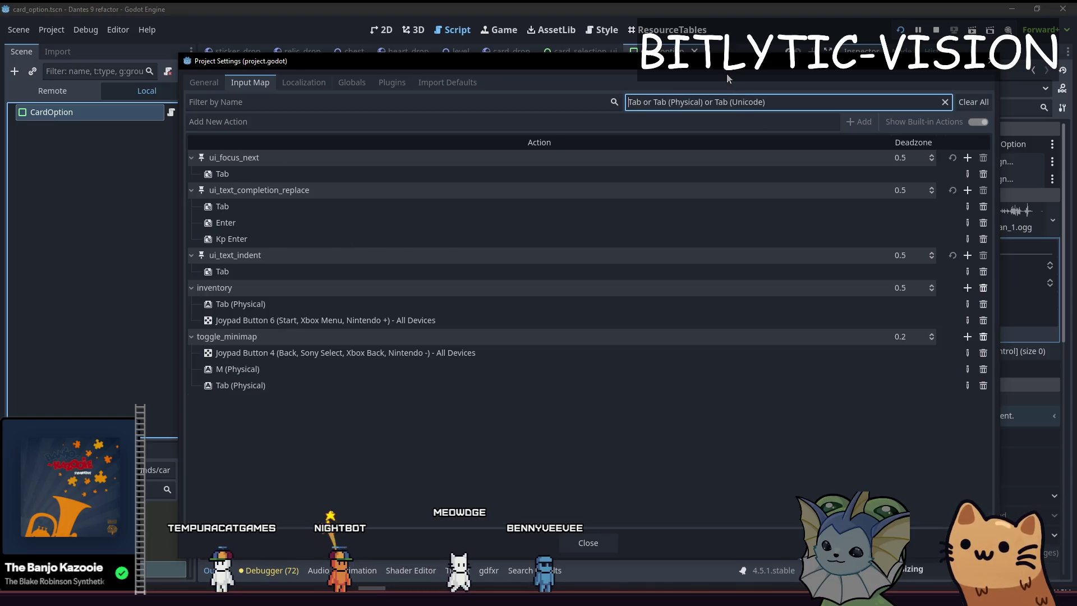
click(984, 179)
key(ctrl+z)
key(Escape)
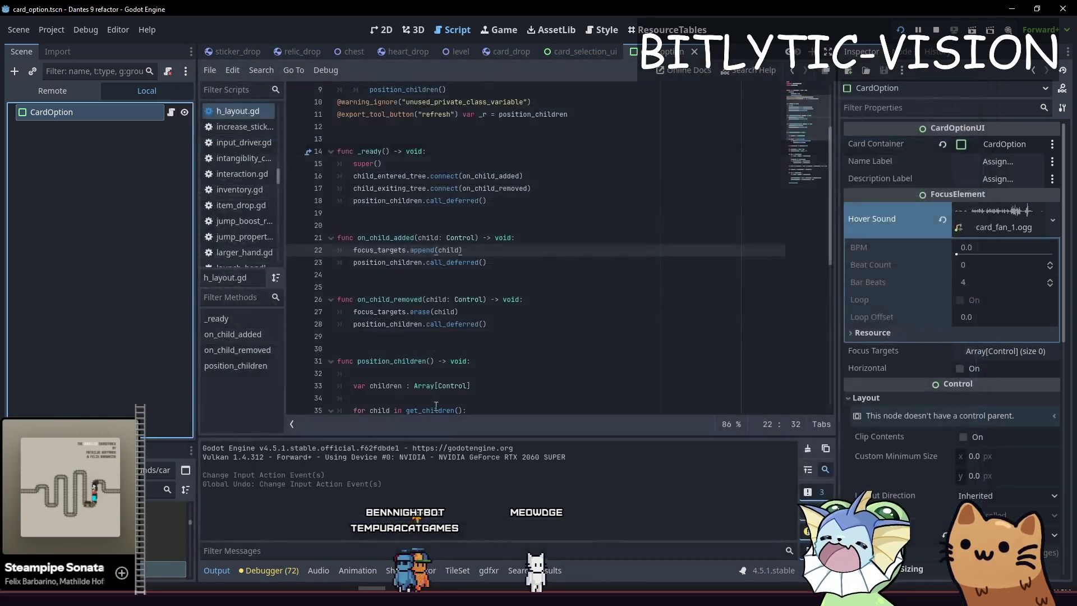
click(488, 262)
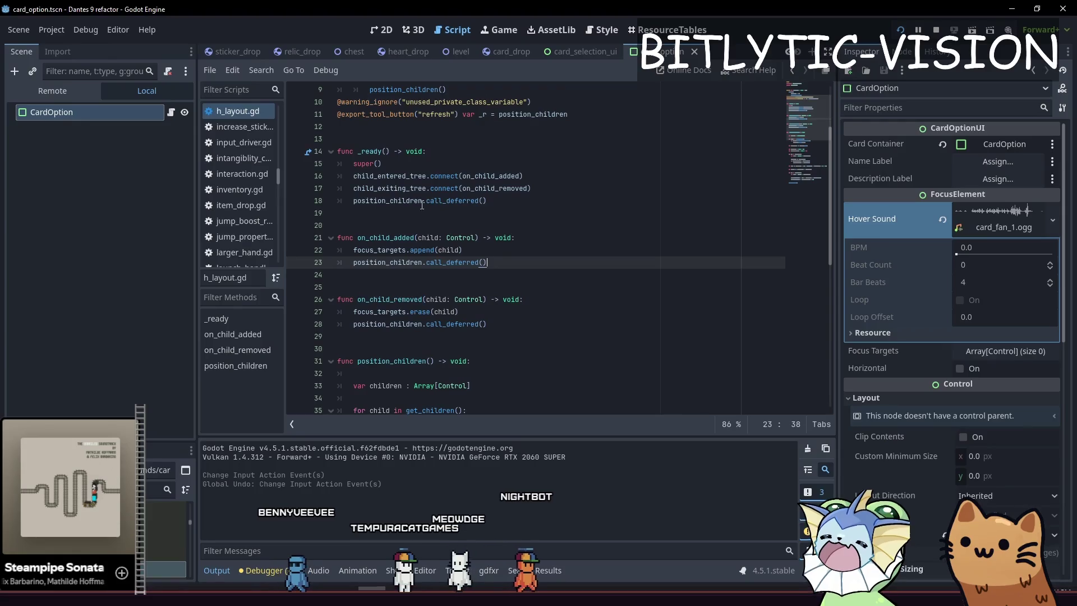
click(65, 251)
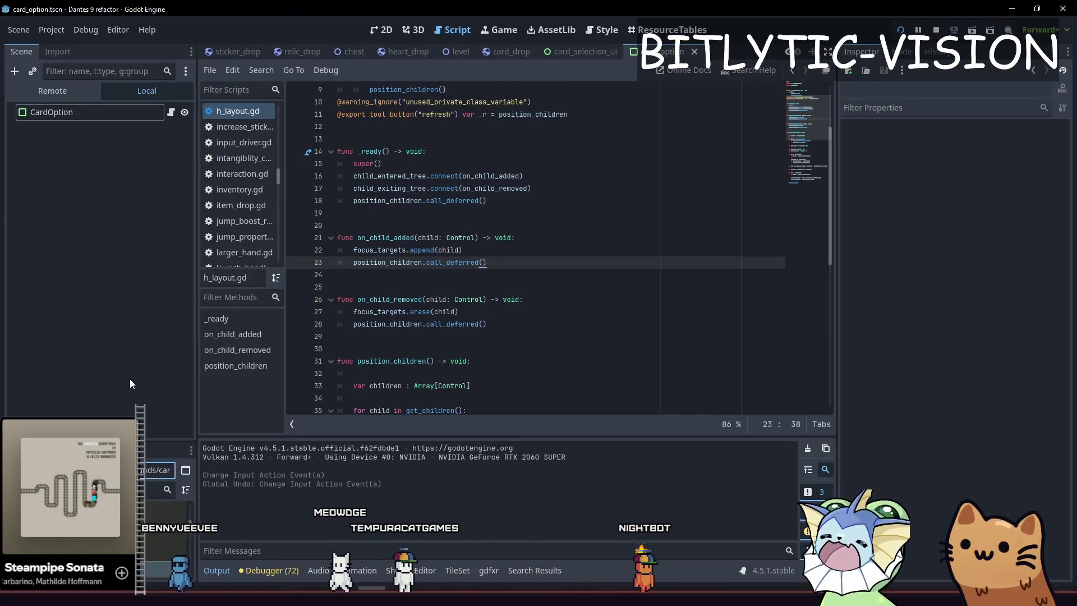
click(94, 219)
key(ctrl+f)
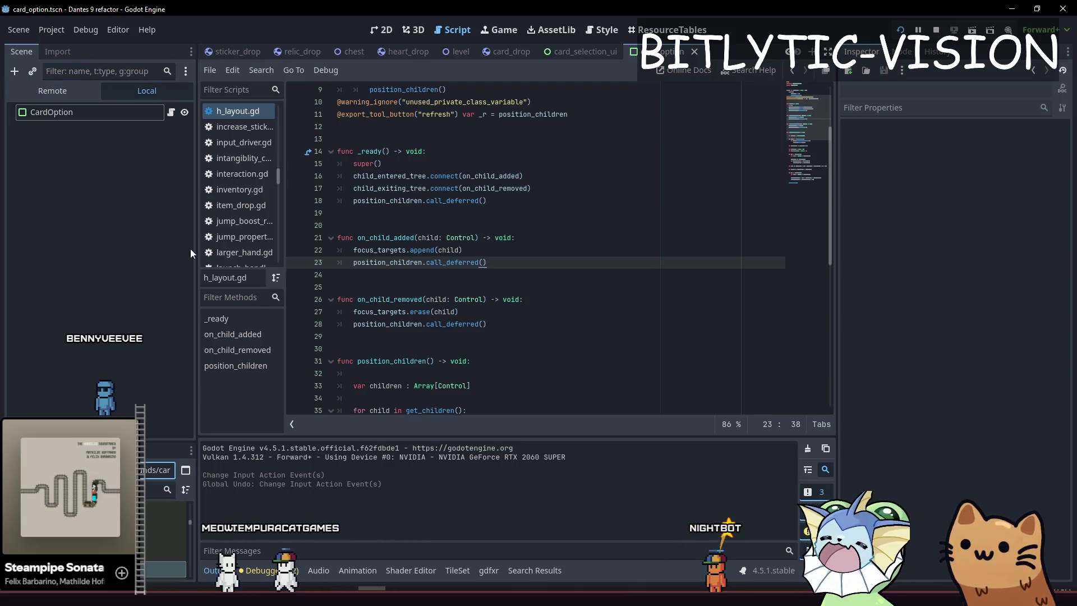
click(505, 237)
click(558, 336)
key(ctrl+s)
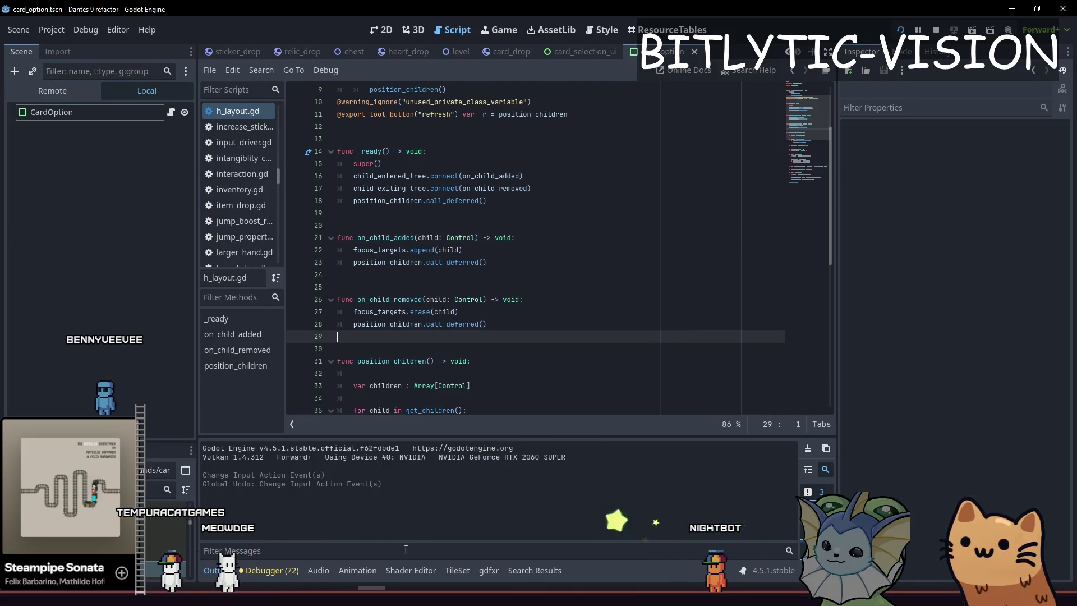
key(F5)
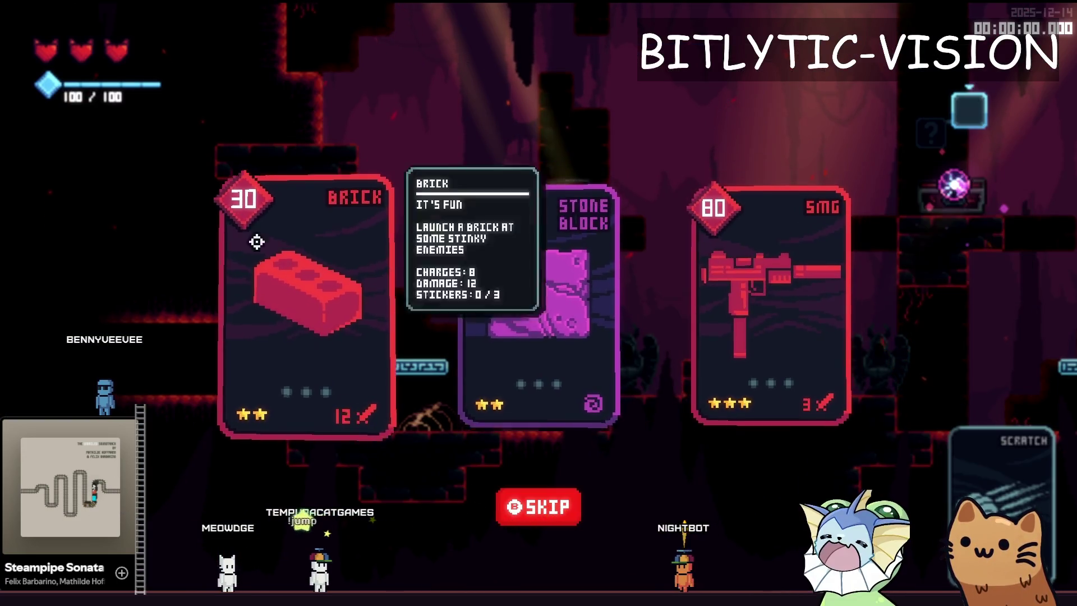
Choose the Brick card, move right through the cave to grab a plasma ball, then Alt-Tab back.
mouse_move(368, 283)
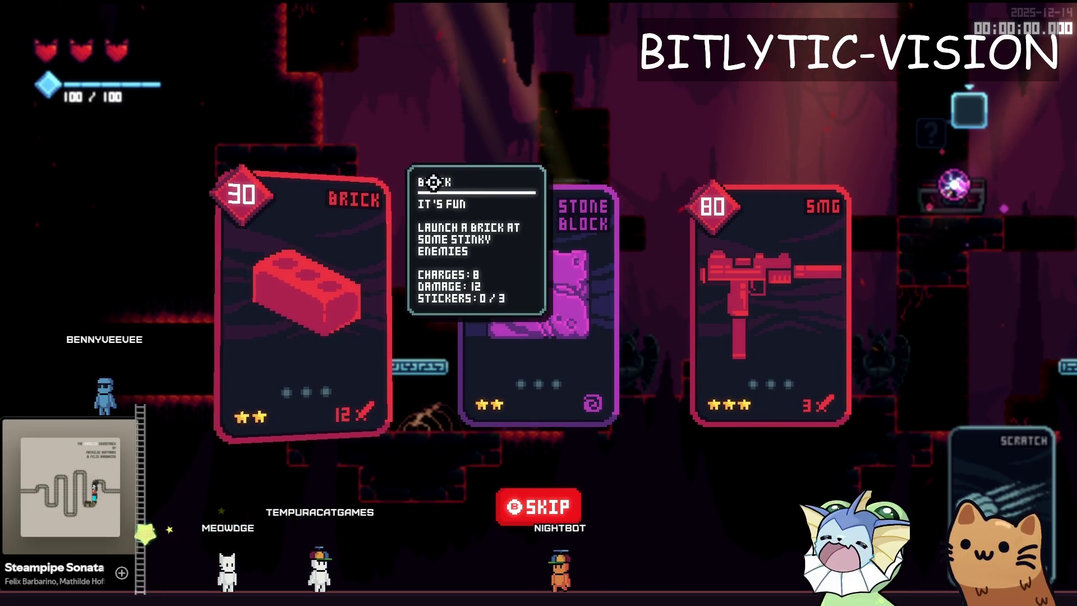
click(596, 233)
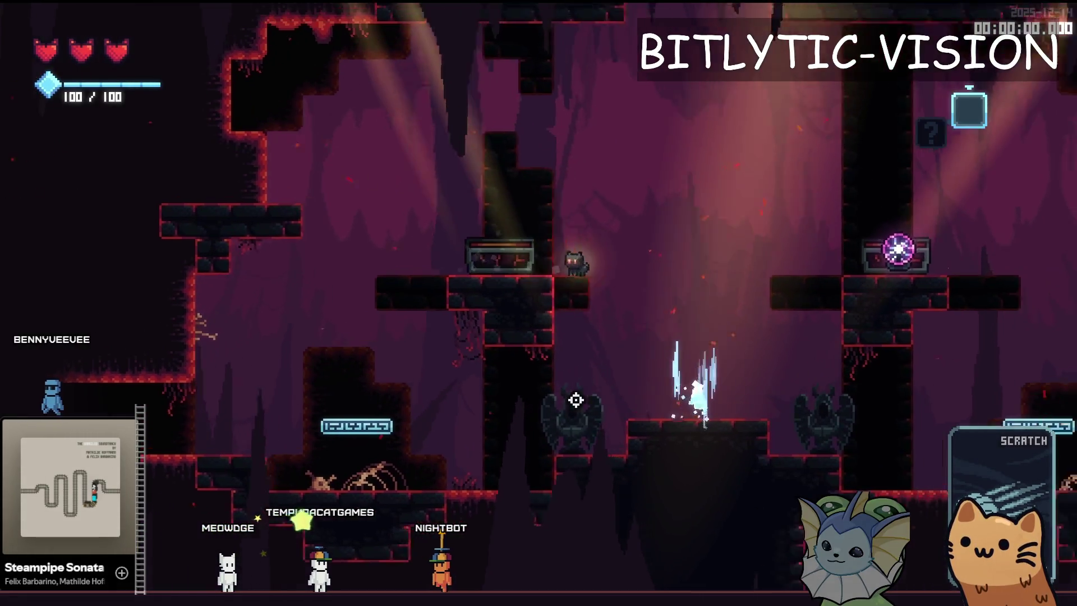
key(d)
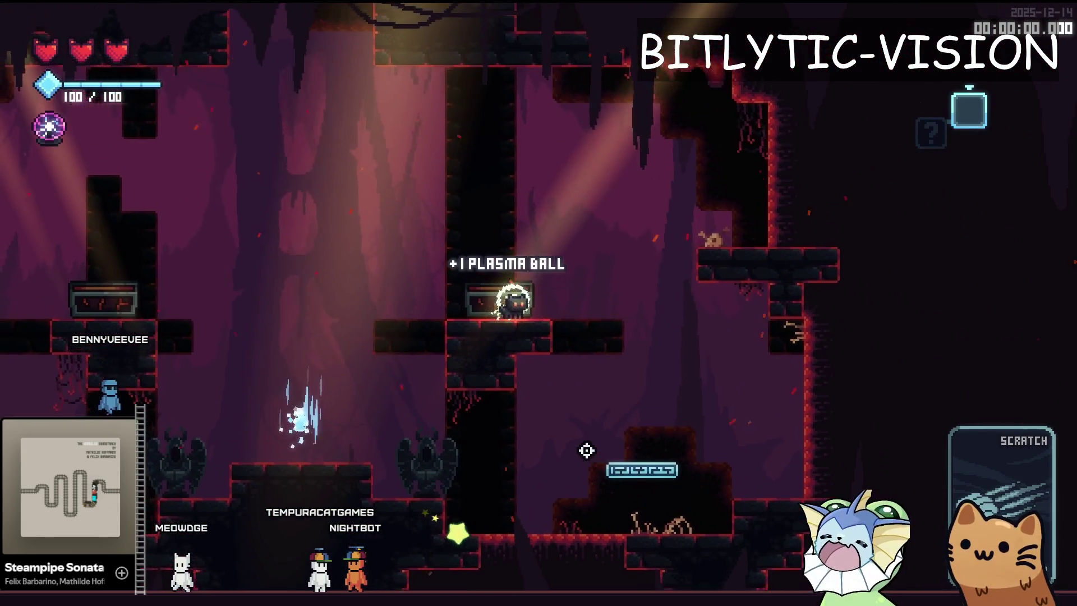
key(space)
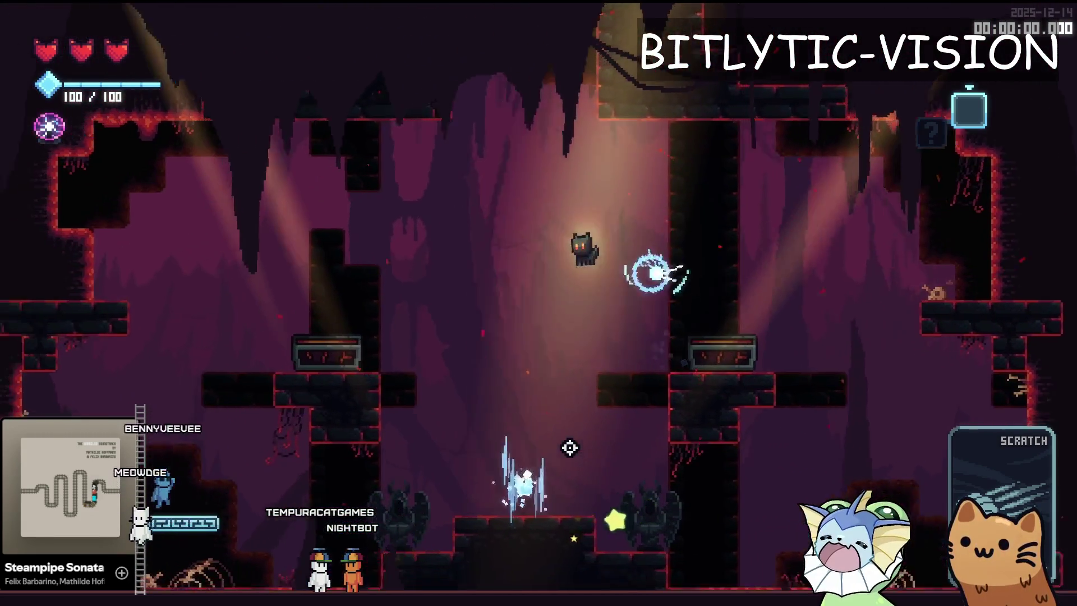
key(d)
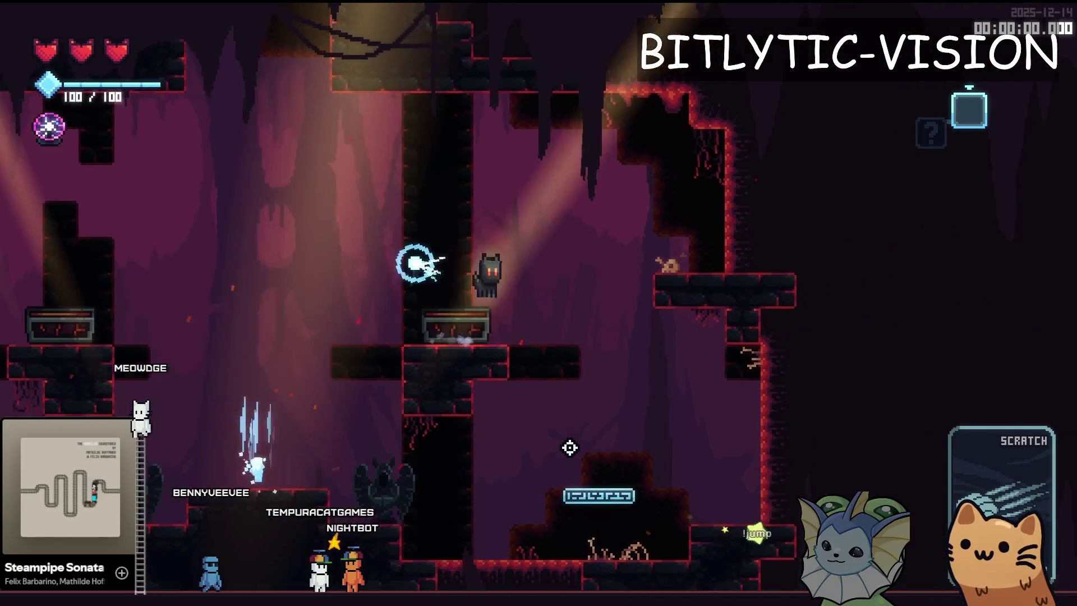
key(d)
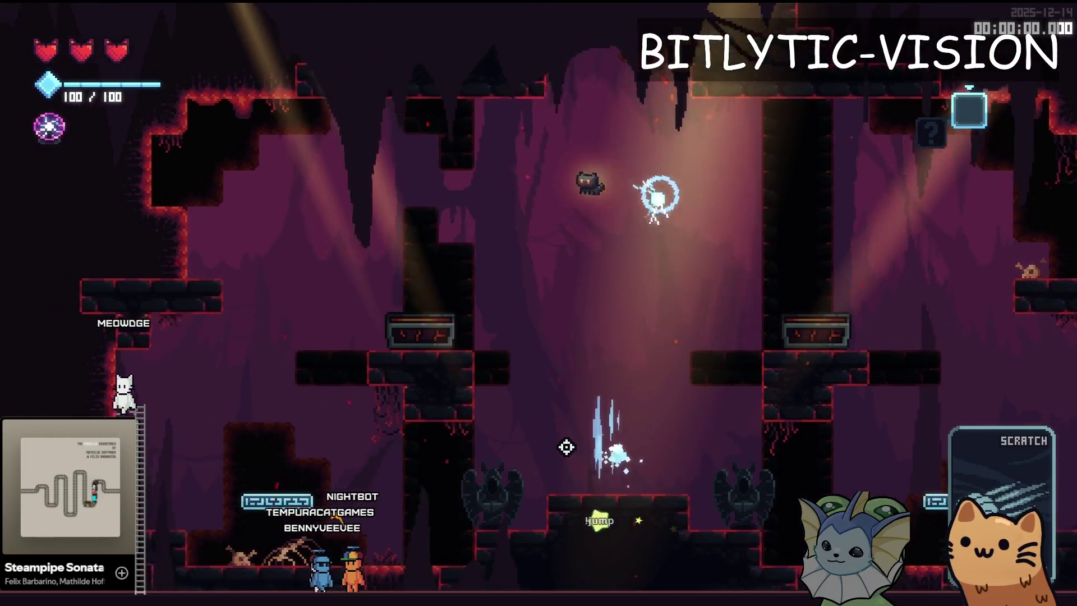
key(alt+Tab)
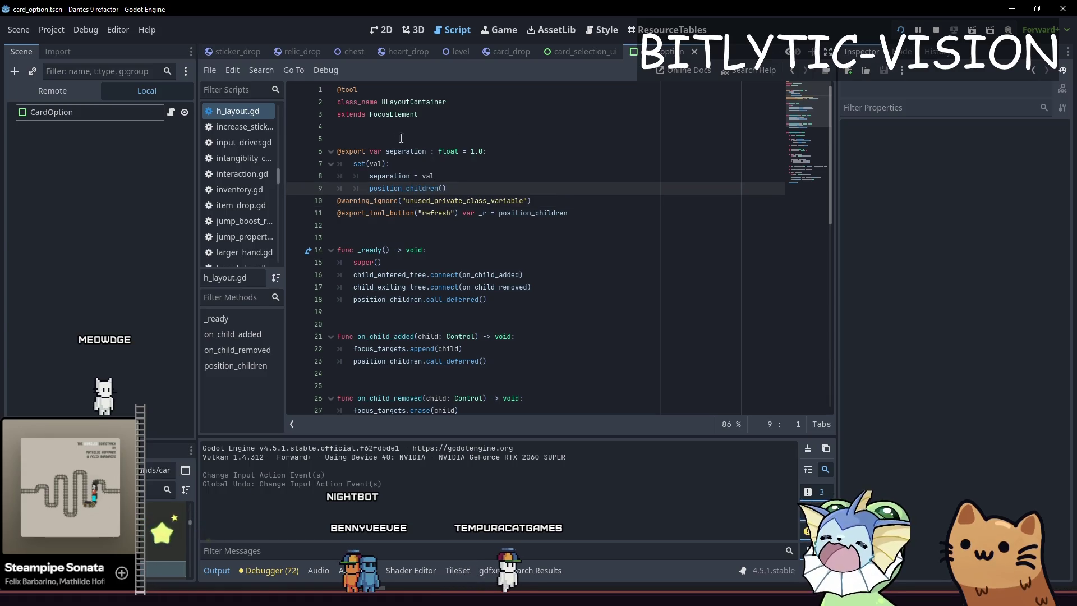
Open focus_element.gd and review the hover_sound variable and on_focused function.
ctrl+click(407, 118)
scroll(508, 169, up, 10)
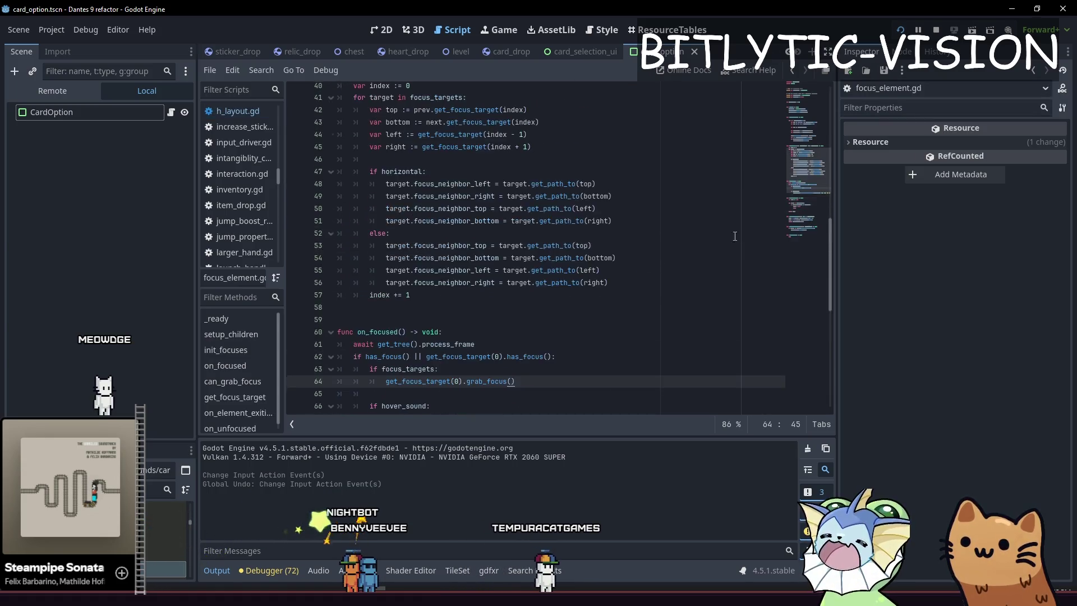
click(509, 165)
double_click(402, 151)
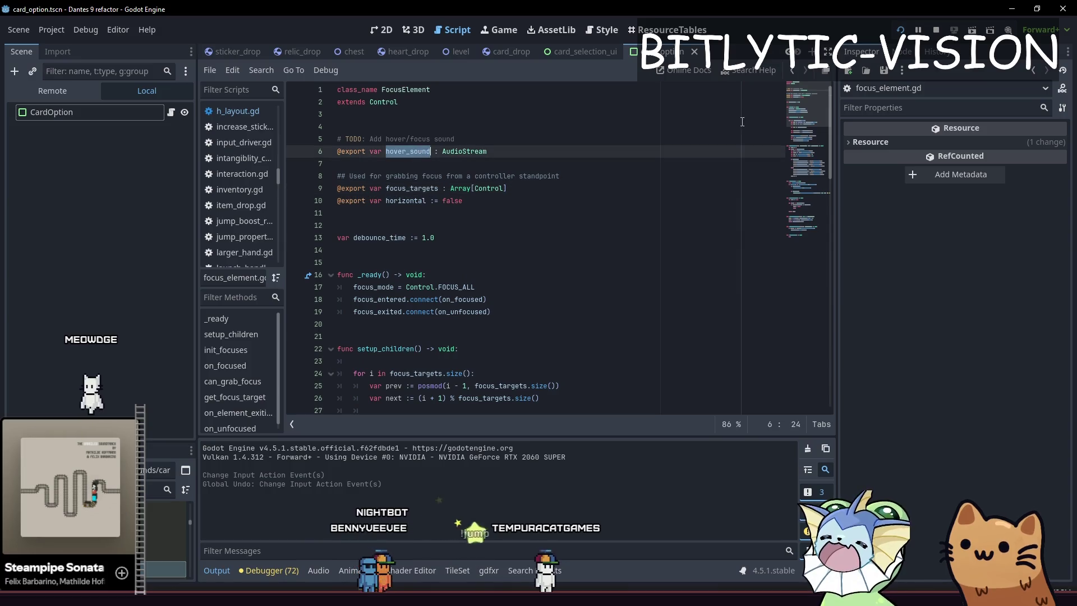
click(809, 217)
drag(809, 217, 810, 203)
scroll(543, 232, up, 4)
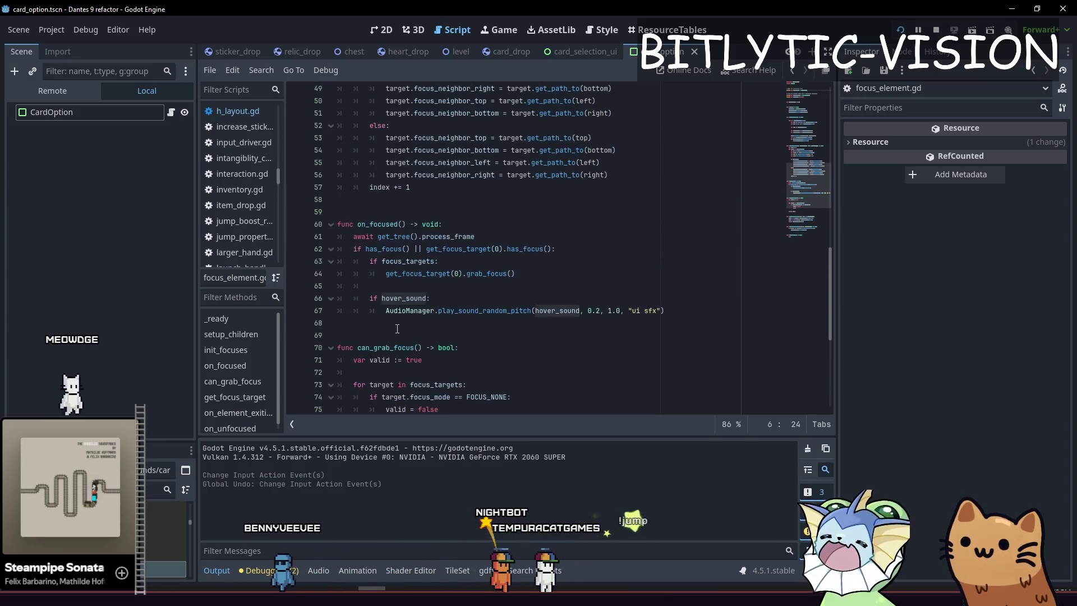
click(544, 285)
scroll(543, 232, down, 5)
scroll(543, 233, up, 10)
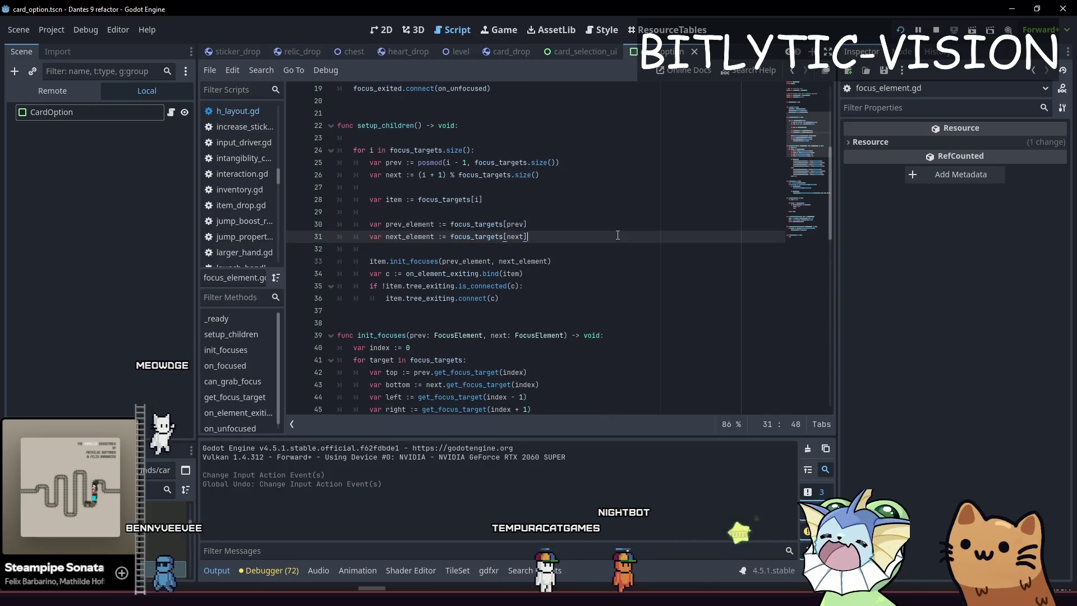
Search the script for hover, then jump to _ready and start a new line at its end.
key(ctrl+f)
text(hover)
key(Return)
key(Return)
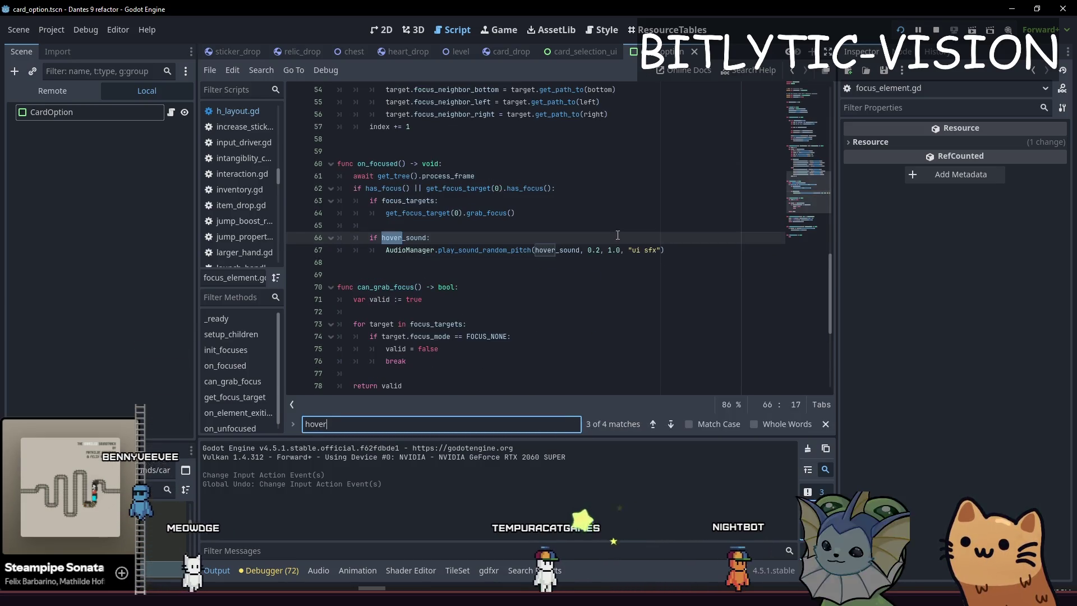
key(Escape)
key(Page_Up)
key(ctrl+f)
text(ready)
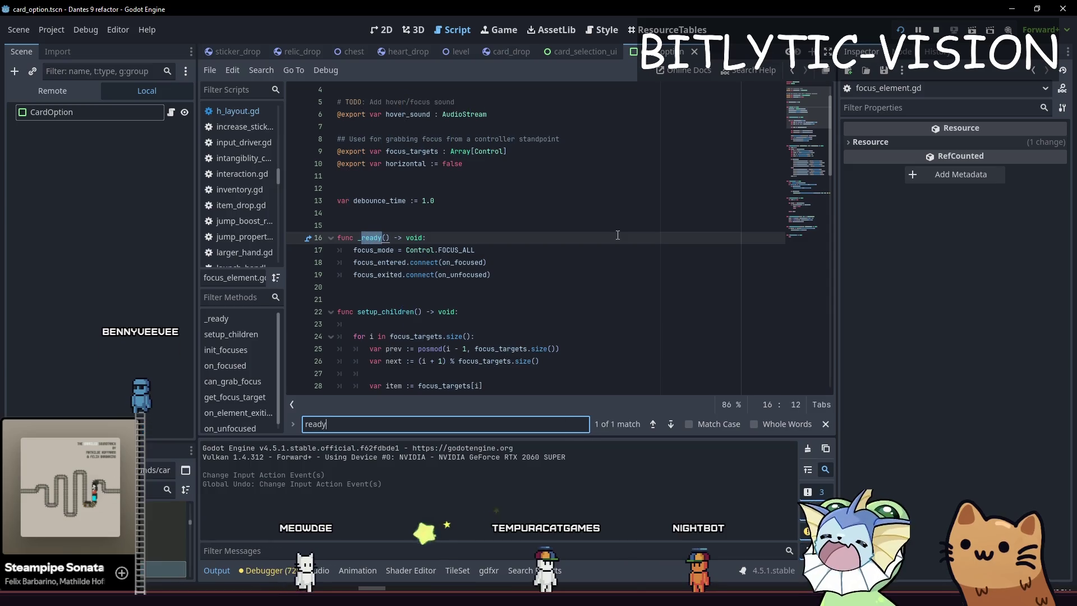
key(Escape)
key(Down)
key(Down)
key(Down)
key(End)
key(Return)
key(Return)
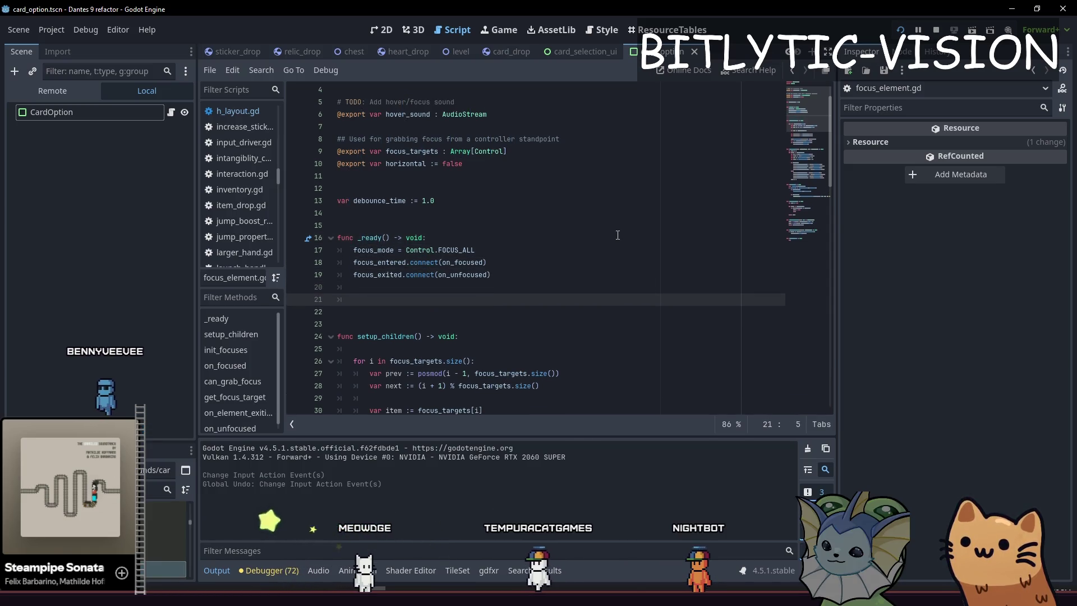
Add mouse_entered.connect(on_element_hovered) and mouse_exited.connect(on_element_unhovered) lines to _ready.
text(ente)
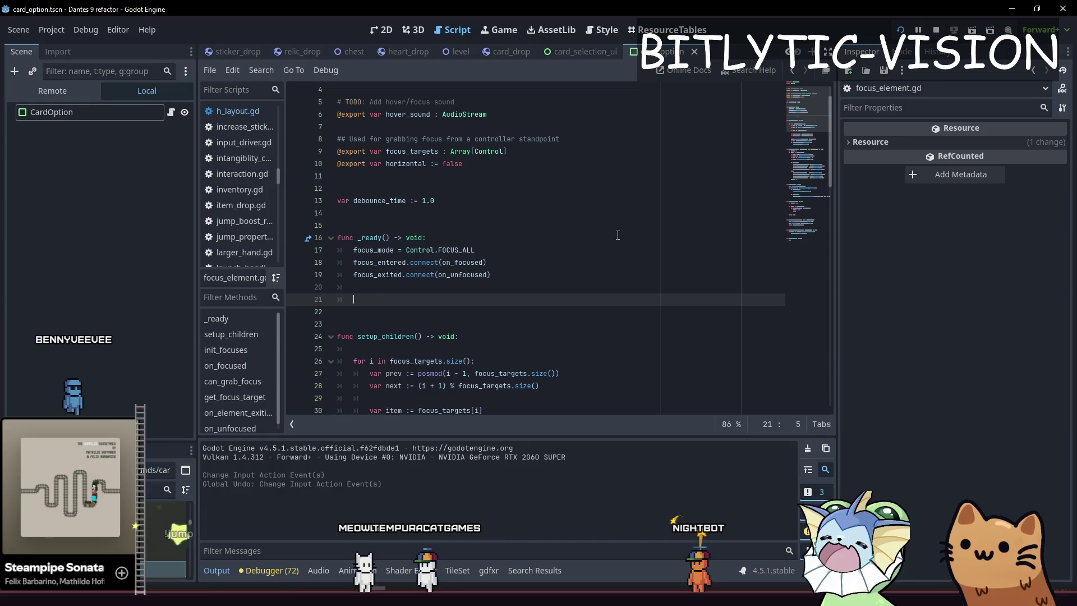
text(mouse_entered.connect(on_)
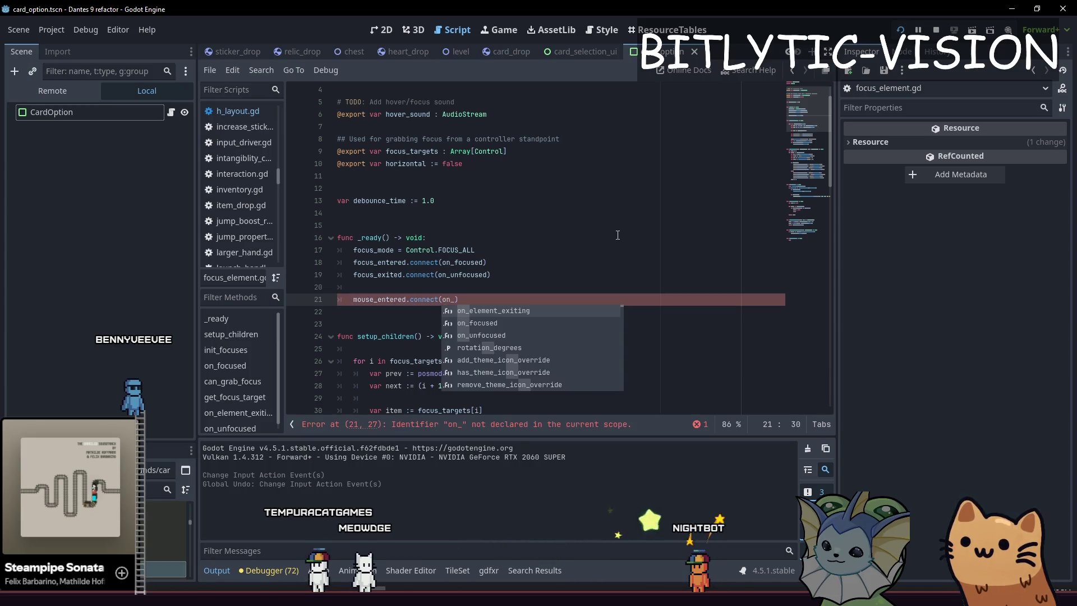
text(ement_hovered)
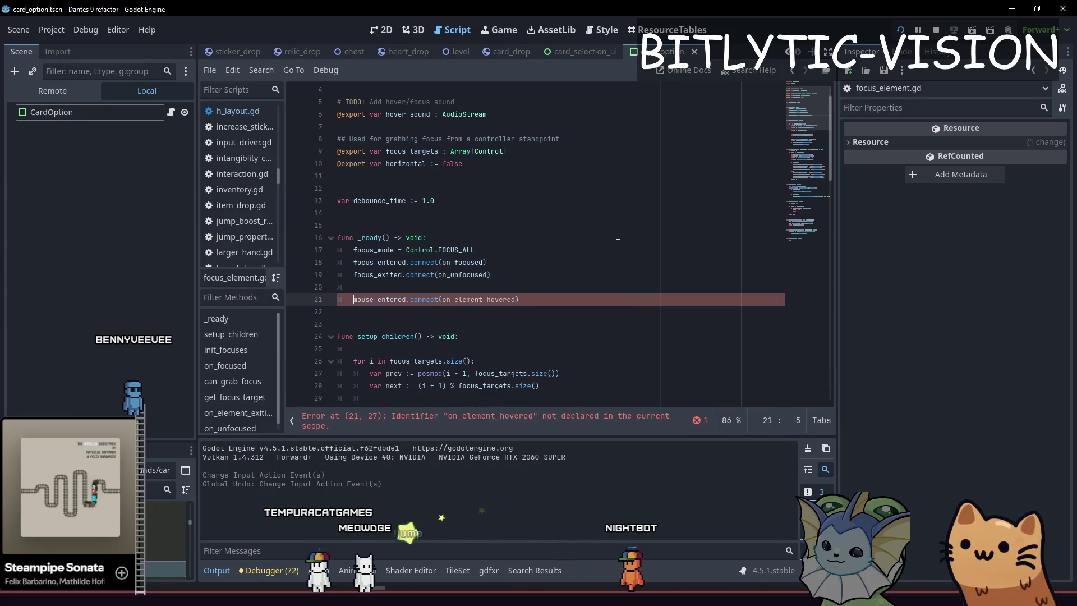
key(End)
key(Return)
key(ctrl+Right)
key(BackSpace)
key(BackSpace)
key(BackSpace)
text(exited)
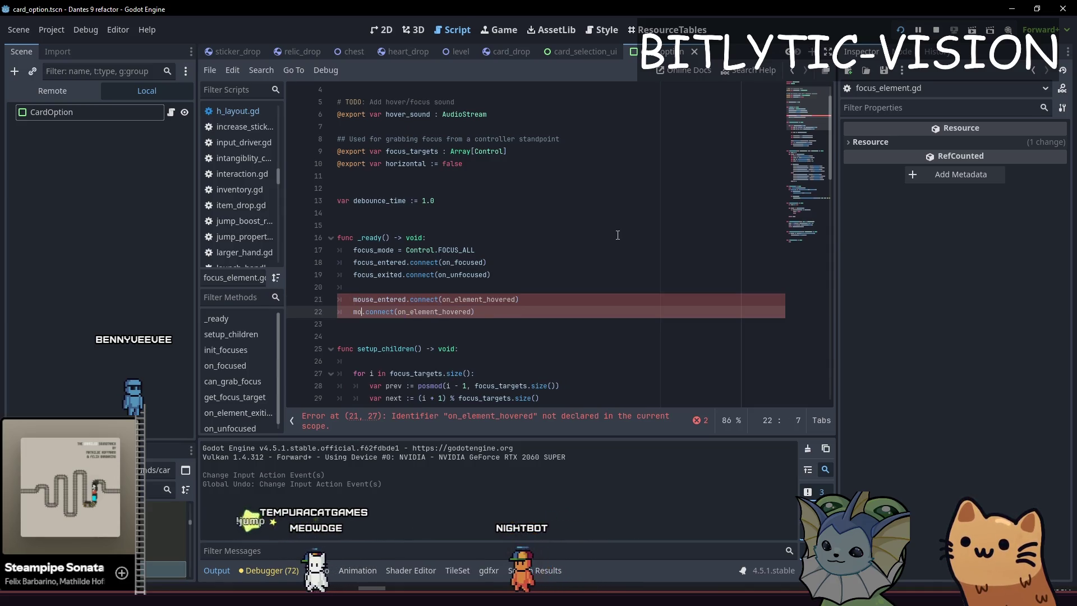
key(Right)
key(Right)
key(Right)
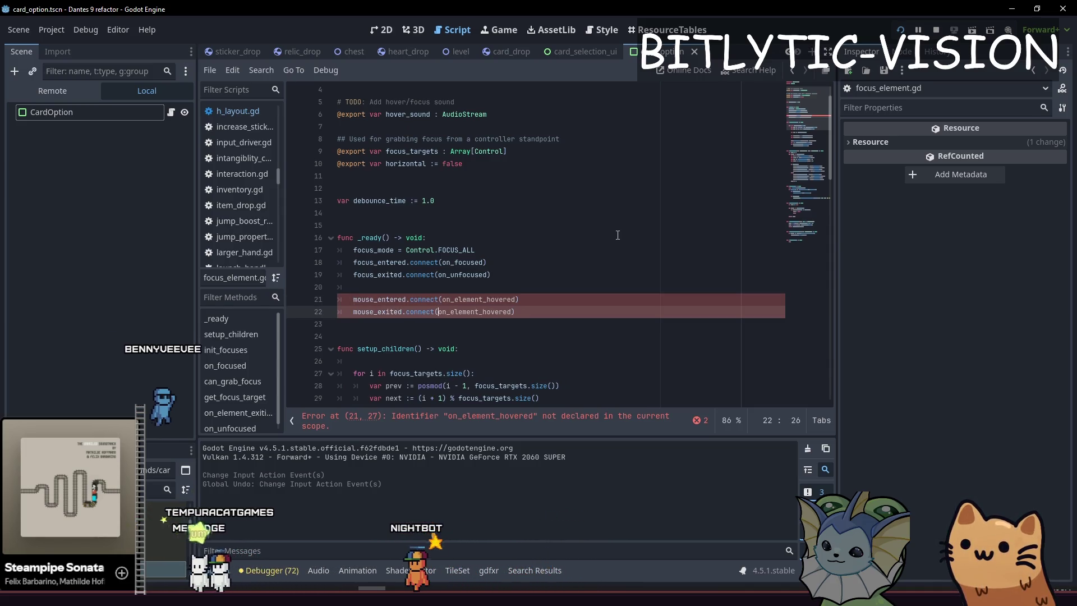
key(Right)
key(Right)
key(Right)
text(un)
key(Down)
key(Down)
key(Down)
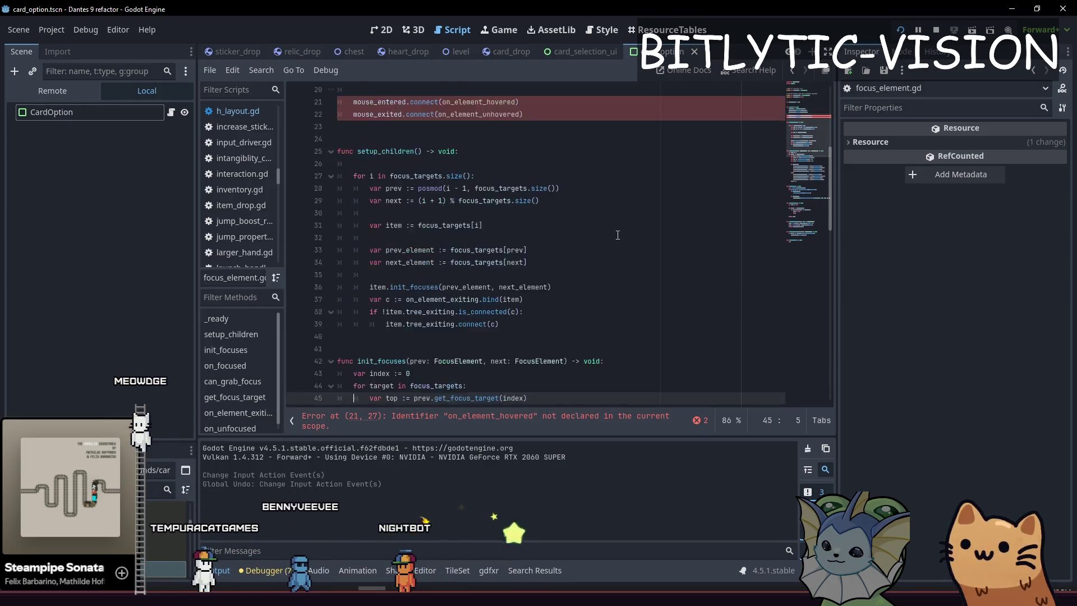
Paste the two signal connection lines below on_unfocused and strip them down to the handler names.
key(Up)
key(Up)
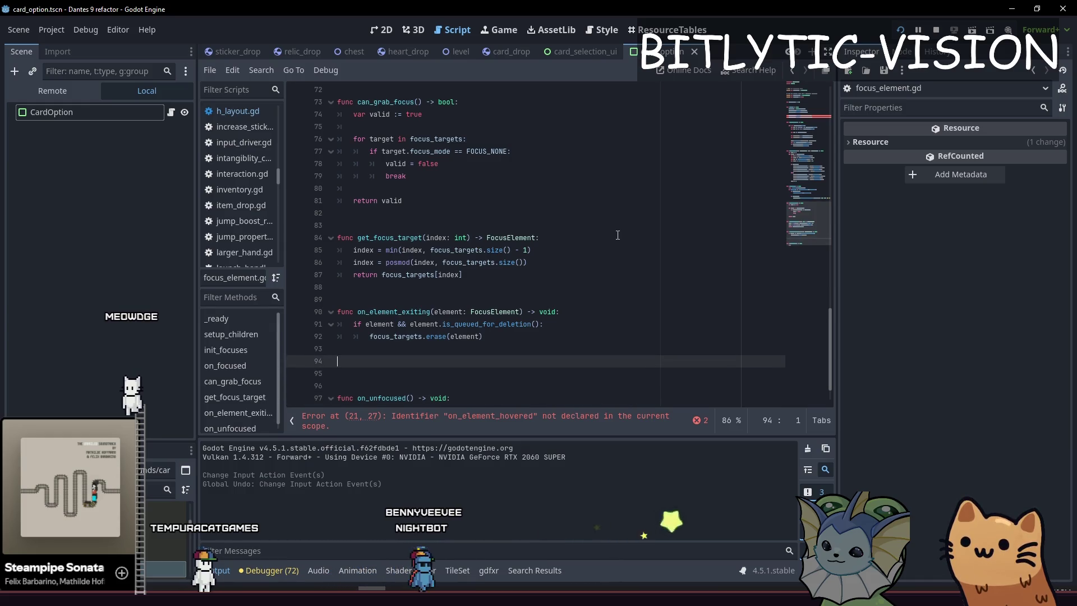
key(Down)
key(Down)
key(Down)
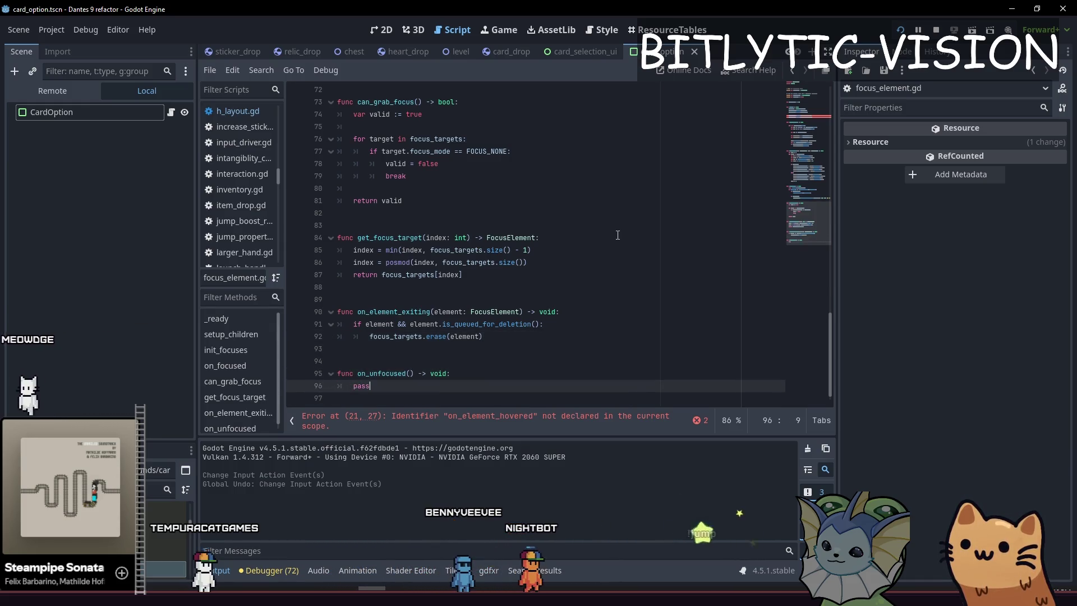
text(mouse_entered.connect(on_element_hovered) 	mouse_exited.connect(on_element_unhovered))
key(Up)
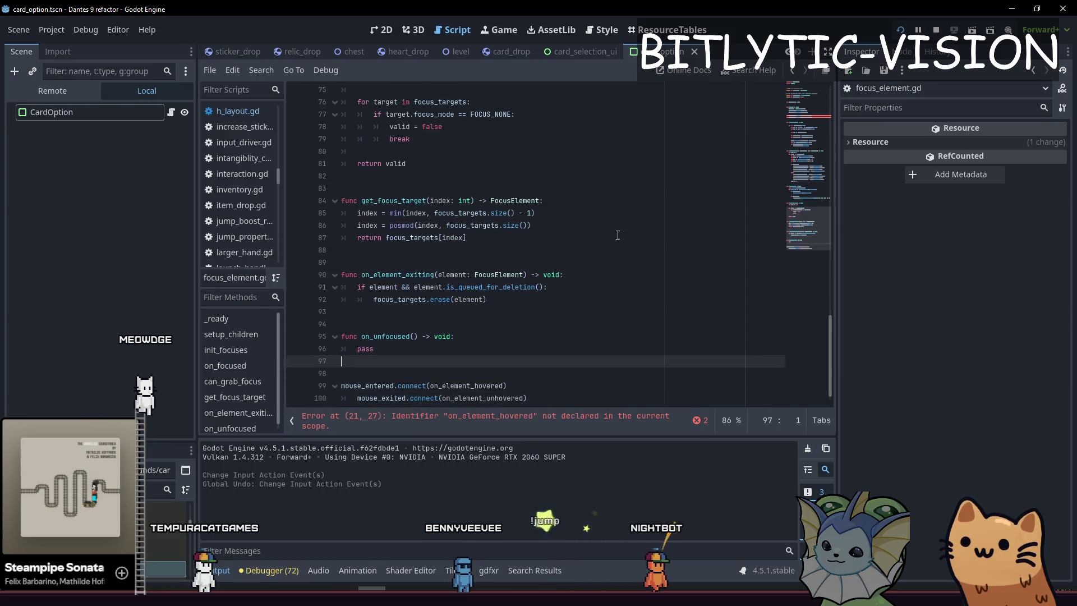
key(Left)
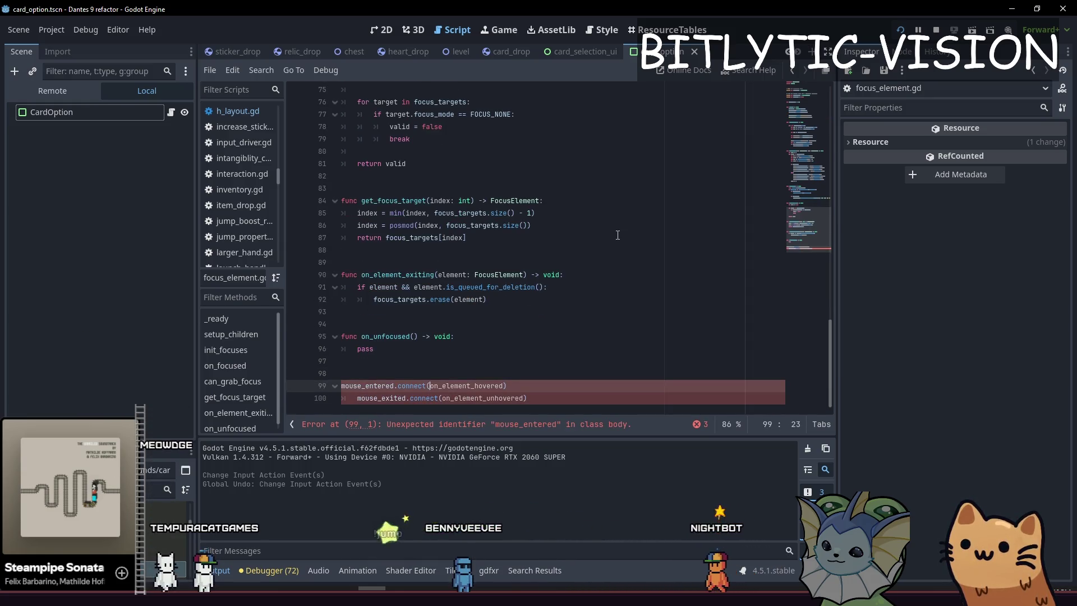
key(shift+Right)
key(ctrl+d)
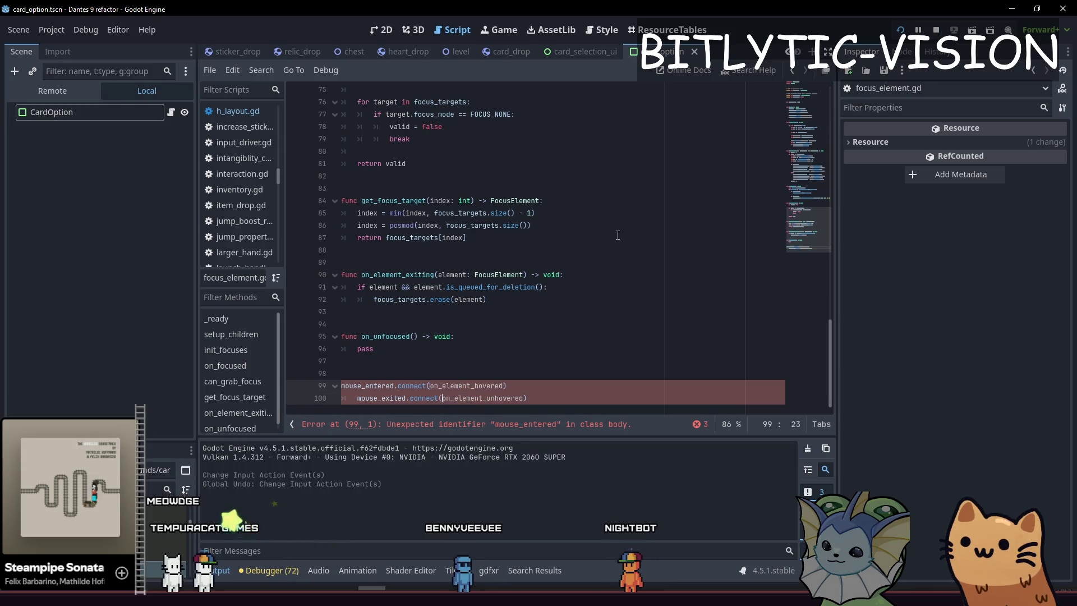
key(Escape)
key(shift+Home)
key(shift+Down)
key(shift+End)
key(BackSpace)
Turn both handler names into func declarations for on_element_hovered and on_element_unhovered.
text(func)
key(Return)
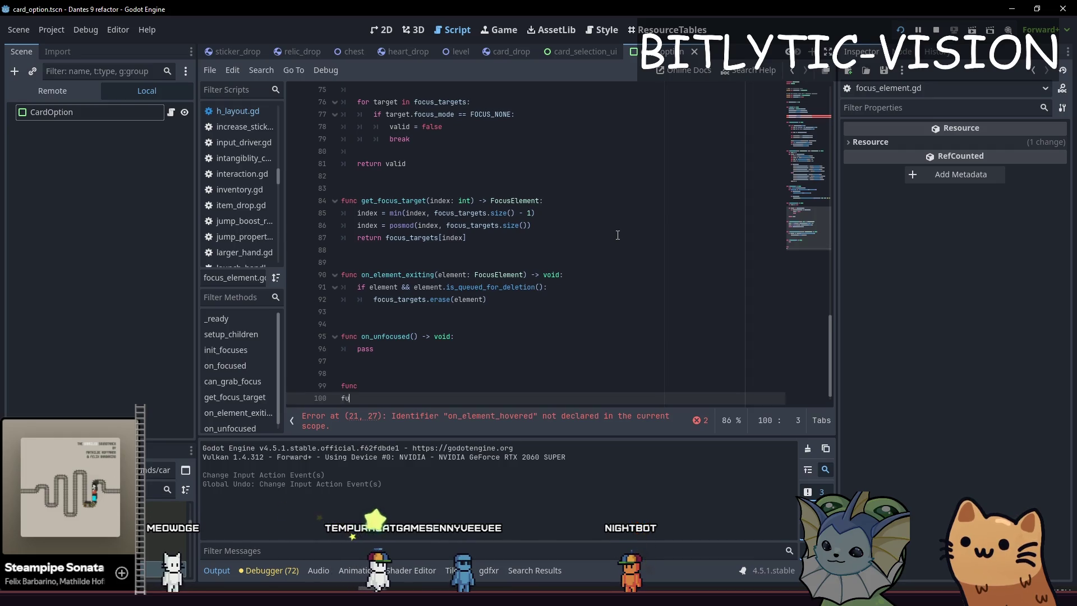
text(nc)
key(shift+alt+Up)
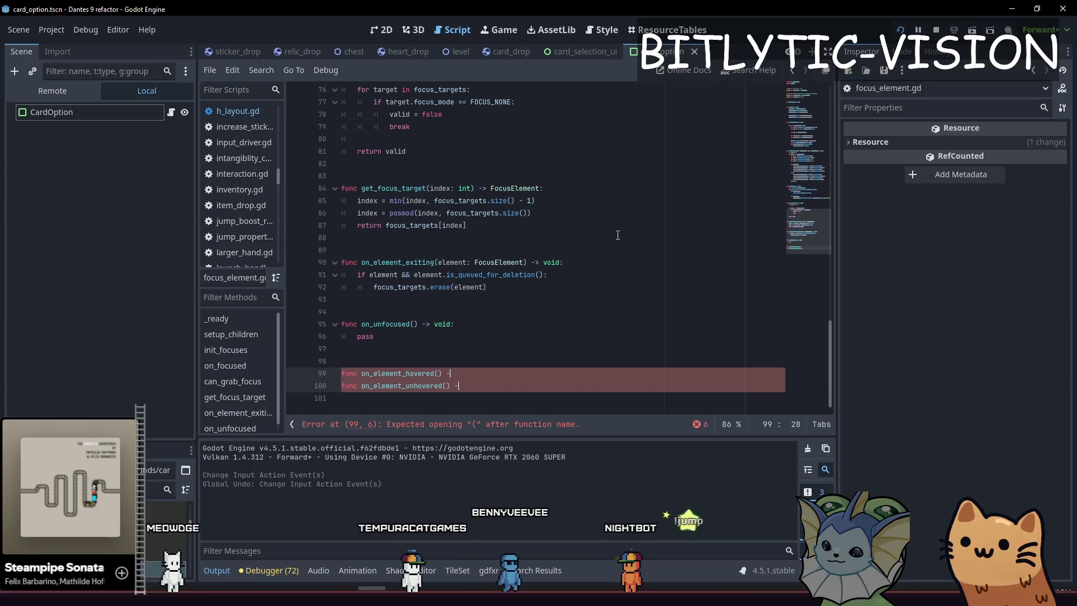
text(> void:)
Make on_element_hovered call AudioManager.play_sound_random_pitch(hover_sound, 0.2, 1.0, "ui sfx") when hover_sound is set.
key(Return)
text(pass)
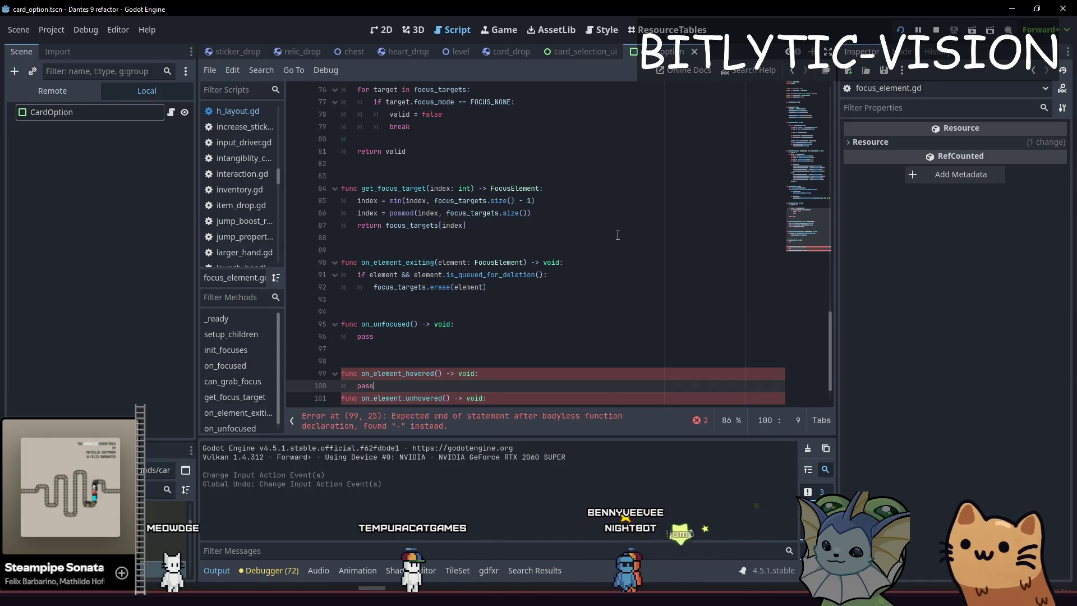
key(Home)
scroll(618, 235, down, 1)
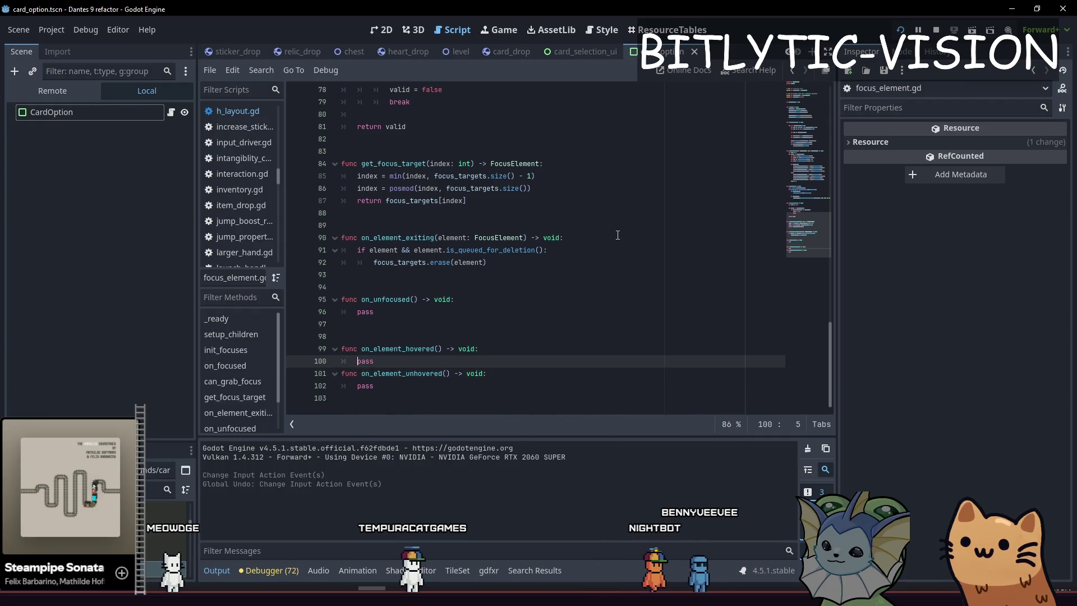
text(r_soun)
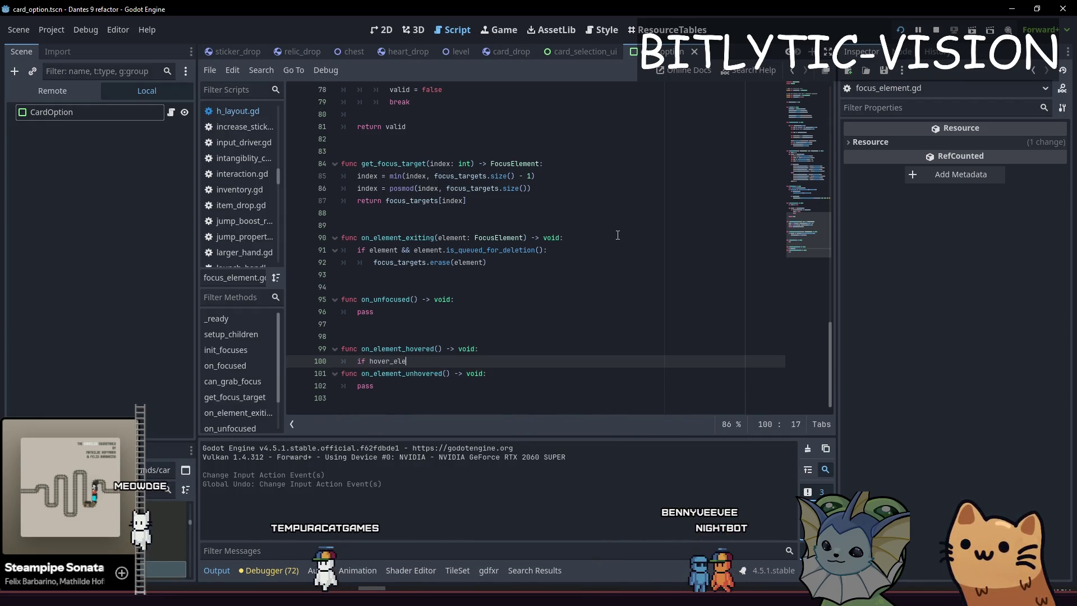
text(d:)
key(Return)
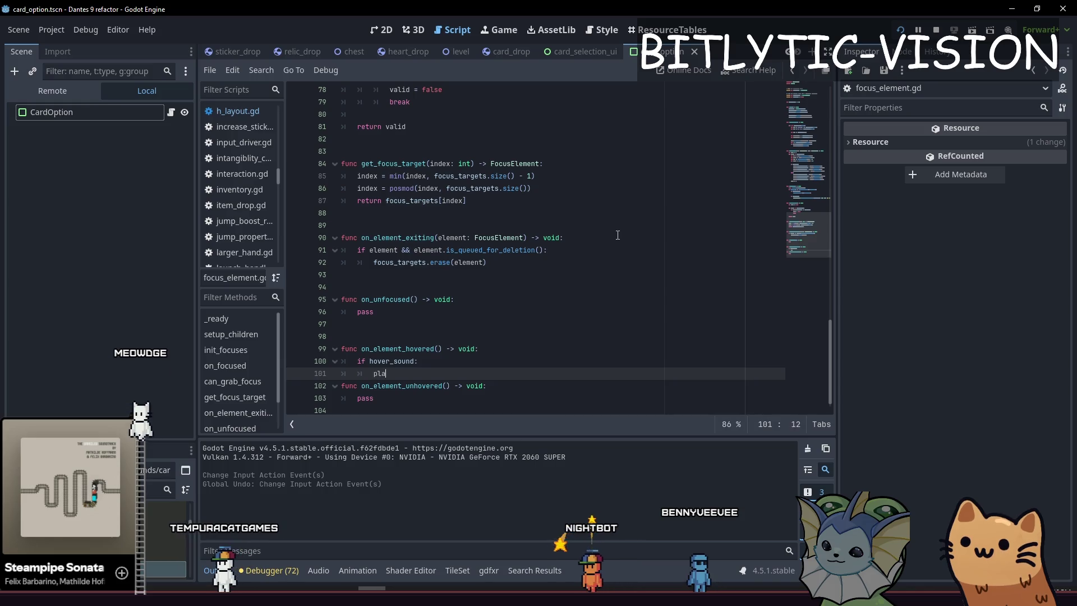
text(AudioManager.pl)
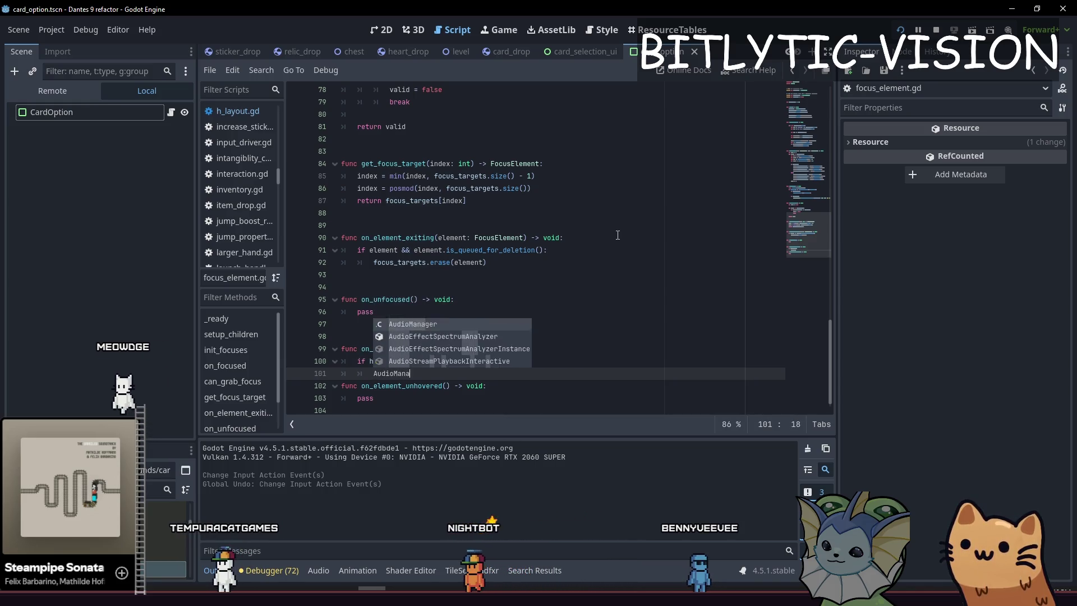
key(Down)
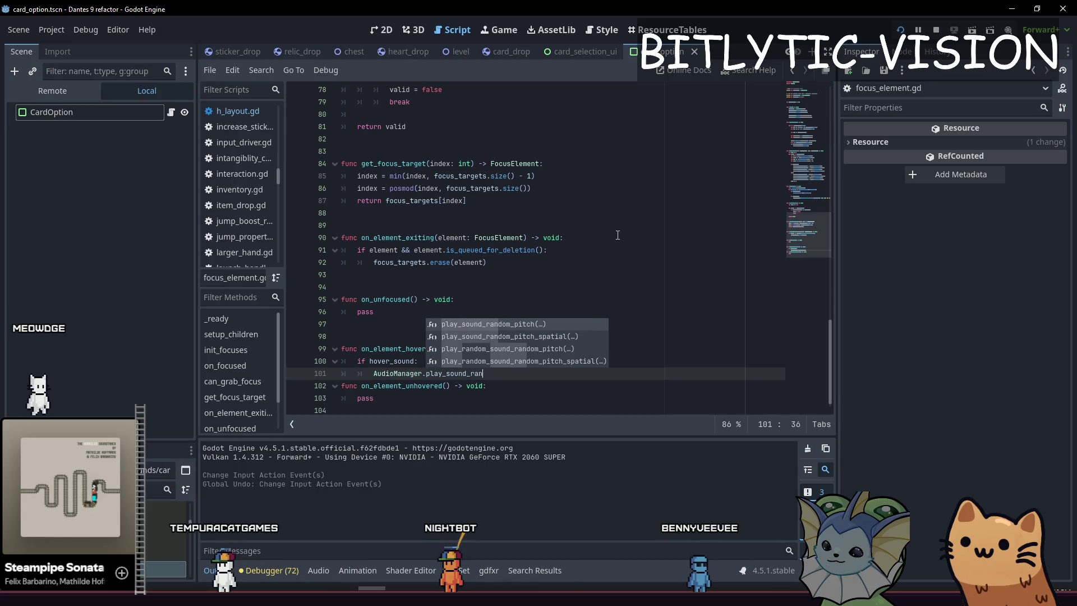
key(Return)
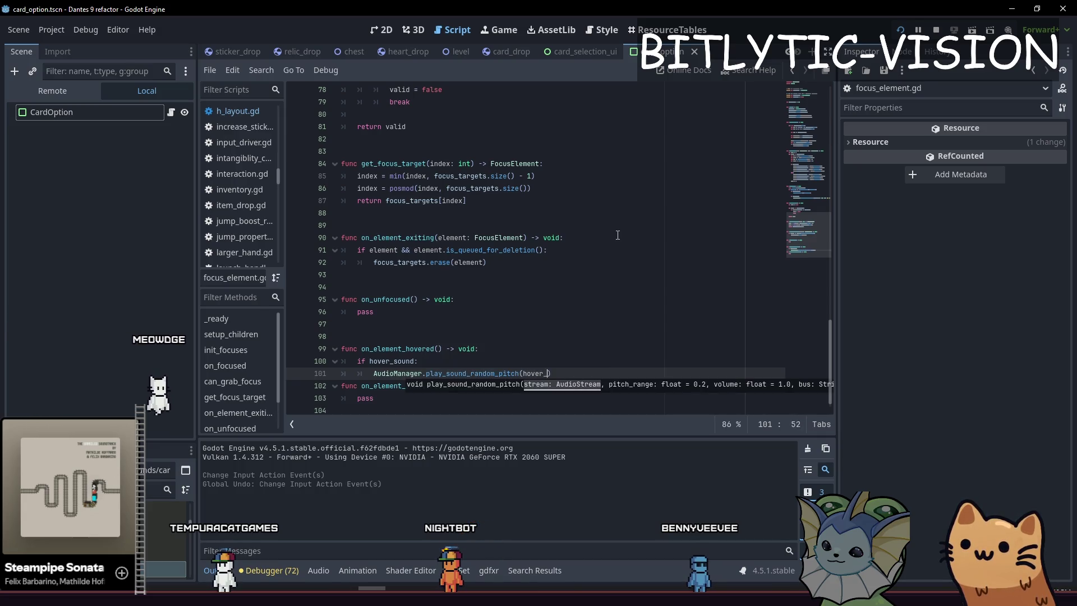
text(1.0, ")
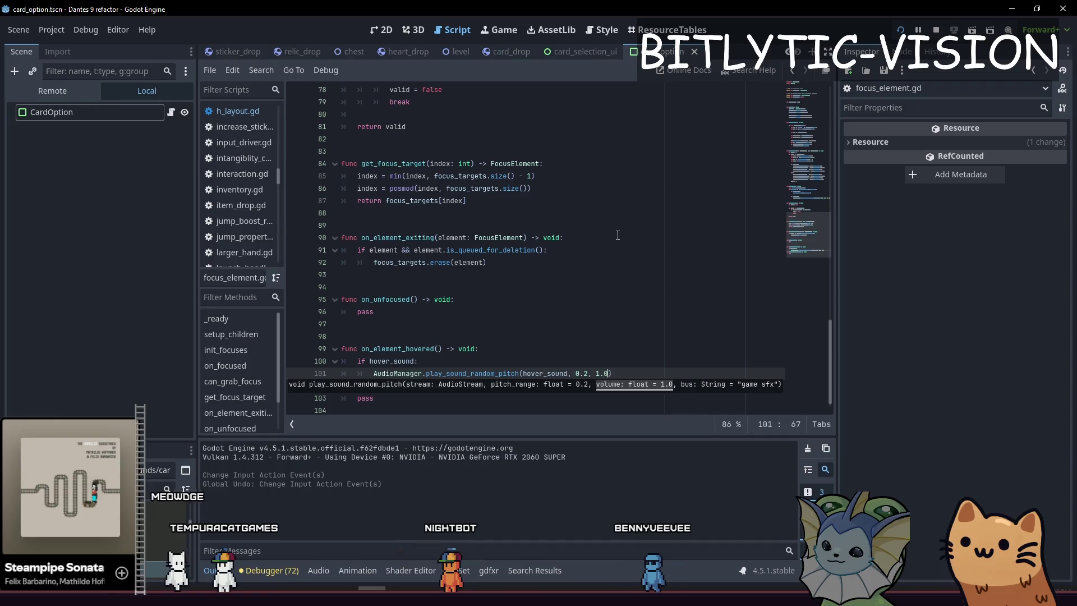
text(ui)
key(BackSpace)
text(x)
key(End)
key(Return)
key(Return)
key(Page_Up)
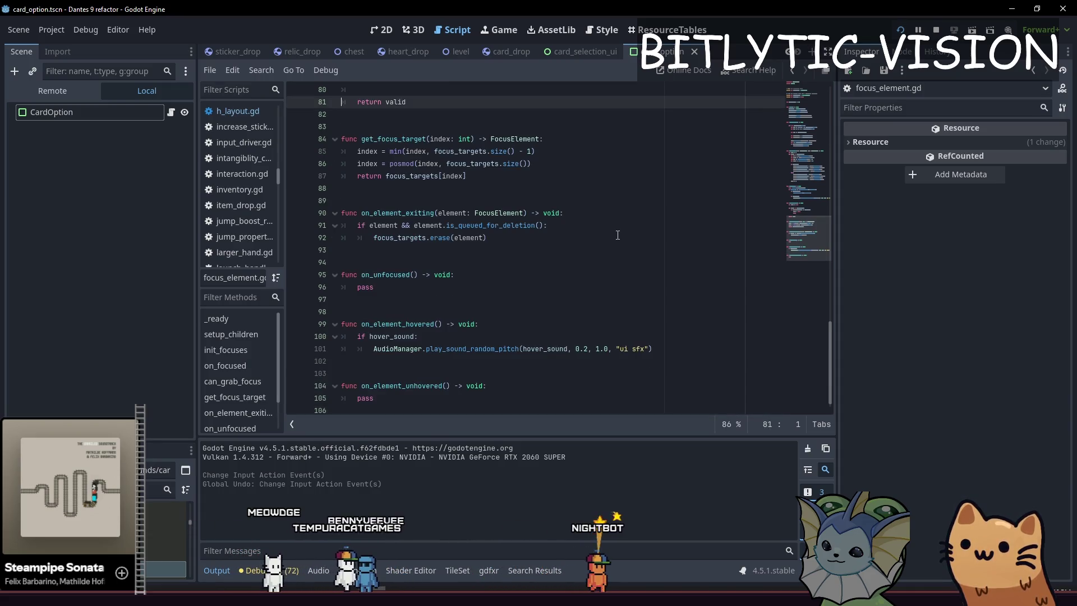
Save focus_element.gd and compare with the existing hover sound call in on_focused.
key(ctrl+s)
scroll(606, 253, up, 9)
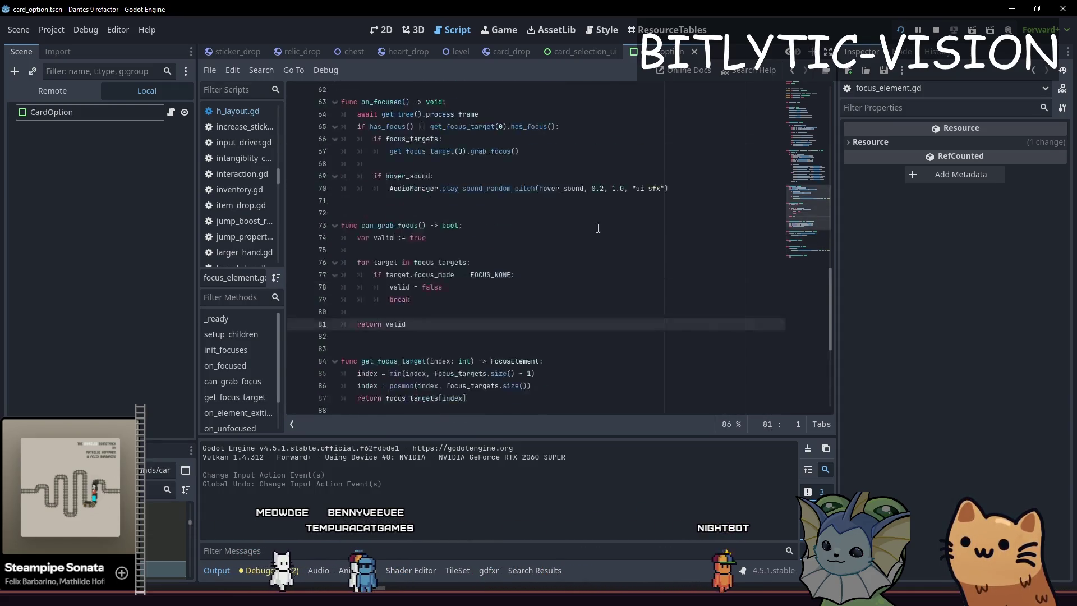
click(582, 299)
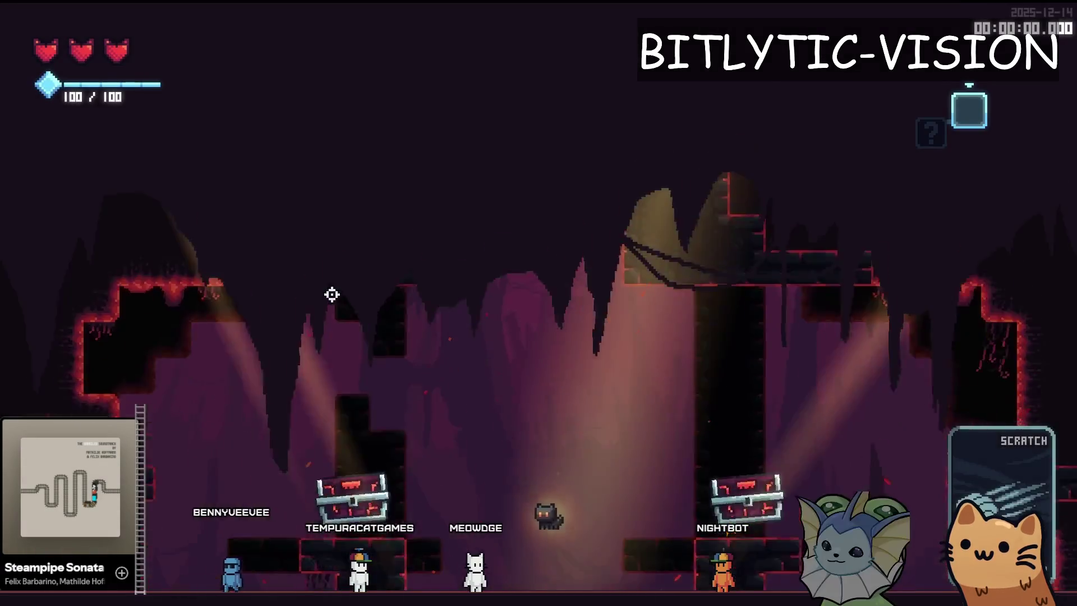
key(e)
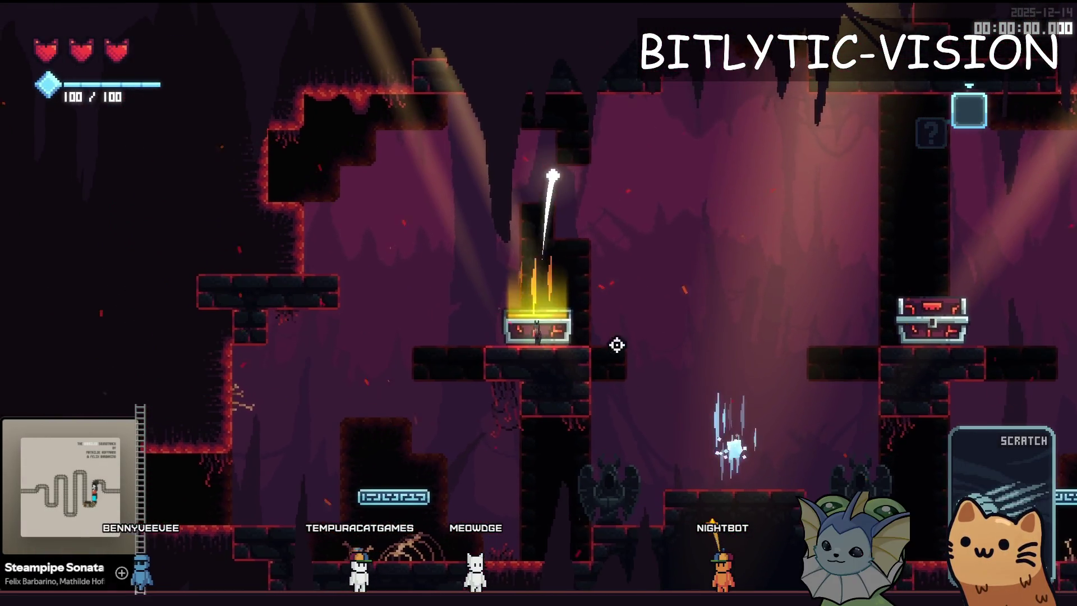
key(e)
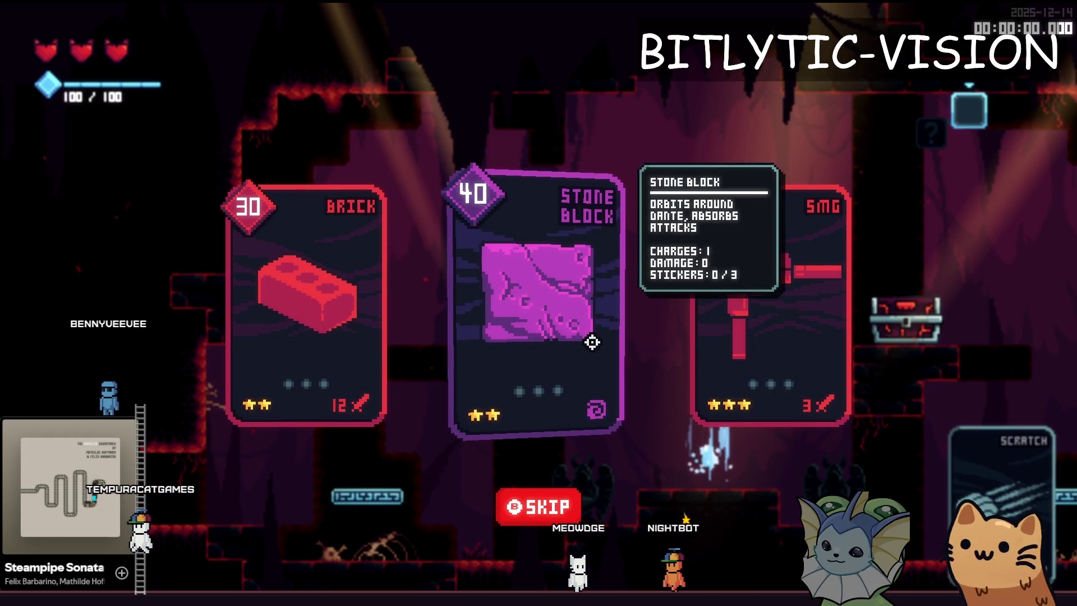
key(F8)
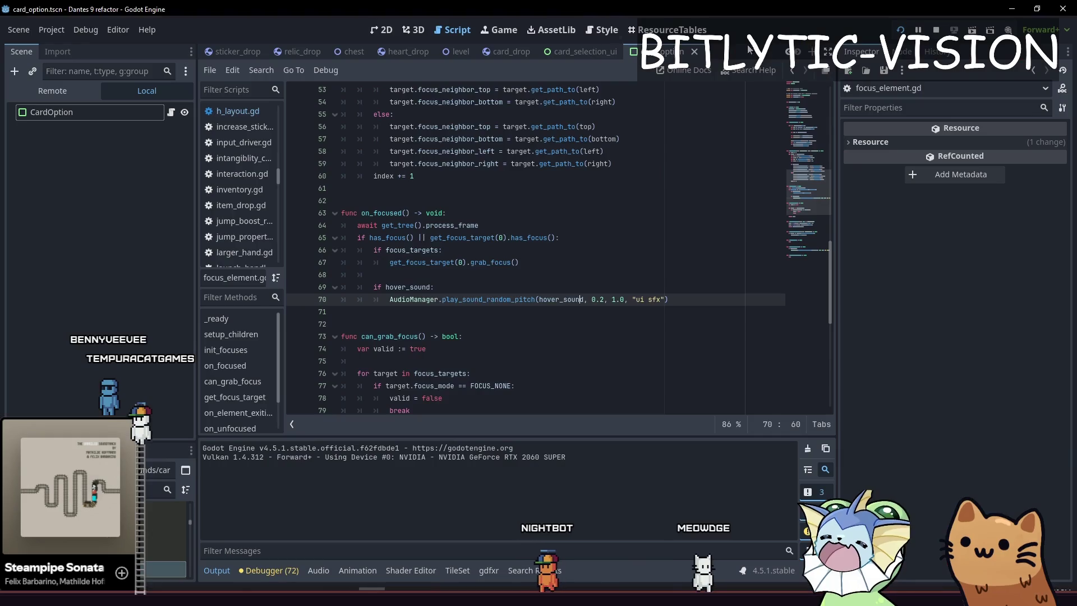
Clear CardOption's Hover Sound property and open Quick Load to browse audio files.
click(97, 113)
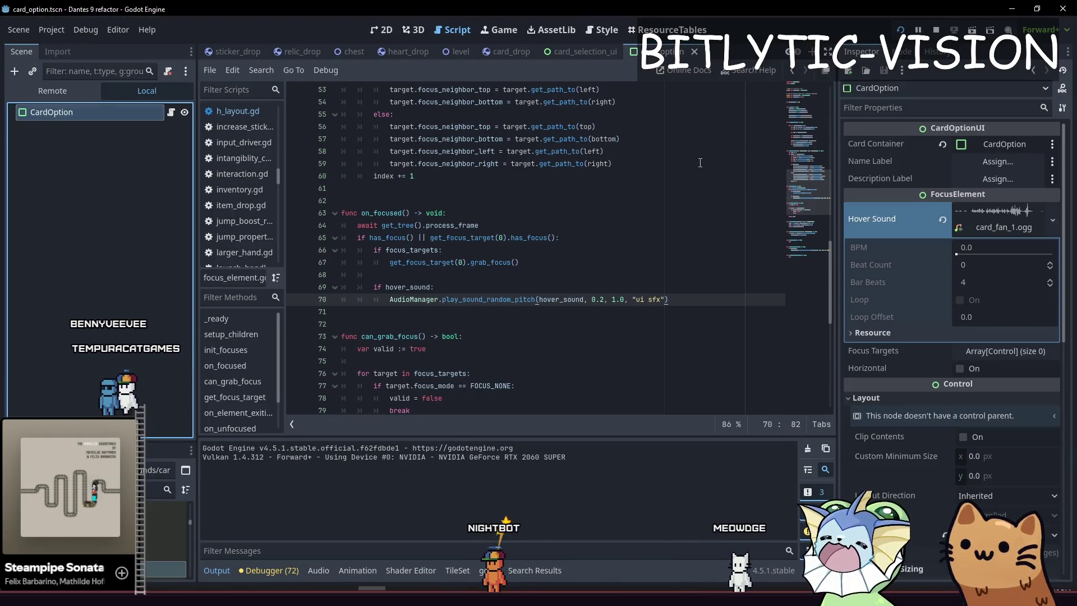
click(944, 221)
click(1053, 212)
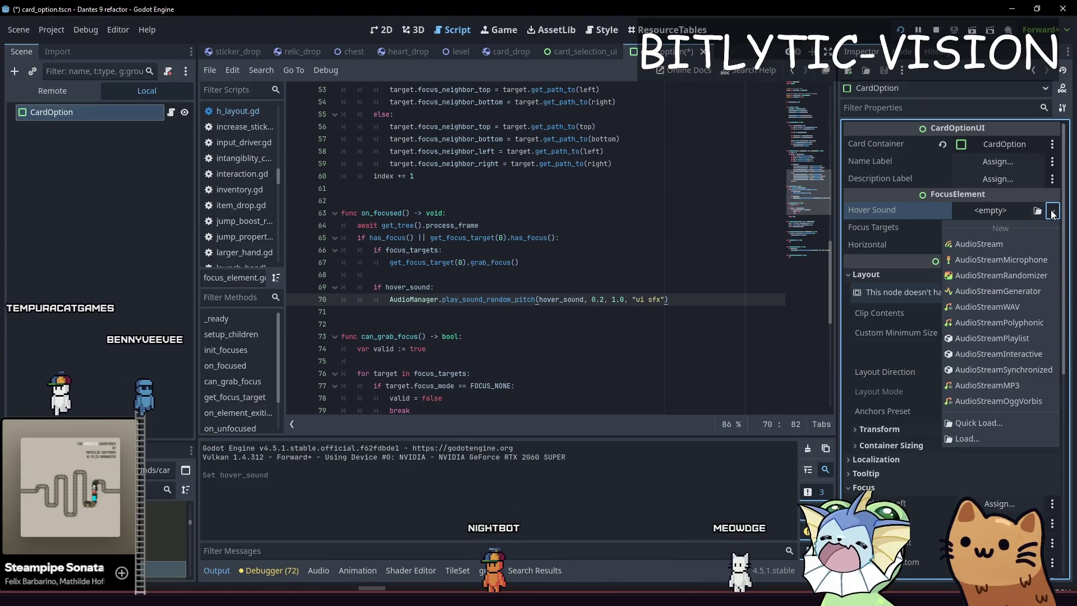
click(981, 424)
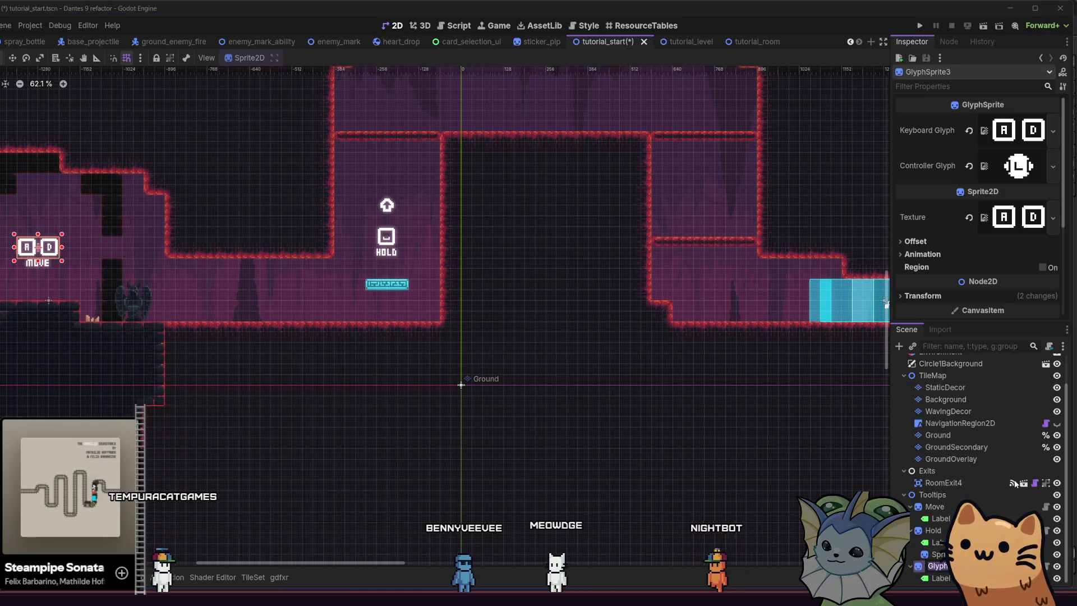
Rename GlyphSprite3 to Drop and move it into the upper right room.
text(Drop)
key(Return)
key(w)
mouse_move(126, 260)
mouse_down()
mouse_move(572, 250)
mouse_move(748, 217)
mouse_up()
scroll(423, 284, right, 5)
scroll(286, 291, up, 2)
mouse_move(272, 310)
mouse_down()
mouse_move(315, 252)
mouse_move(331, 194)
mouse_up()
scroll(328, 216, up, 8)
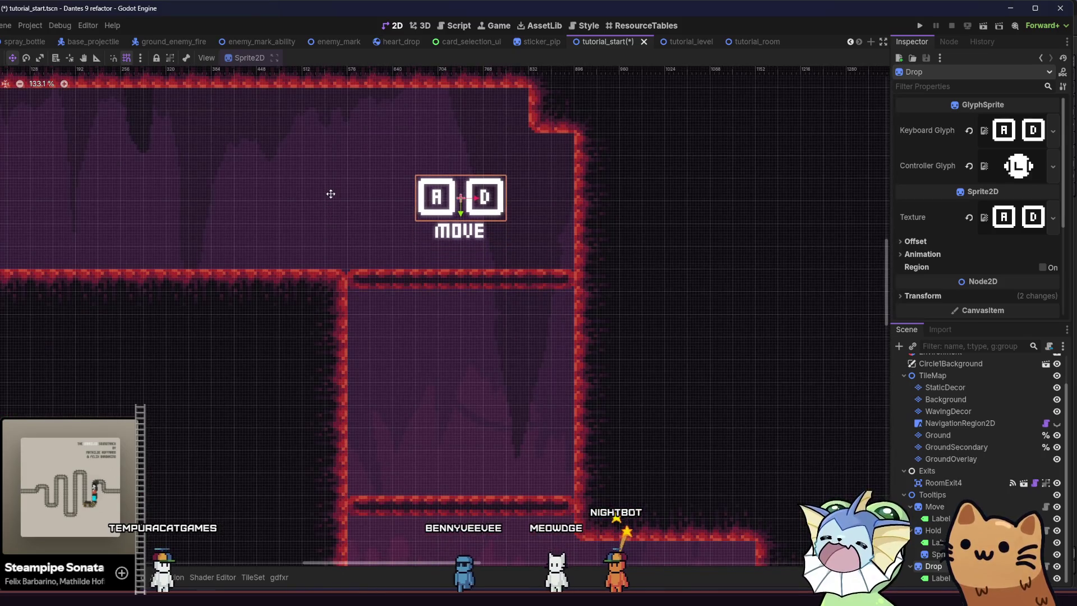
Set both the Keyboard Glyph and the sprite Texture to key_s.png.
text(s)
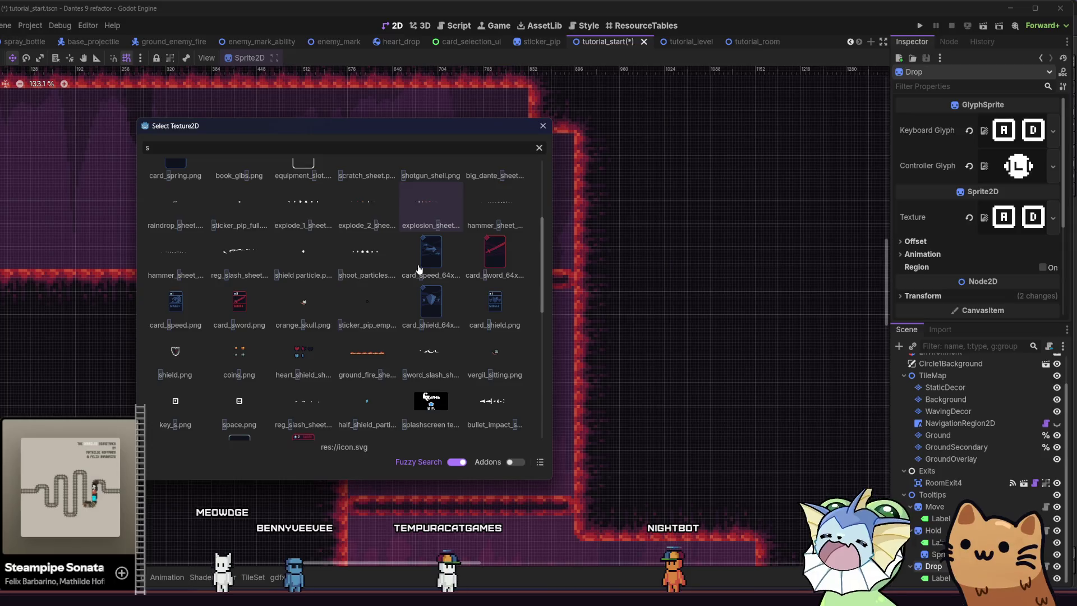
double_click(175, 400)
right_click(996, 223)
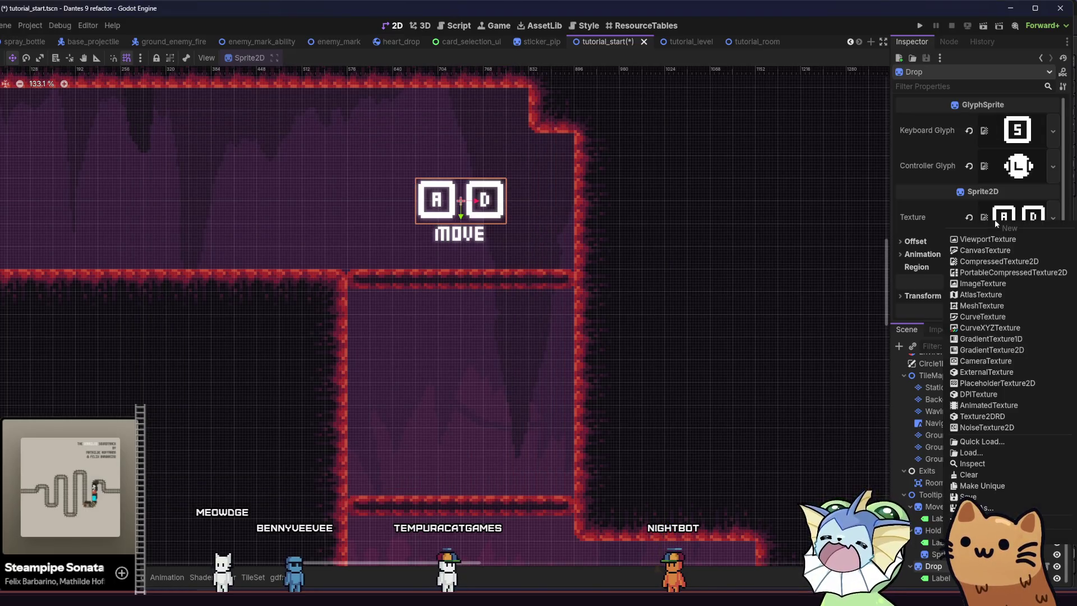
click(982, 442)
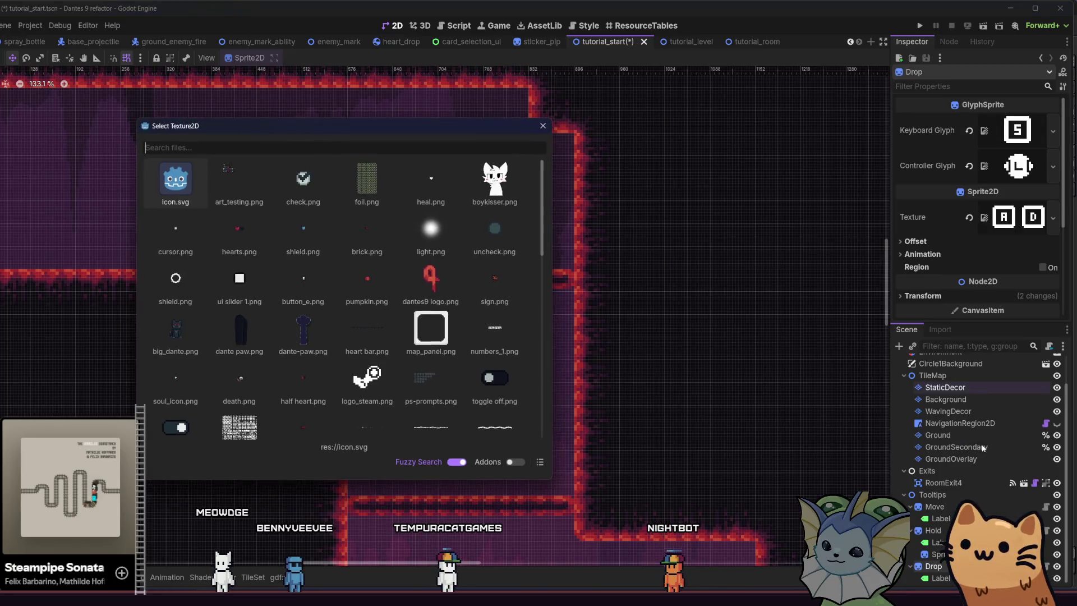
text(ca)
key(BackSpace)
key(BackSpace)
text(down)
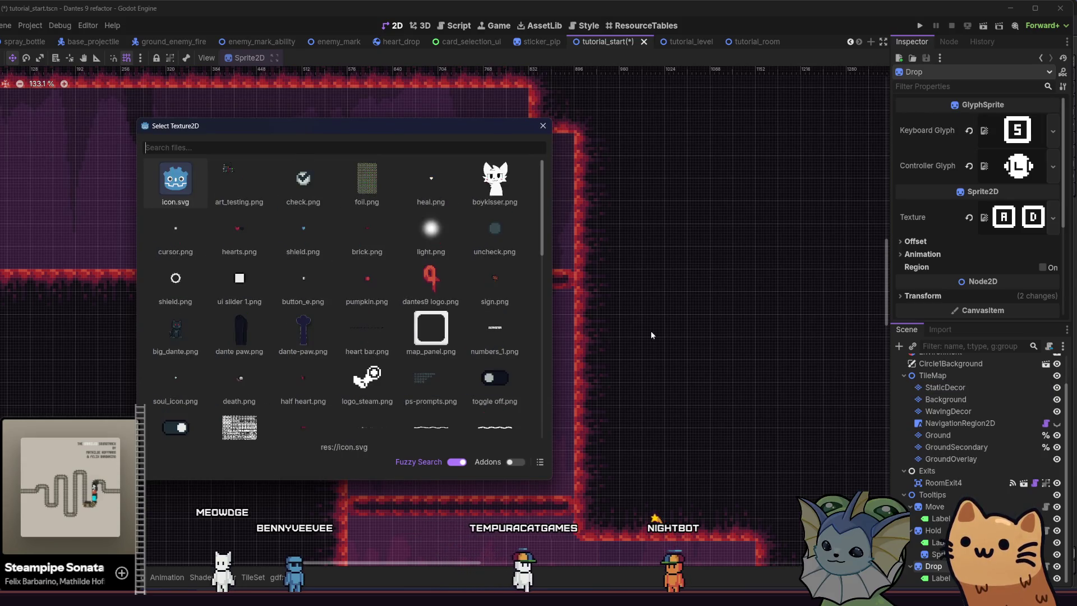
key(BackSpace)
key(BackSpace)
key(BackSpace)
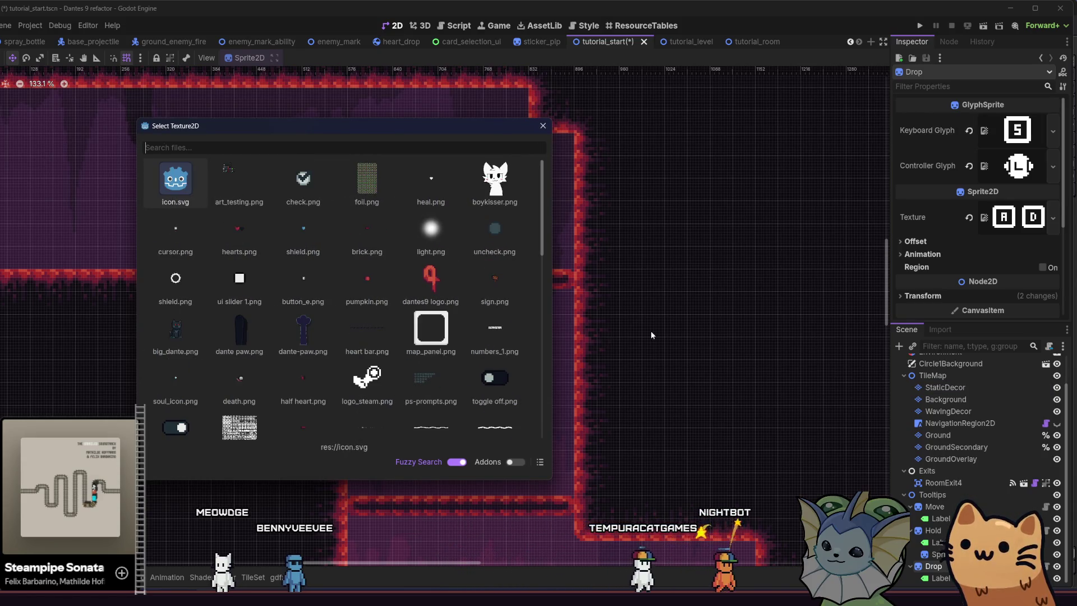
text(key_s)
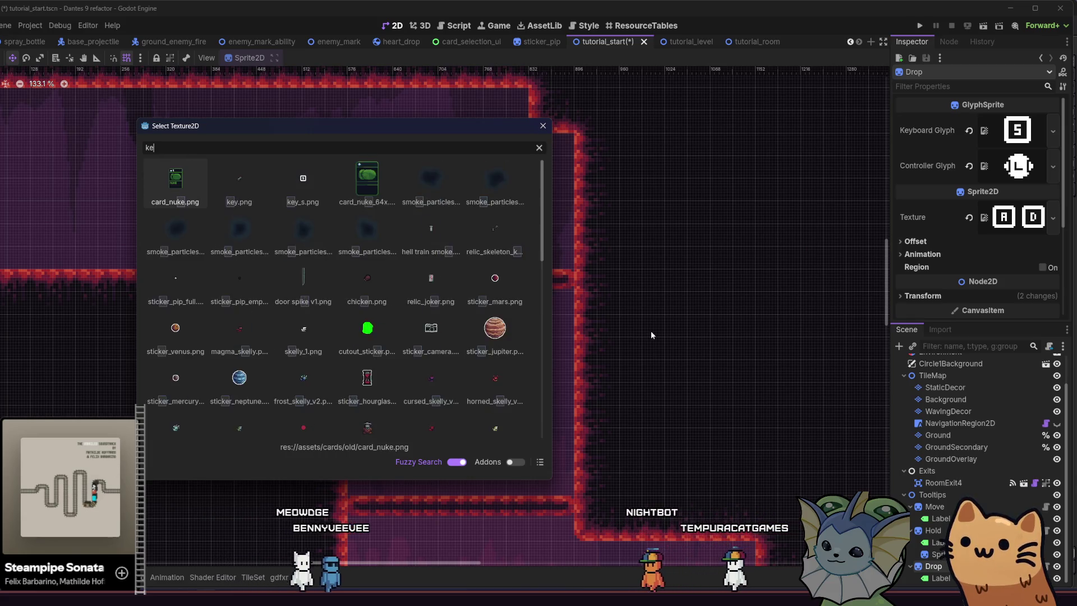
key(Return)
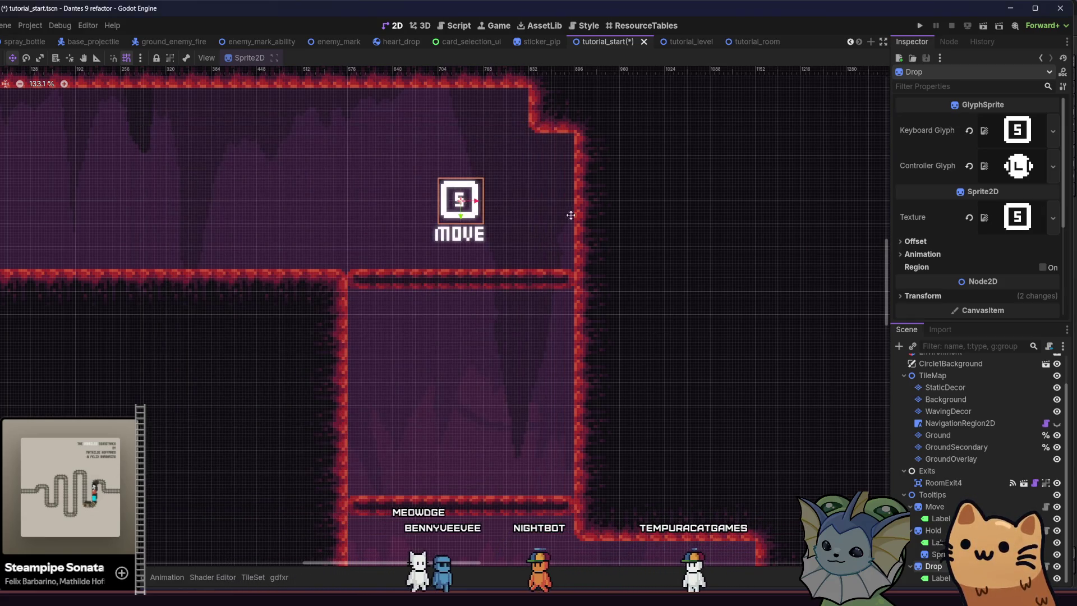
Search for a down glyph texture without changing it, then save tutorial_start.
right_click(1004, 173)
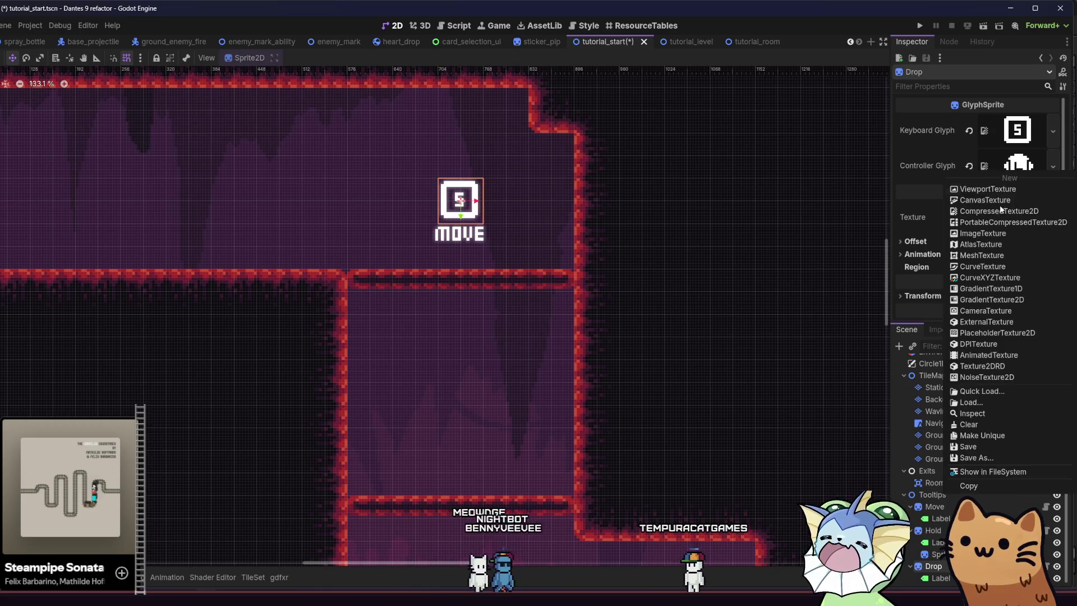
click(979, 393)
text(down)
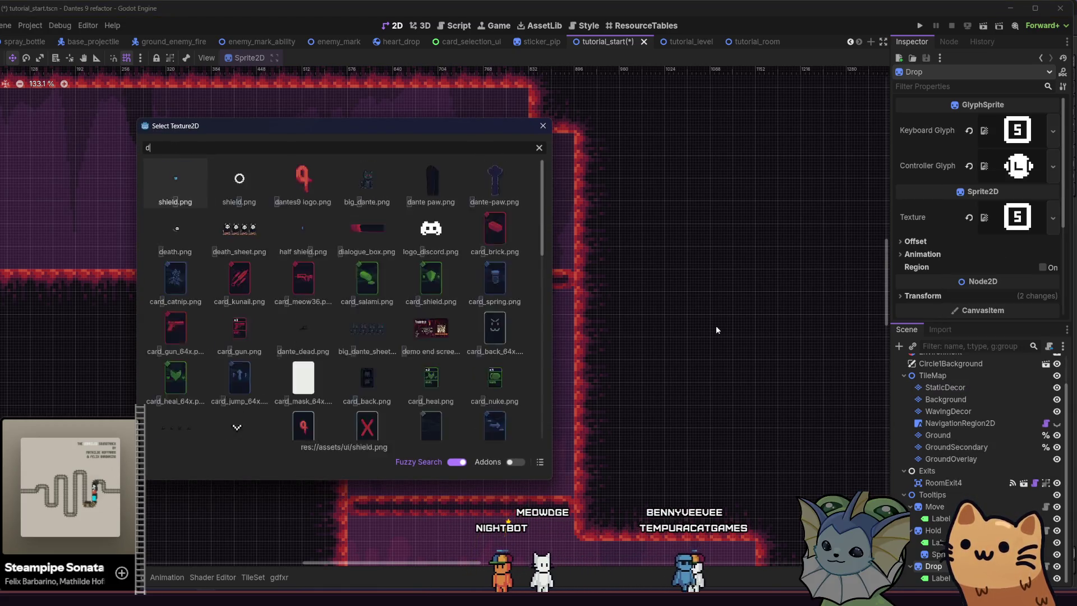
key(Escape)
scroll(201, 239, down, 4)
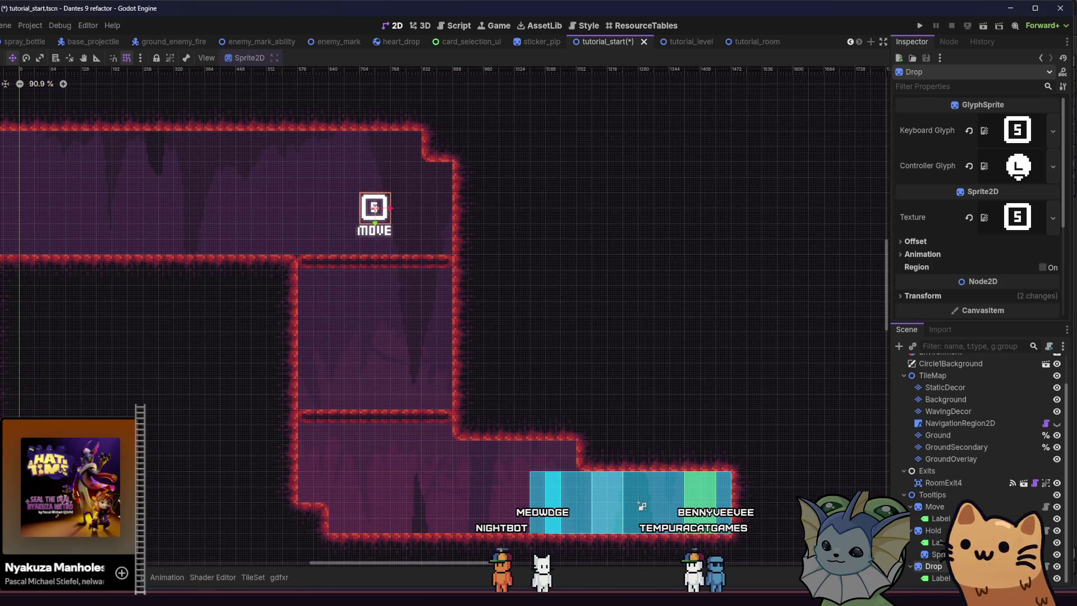
click(148, 204)
scroll(361, 223, down, 2)
key(ctrl+s)
click(525, 223)
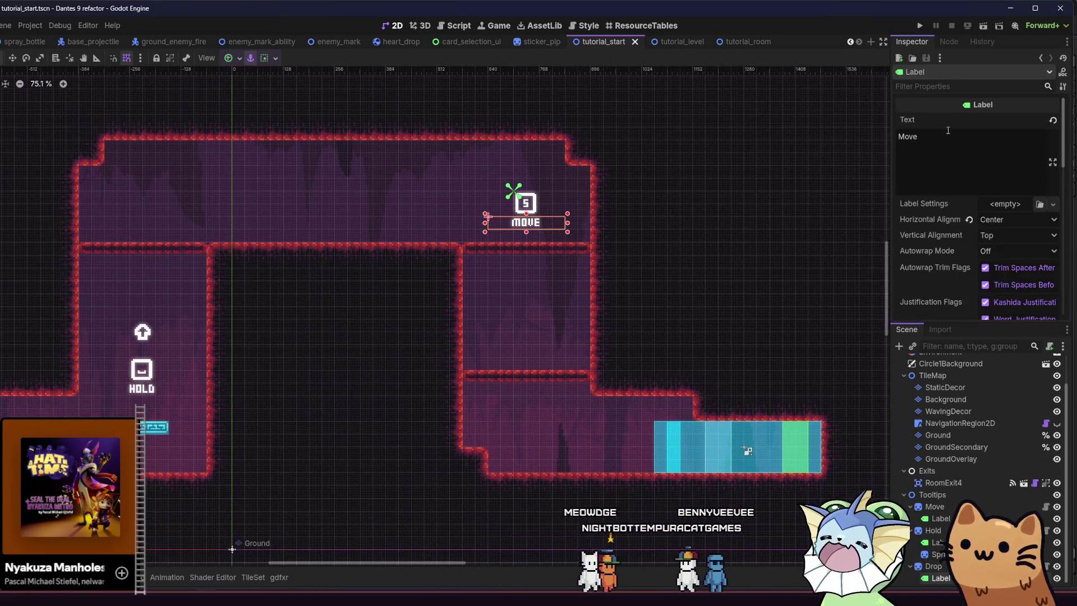
Change the label text to Drop and paste a copy of the Hold tooltip's up arrow into Drop.
click(920, 138)
text(Drop)
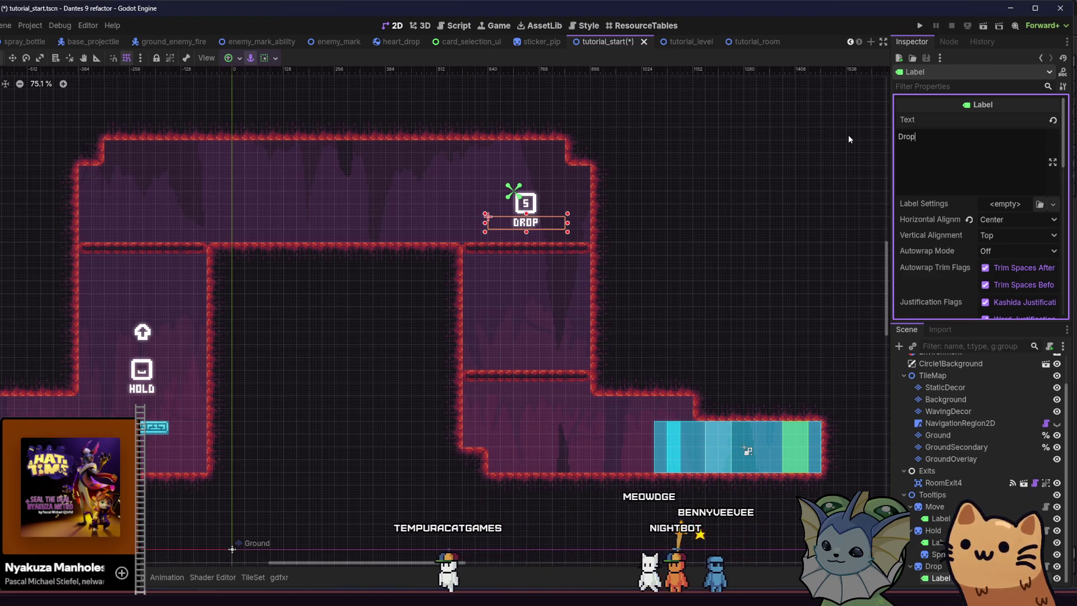
click(142, 331)
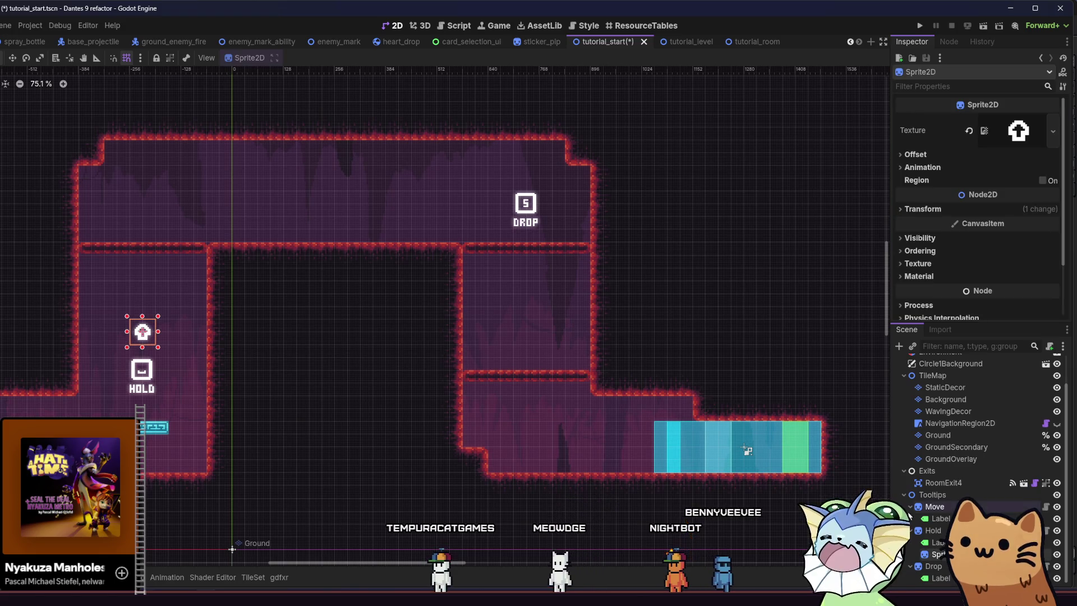
click(525, 213)
key(ctrl+v)
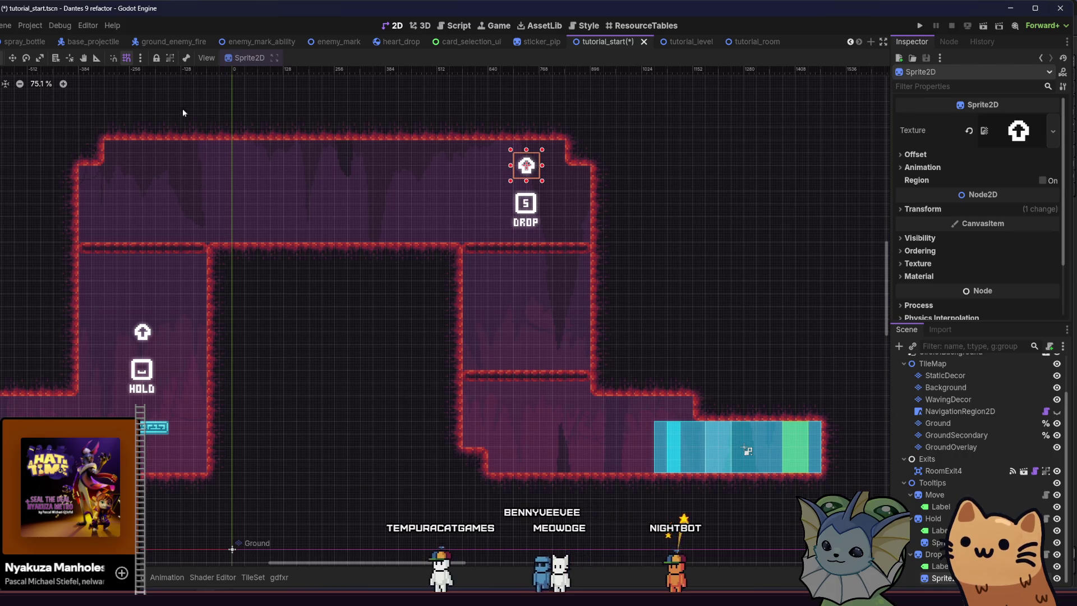
Rotate the pasted arrow 180° so it points down, place it below the DROP label, and save.
click(923, 209)
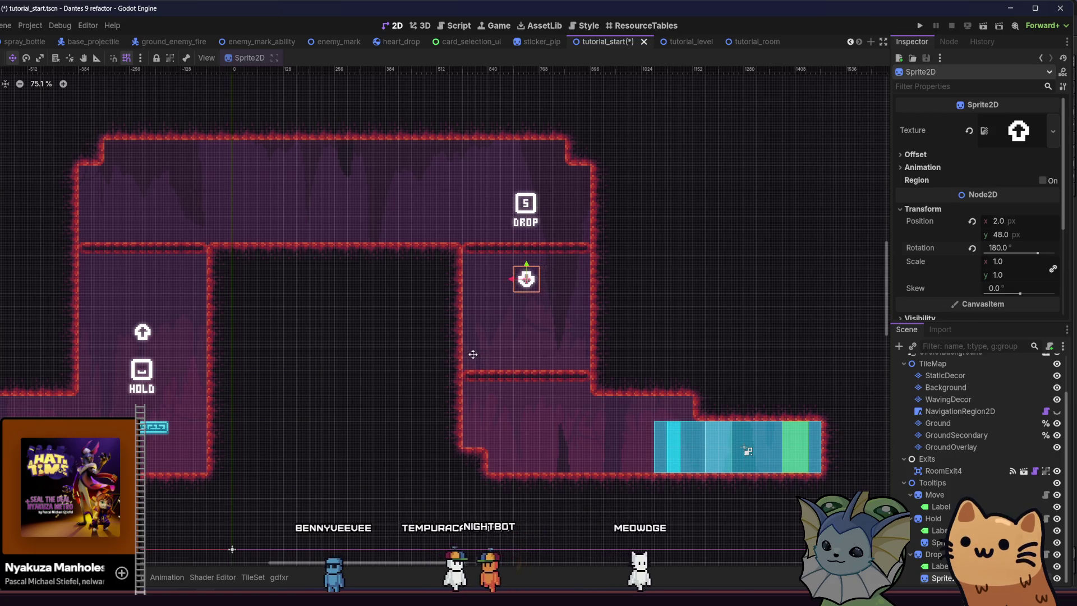
scroll(542, 320, up, 4)
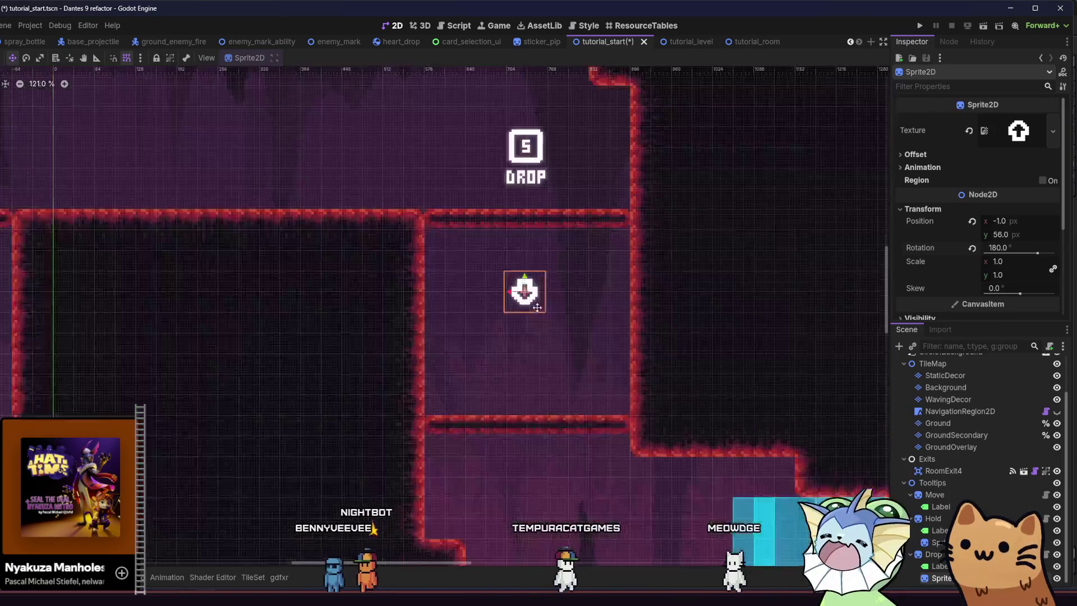
drag(551, 330, 552, 335)
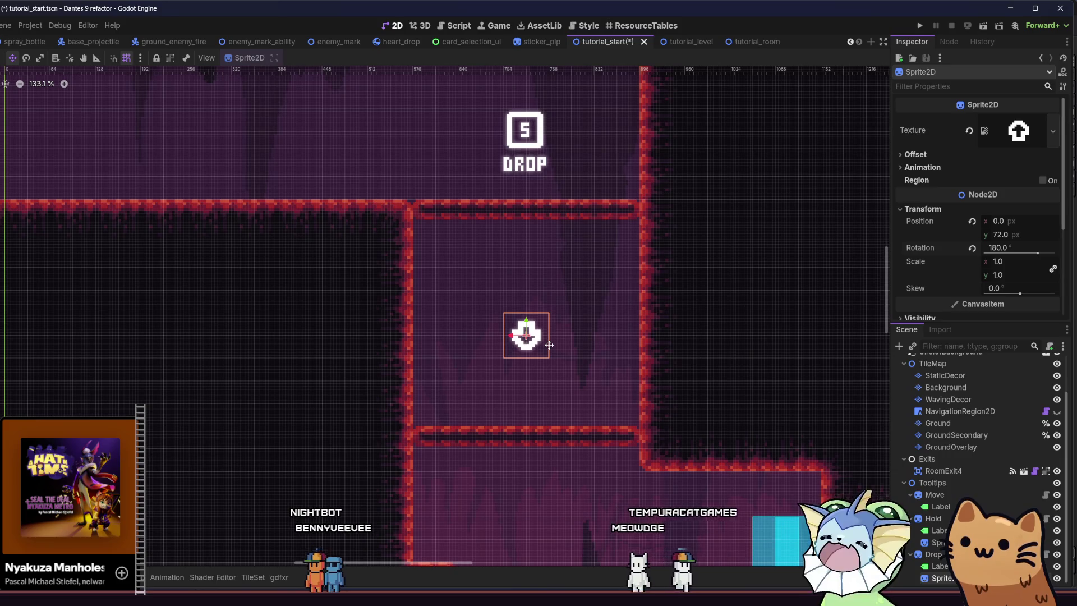
scroll(486, 331, down, 1)
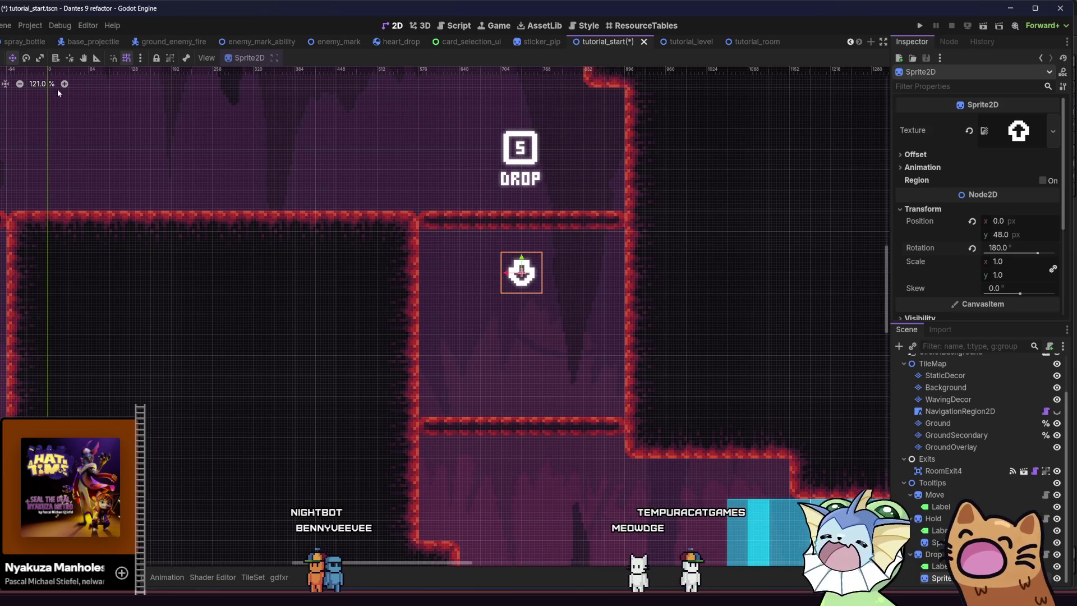
click(439, 279)
key(ctrl+s)
scroll(440, 281, down, 9)
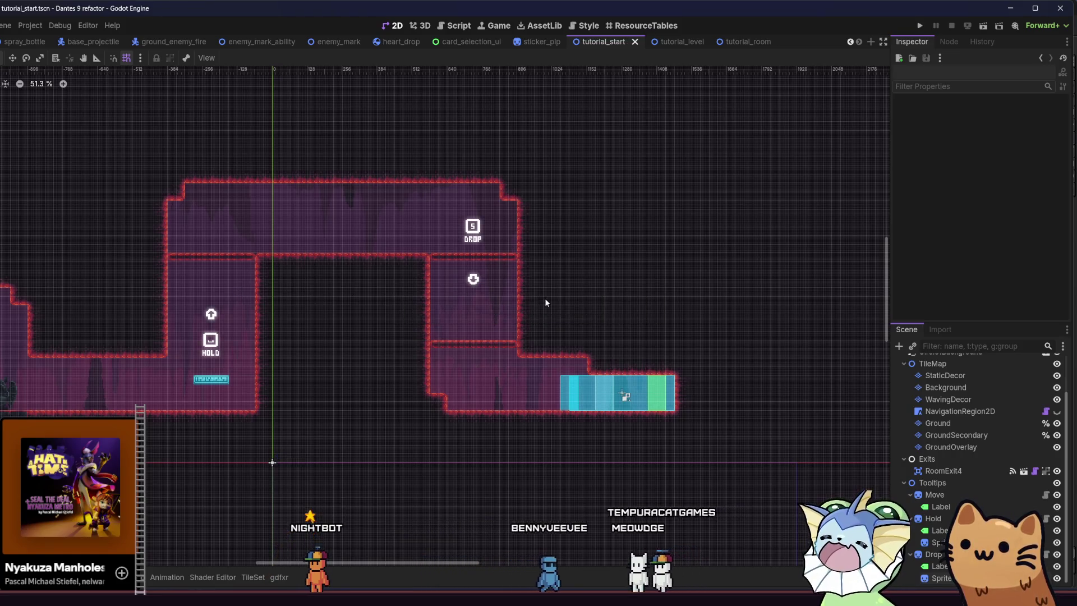
mouse_move(267, 307)
mouse_down()
mouse_move(396, 293)
mouse_move(439, 302)
mouse_up()
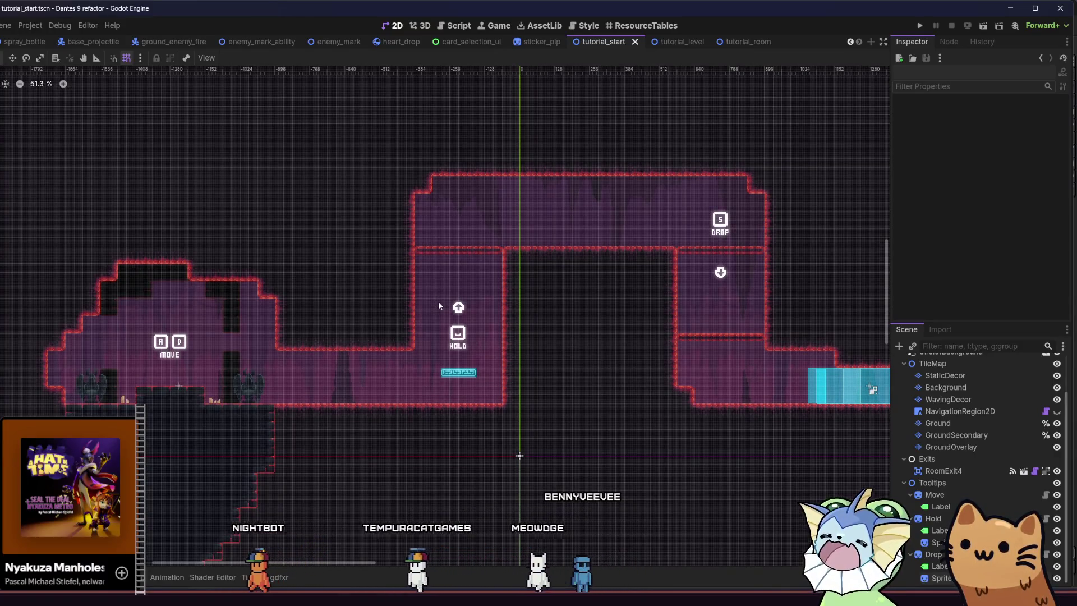
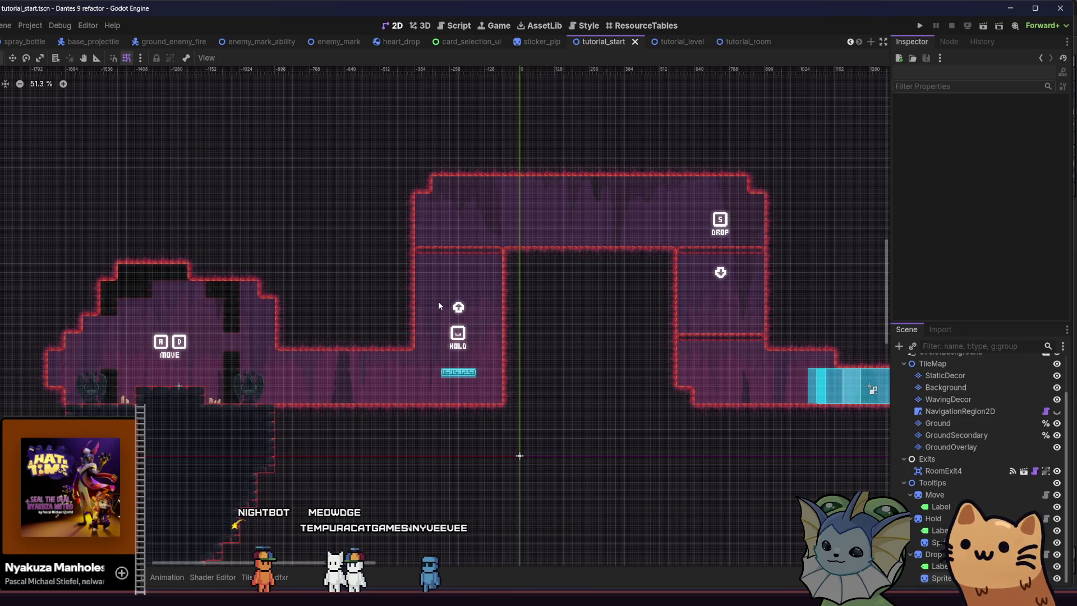
Select the Ground tile layer and its ground terrain for painting.
drag(545, 262, 403, 262)
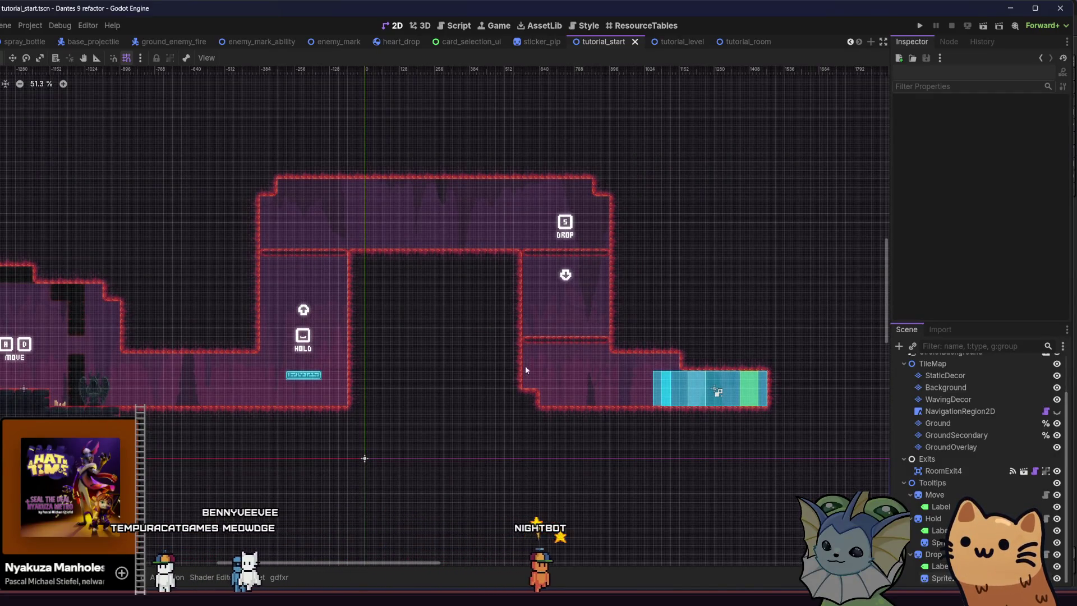
scroll(548, 348, right, 2)
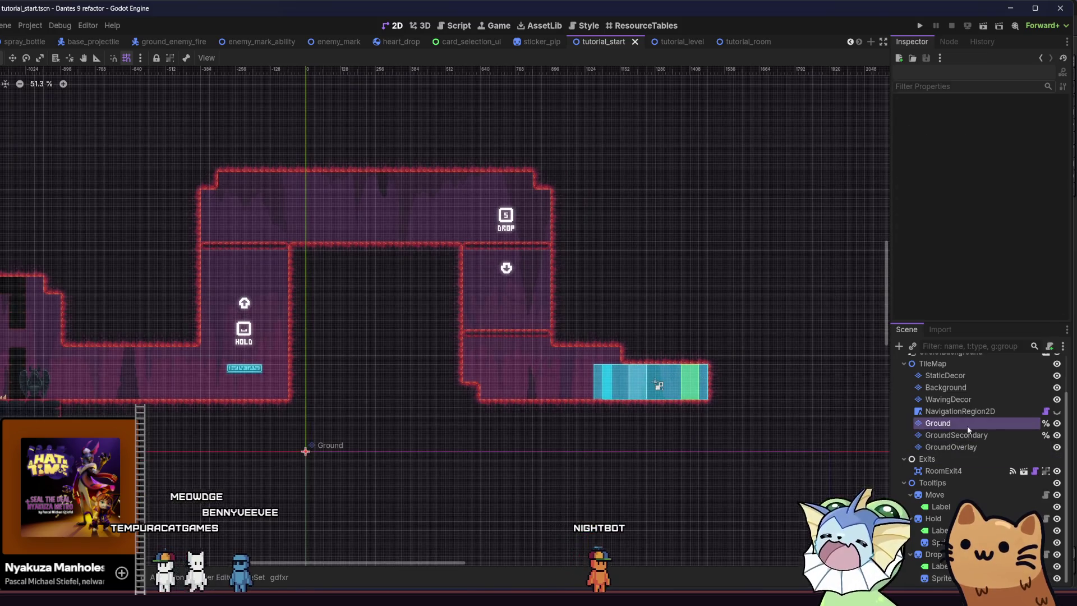
click(967, 424)
click(152, 420)
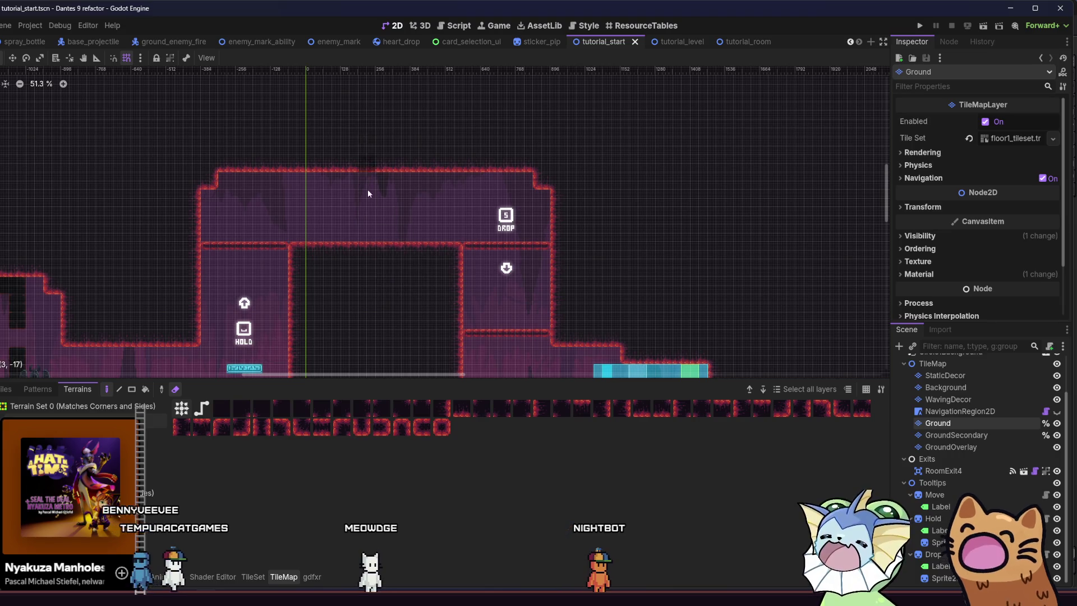
Save the tutorial_start scene and zoom out to view the whole room.
scroll(368, 191, down, 3)
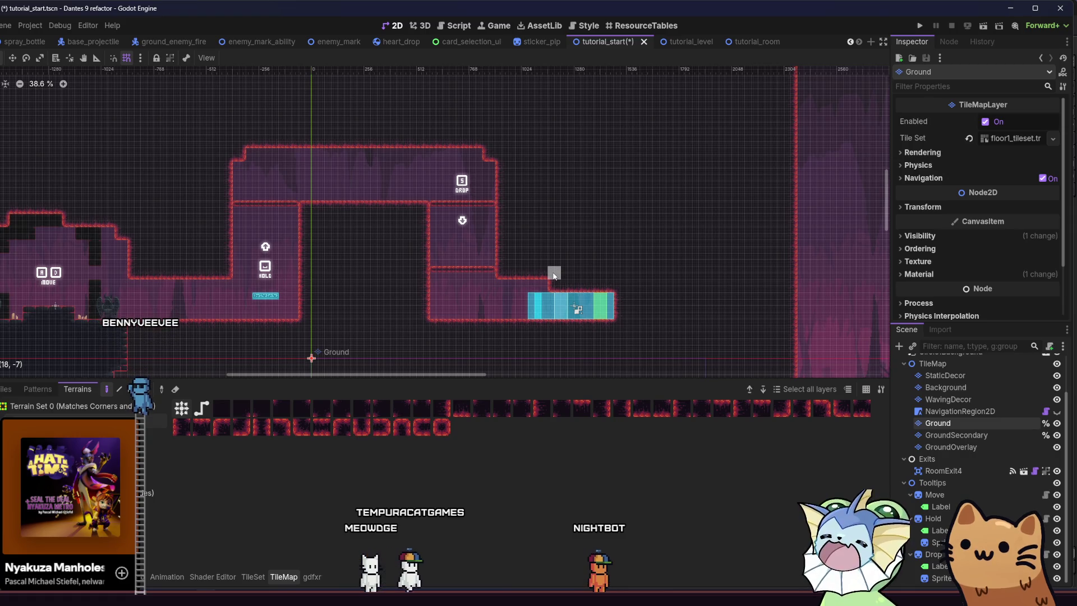
scroll(537, 277, up, 1)
scroll(449, 277, right, 2)
key(ctrl+s)
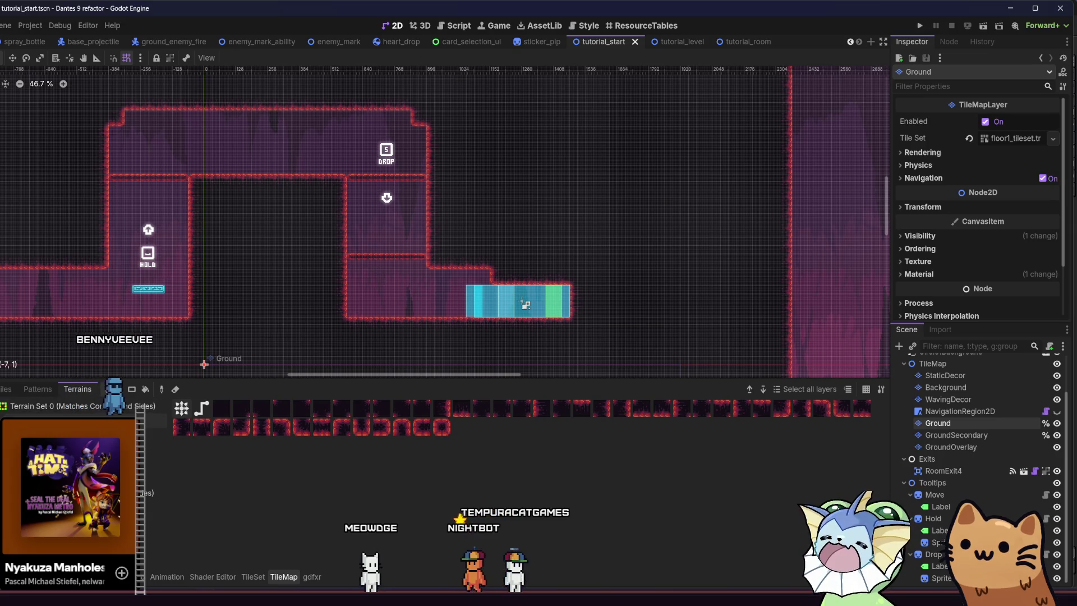
scroll(233, 230, down, 6)
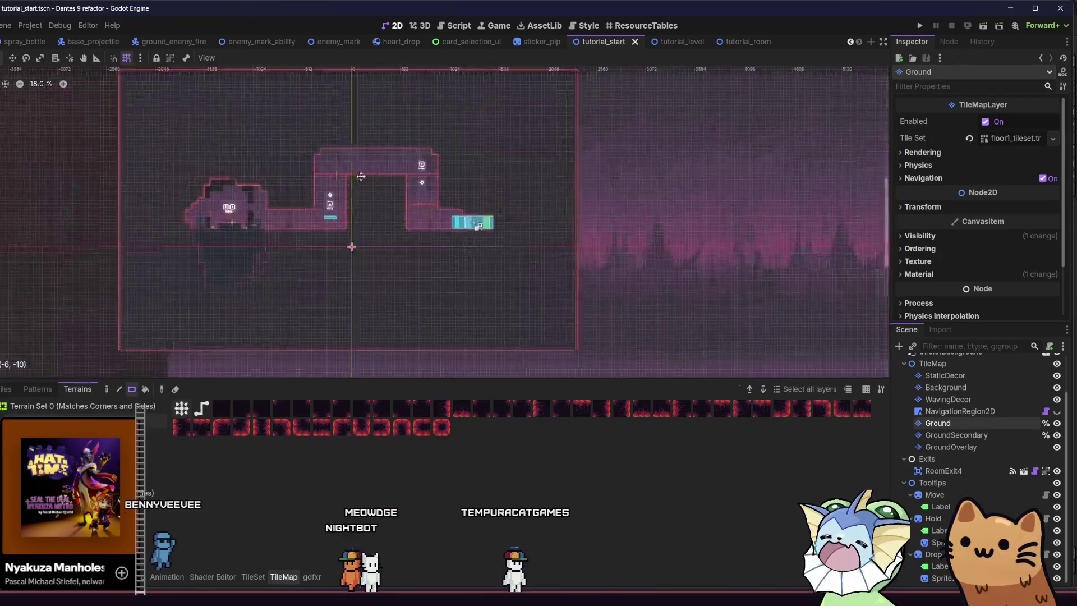
scroll(303, 151, up, 2)
Extend the ground with four terrain rectangles, add card_slide_1–7 as Hover Sounds, and run the game.
mouse_move(264, 118)
mouse_down()
mouse_move(223, 348)
mouse_move(172, 344)
mouse_up()
mouse_move(260, 346)
mouse_down()
mouse_move(187, 293)
mouse_move(110, 115)
mouse_move(356, 120)
mouse_up()
drag(628, 119, 628, 120)
mouse_move(624, 117)
mouse_down()
mouse_move(690, 260)
mouse_move(755, 348)
mouse_up()
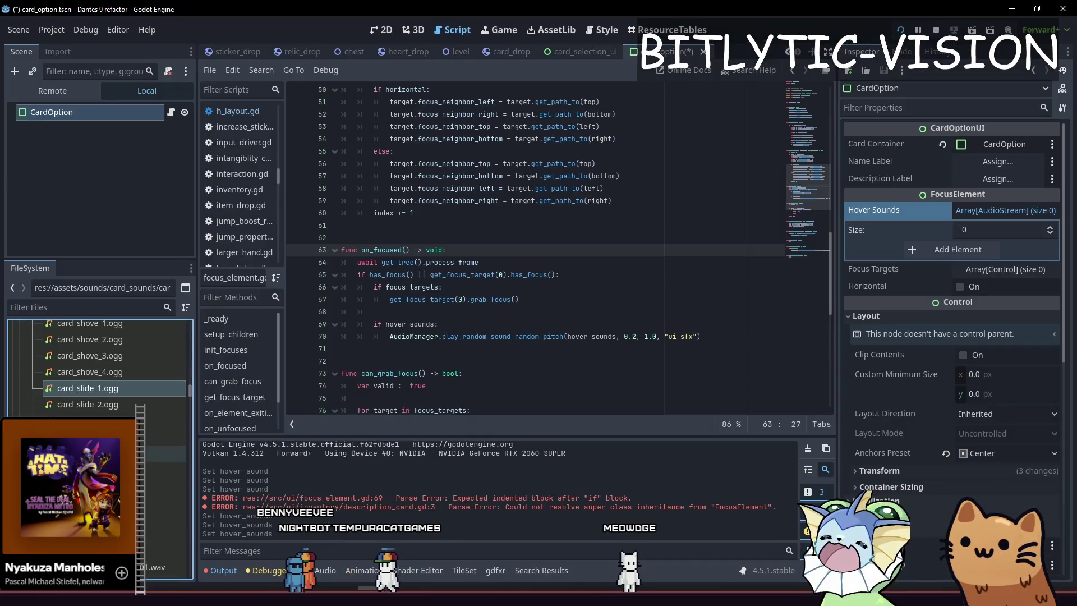
mouse_move(90, 404)
mouse_down()
mouse_move(561, 325)
mouse_move(988, 203)
mouse_up()
key(F5)
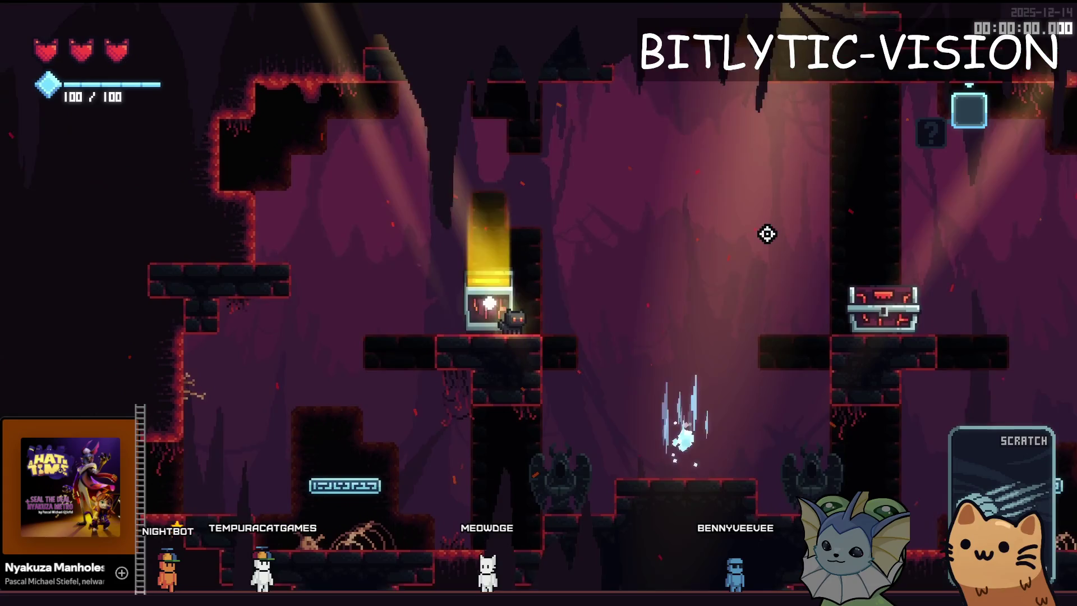
Strike the chest to reveal the Brick, Stone Block and SMG card choice, then stop the game.
click(709, 260)
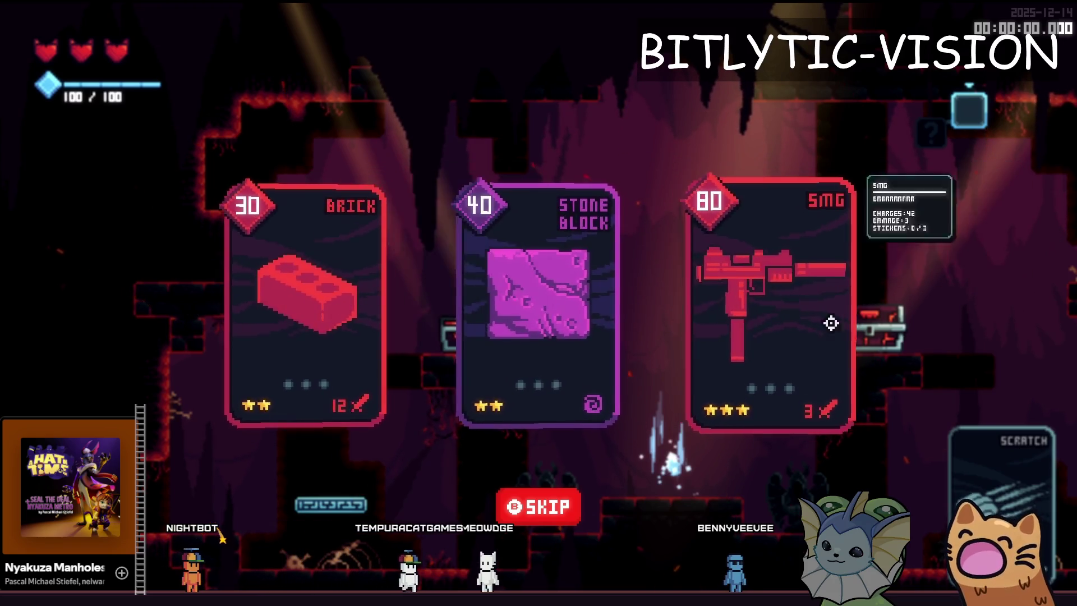
key(F8)
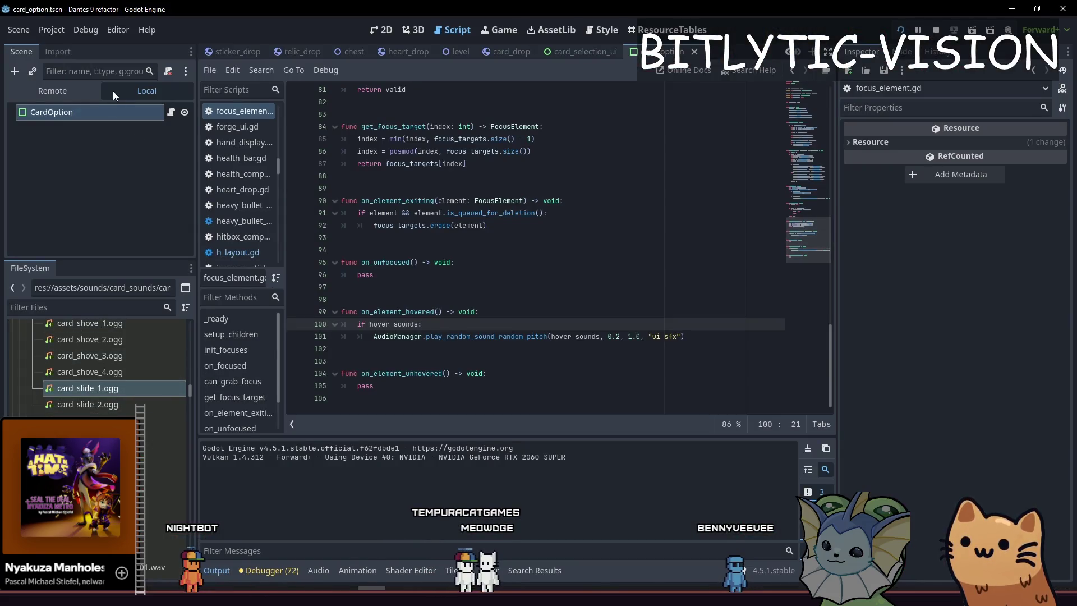
Remove card_slide_1 and the later slide sounds from CardOption's Hover Sounds.
click(109, 112)
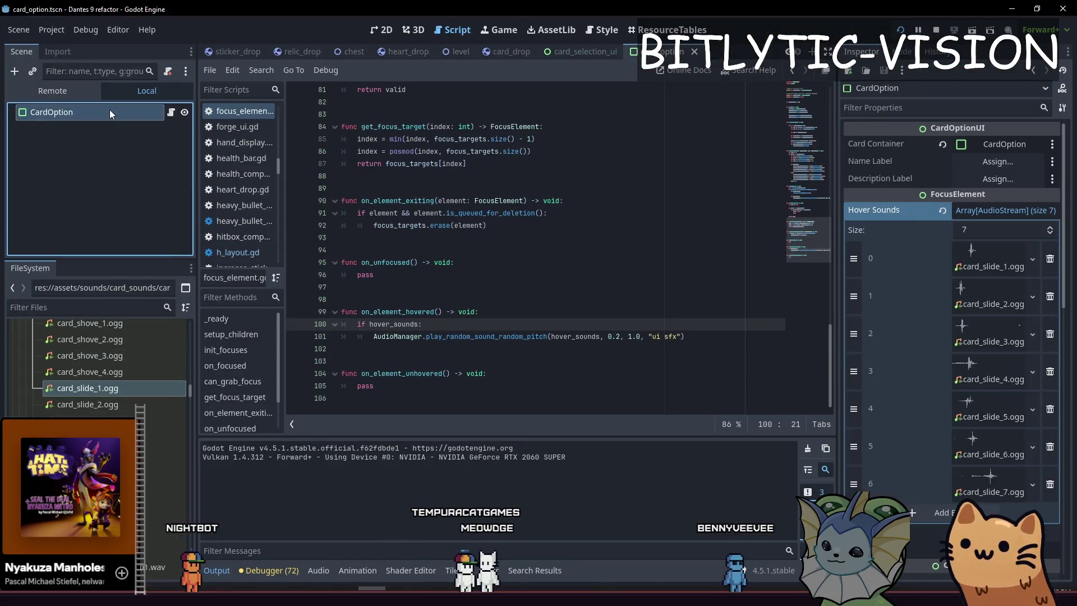
click(1057, 259)
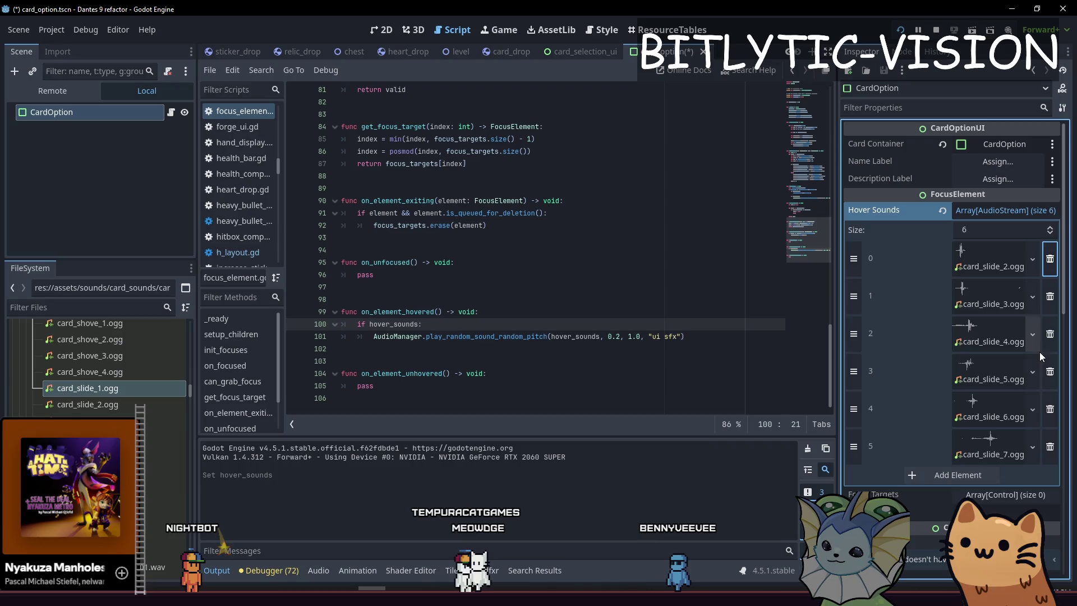
click(980, 379)
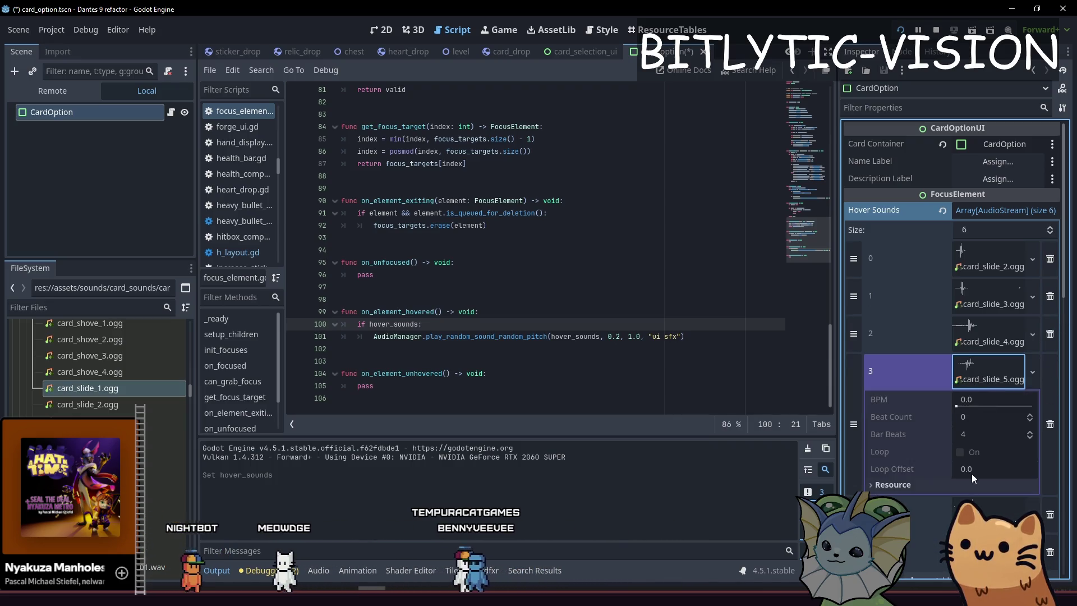
click(988, 371)
click(991, 342)
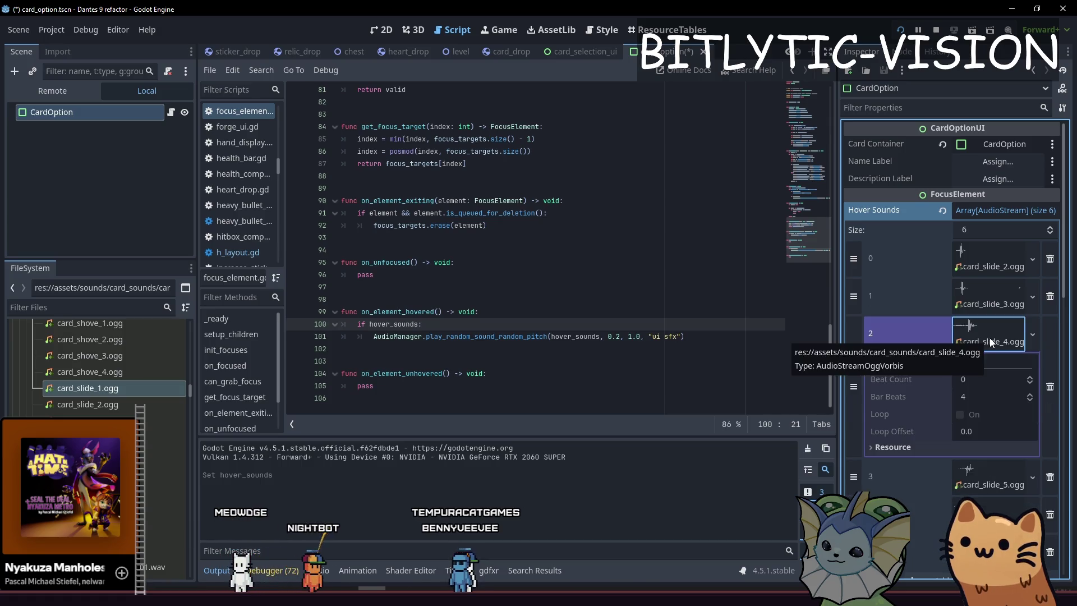
click(991, 342)
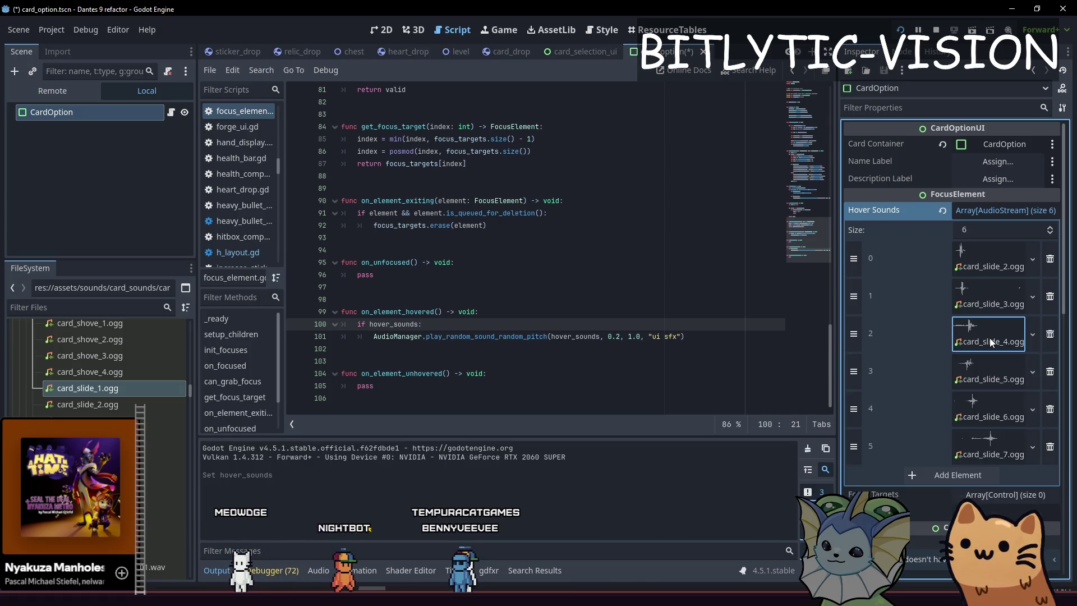
click(1050, 335)
click(1050, 335)
click(1050, 335)
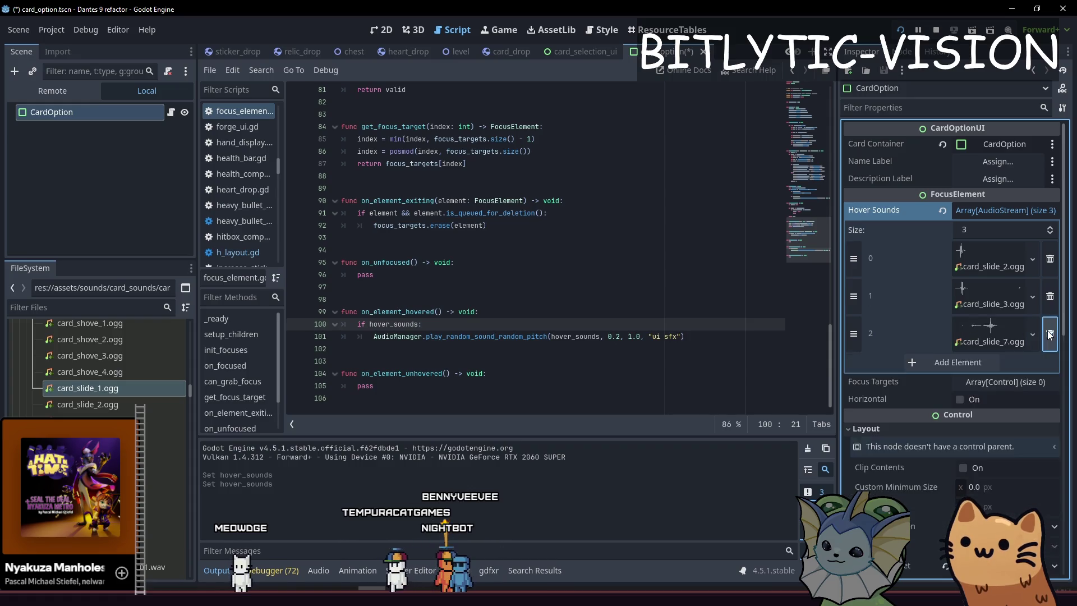
click(1050, 335)
Preview card_shove_4.ogg, then drag a range of card sound files into Hover Sounds.
click(92, 368)
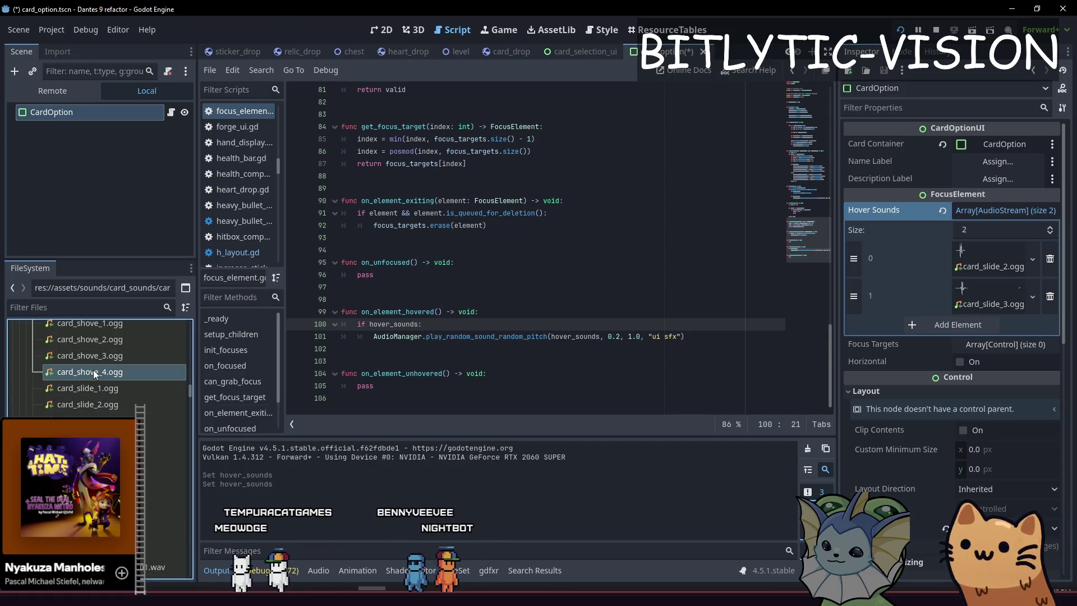
double_click(93, 370)
key(Escape)
scroll(99, 352, up, 2)
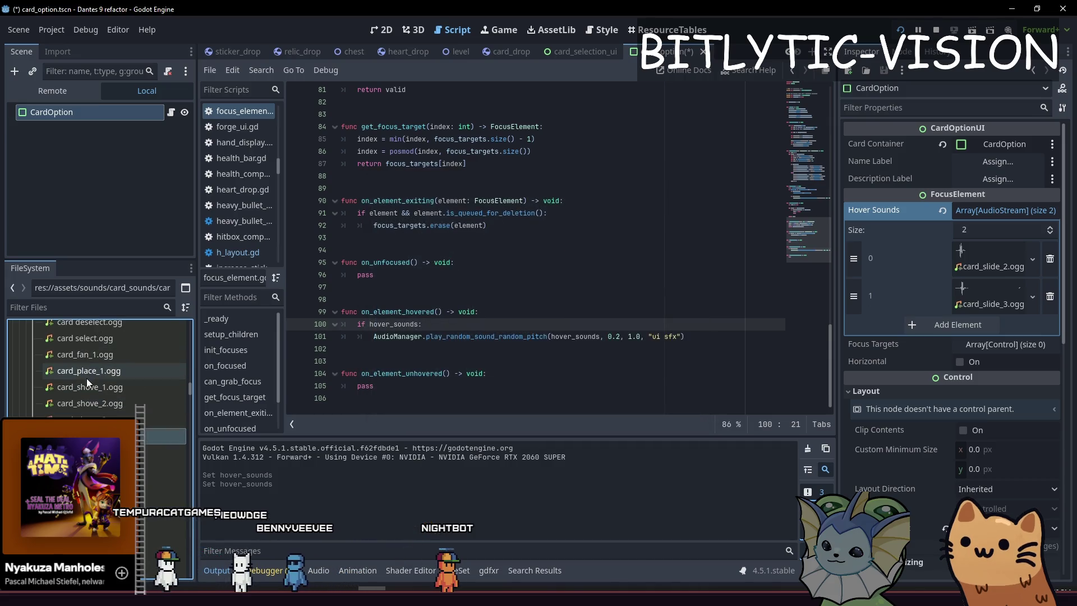
scroll(89, 395, up, 2)
click(93, 386)
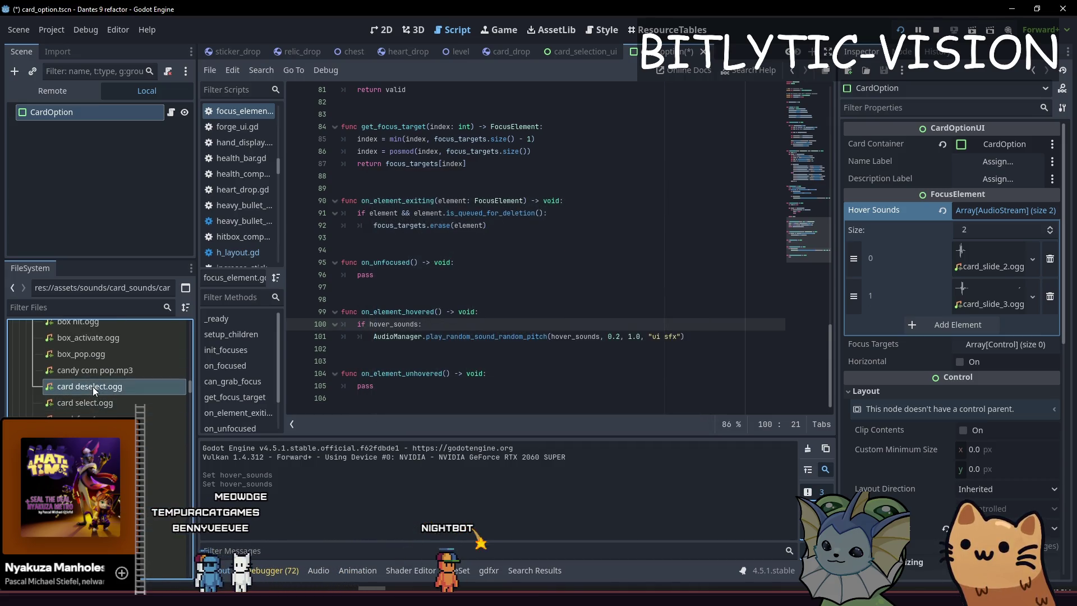
shift+click(93, 452)
mouse_move(92, 451)
mouse_down()
mouse_move(505, 362)
mouse_move(991, 208)
mouse_up()
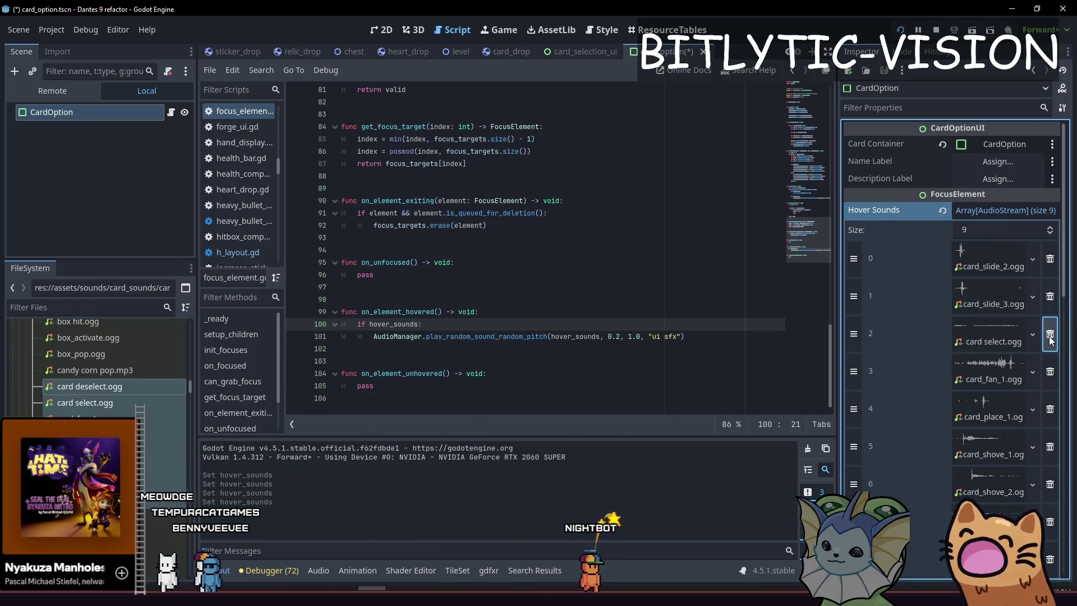
Delete card_fan_1 and other unwanted card sounds, save the scene, and relaunch the game.
click(1050, 371)
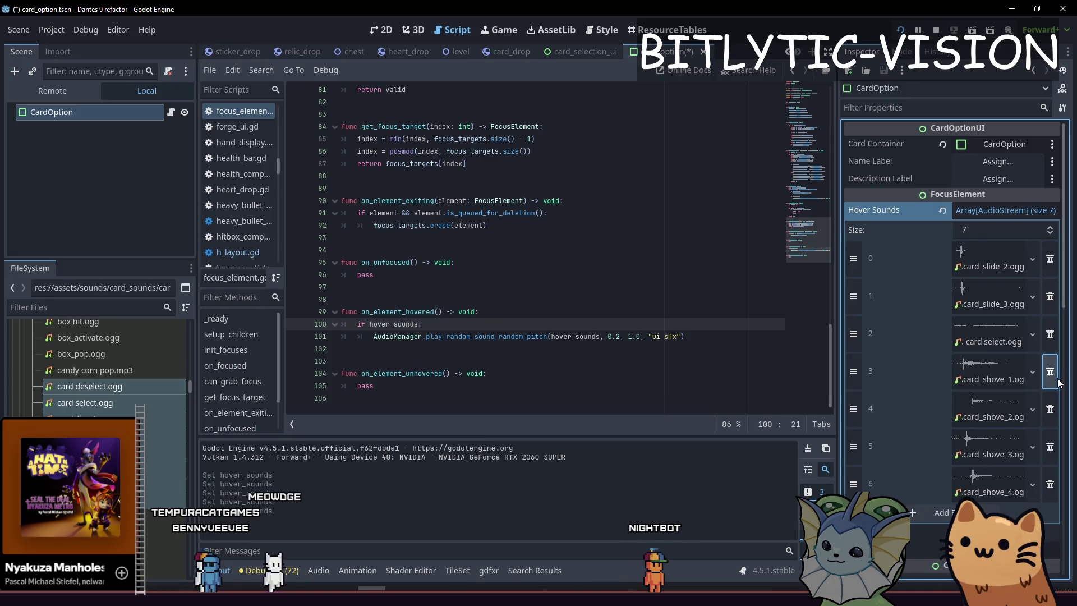
click(1051, 372)
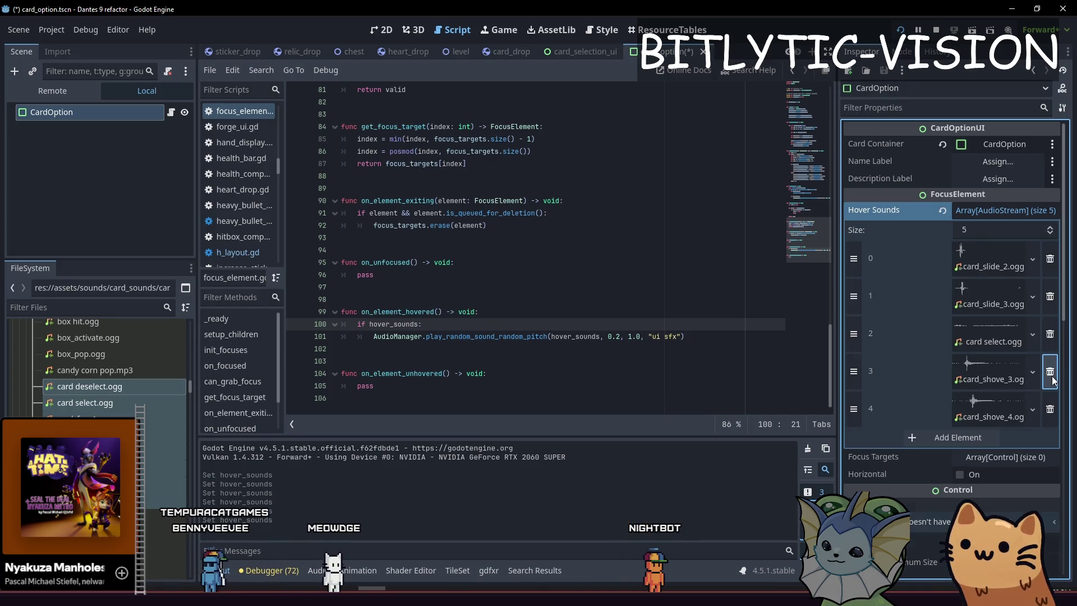
click(1051, 371)
click(1051, 372)
key(ctrl+s)
key(F5)
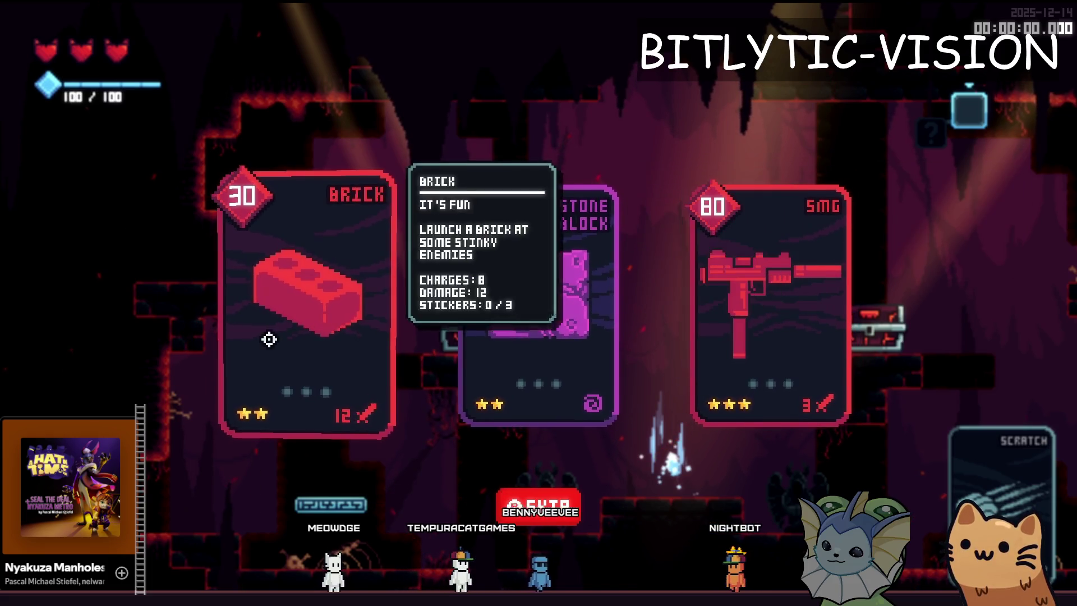
Stop the game and preview pumpkin splat.ogg, pack open.ogg and pack open start.mp3.
key(F8)
scroll(143, 422, down, 10)
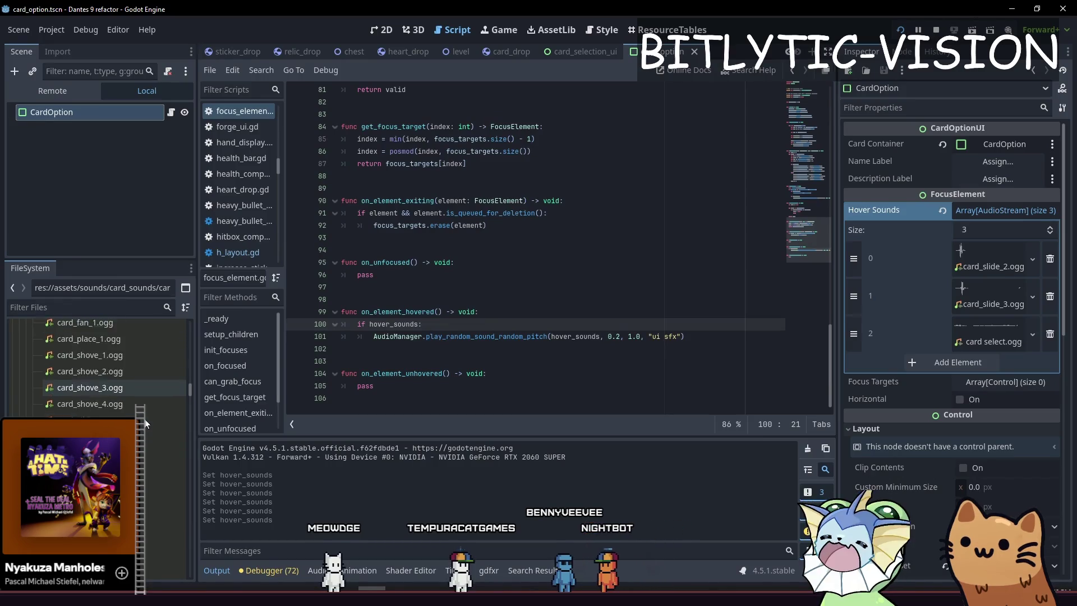
scroll(163, 427, up, 1)
double_click(163, 474)
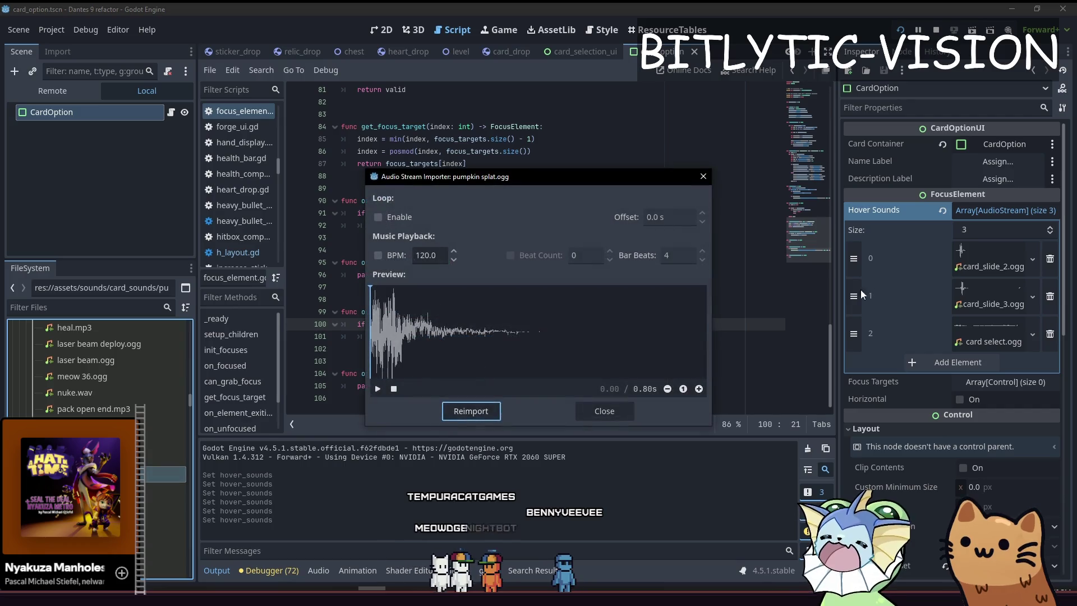
double_click(162, 442)
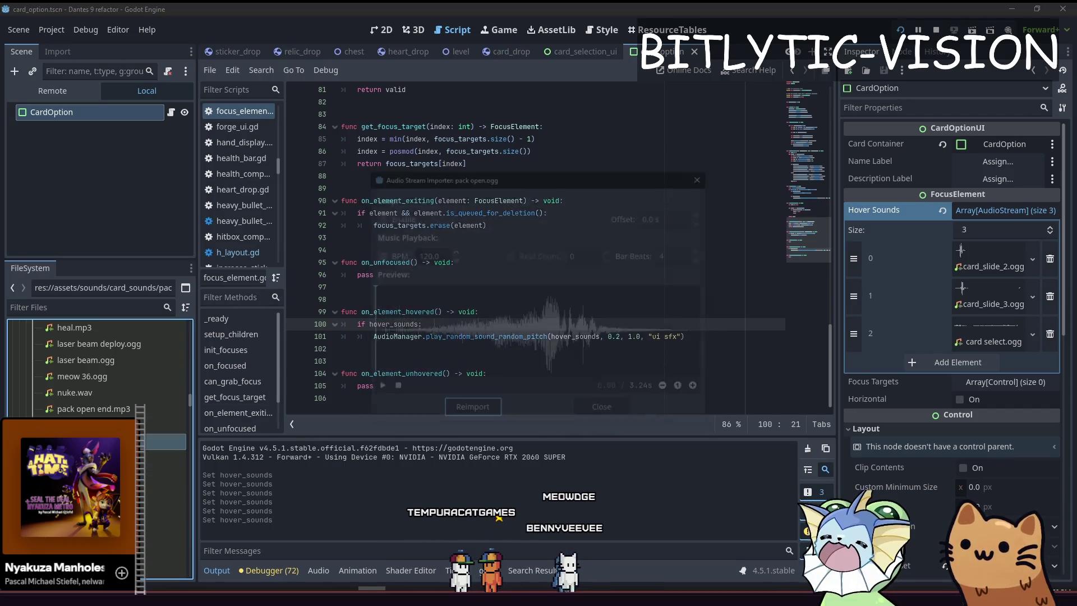
double_click(163, 425)
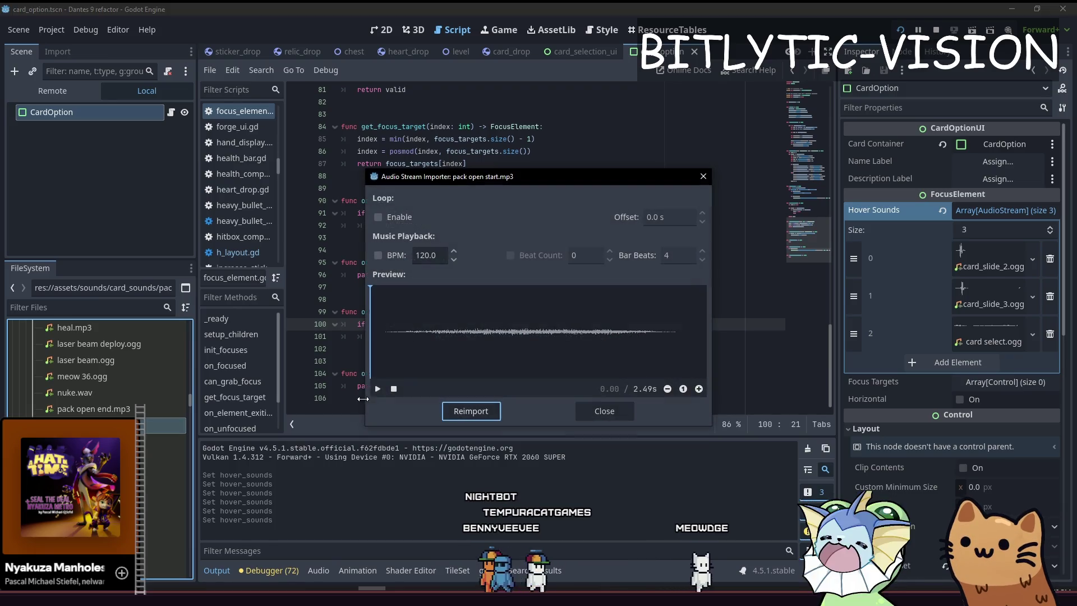
click(378, 389)
click(93, 393)
Inspect and preview the nuke.wav sound, then stop its playback.
click(94, 393)
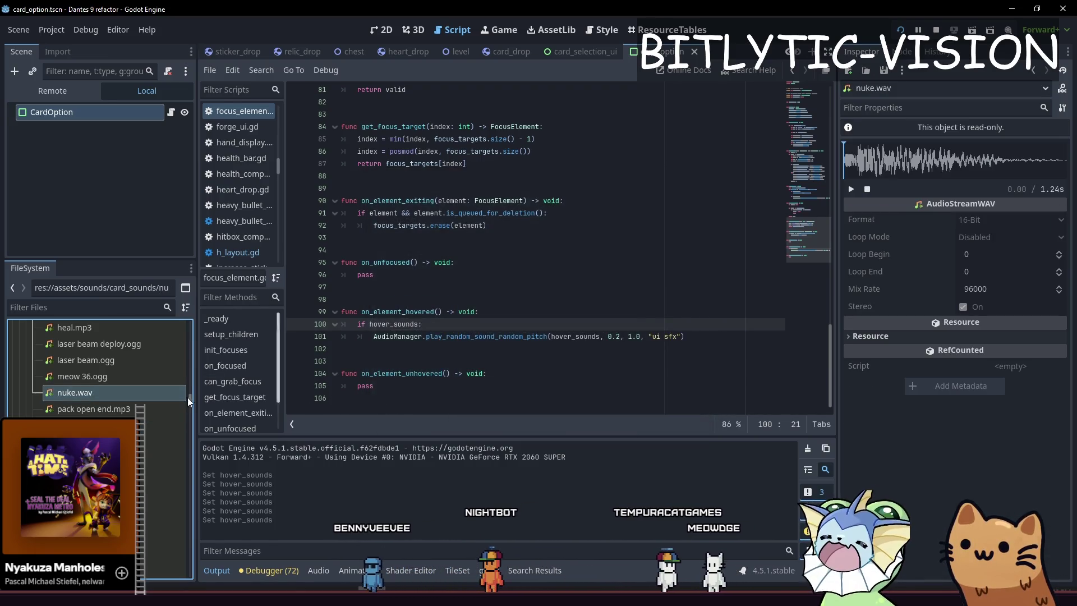
right_click(129, 392)
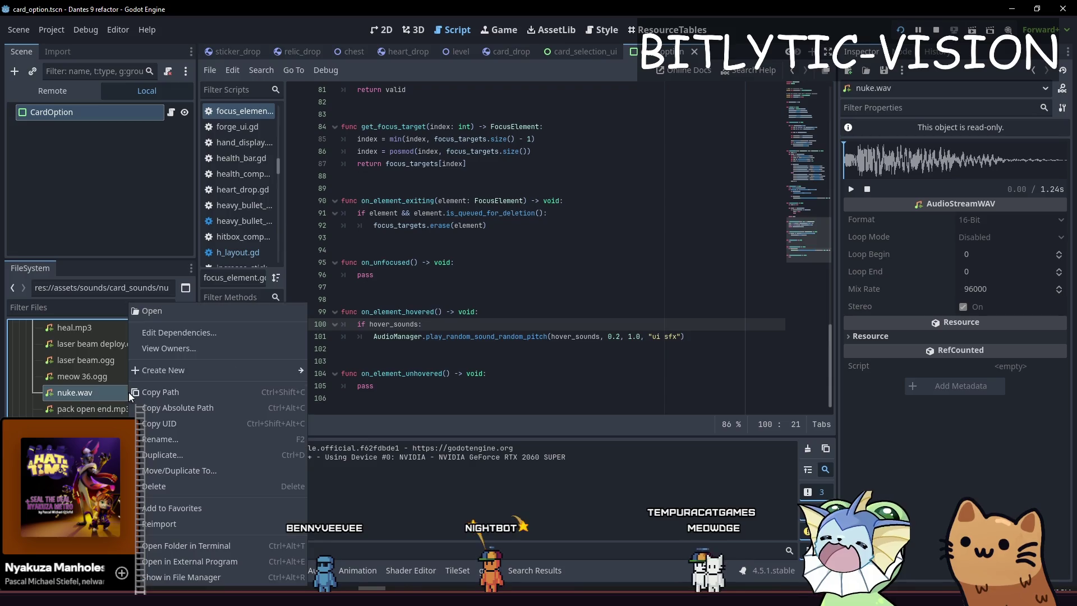
click(836, 210)
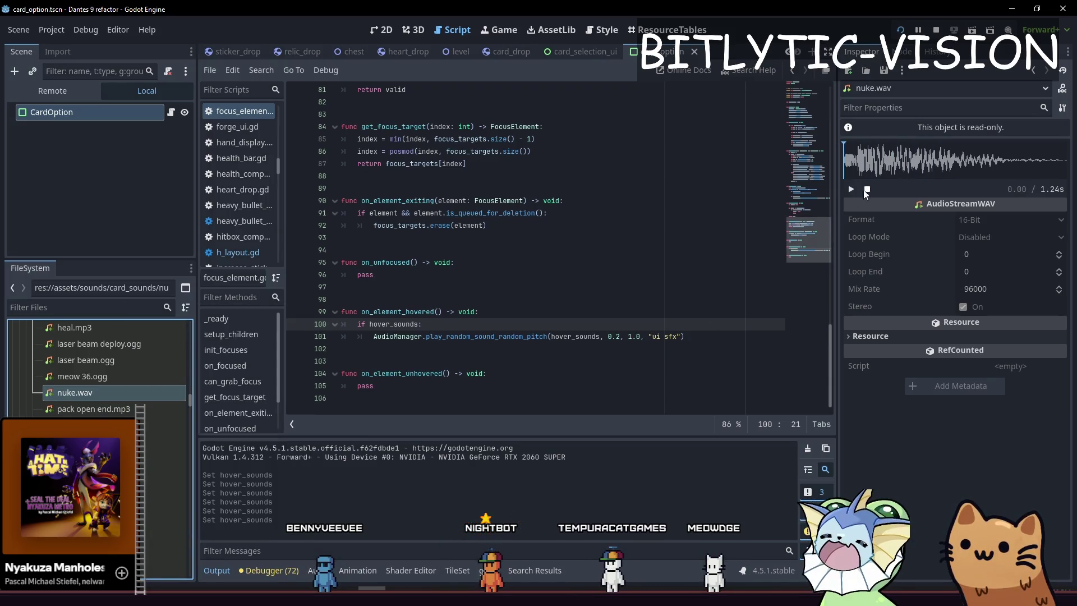
click(867, 190)
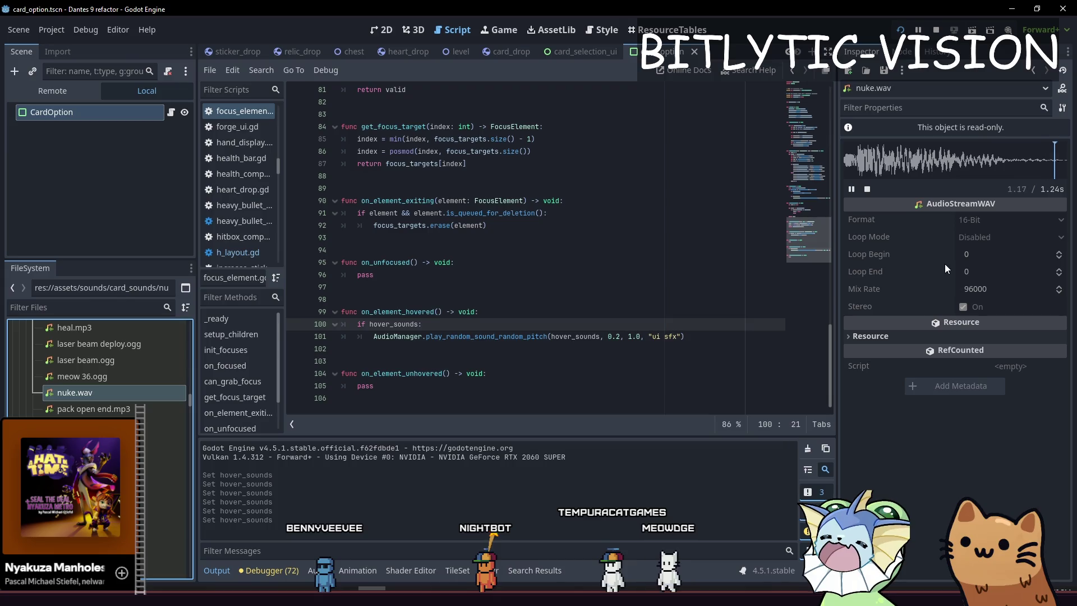
click(983, 288)
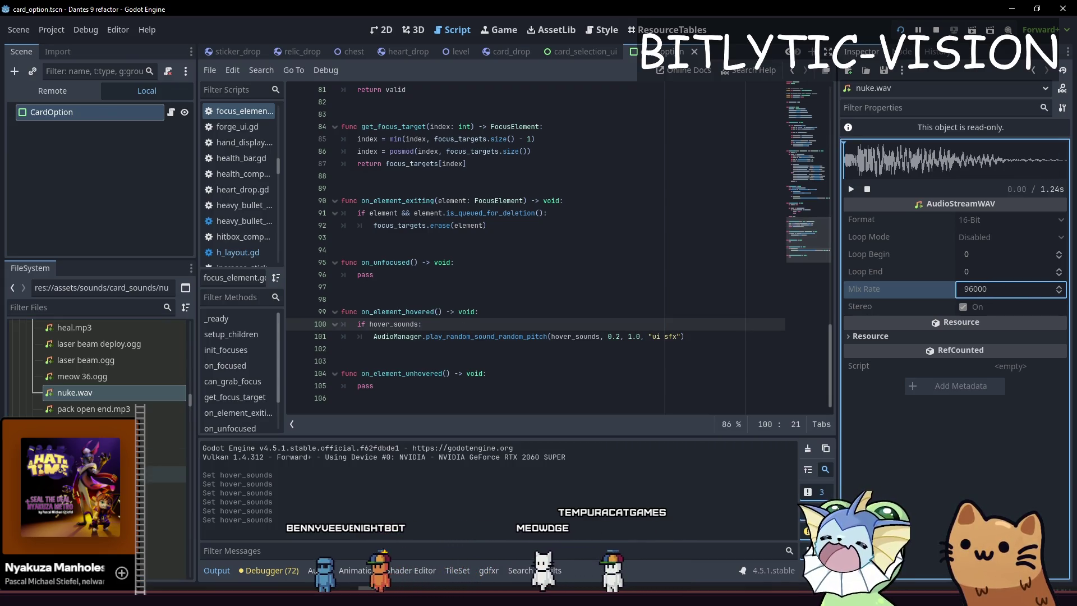
View the import settings of laser beam.ogg and meow 36.ogg.
double_click(90, 360)
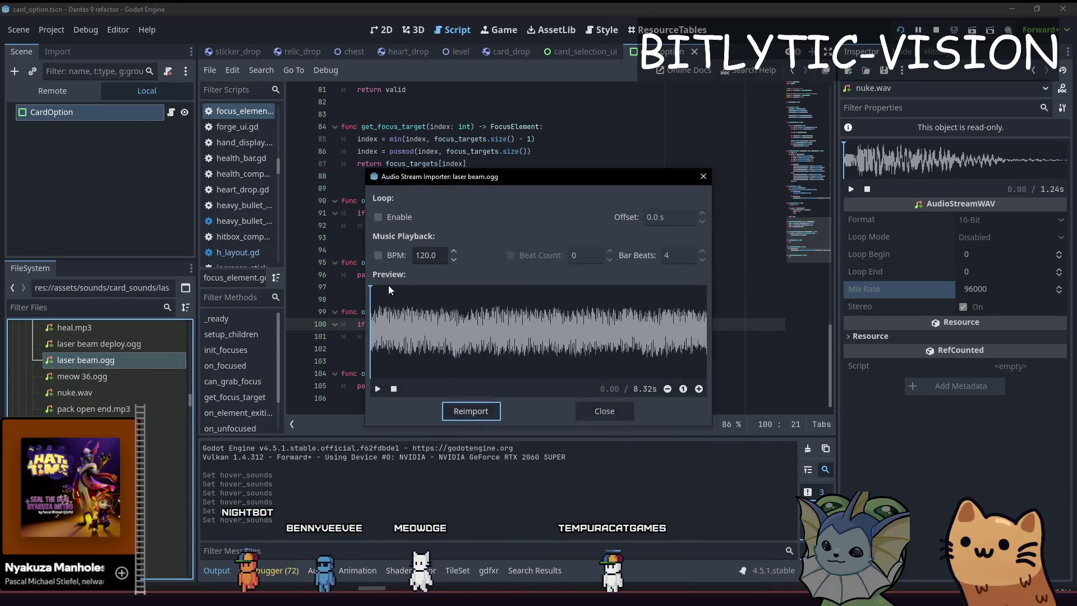
double_click(83, 379)
scroll(84, 359, up, 3)
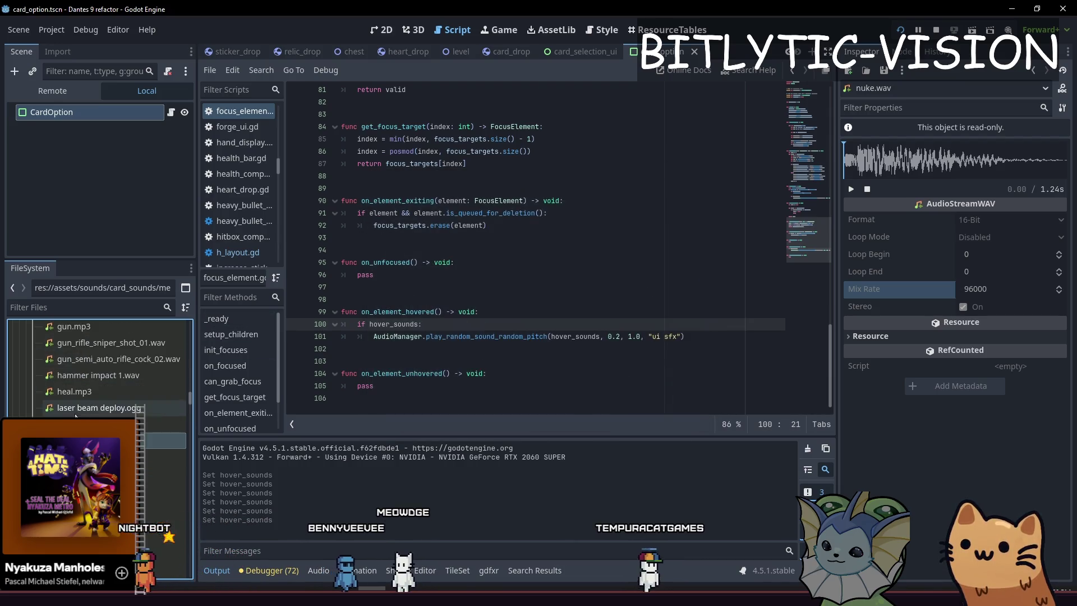
scroll(103, 377, down, 4)
scroll(101, 374, up, 2)
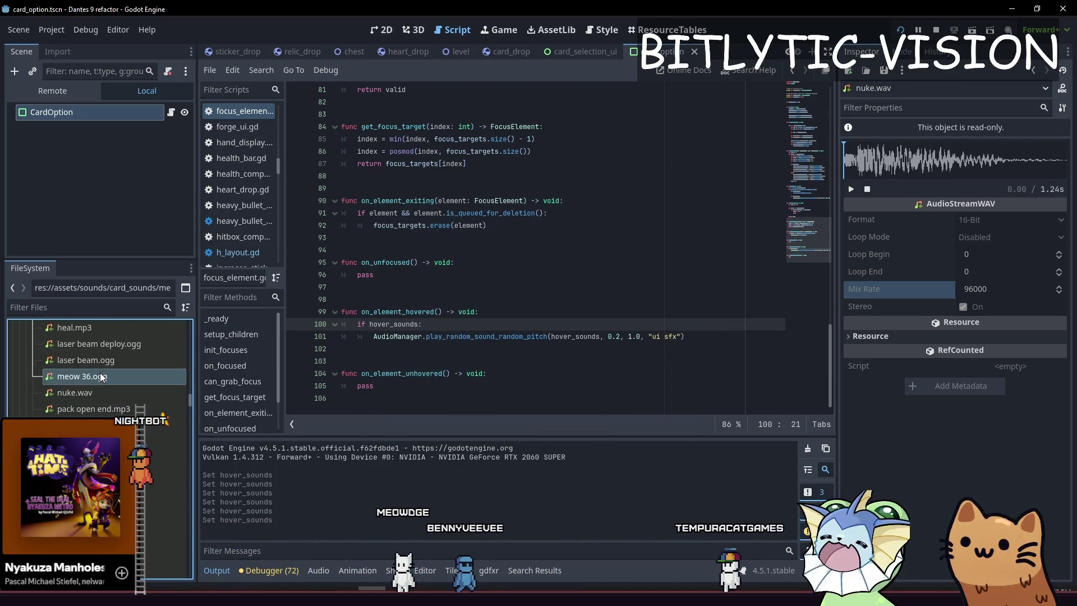
click(585, 246)
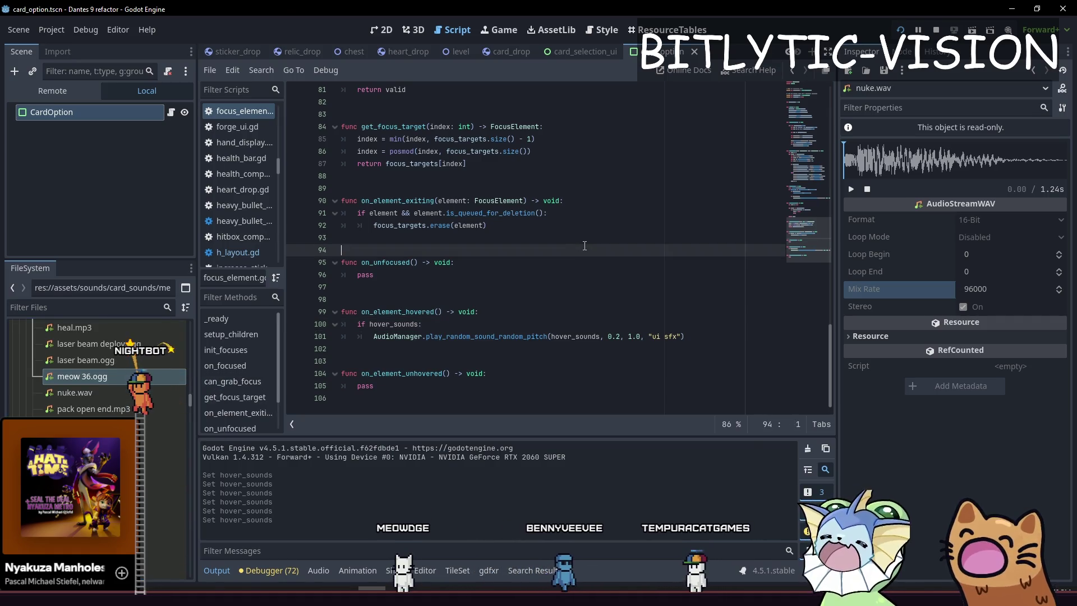
key(alt+shift+o)
Open card_meow36.tres via the 'card_meow' resource search.
text(card_me)
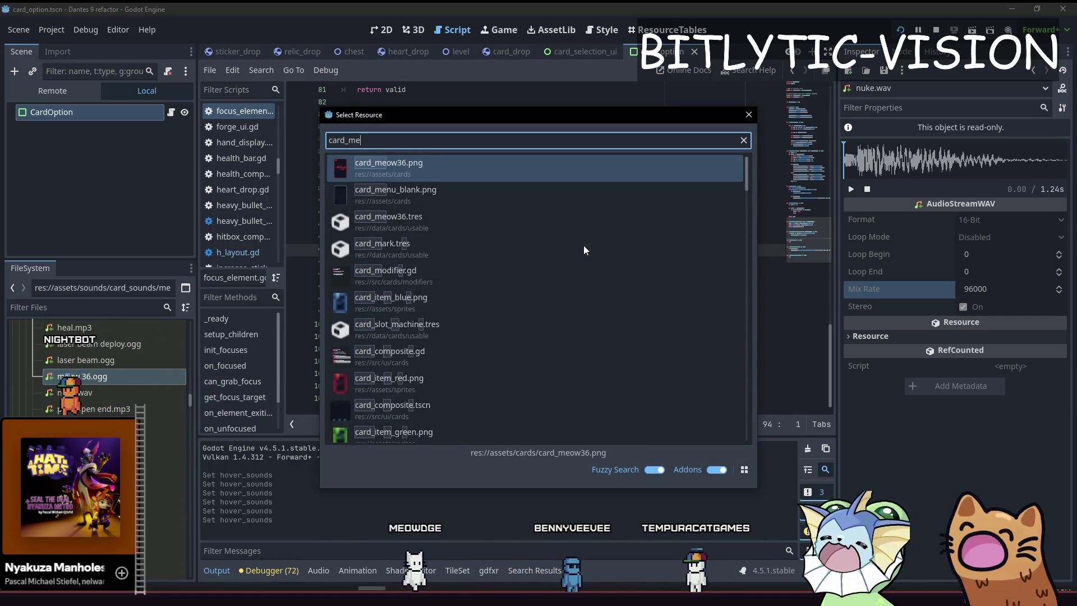
text(ow)
key(Down)
key(Return)
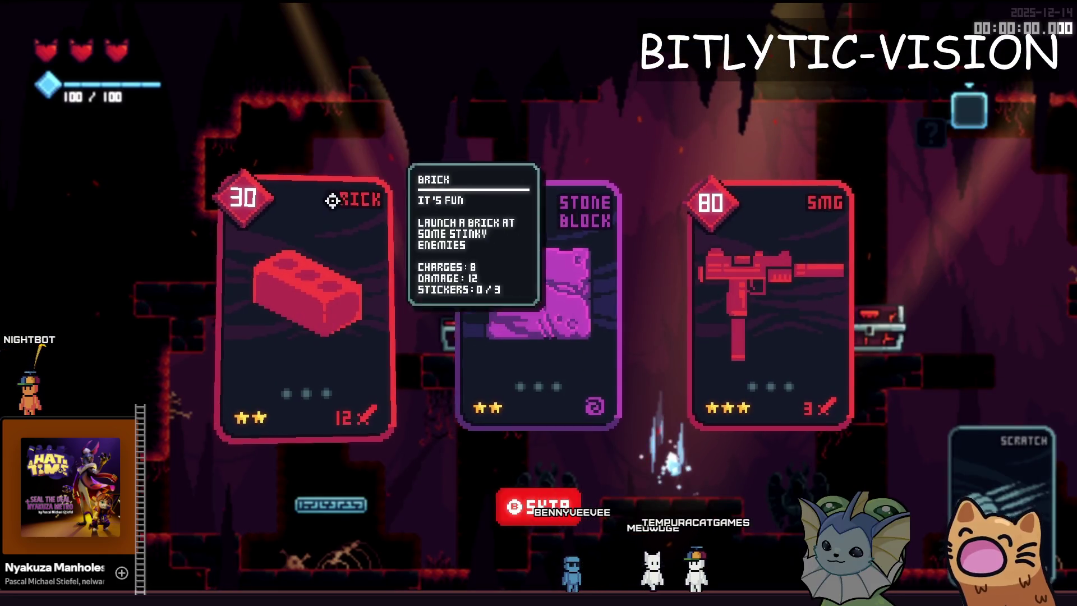
Add two MEOW 36 cards to the hand through the in-game debug menu.
key(F1)
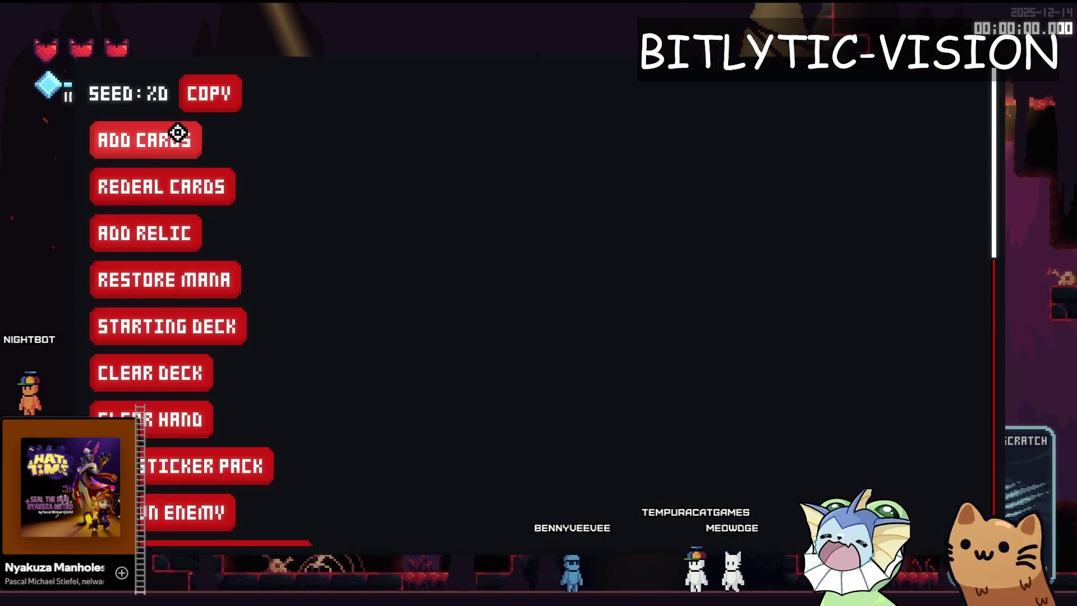
click(176, 137)
scroll(886, 224, down, 4)
click(858, 426)
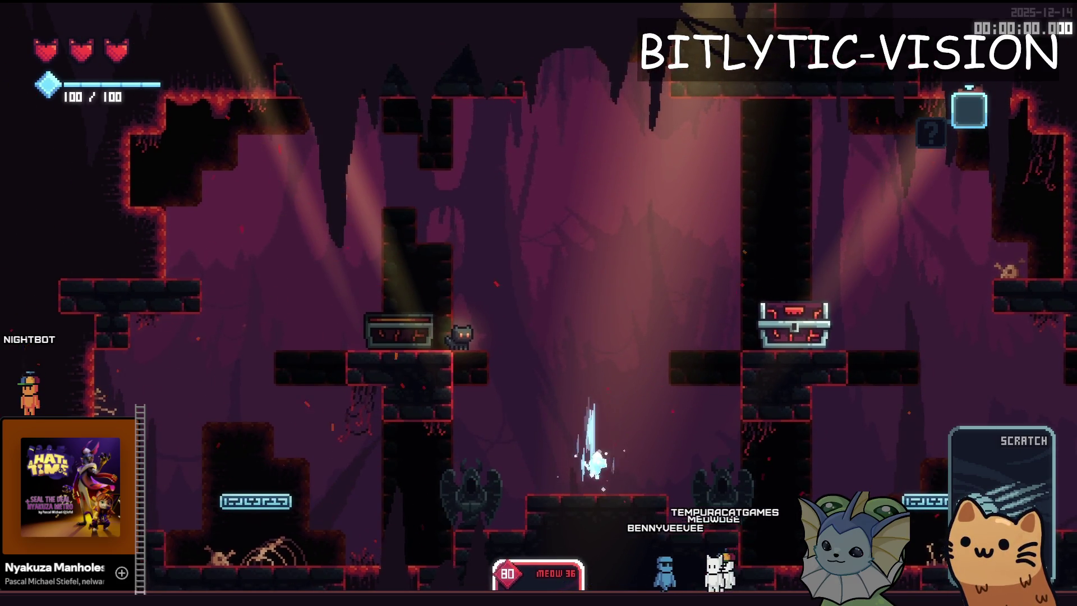
key(F1)
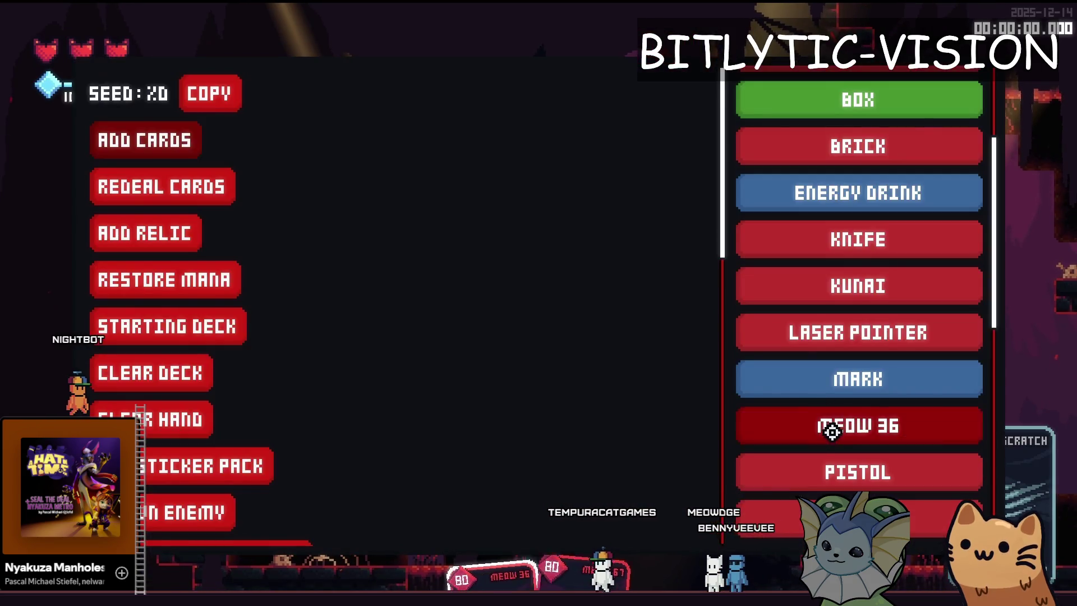
click(832, 430)
Check the current deck, fire the meow rifle twice, and close the game.
key(Tab)
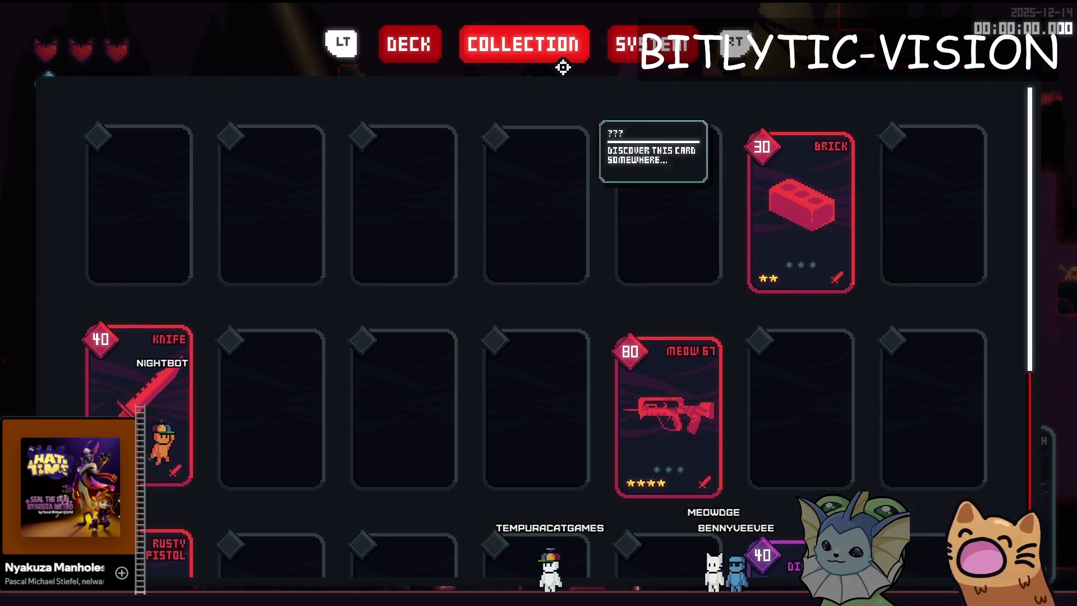
key(q)
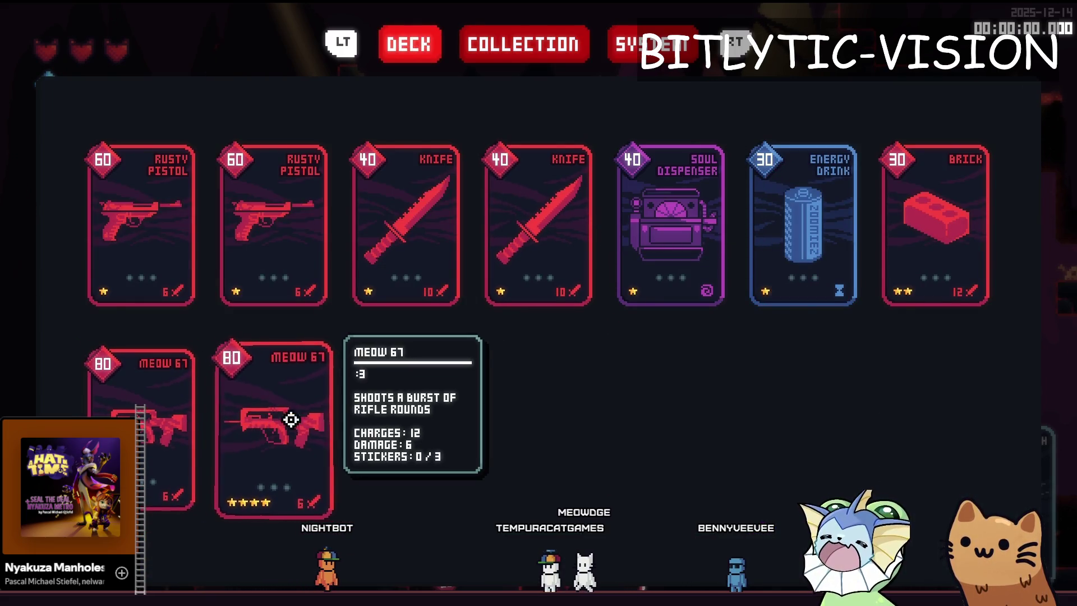
key(Tab)
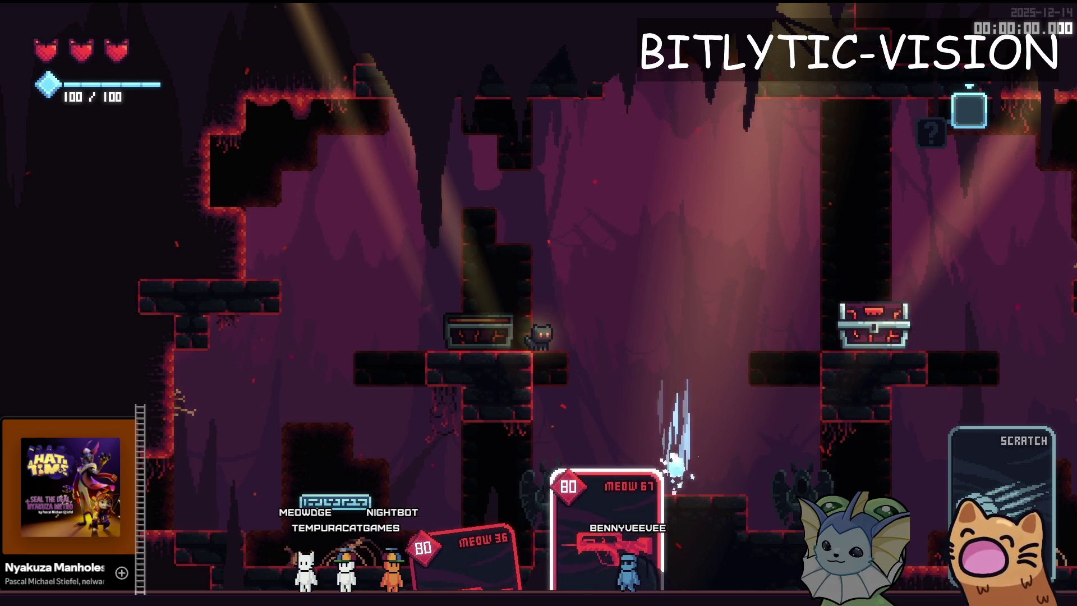
scroll(679, 474, up, 1)
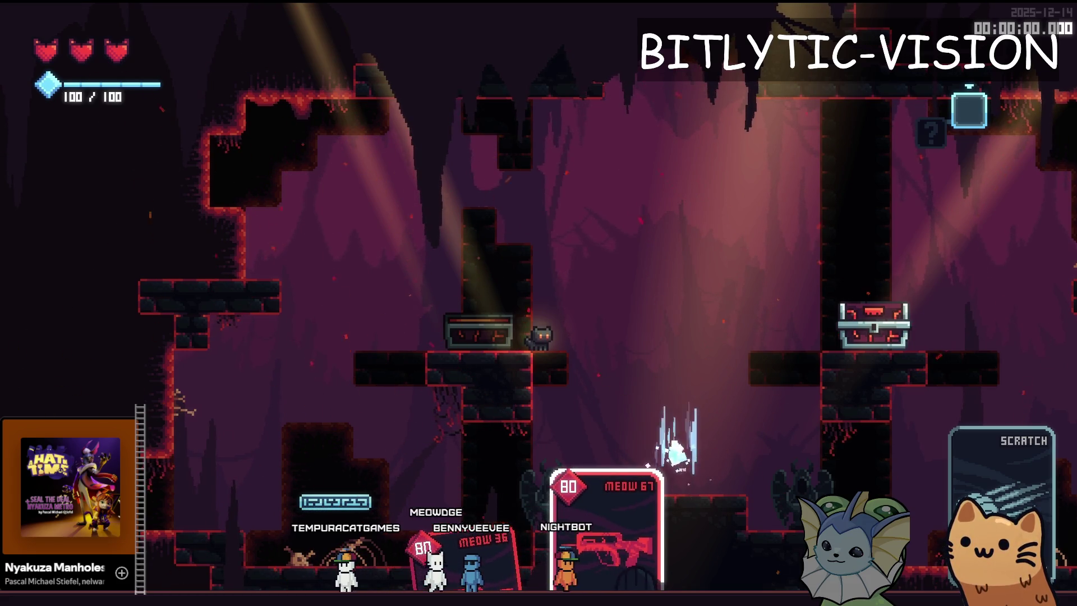
click(854, 248)
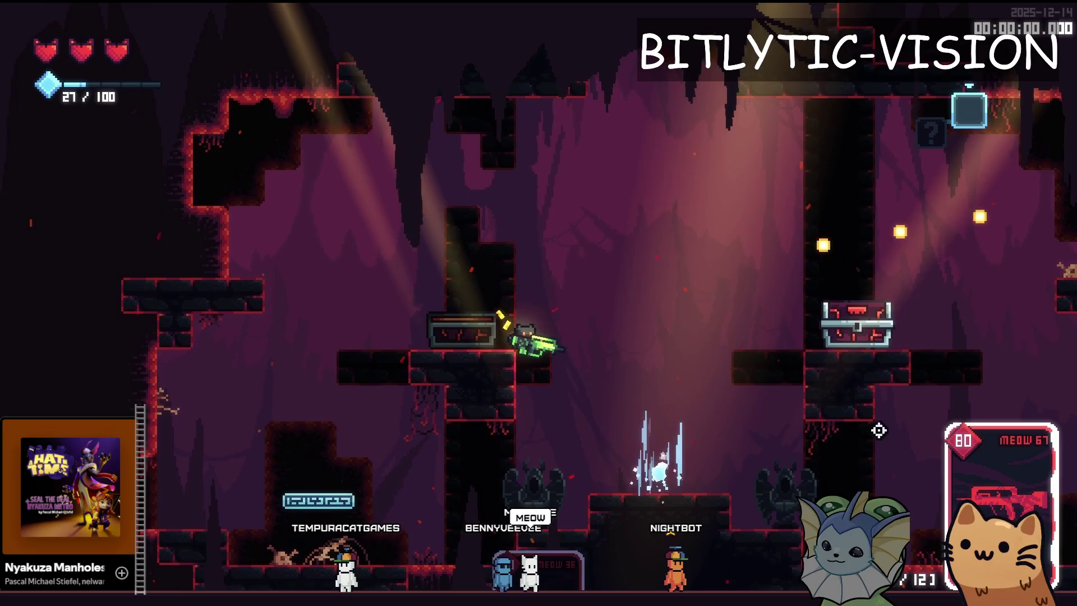
click(889, 358)
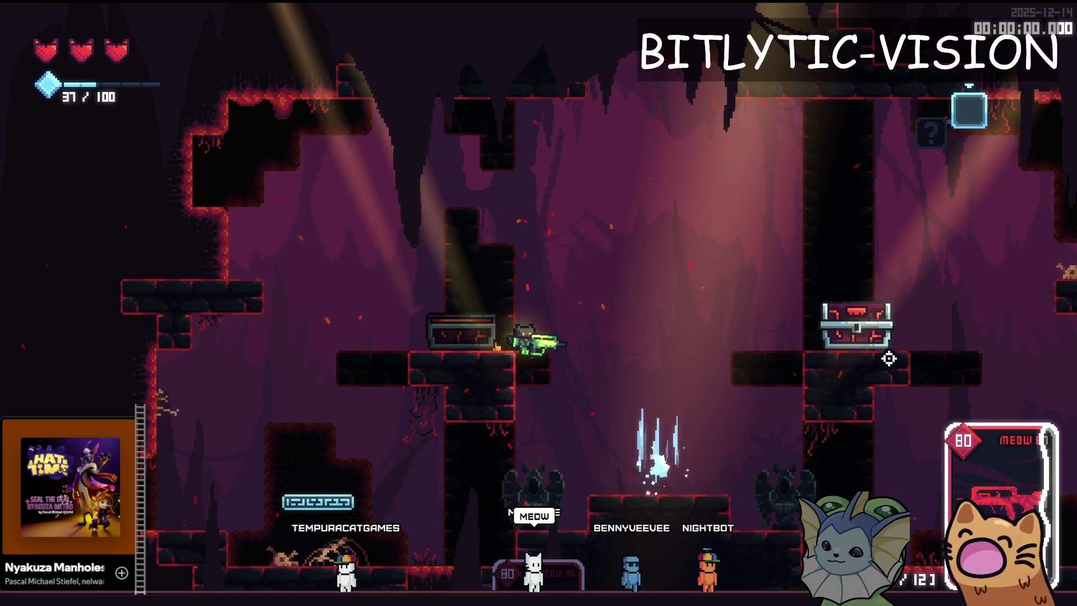
key(alt+F4)
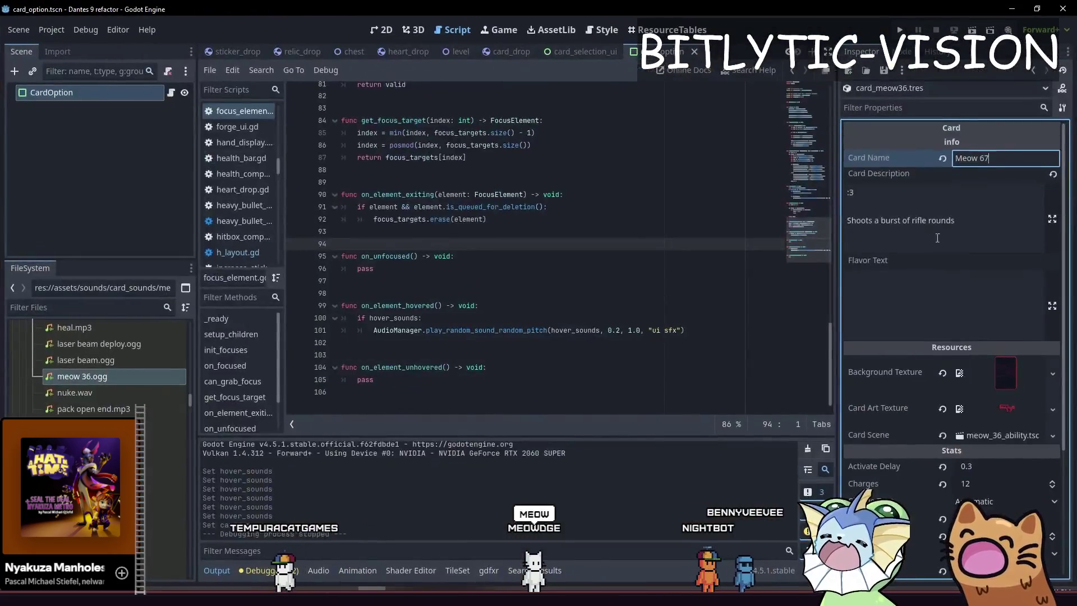
Commit the Meow 67 name and clear the Card Description field.
click(909, 214)
key(ctrl+a)
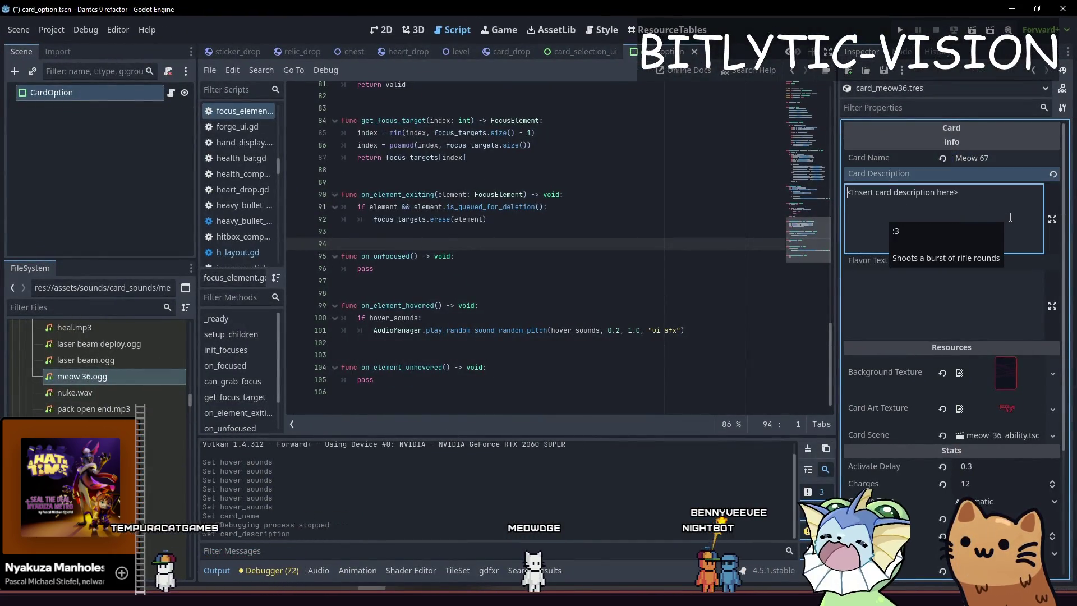
key(BackSpace)
key(ctrl+z)
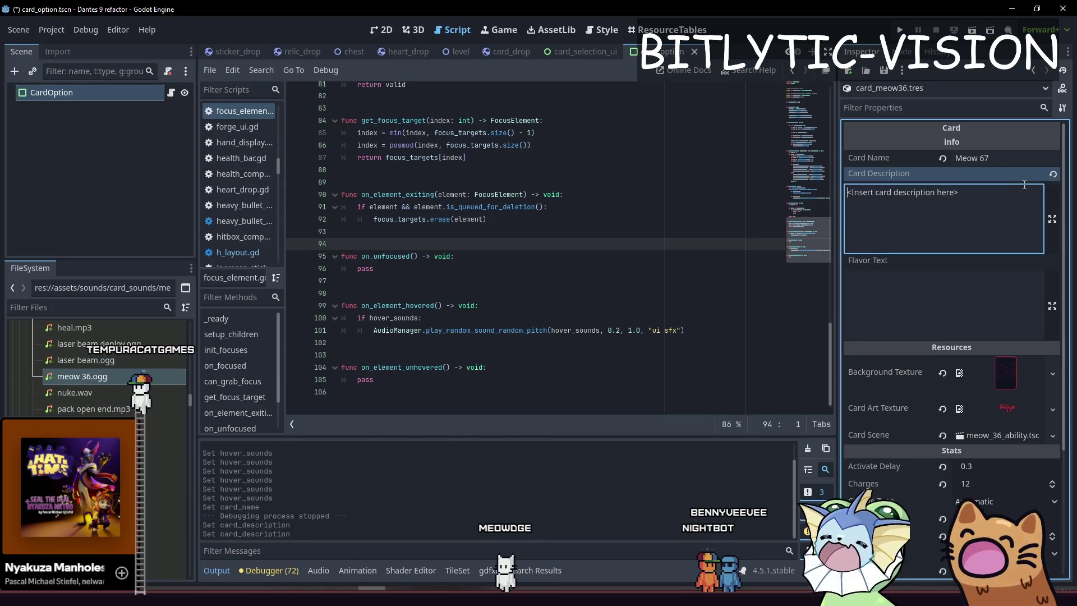
Open the card_res.gd script from the Inspector and browse through it.
scroll(957, 200, down, 5)
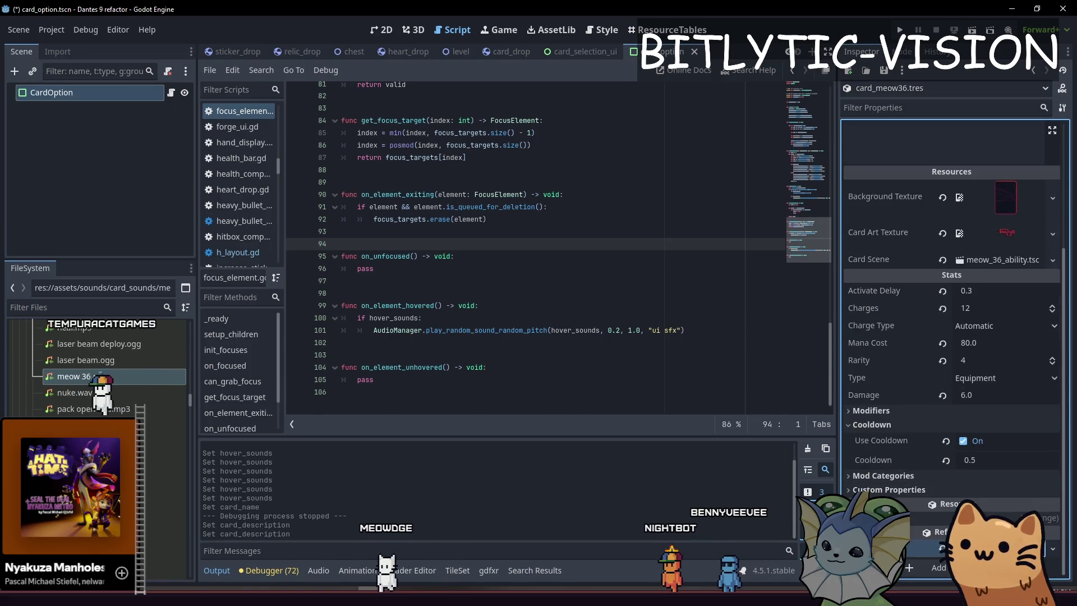
click(867, 254)
scroll(425, 353, up, 10)
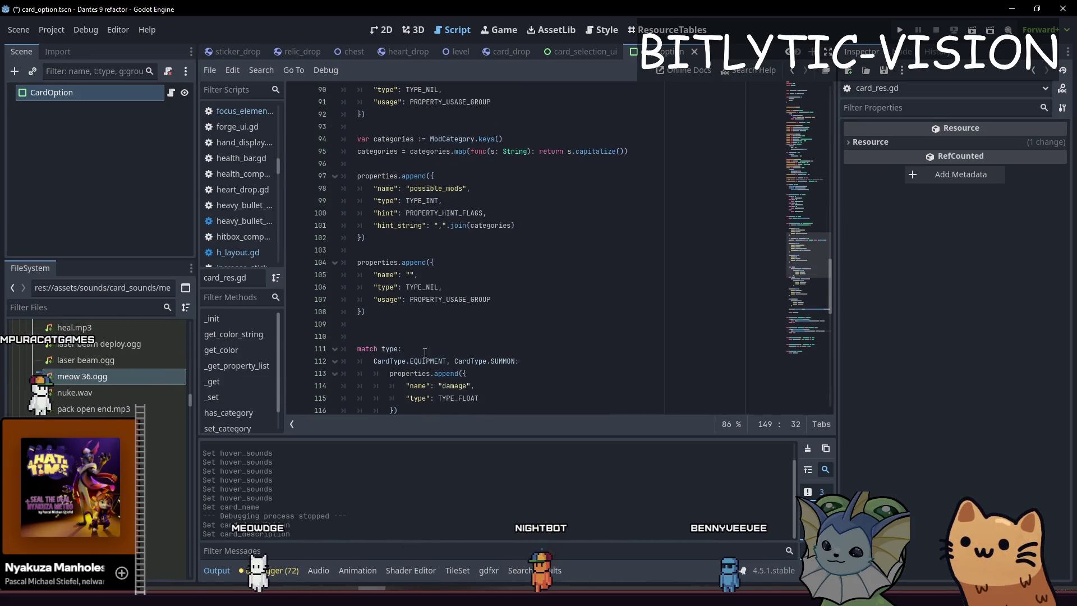
scroll(586, 287, up, 6)
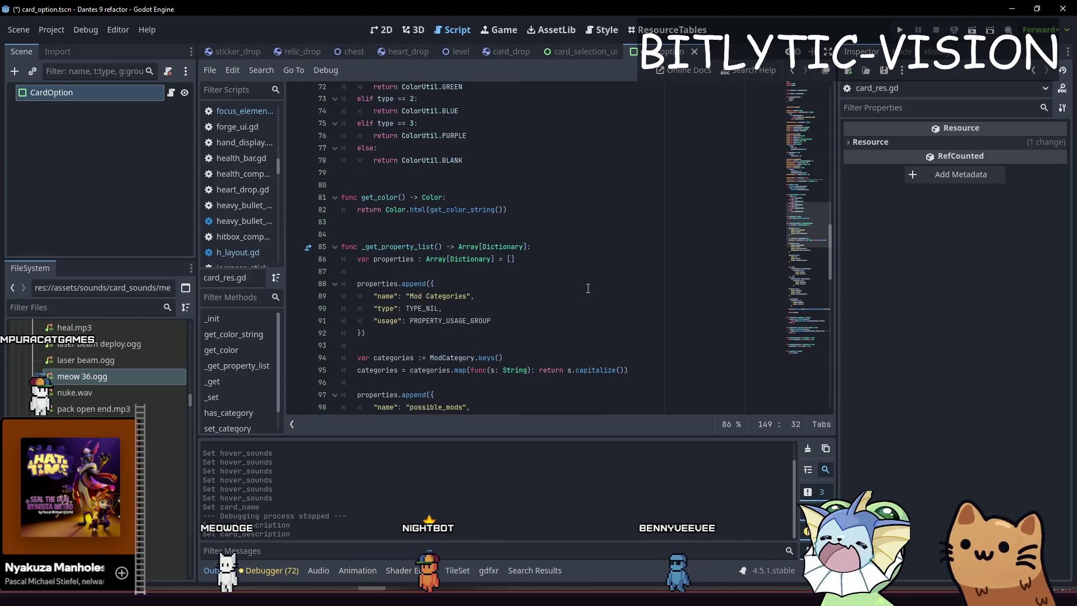
scroll(527, 324, up, 1)
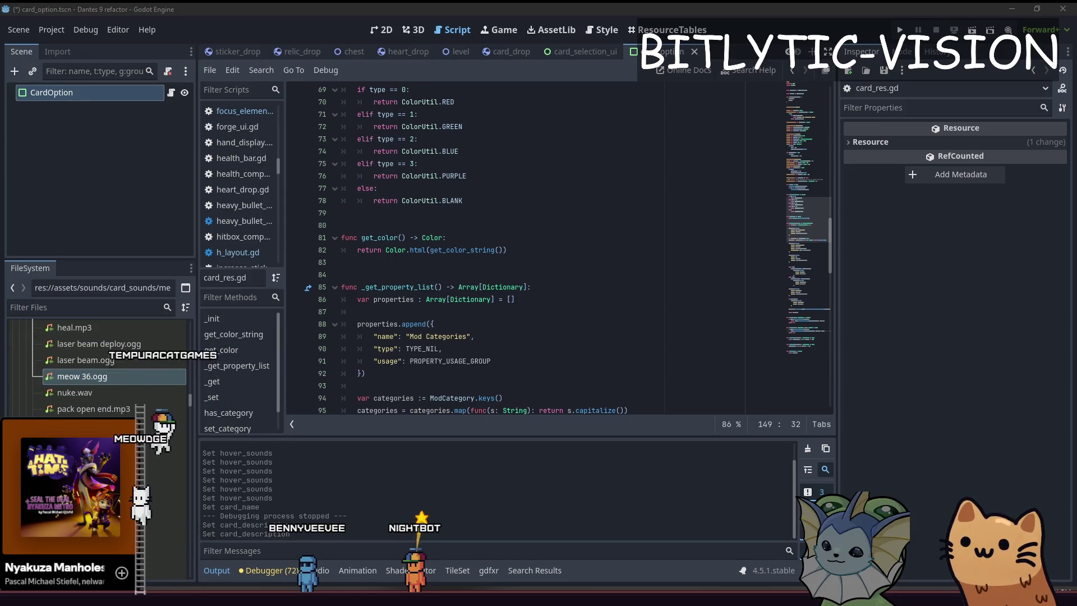
click(536, 274)
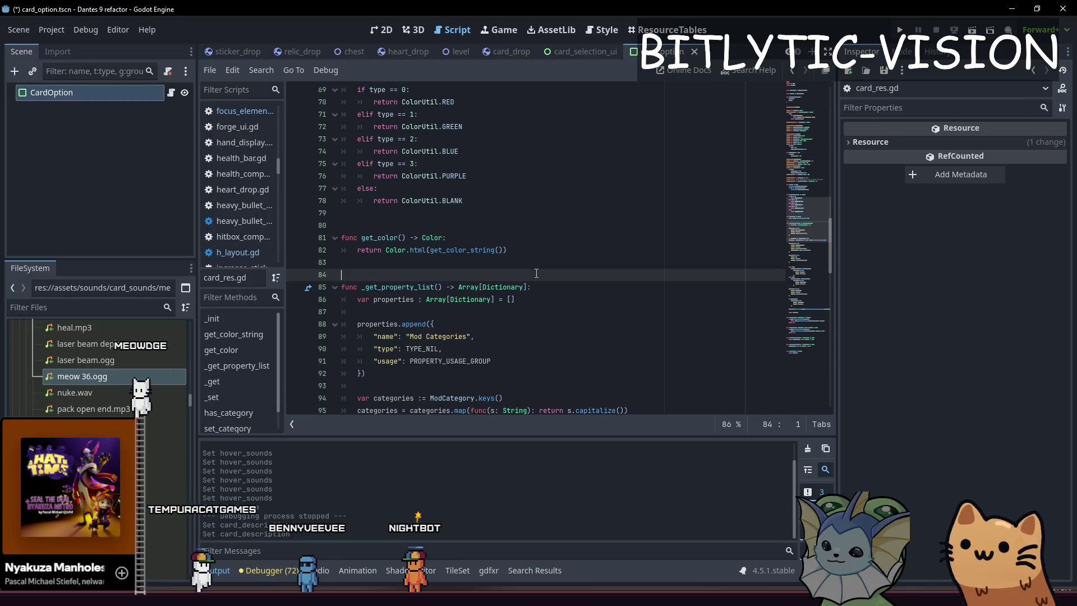
scroll(561, 314, down, 2)
click(595, 287)
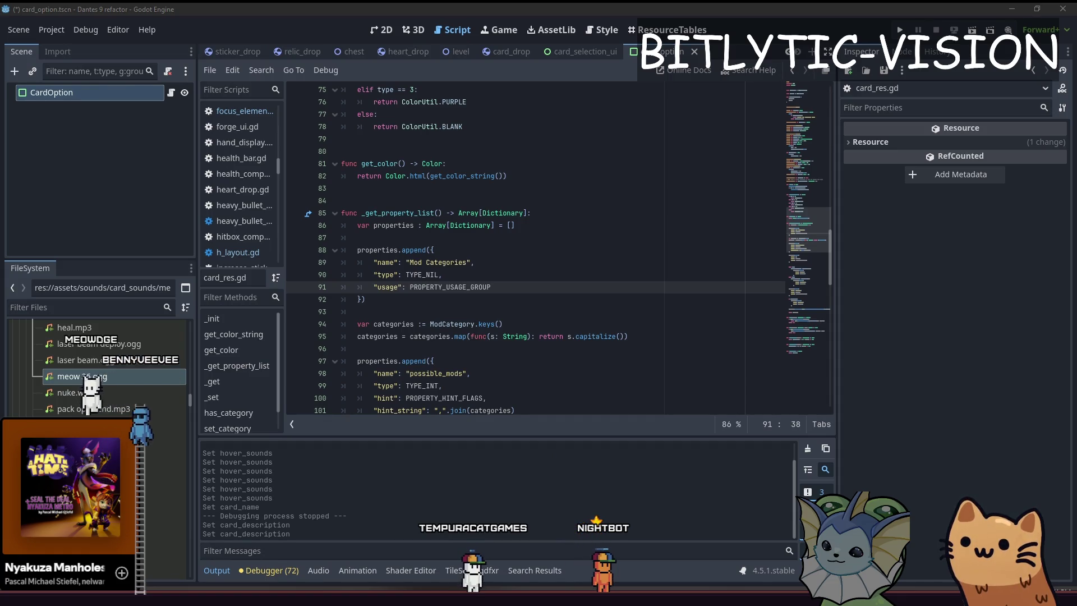
key(alt+Tab)
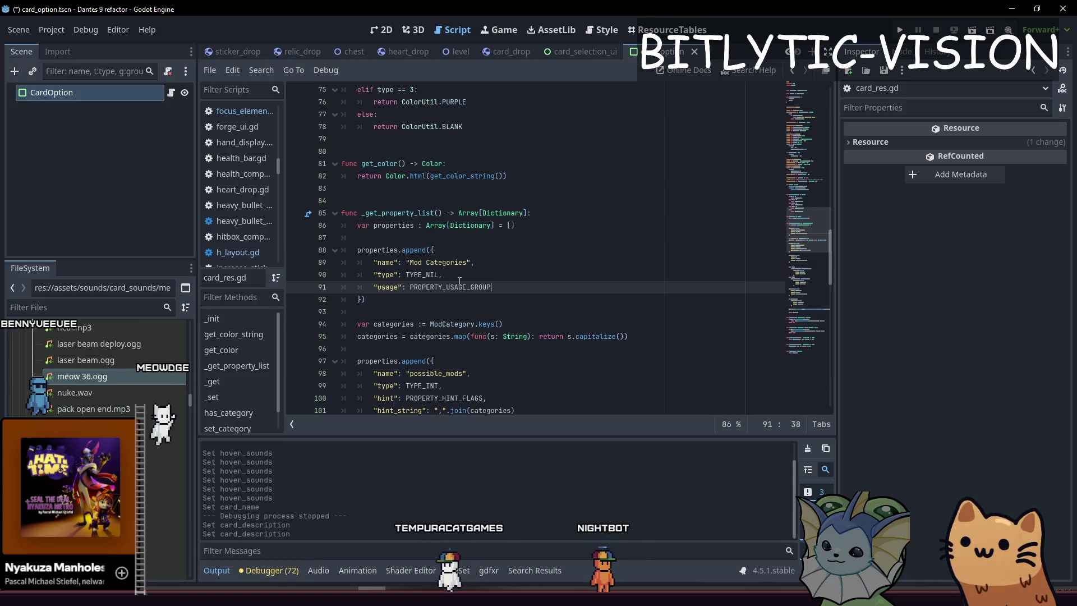
Select lines 21–22 of the card_description getter's placeholder text.
click(459, 280)
scroll(137, 377, up, 3)
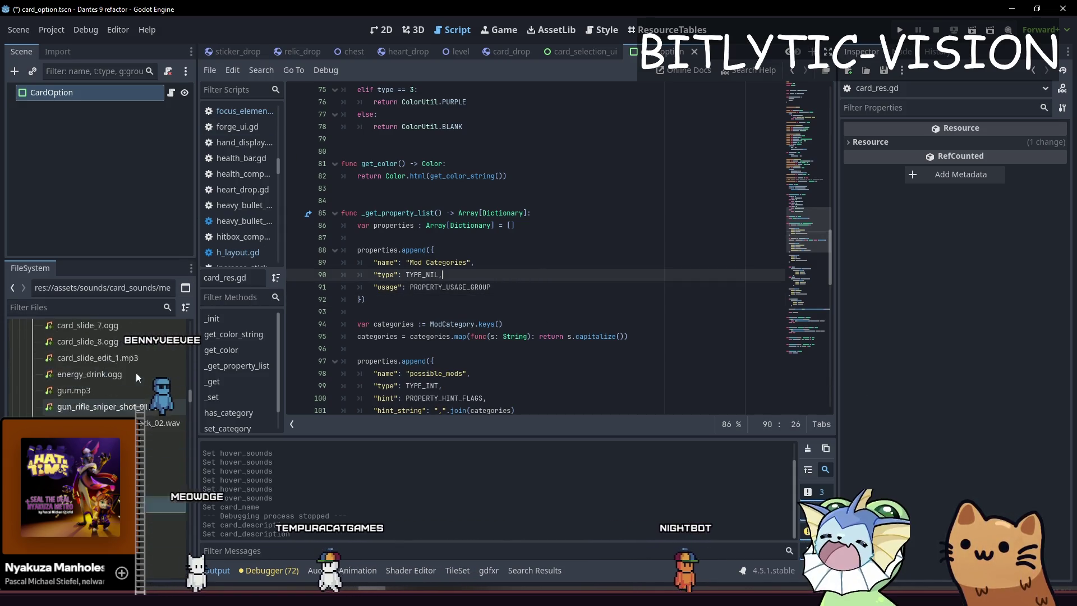
scroll(137, 377, up, 2)
scroll(597, 248, up, 20)
click(597, 249)
key(ctrl+f)
key(Escape)
key(Down)
key(Down)
key(Down)
key(Down)
key(End)
key(shift+Up)
key(shift+Home)
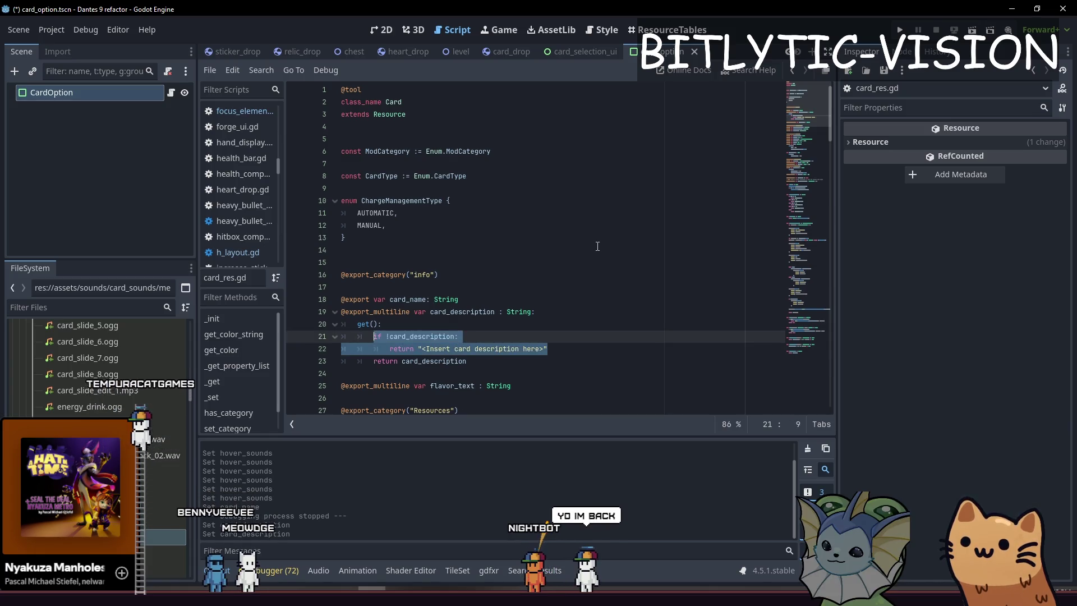
Find the _init function and start, then undo, an unfinished 'if !' check.
key(Left)
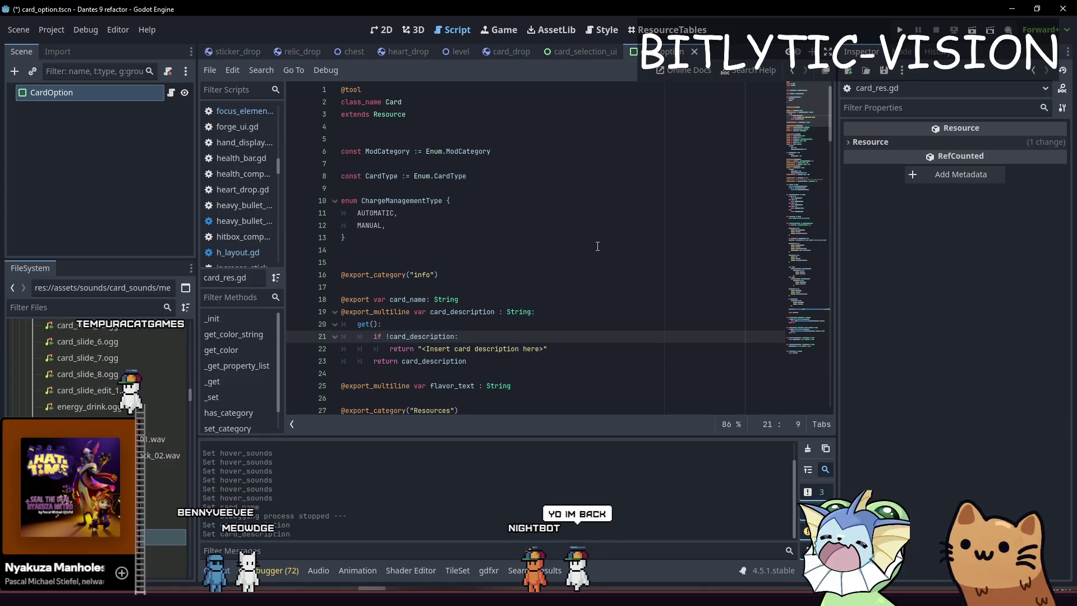
key(ctrl+f)
text(_init() -> void:)
key(Escape)
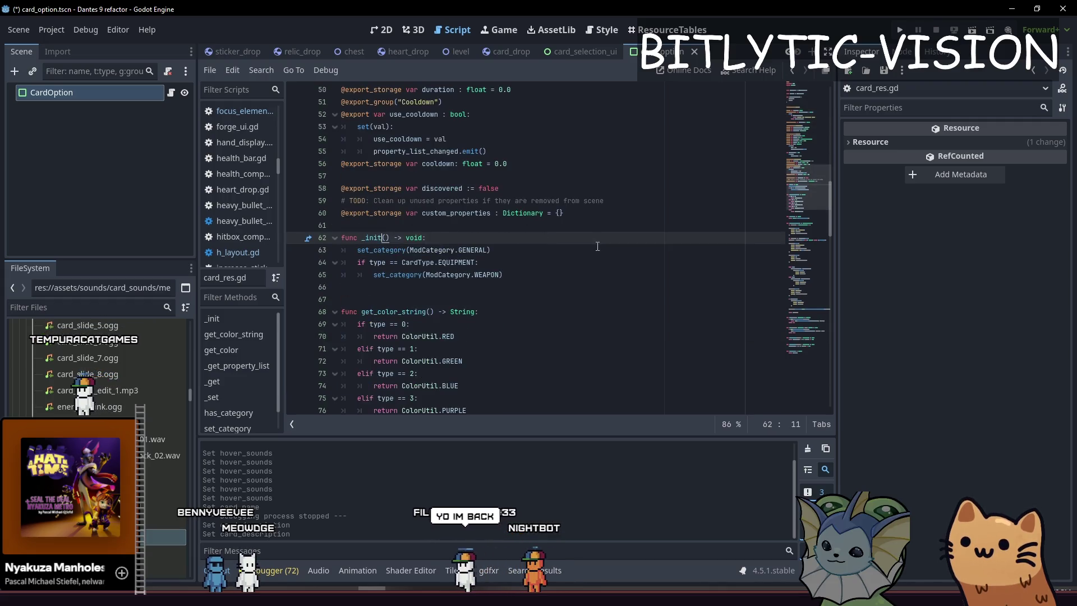
key(Return)
key(Return)
key(Up)
text(if !)
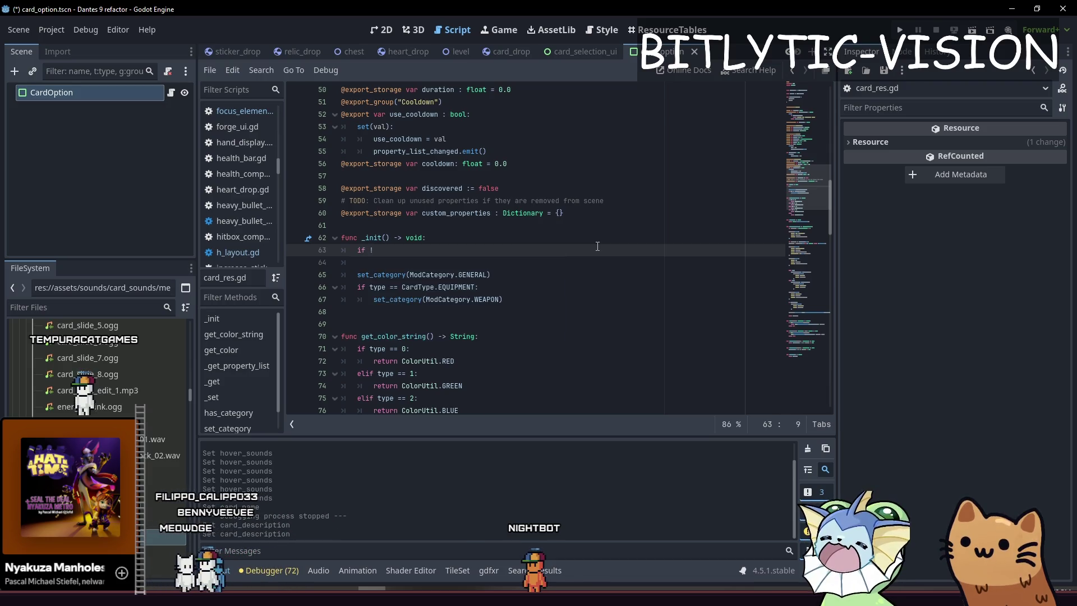
key(Home)
key(Up)
key(Down)
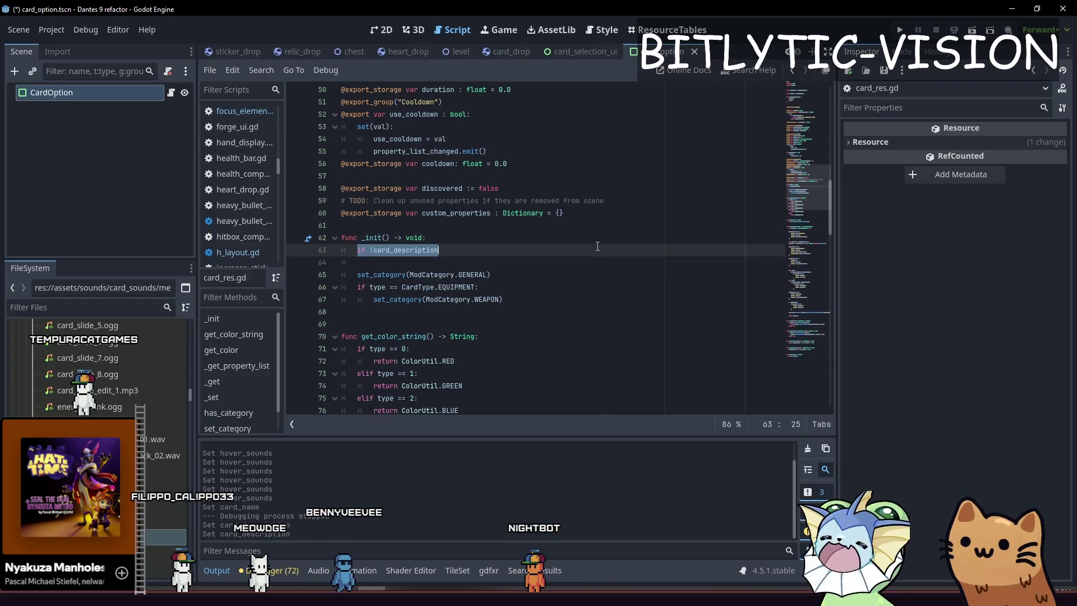
key(ctrl+z)
key(ctrl+z)
key(ctrl+z)
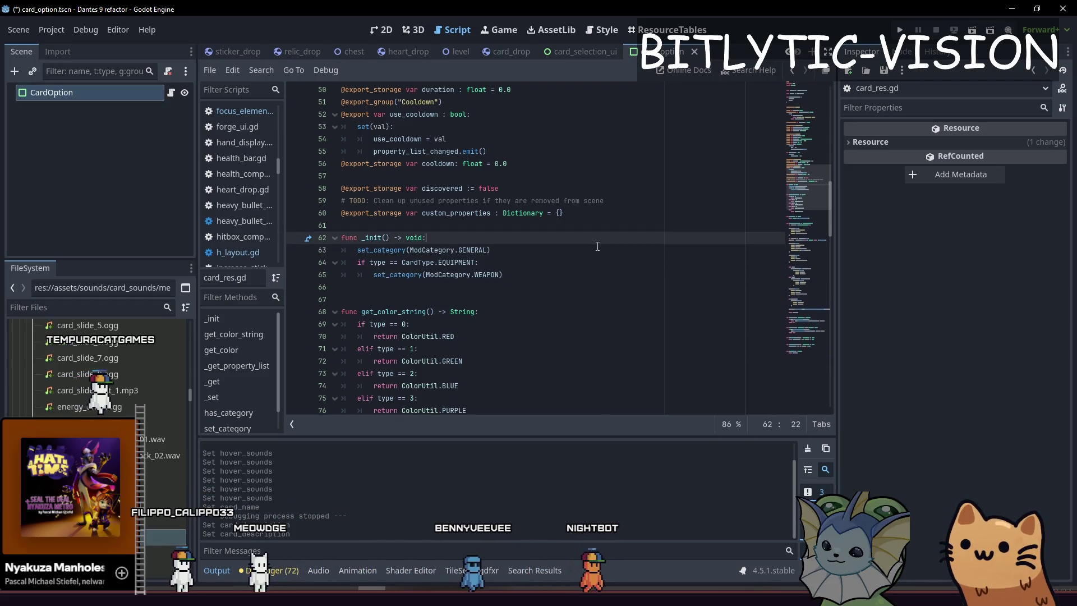
Find card_description and open a new line inside its getter for a debug print.
key(Up)
key(Up)
key(Up)
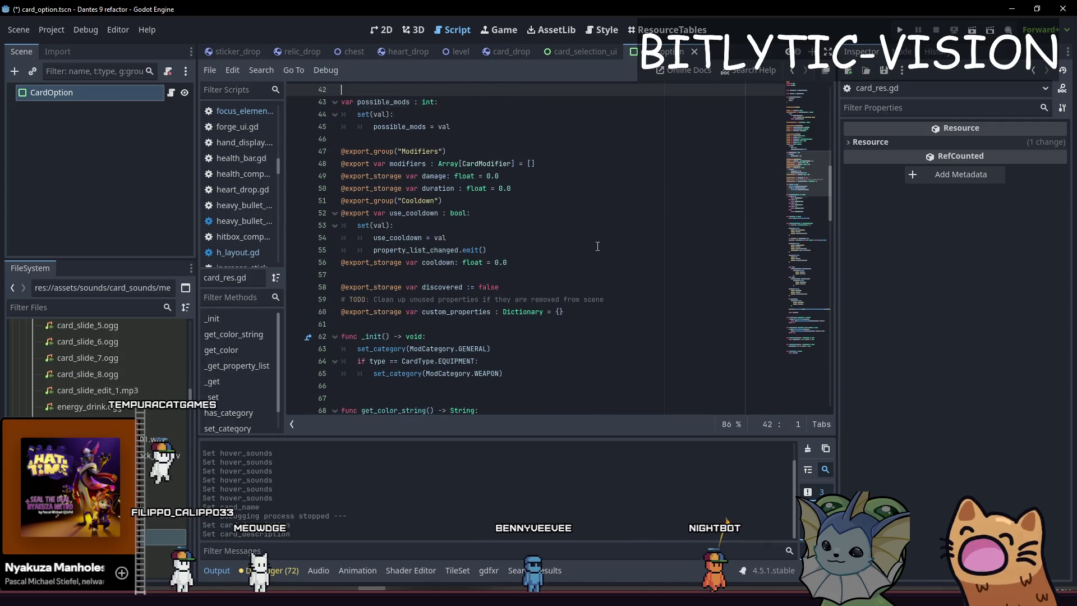
key(Up)
key(Up)
key(Up)
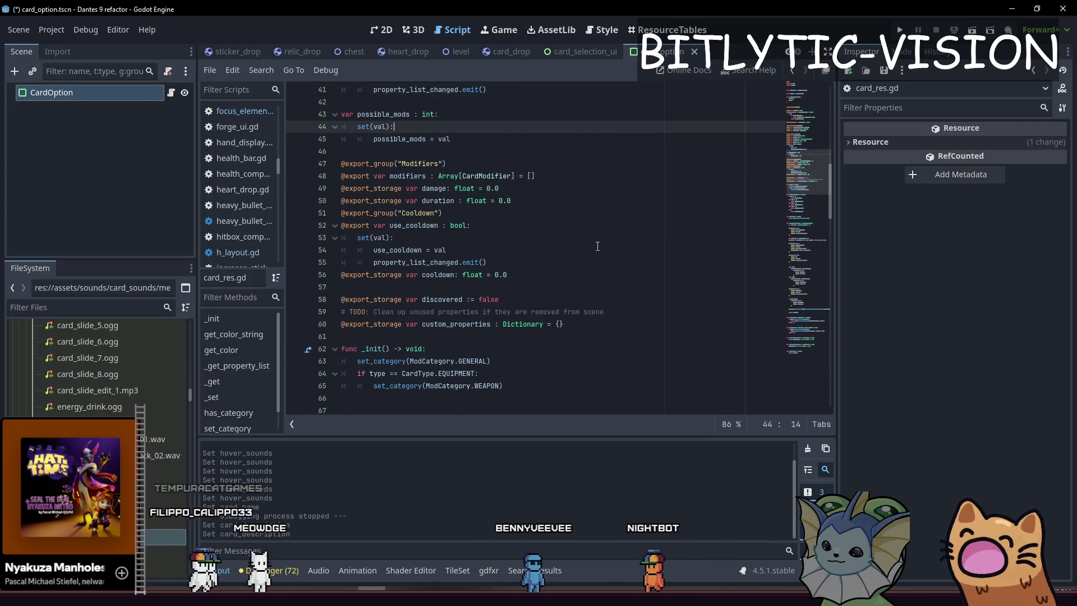
key(Up)
key(Up)
key(Up)
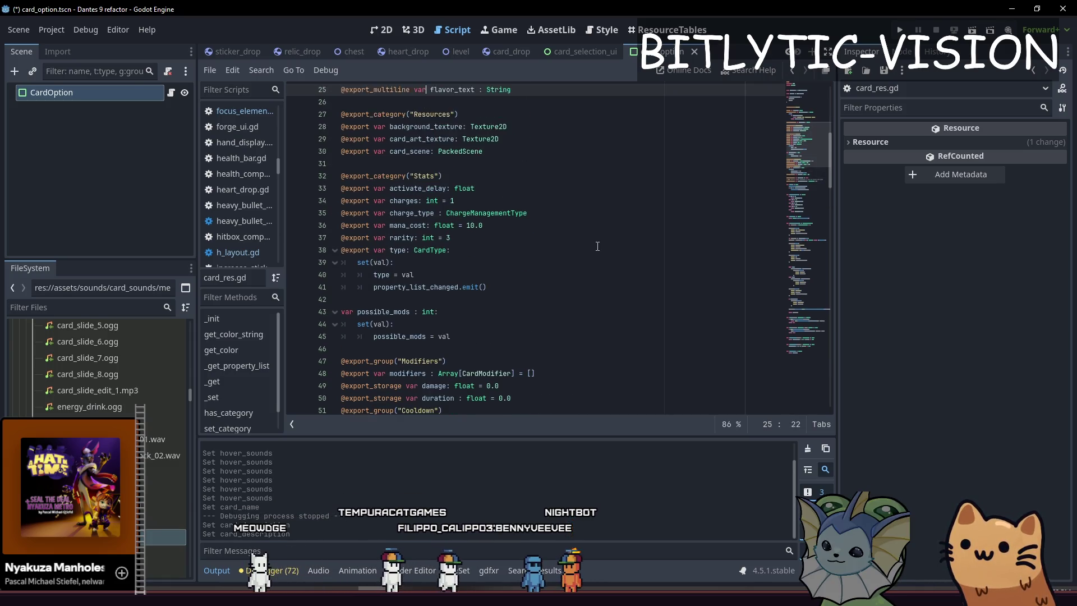
key(ctrl+f)
text(card_descripti)
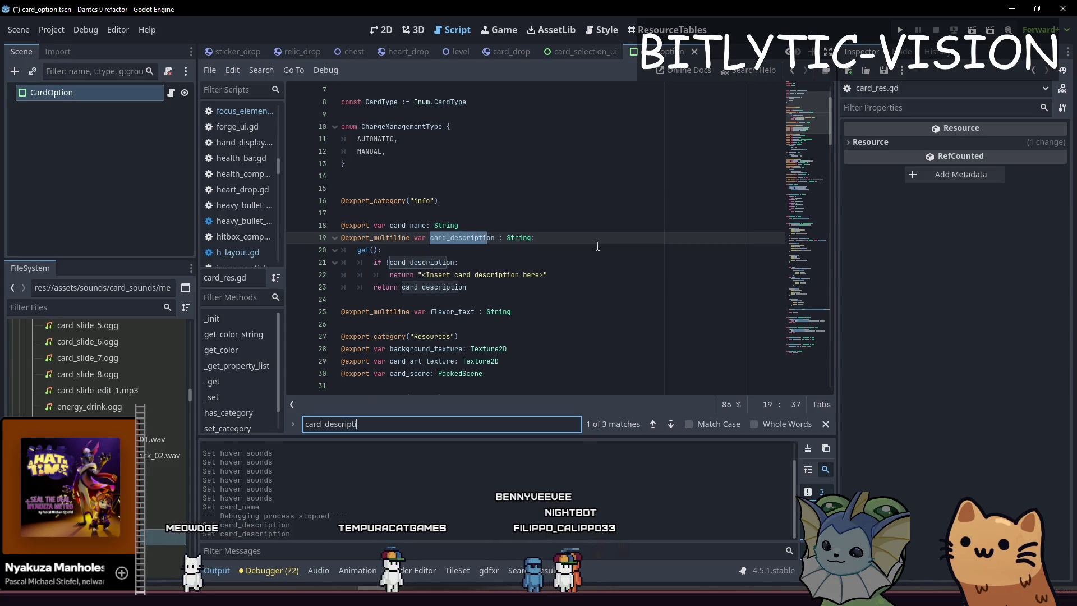
key(Escape)
key(Down)
key(End)
key(Return)
text(c)
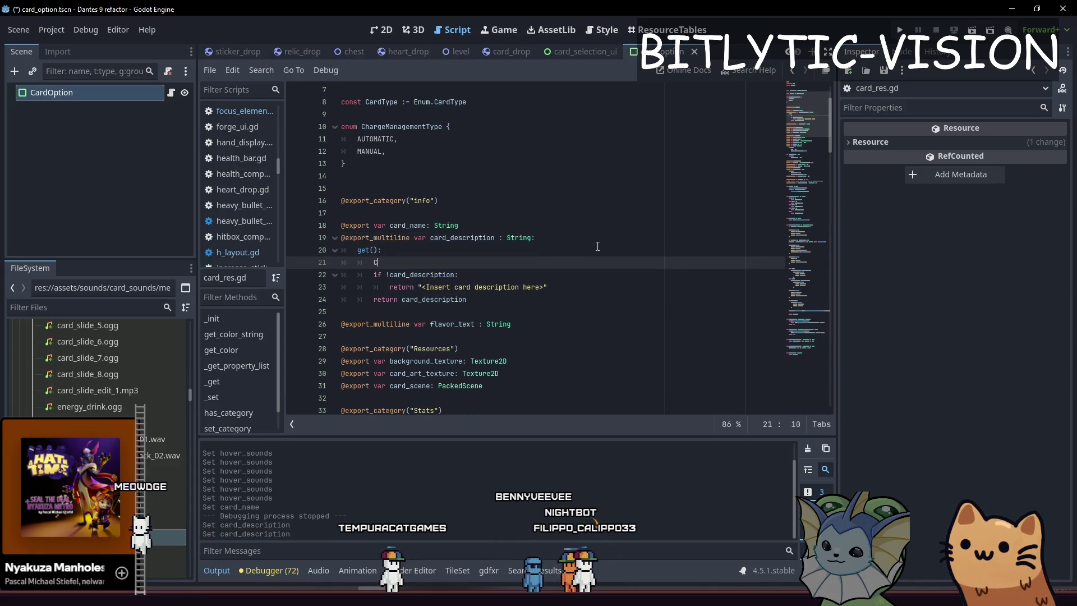
key(BackSpace)
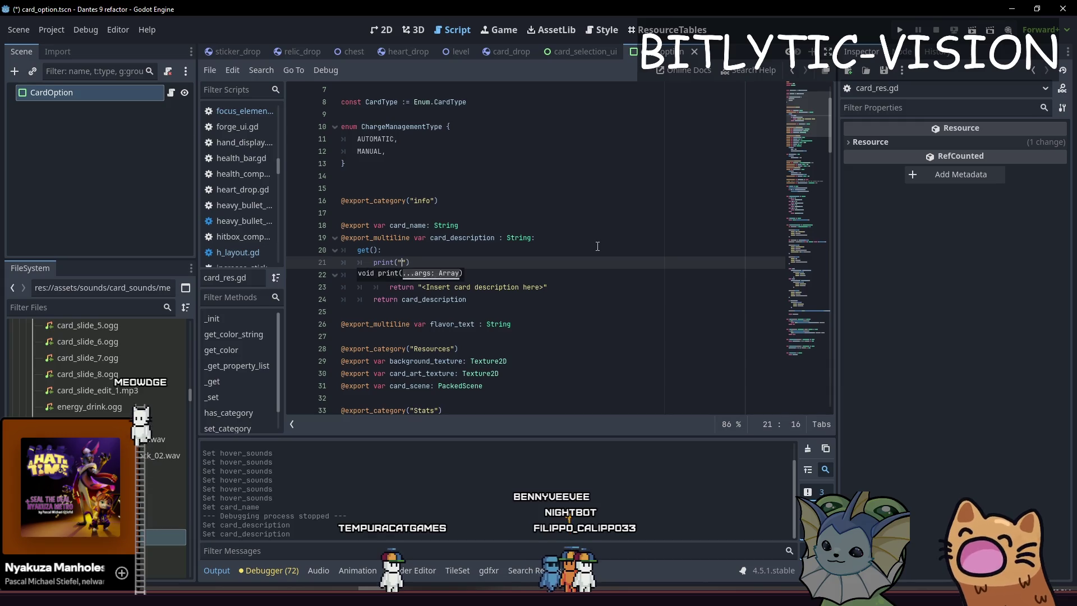
Add print("Init?") at the top of _init and save card_res.gd.
key(Page_Down)
key(Page_Down)
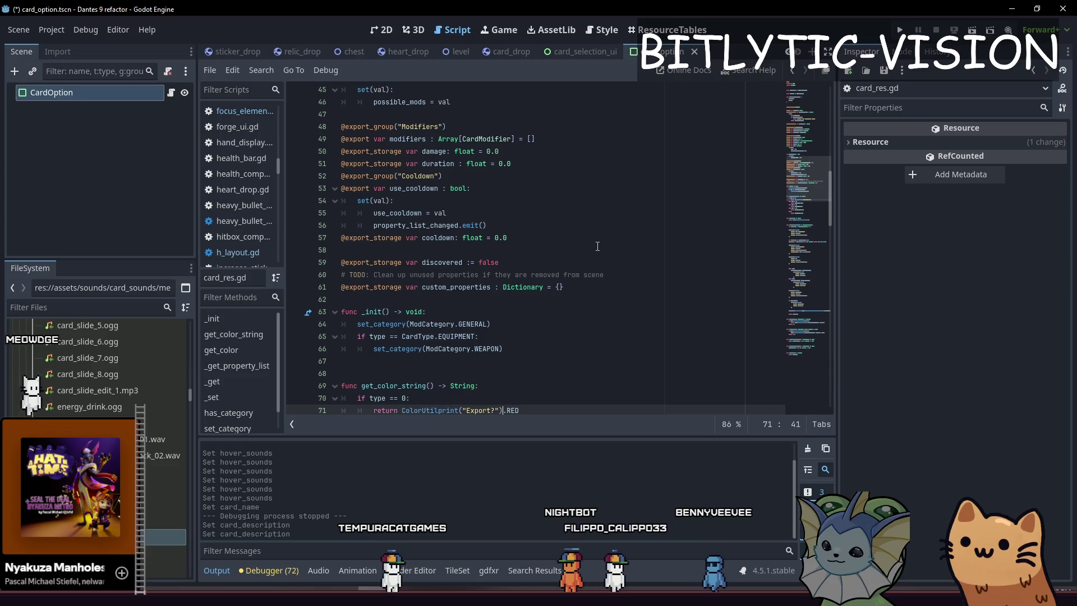
key(Up)
key(Up)
key(Up)
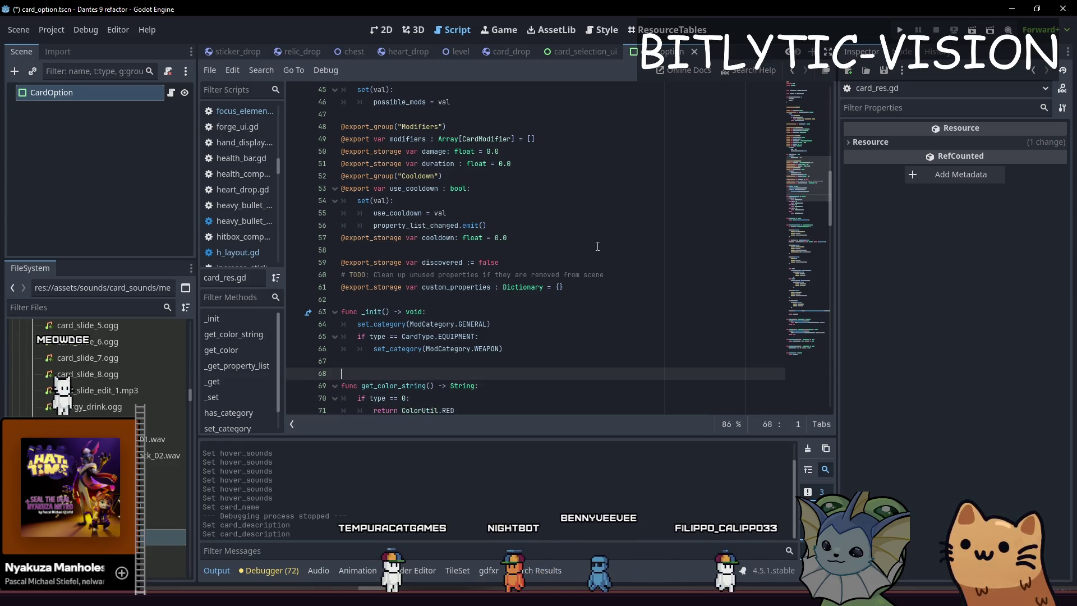
key(ctrl+shift+Return)
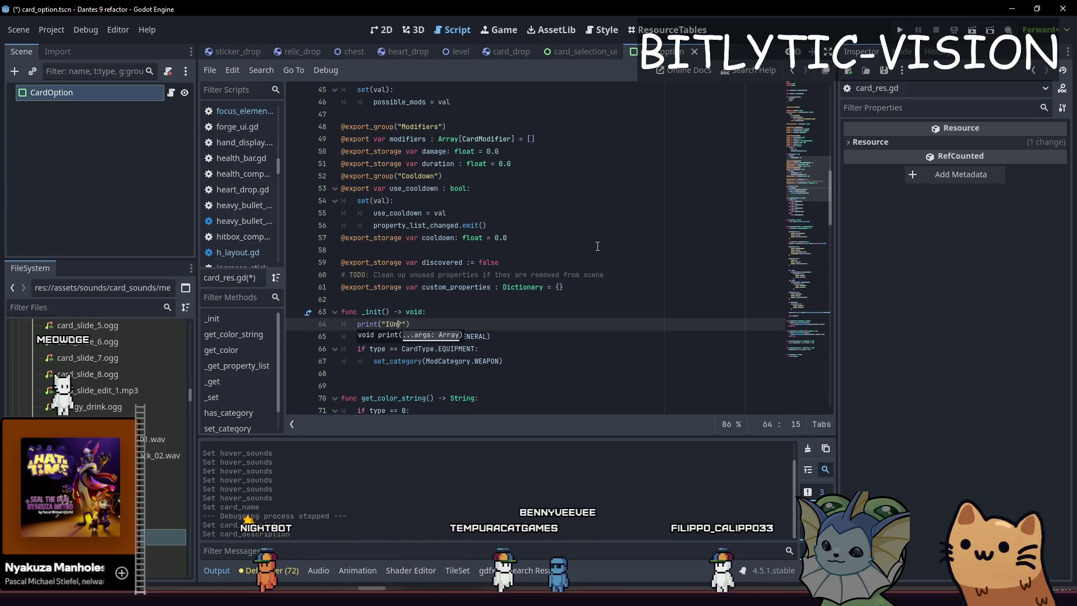
text(t?)
key(ctrl+s)
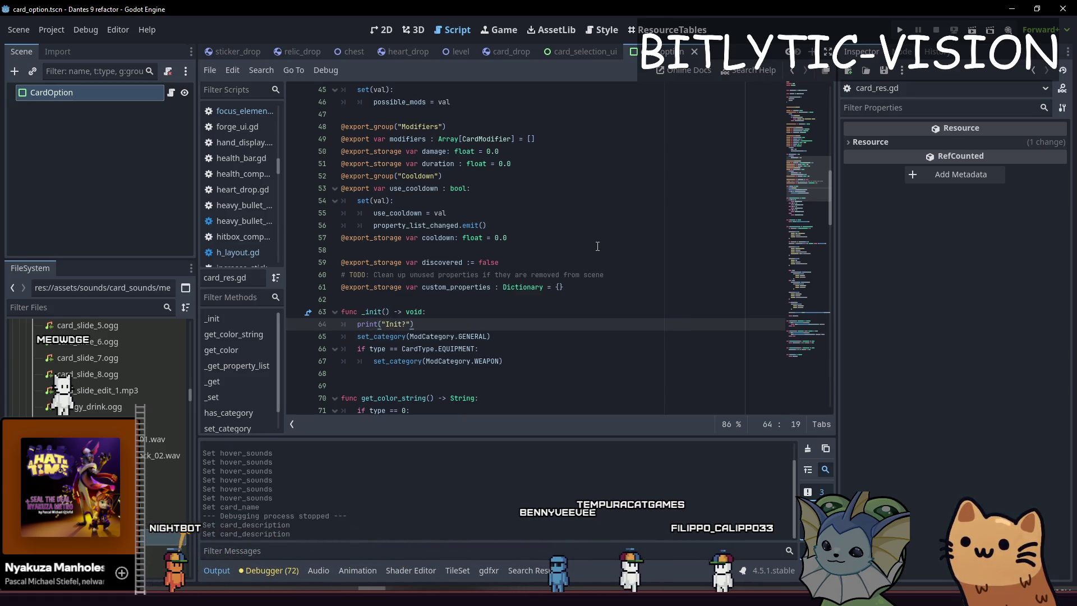
click(84, 308)
Filter the FileSystem for 'card' and open the card_ak47.tres resource.
text(card)
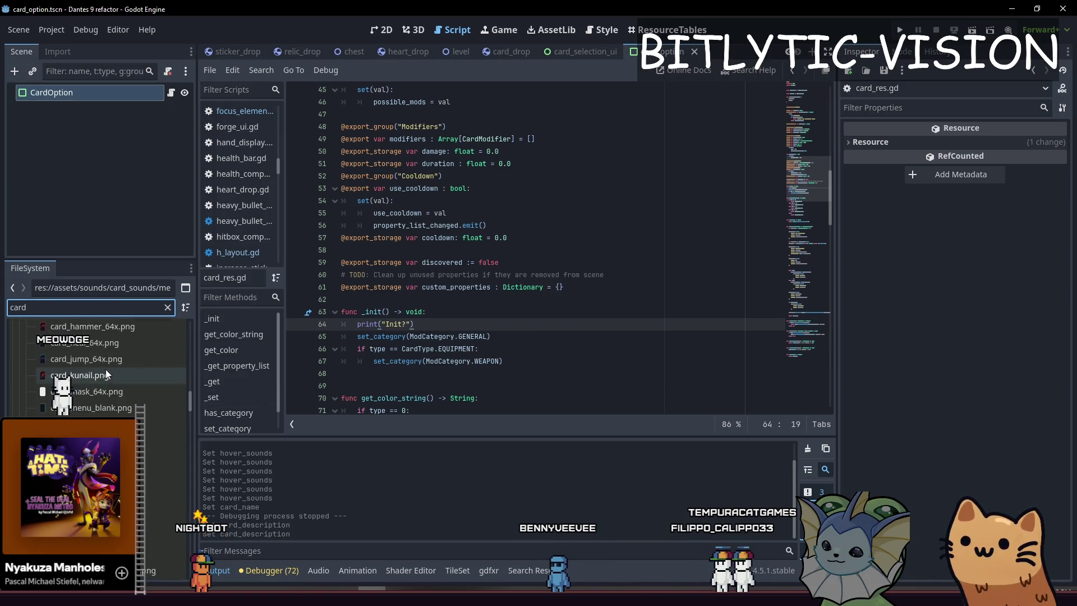
scroll(106, 375, up, 5)
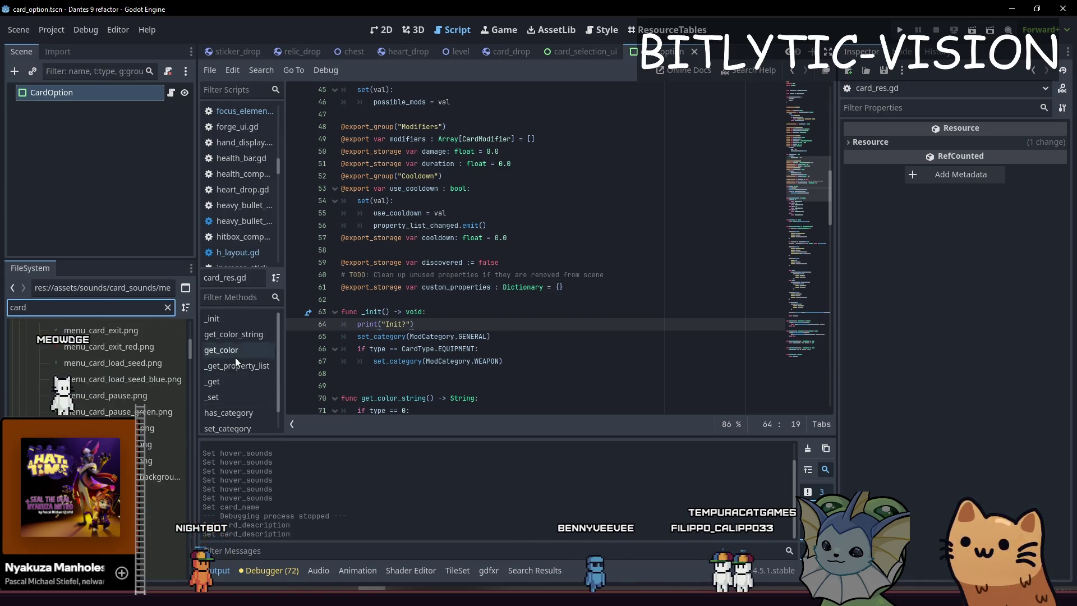
drag(191, 342, 199, 278)
click(56, 362)
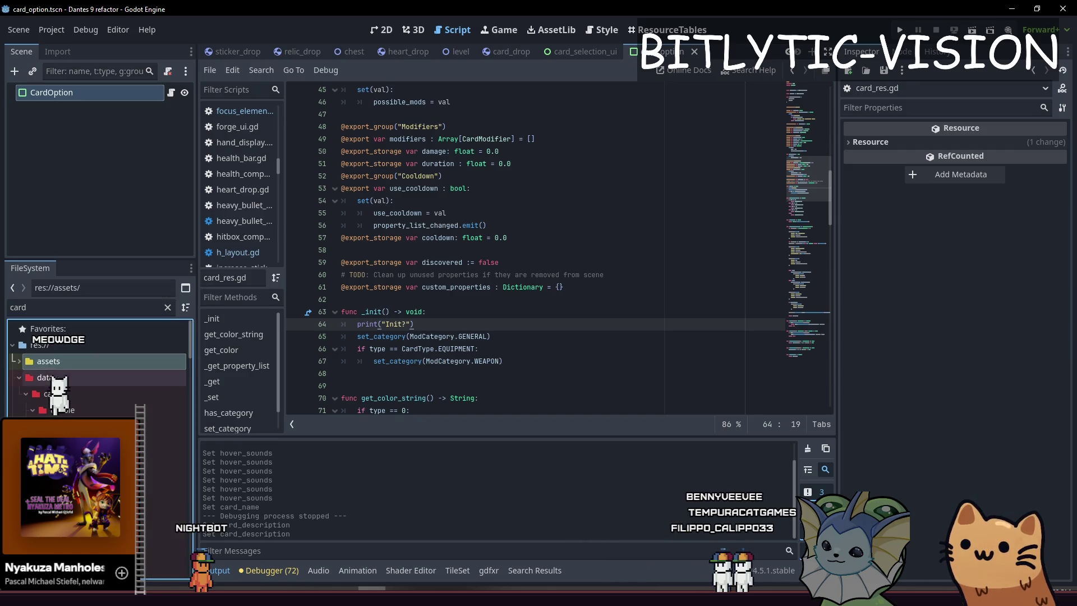
click(162, 427)
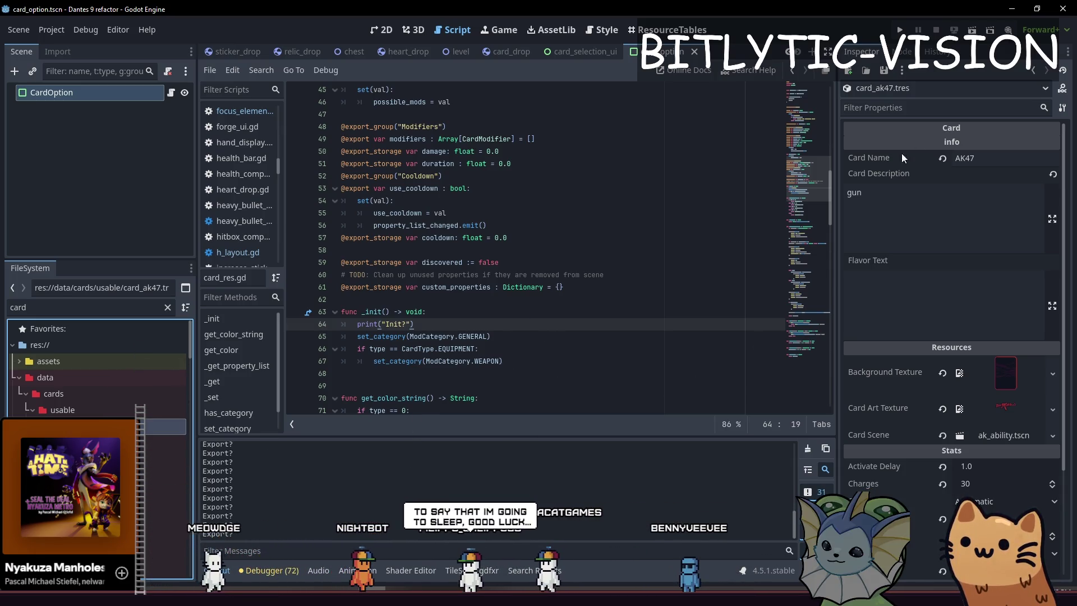
Reload the current project and review the repeated Init? output lines.
click(48, 29)
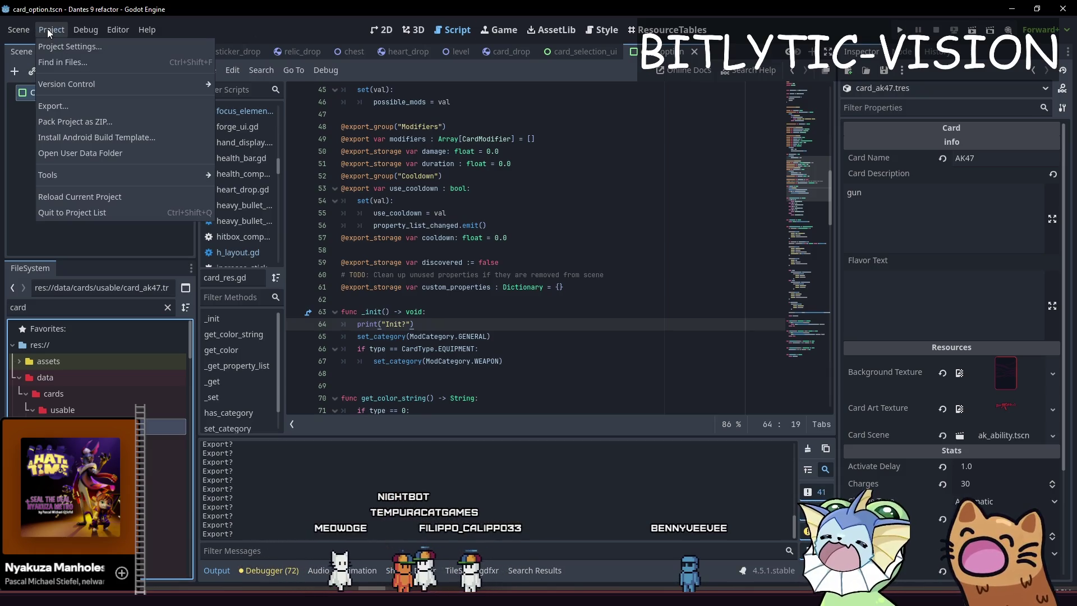
click(146, 194)
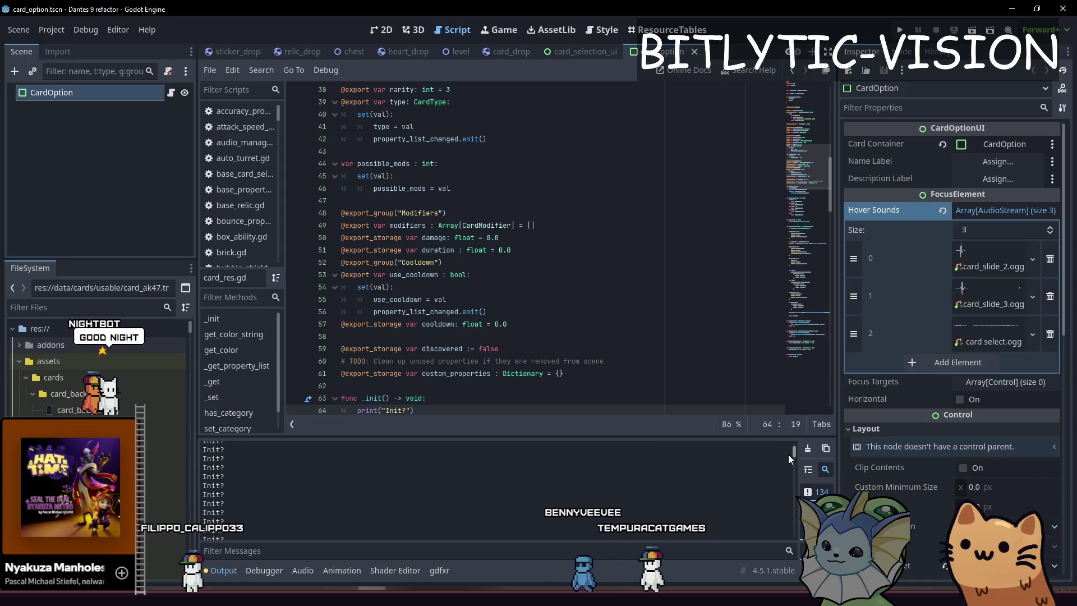
scroll(786, 467, up, 10)
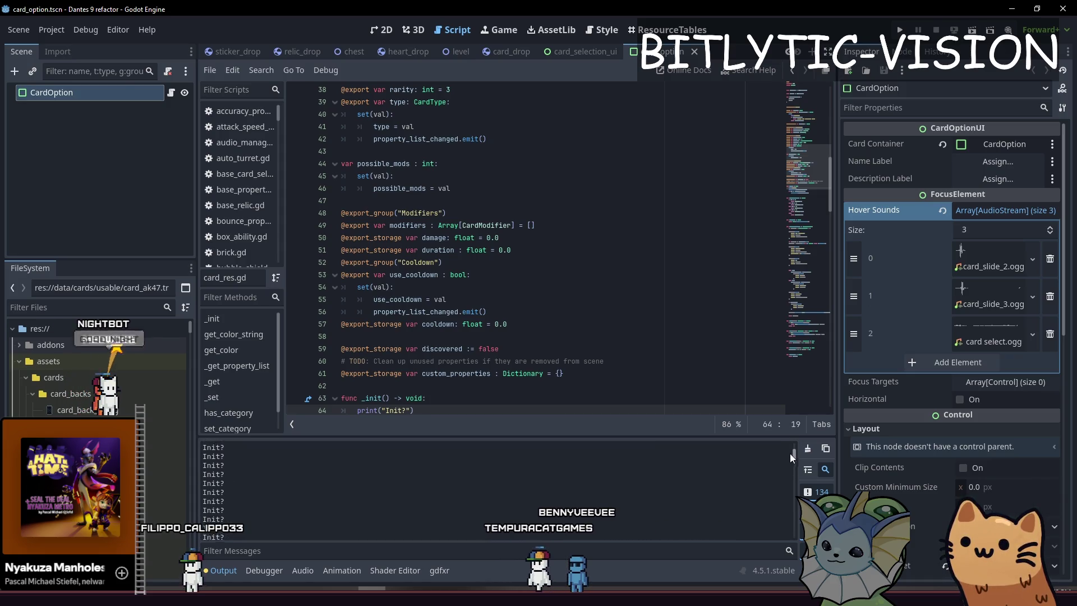
scroll(456, 249, down, 5)
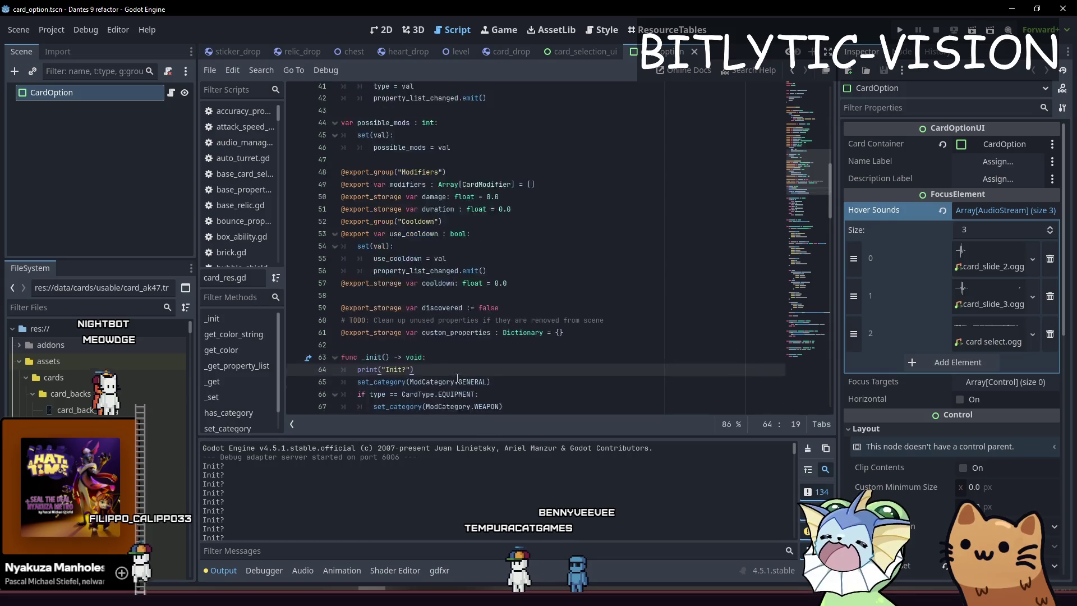
Replace the print("Init?") line in _init with the start of a description = "" assignment.
shift+click(476, 213)
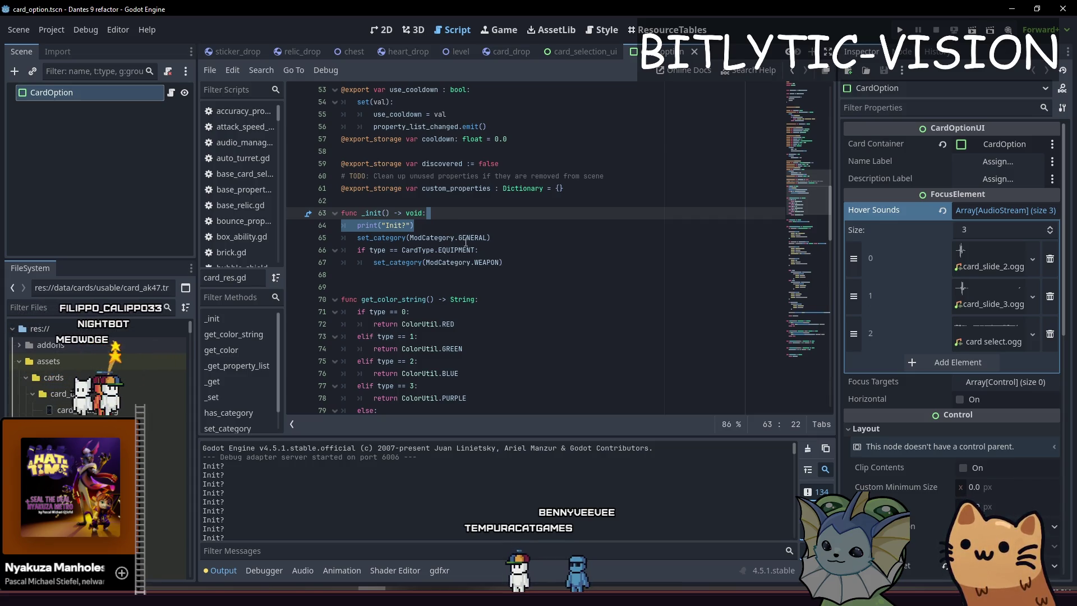
mouse_move(465, 243)
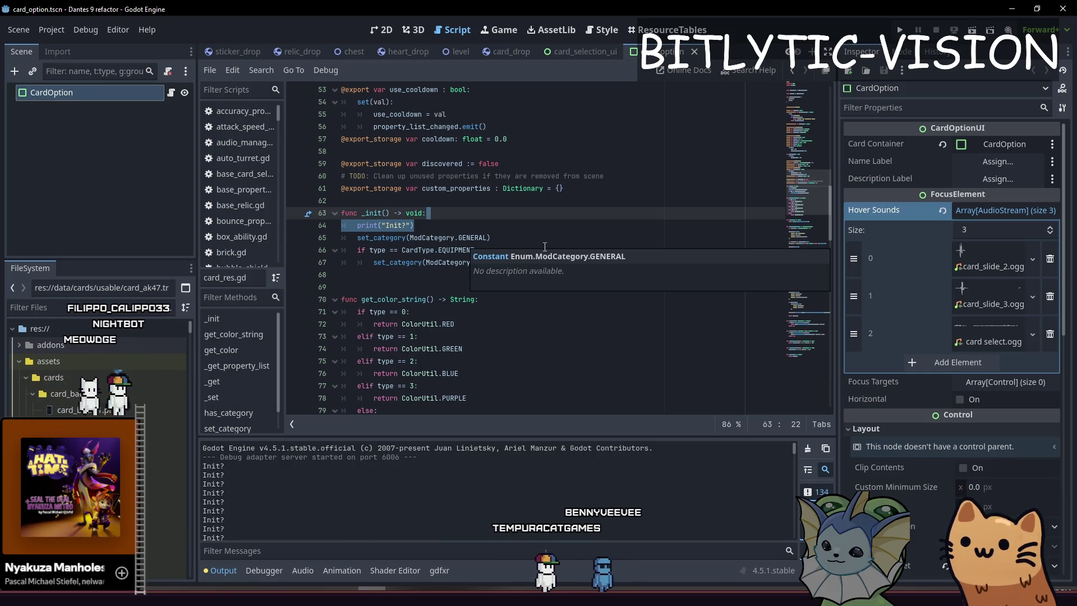
key(Return)
key(Return)
key(Up)
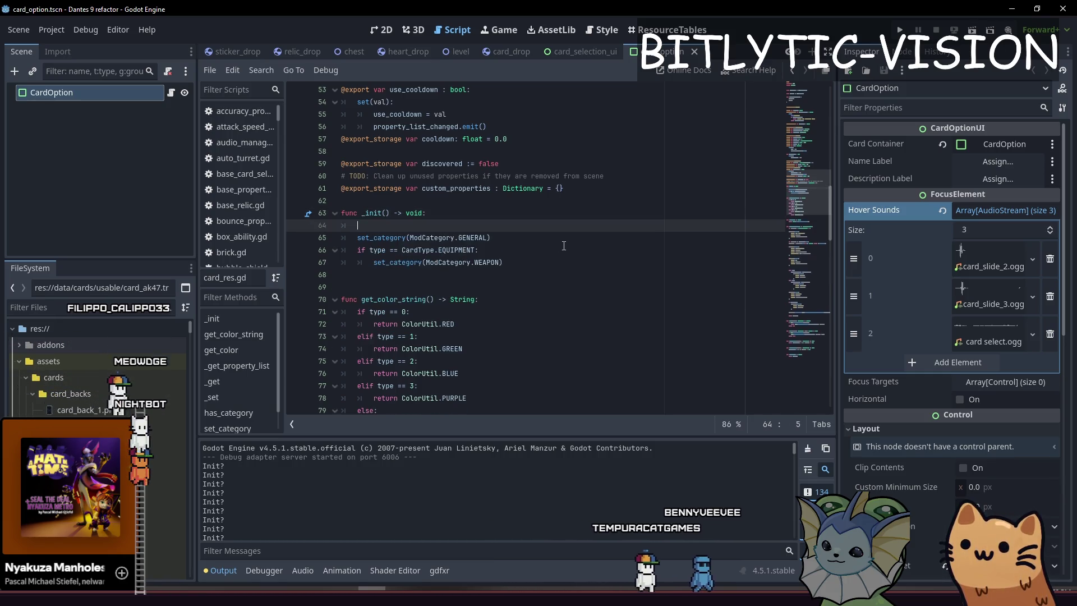
text(escription = ")
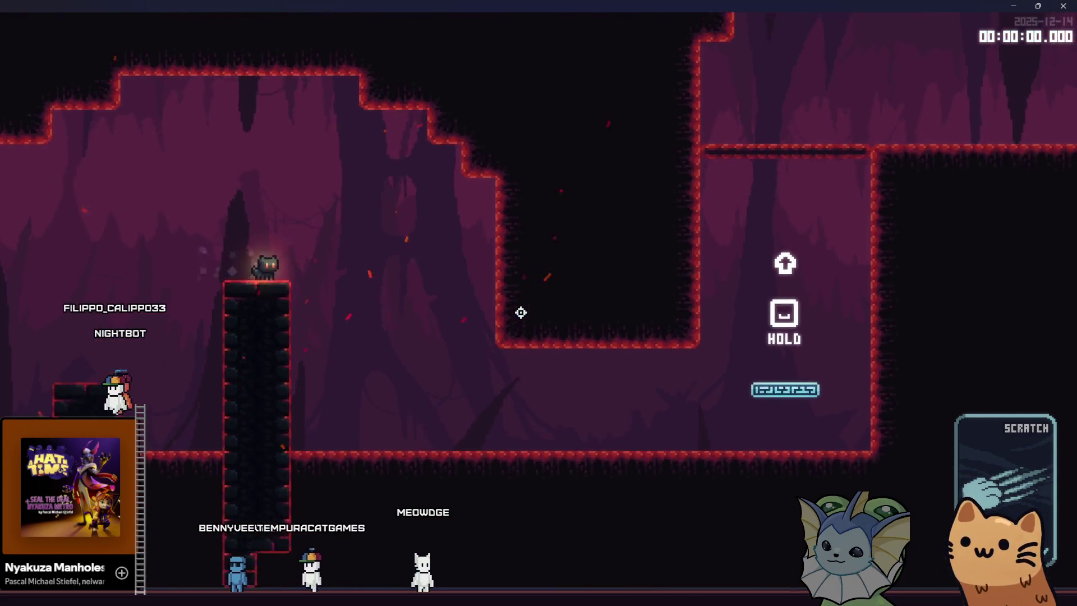
Jump the cat up to the ledge, drop at DROP, walk back left to HOLD, then quit the game.
key(d)
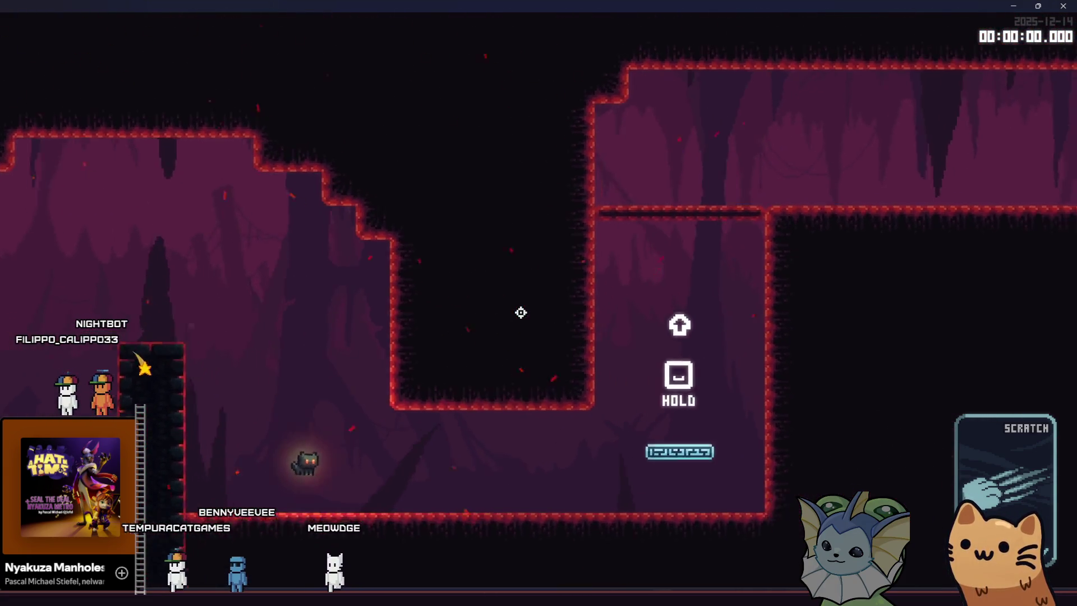
key(d)
key(space)
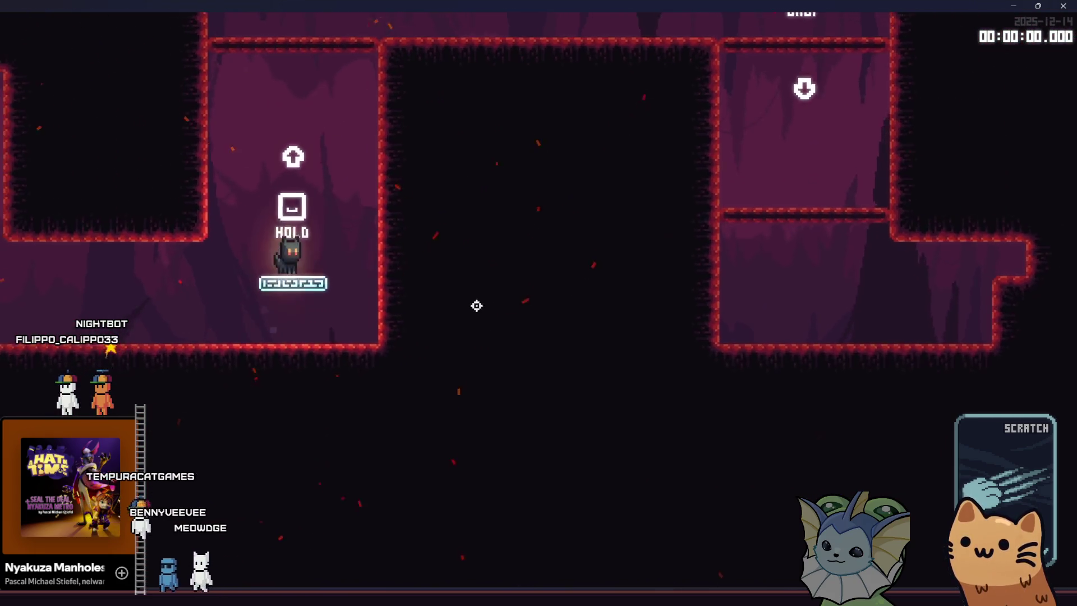
key(space)
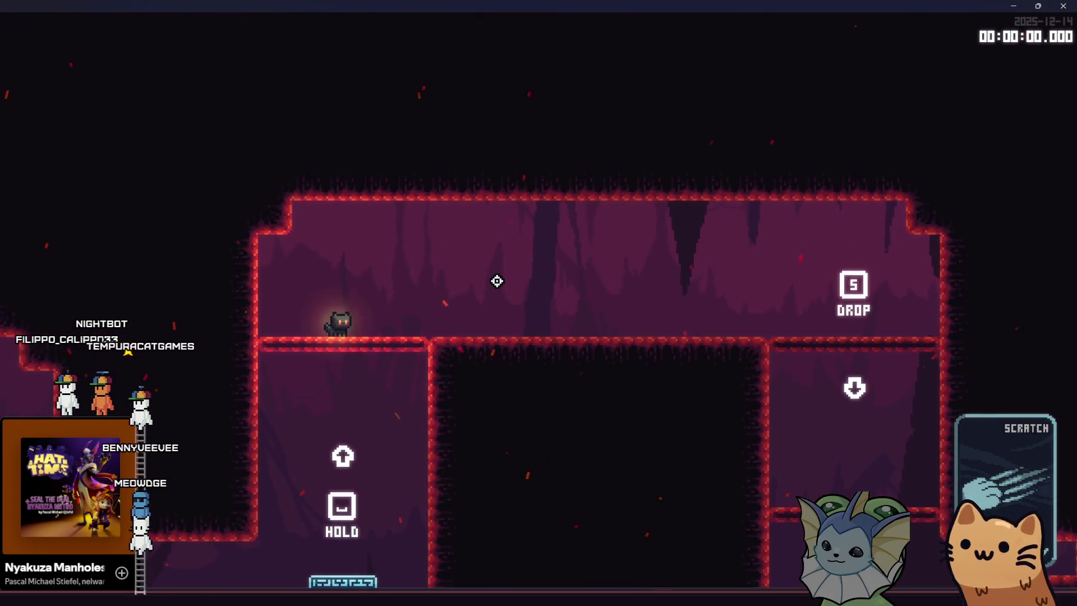
key(d)
key(s)
key(a)
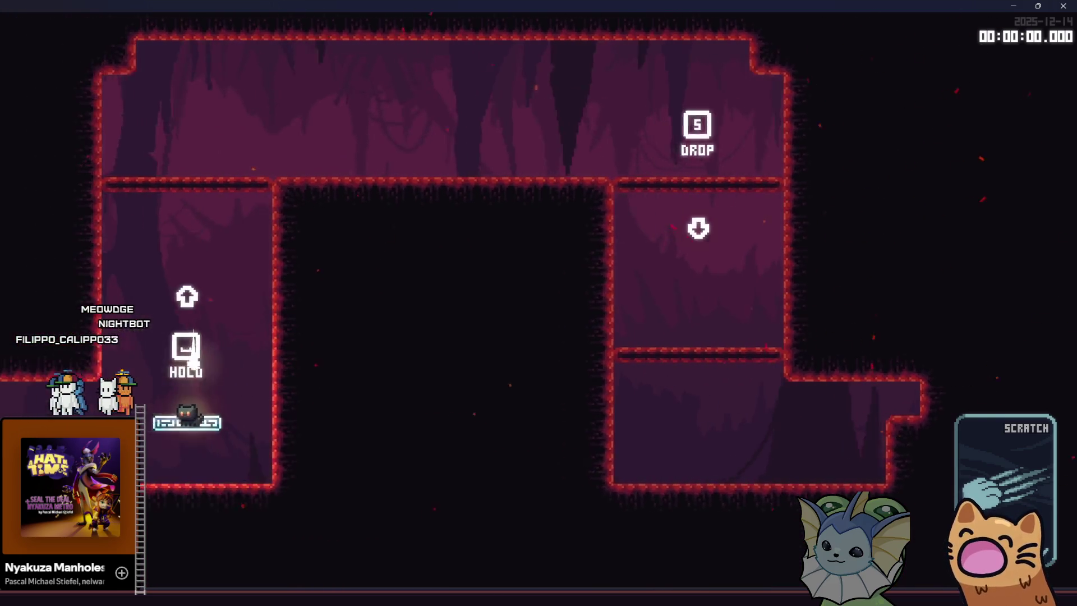
key(a)
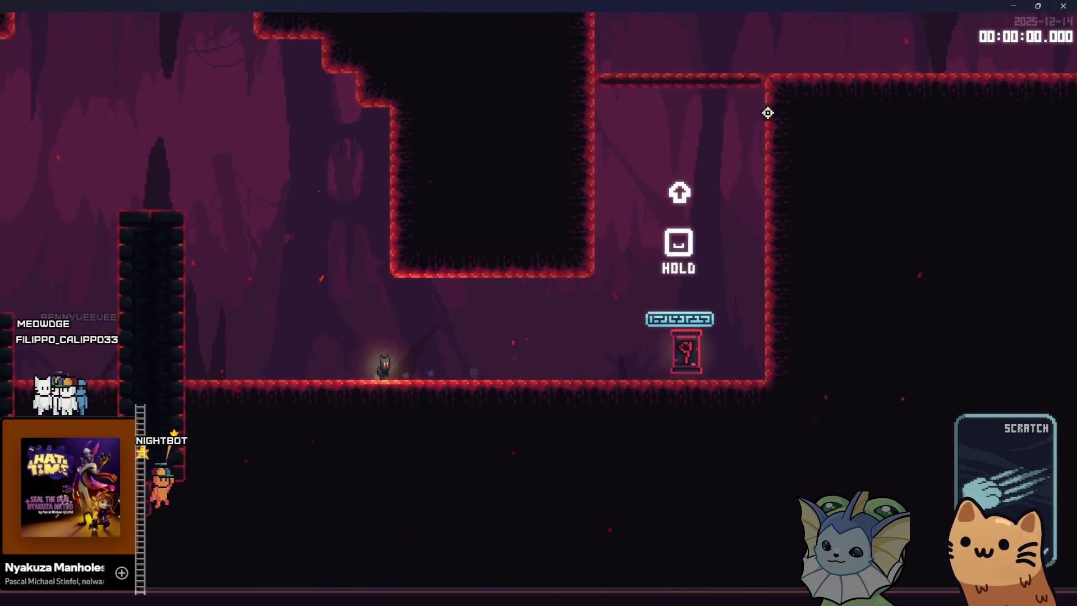
click(1074, 7)
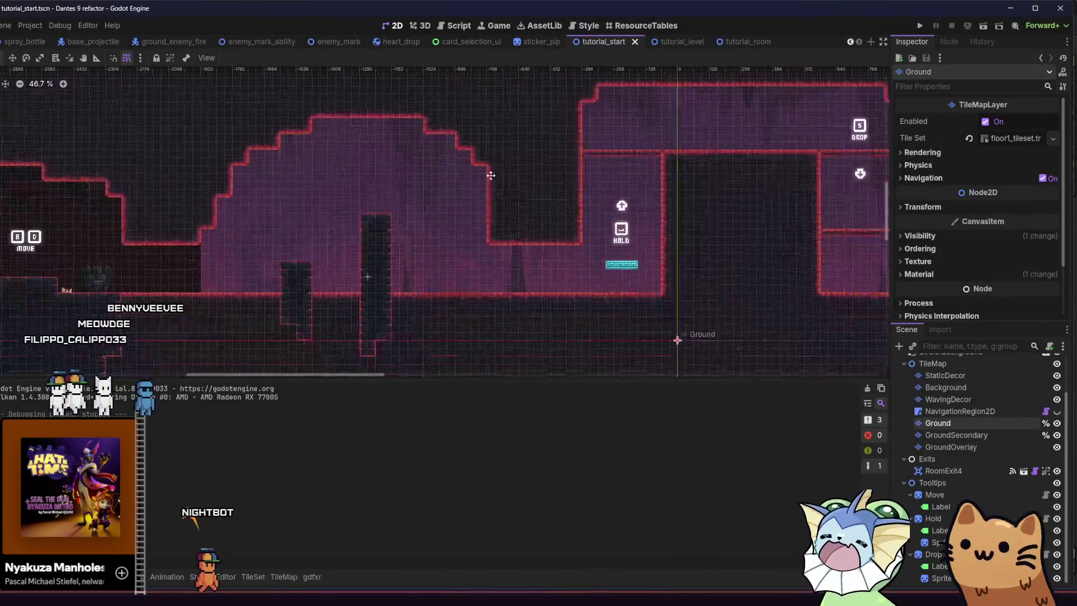
Repaint the tall and short pillar tiles on the GroundSecondary layer and save.
key(alt+f)
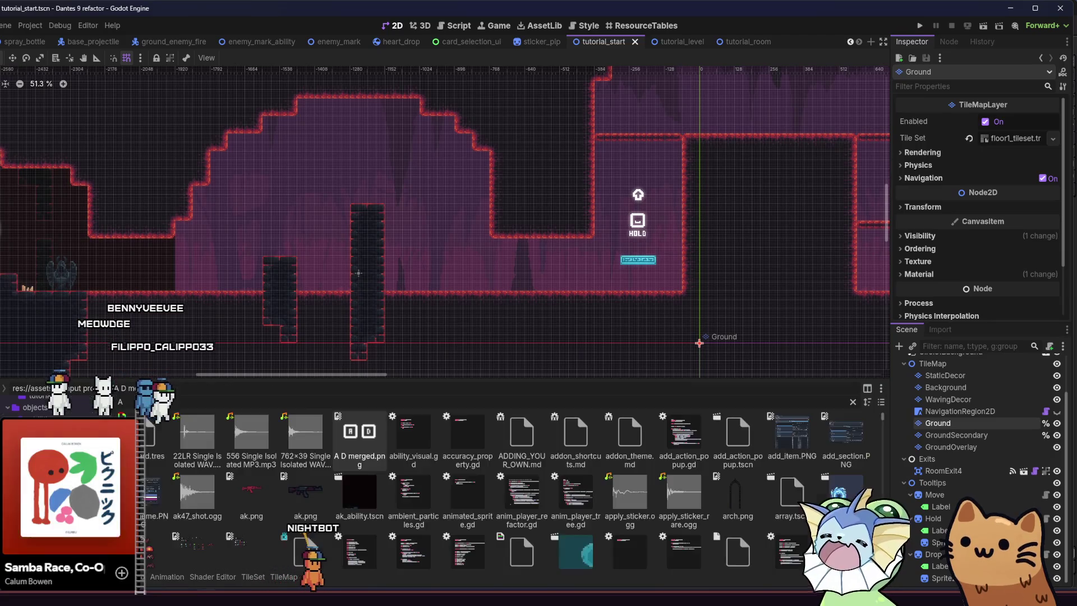
click(957, 436)
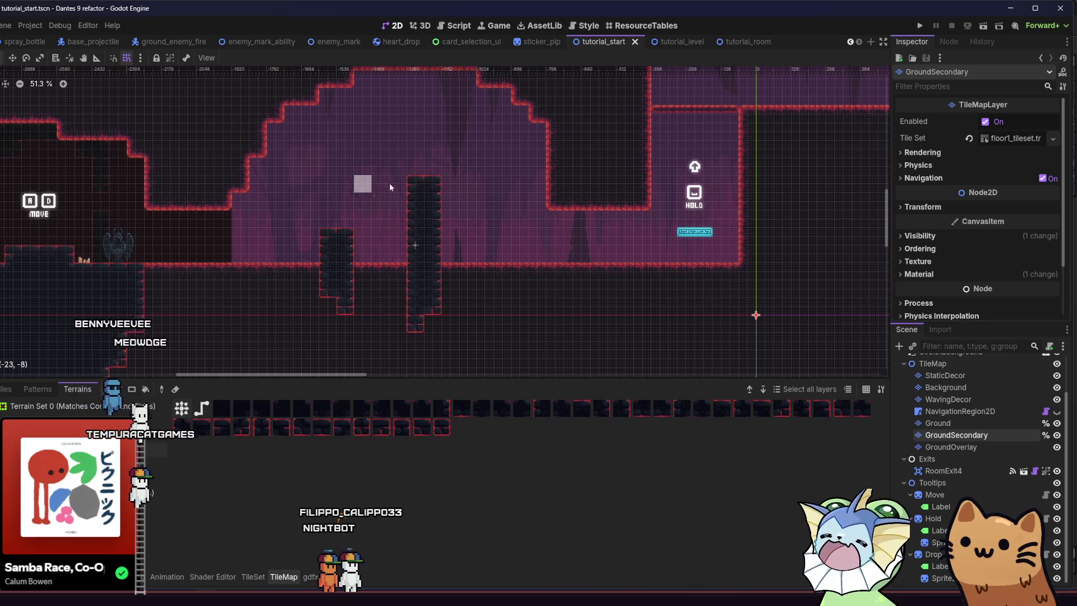
mouse_move(413, 206)
mouse_down()
mouse_move(410, 311)
mouse_move(432, 201)
mouse_move(449, 308)
mouse_move(357, 234)
mouse_move(328, 312)
mouse_up()
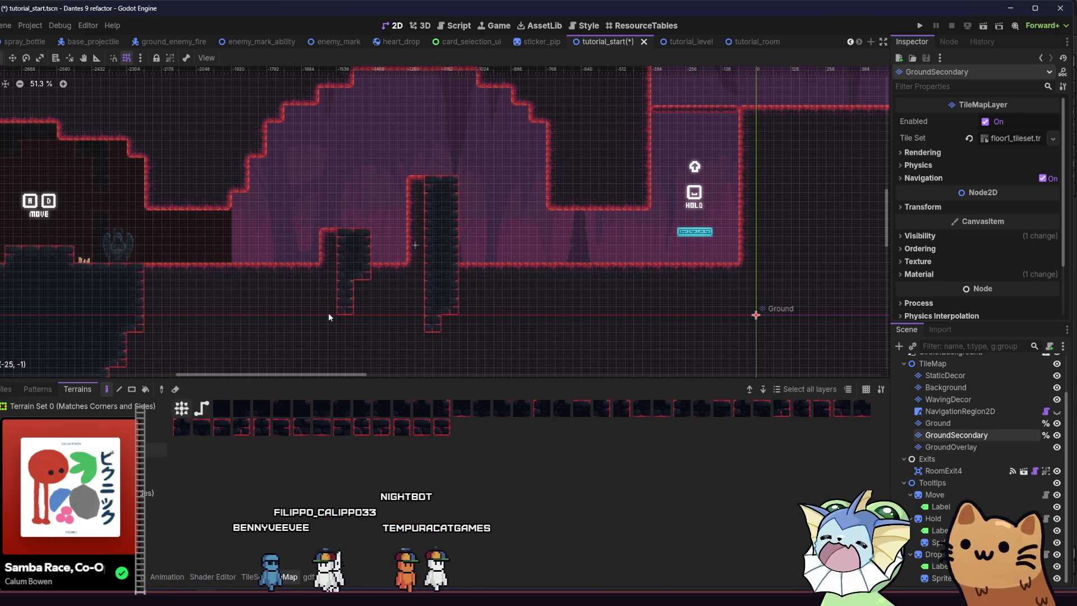
drag(358, 260, 362, 301)
click(364, 318)
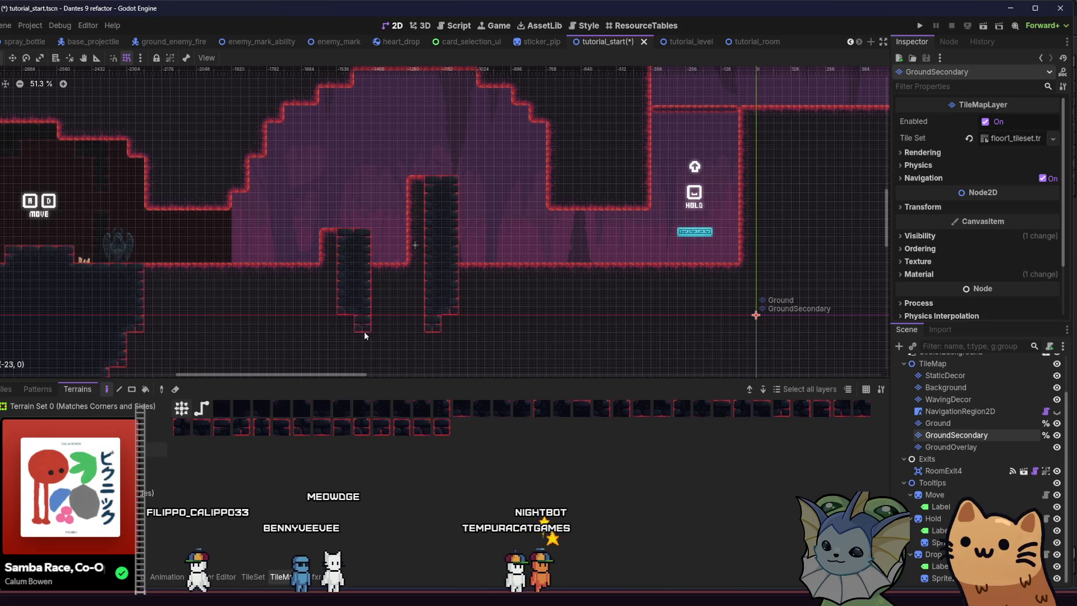
drag(256, 302, 281, 314)
key(ctrl+s)
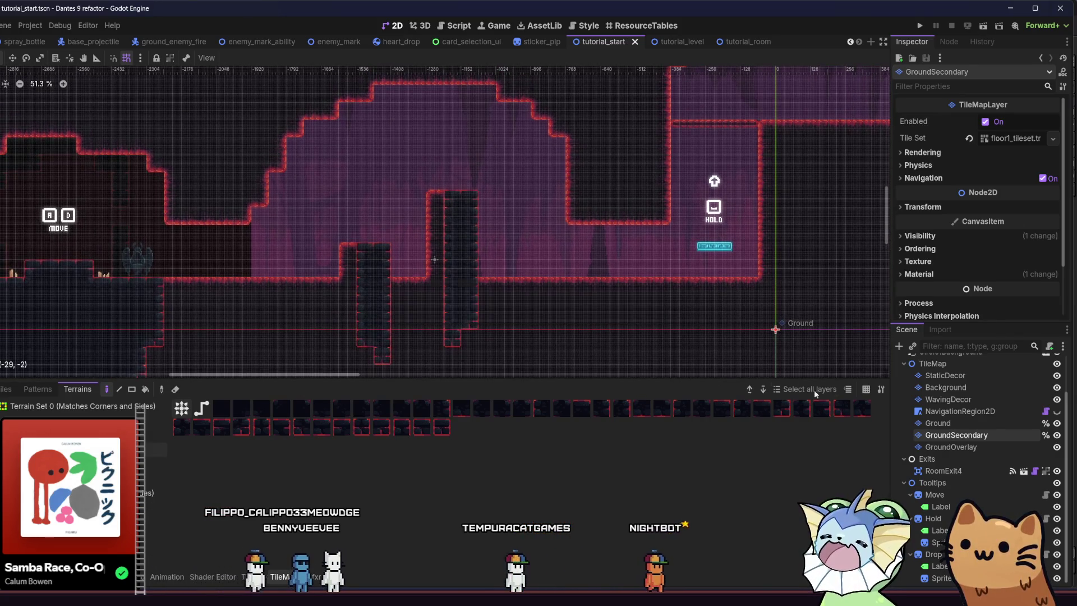
Paint the pillars on the Ground layer with the chosen terrain, saving the scene along the way.
click(938, 423)
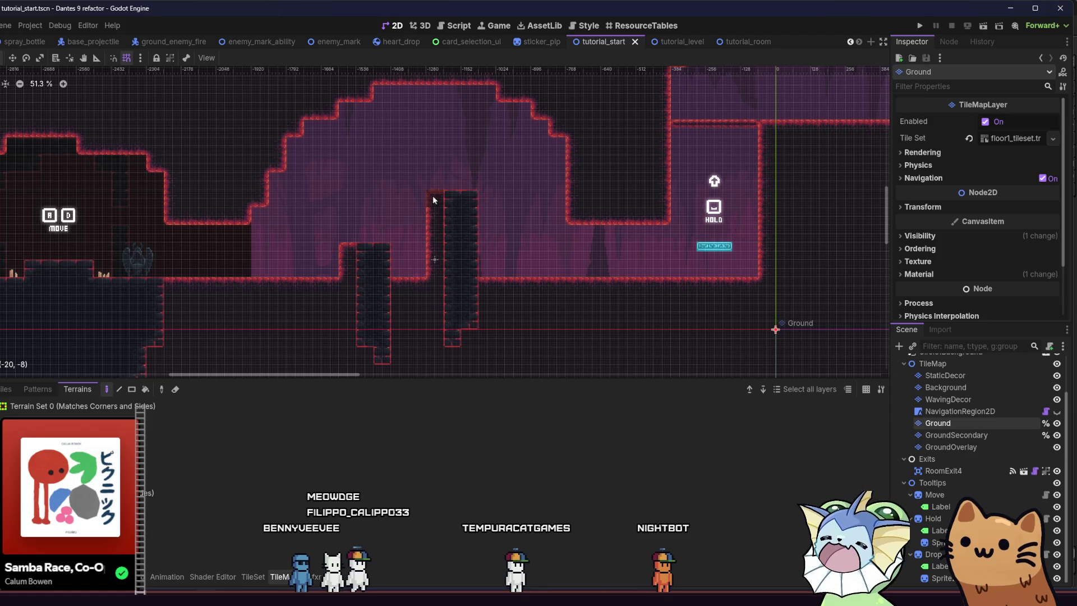
click(78, 421)
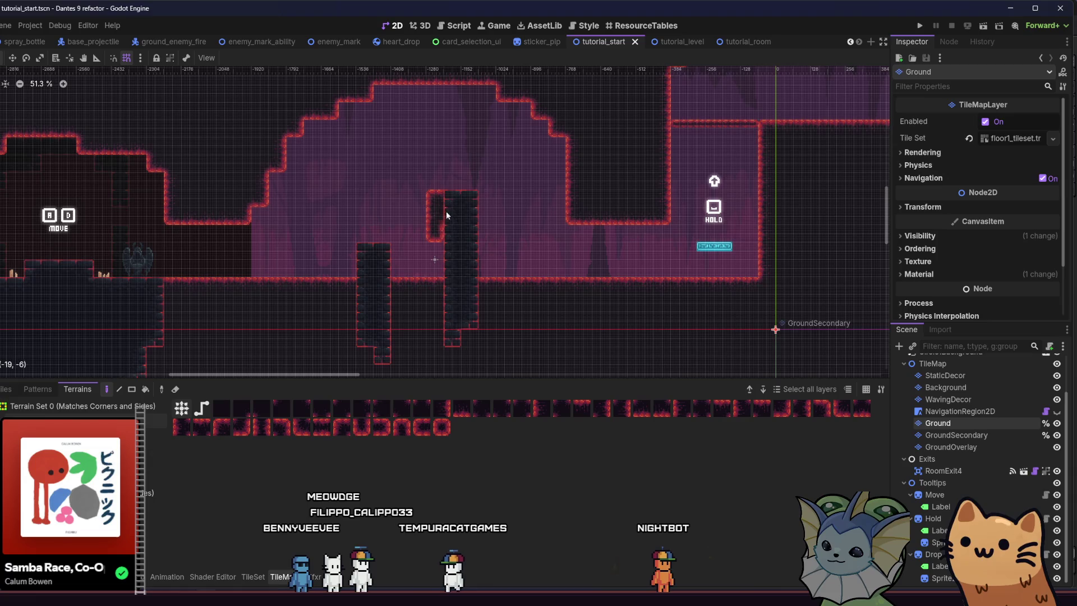
scroll(462, 206, down, 3)
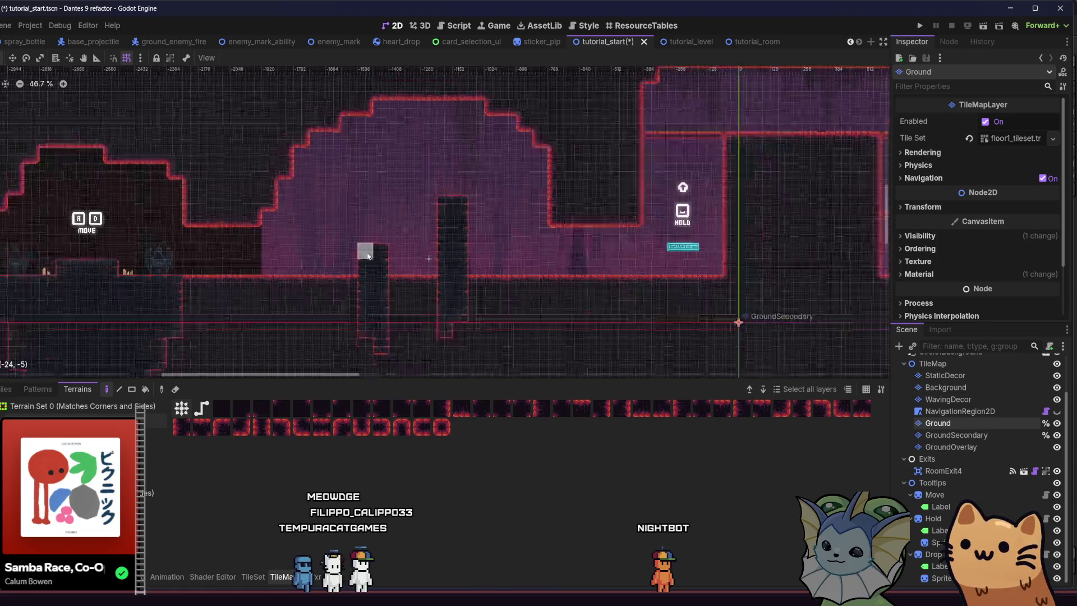
key(ctrl+s)
scroll(246, 253, up, 1)
scroll(353, 191, up, 1)
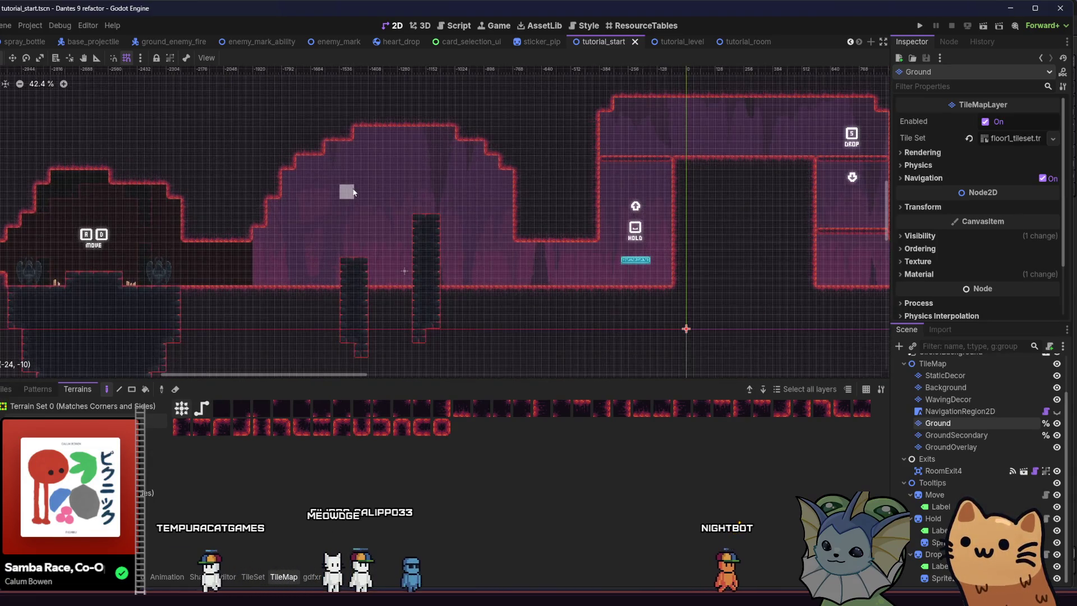
scroll(519, 244, right, 2)
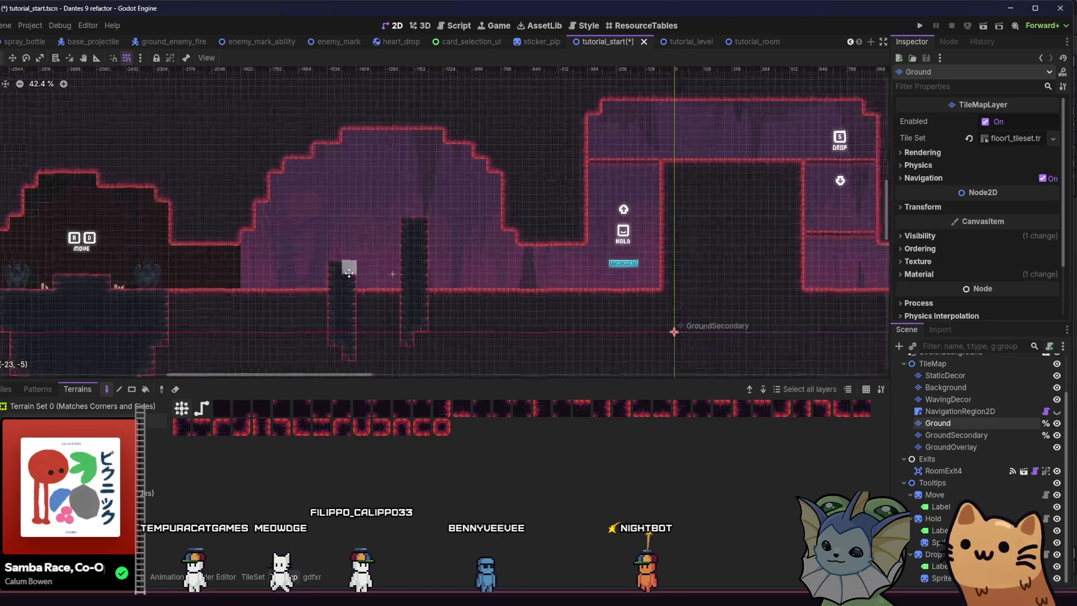
key(ctrl+s)
scroll(298, 244, left, 4)
scroll(360, 256, right, 3)
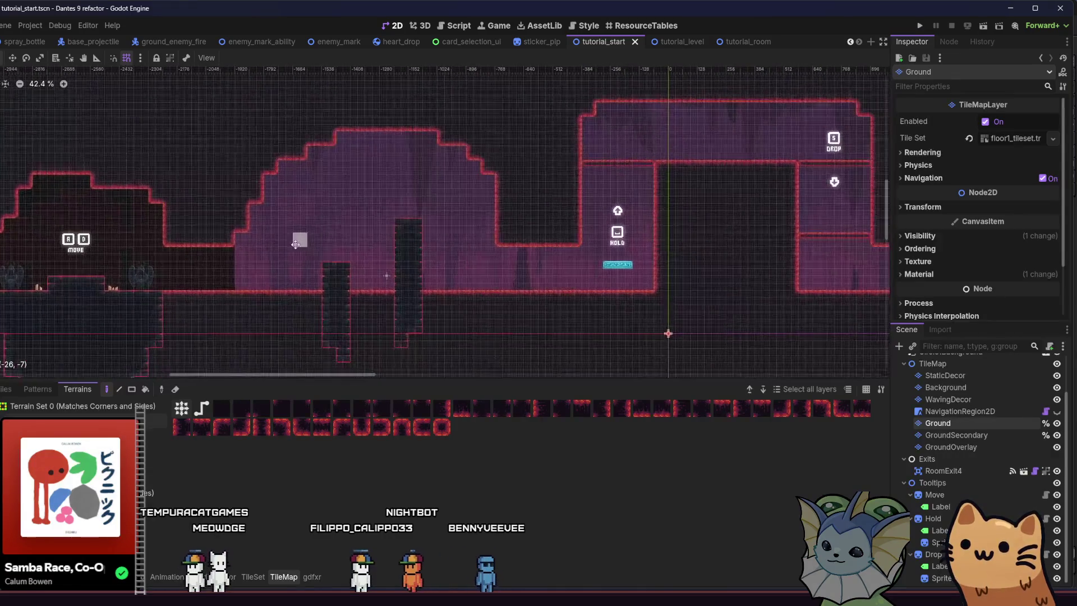
scroll(343, 248, up, 2)
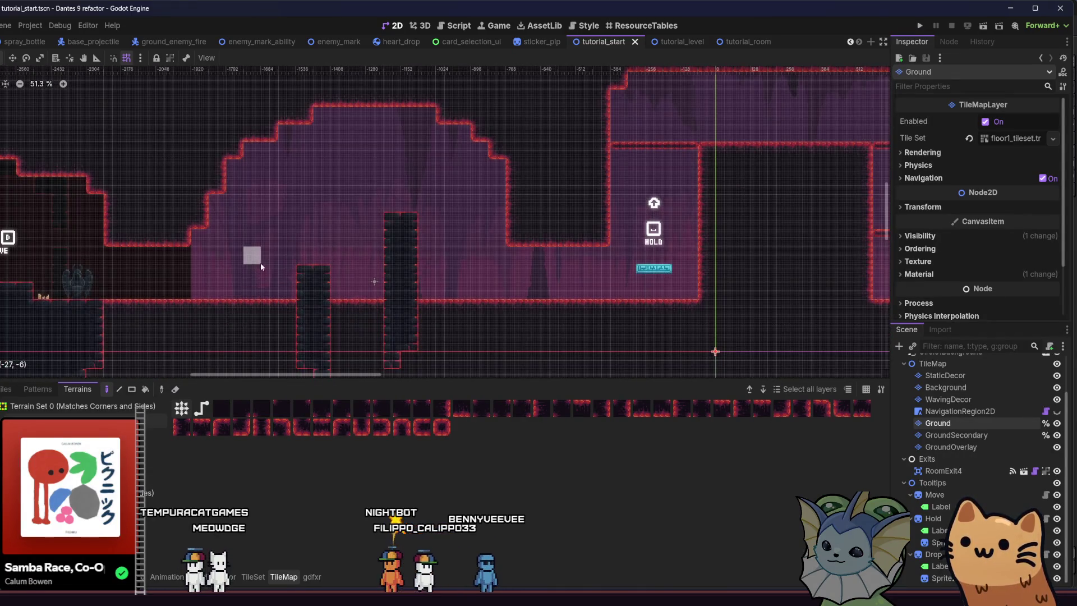
scroll(260, 263, left, 5)
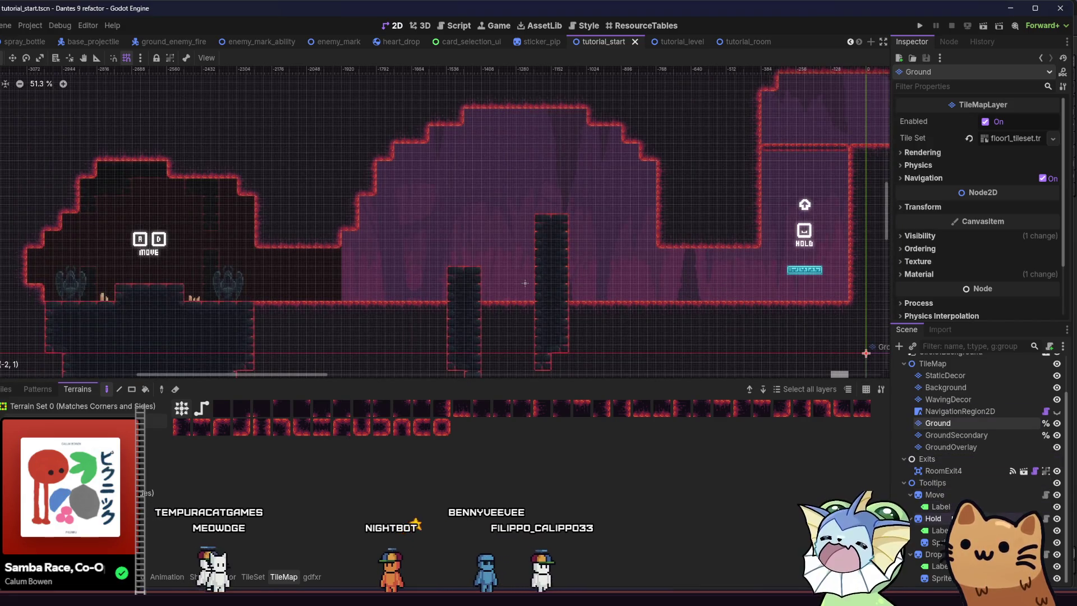
Duplicate the HOLD tooltip and place the copy in the arched pillar room.
click(933, 519)
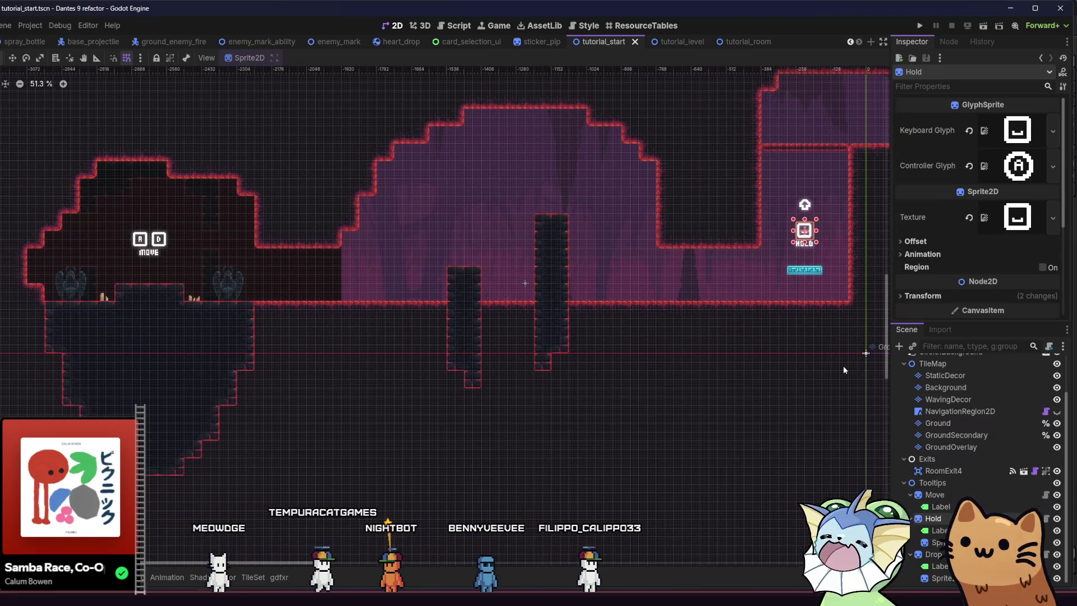
key(ctrl+v)
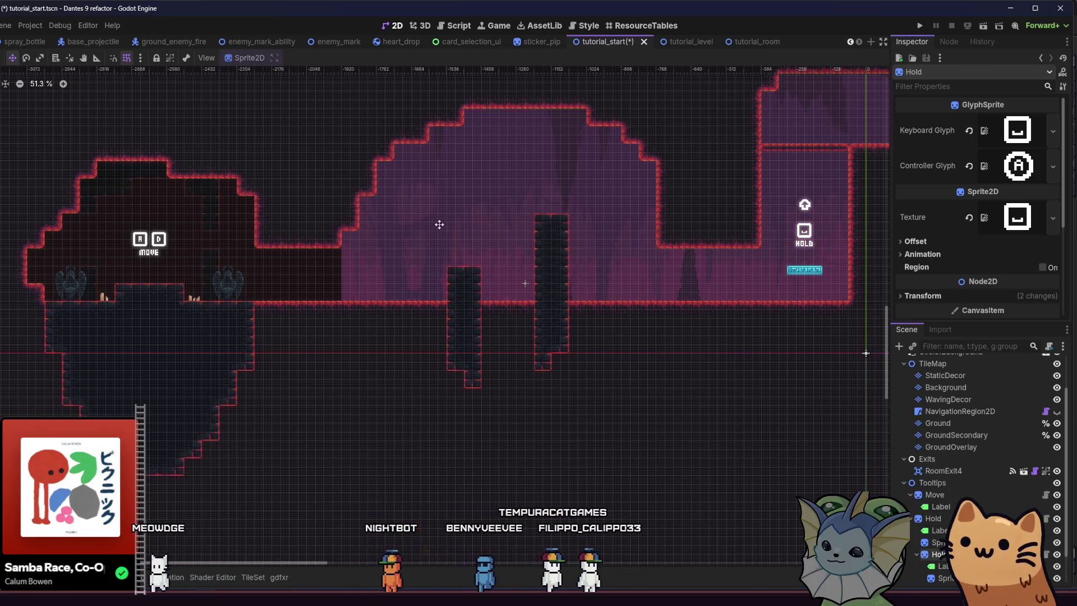
scroll(382, 229, down, 4)
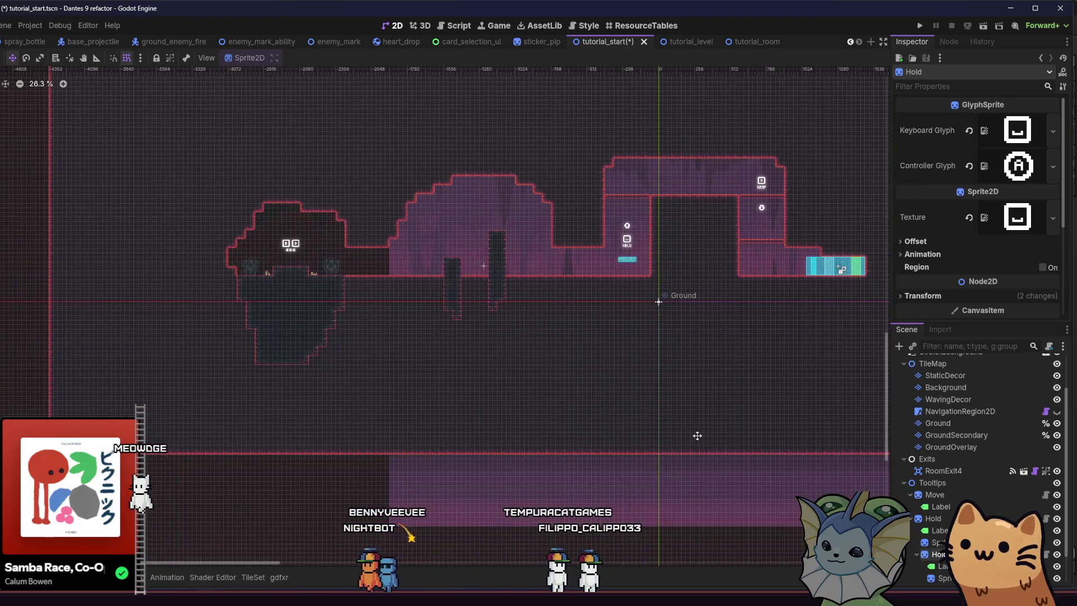
key(ctrl+z)
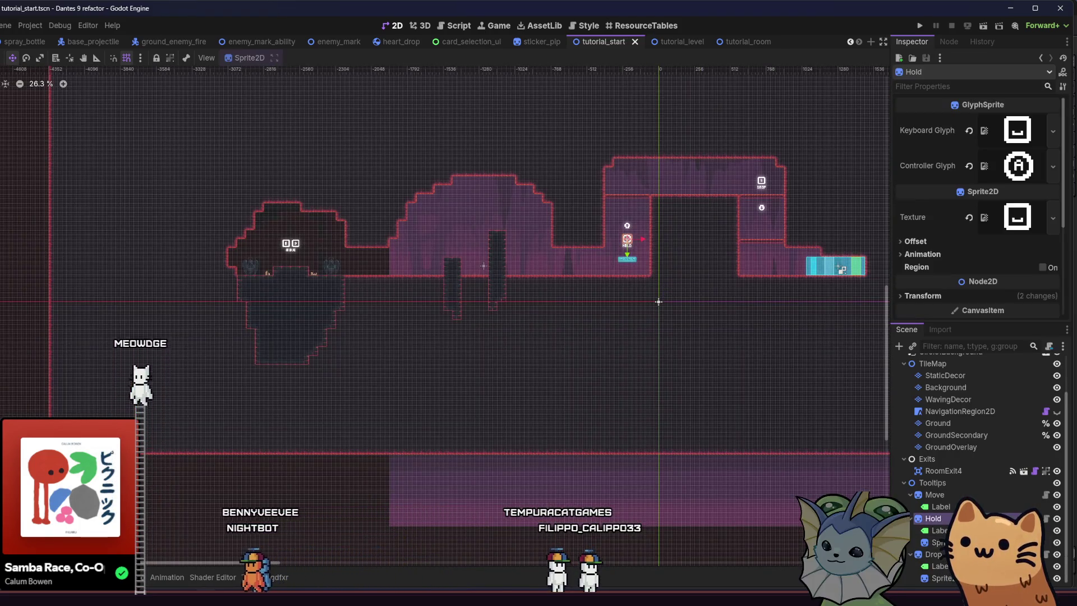
scroll(555, 264, up, 2)
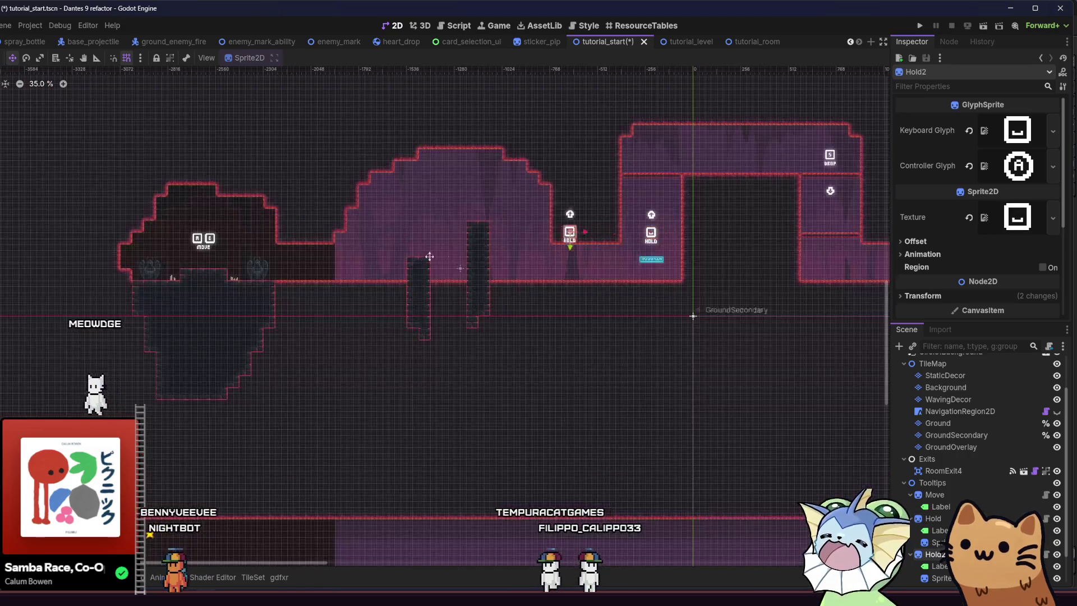
scroll(337, 258, up, 3)
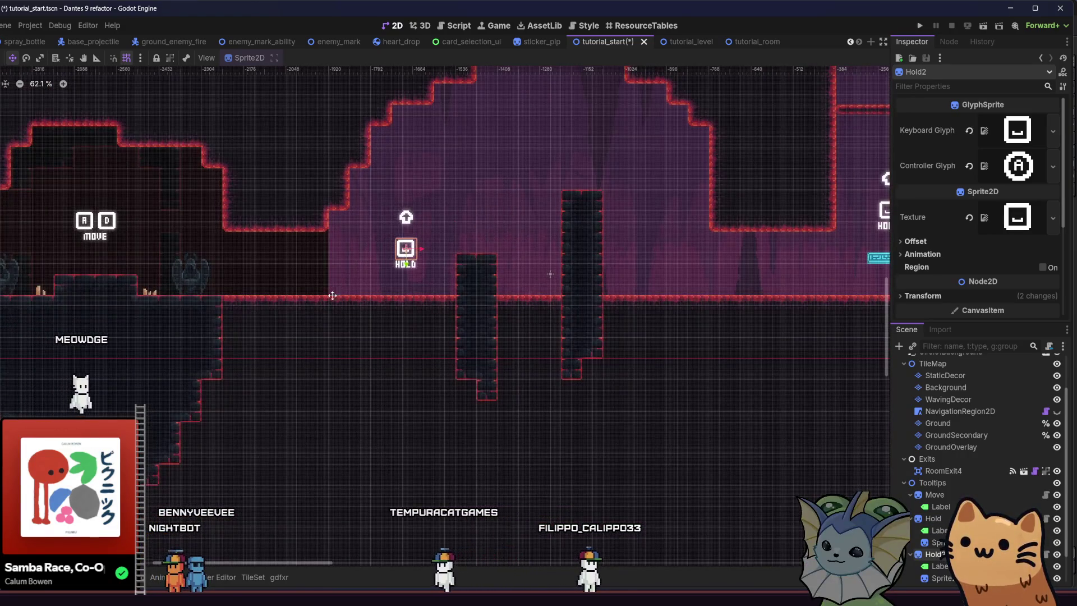
scroll(335, 301, up, 1)
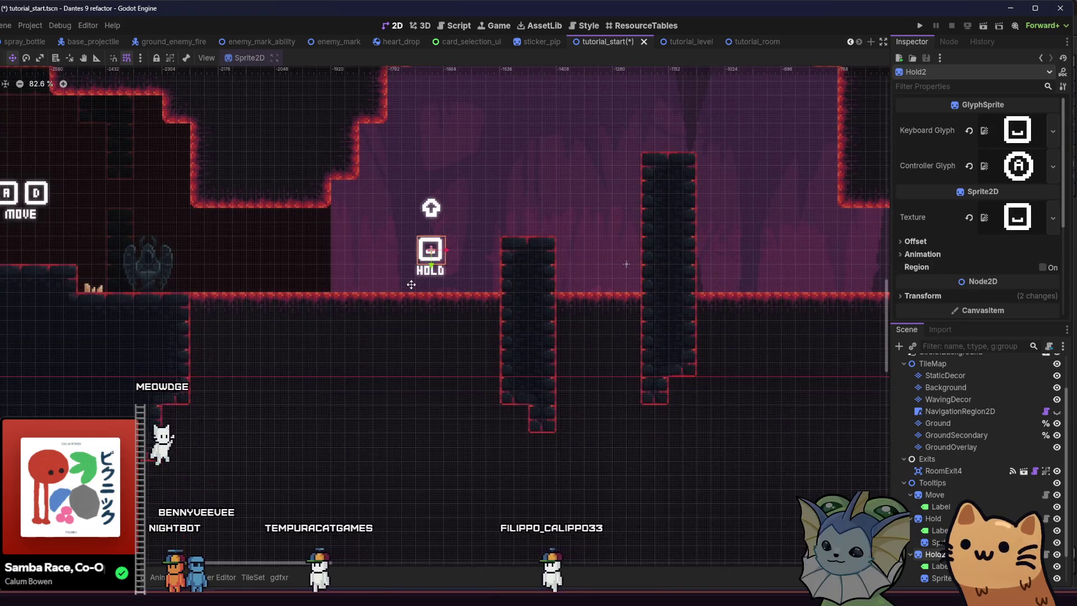
drag(410, 285, 411, 284)
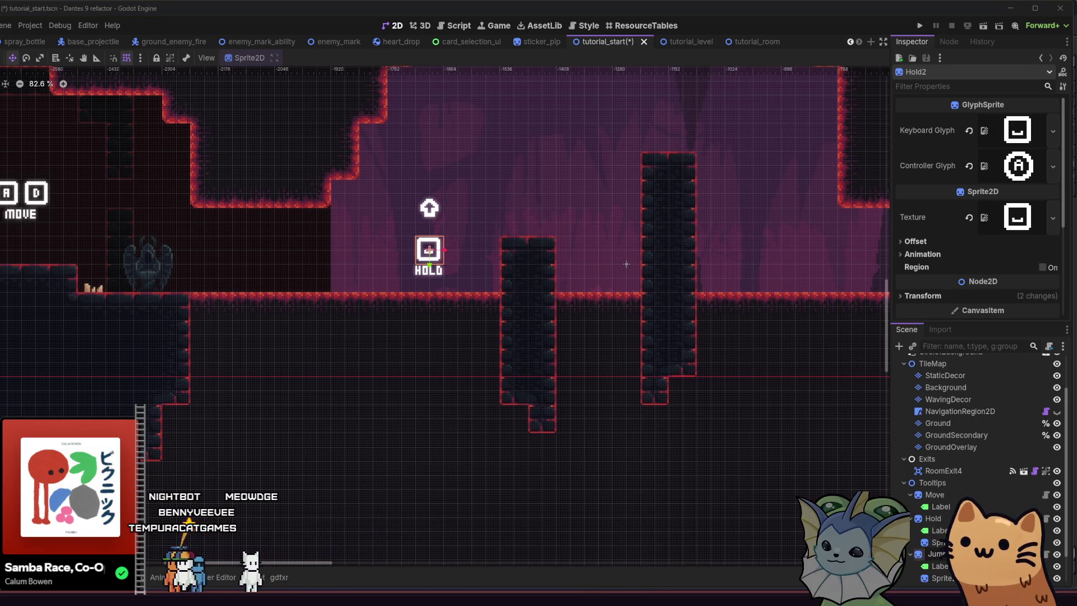
Set the copy's label text to Jump, delete its up-arrow sprite, and save.
click(939, 566)
click(935, 142)
text(Jump)
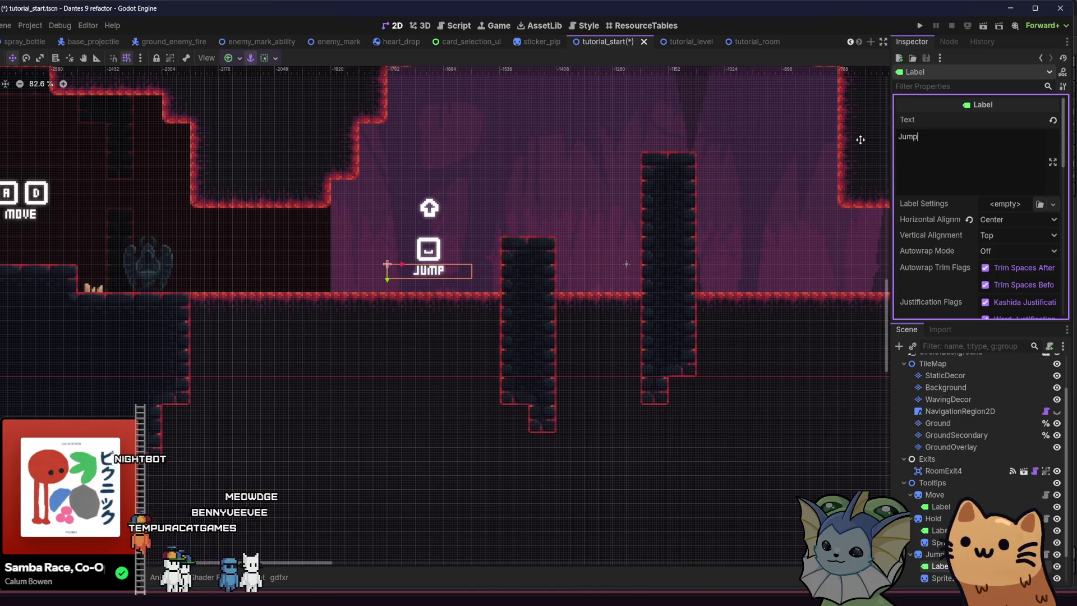
click(938, 578)
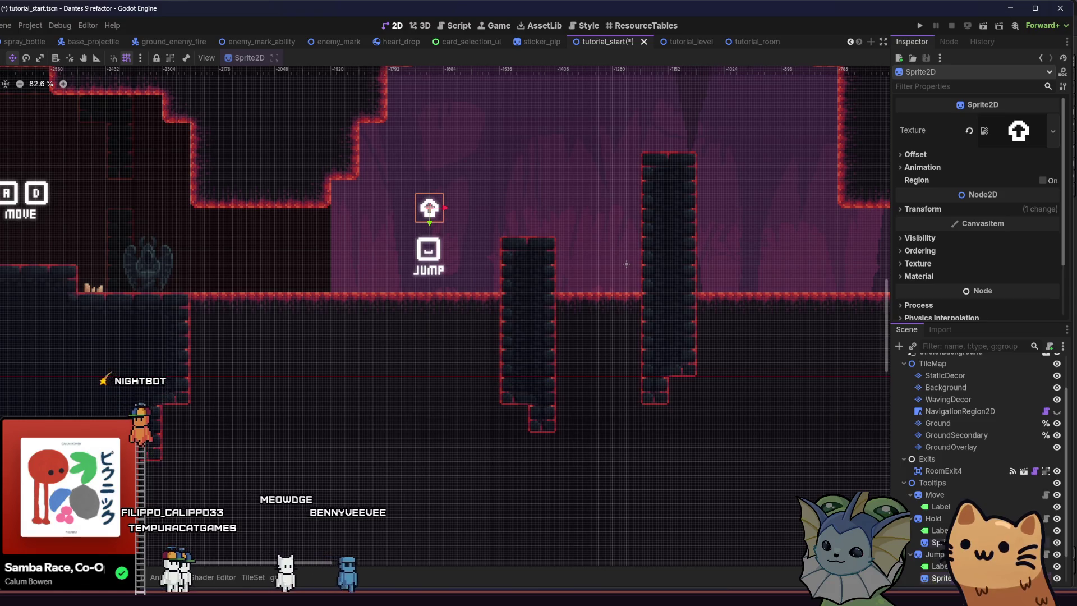
key(Delete)
click(323, 315)
scroll(404, 361, down, 4)
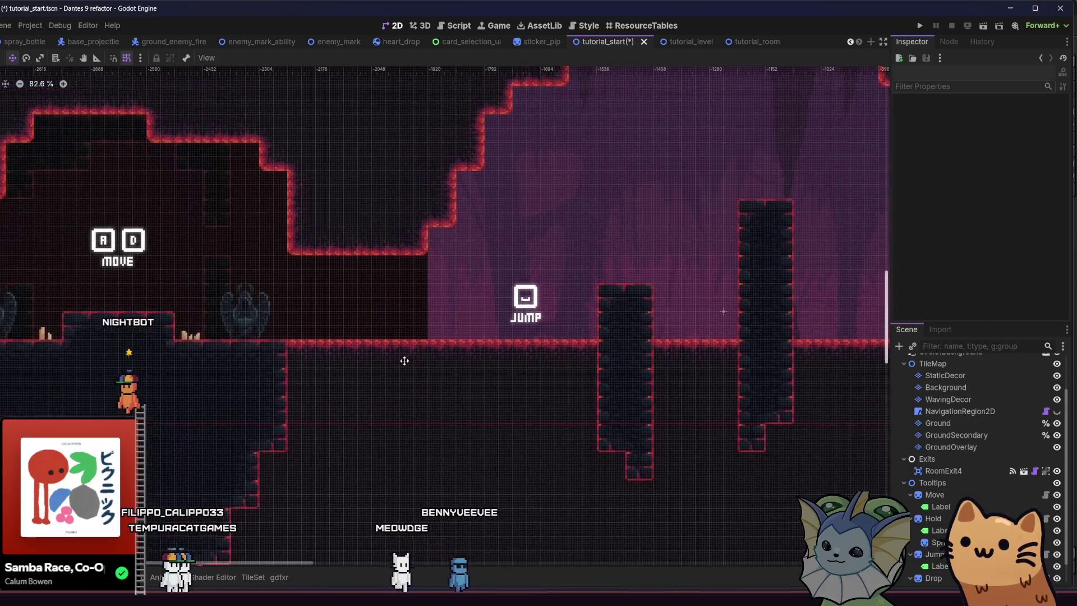
key(ctrl+s)
scroll(428, 377, down, 2)
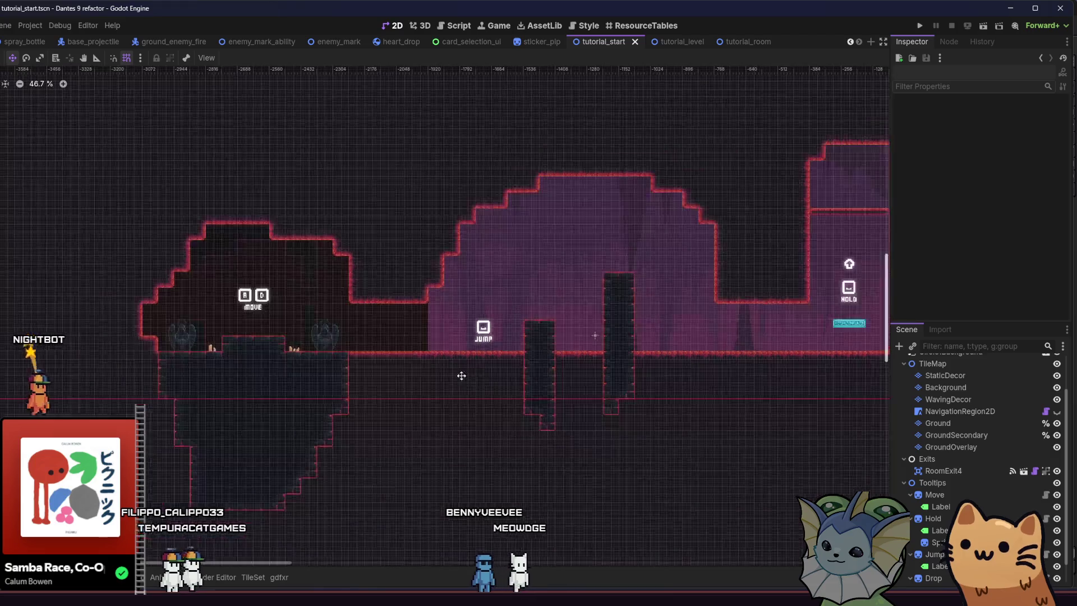
Choose the cave terrain and edit the Background tiles near the MOVE room, then save.
scroll(461, 378, right, 5)
mouse_move(250, 397)
mouse_down()
mouse_move(135, 398)
mouse_move(588, 411)
mouse_move(233, 416)
mouse_move(399, 390)
mouse_up()
scroll(428, 414, down, 3)
scroll(272, 404, up, 4)
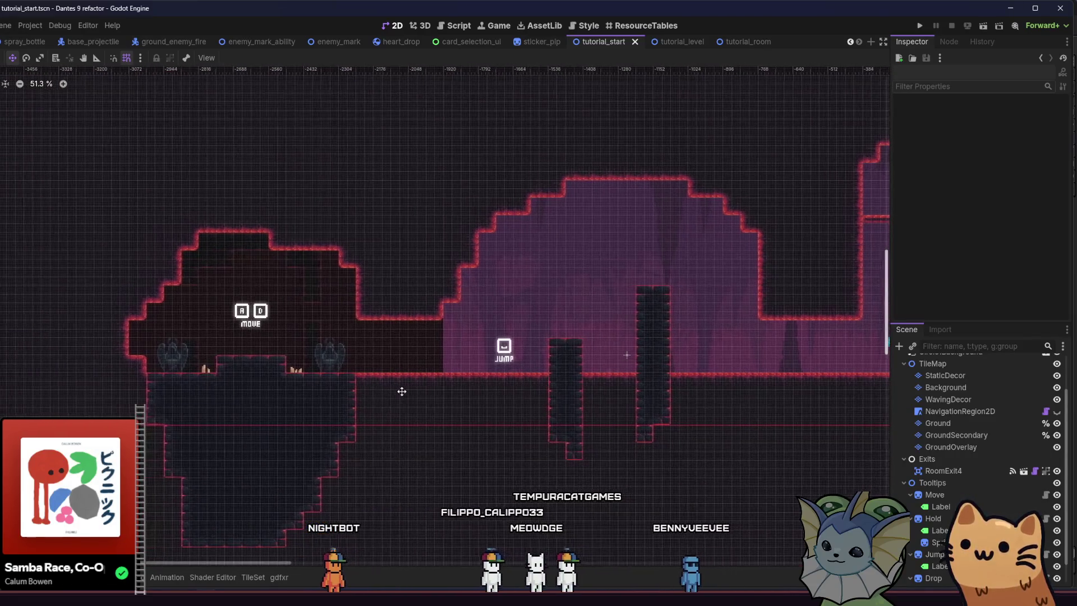
click(938, 423)
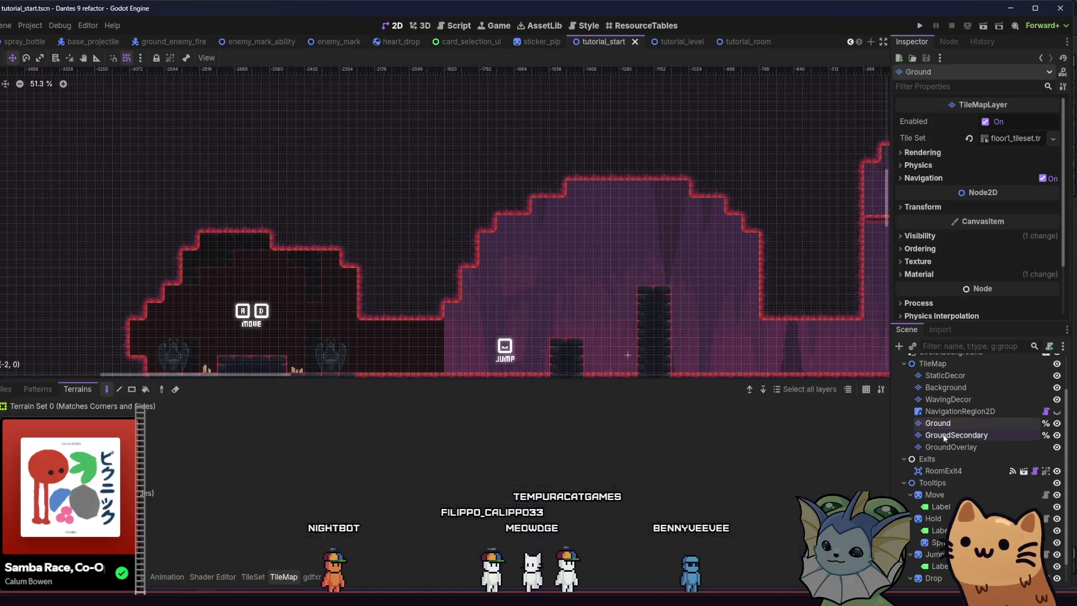
scroll(372, 331, up, 2)
drag(361, 307, 445, 271)
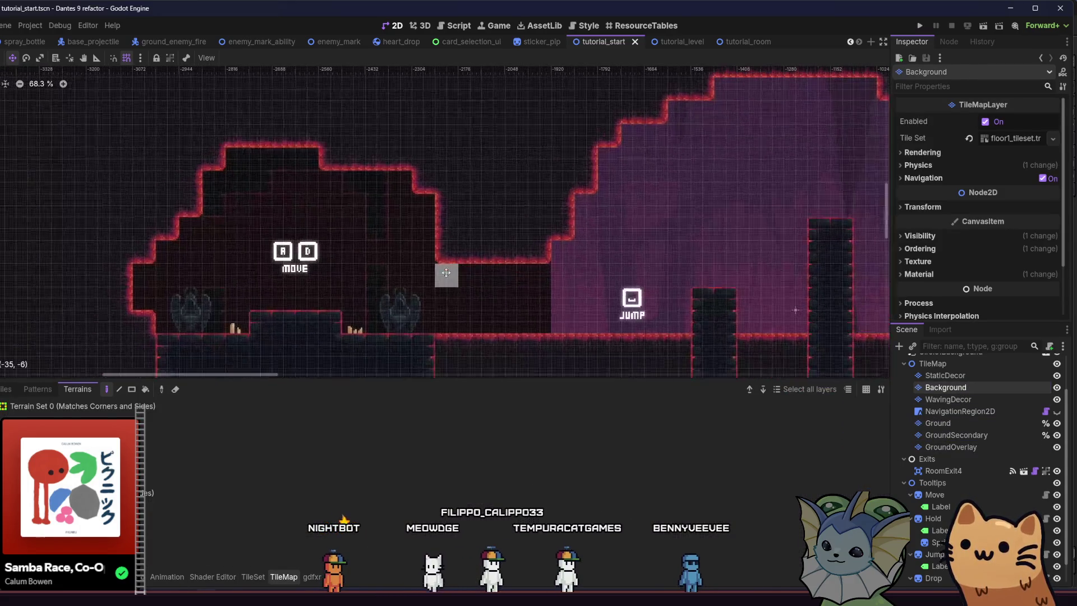
click(113, 421)
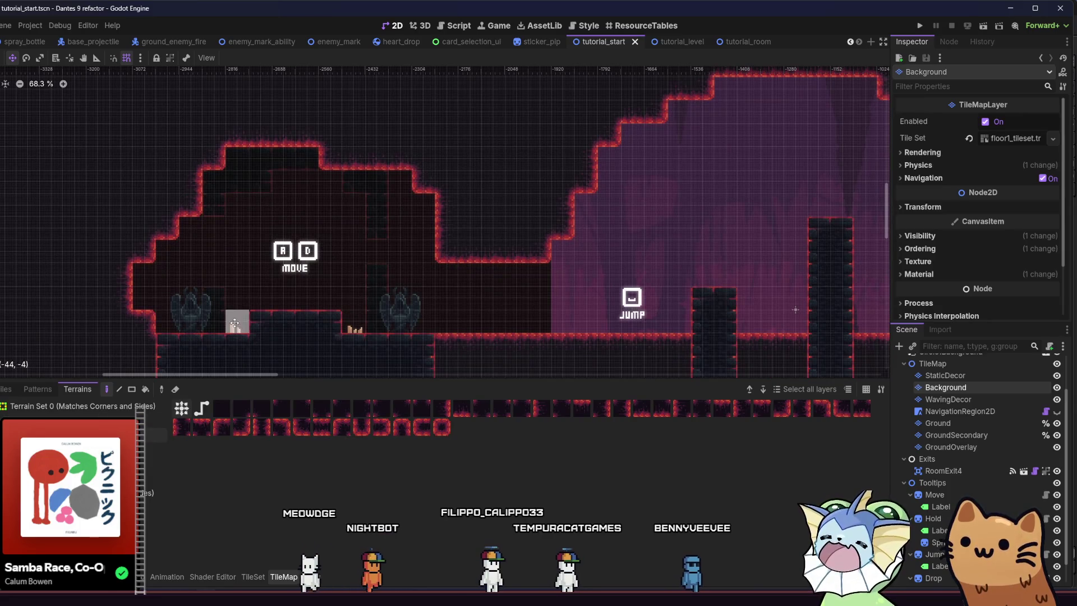
drag(270, 323, 215, 290)
mouse_move(423, 230)
mouse_down()
mouse_move(414, 277)
mouse_move(56, 109)
mouse_up()
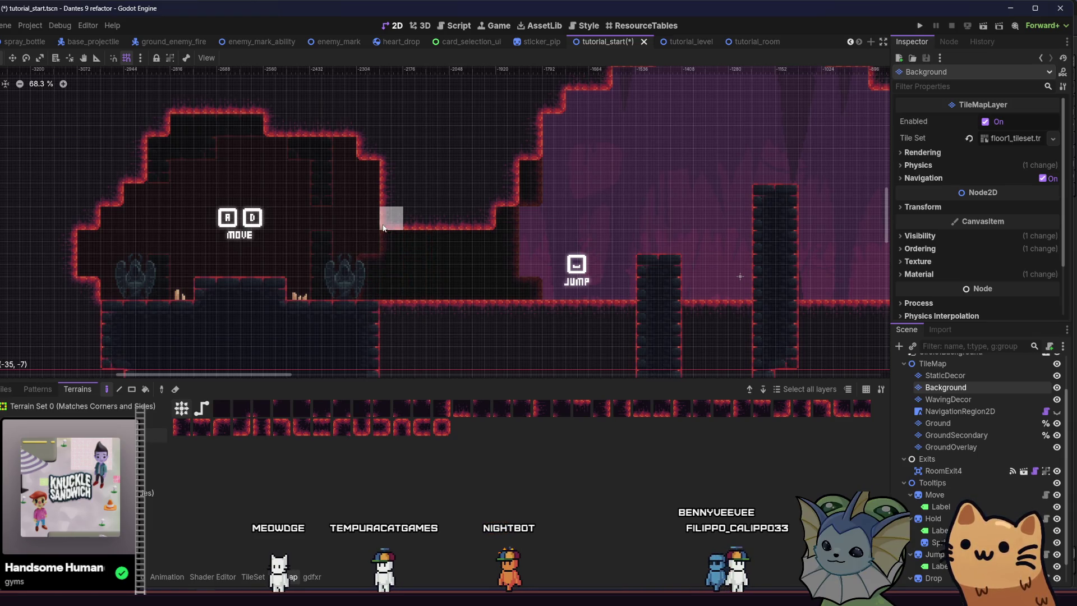
scroll(353, 247, left, 5)
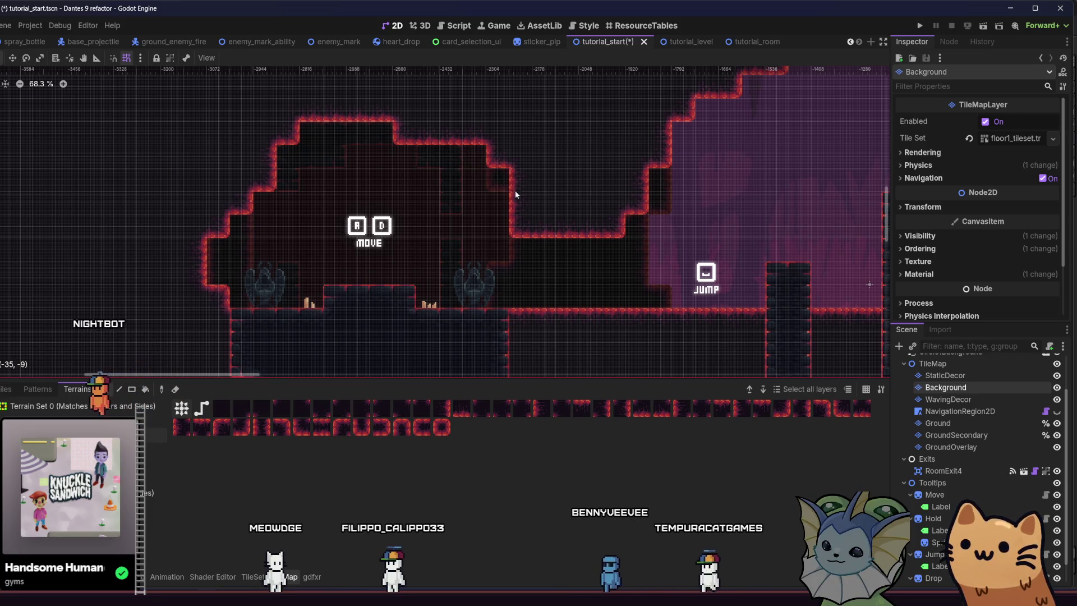
scroll(415, 264, up, 2)
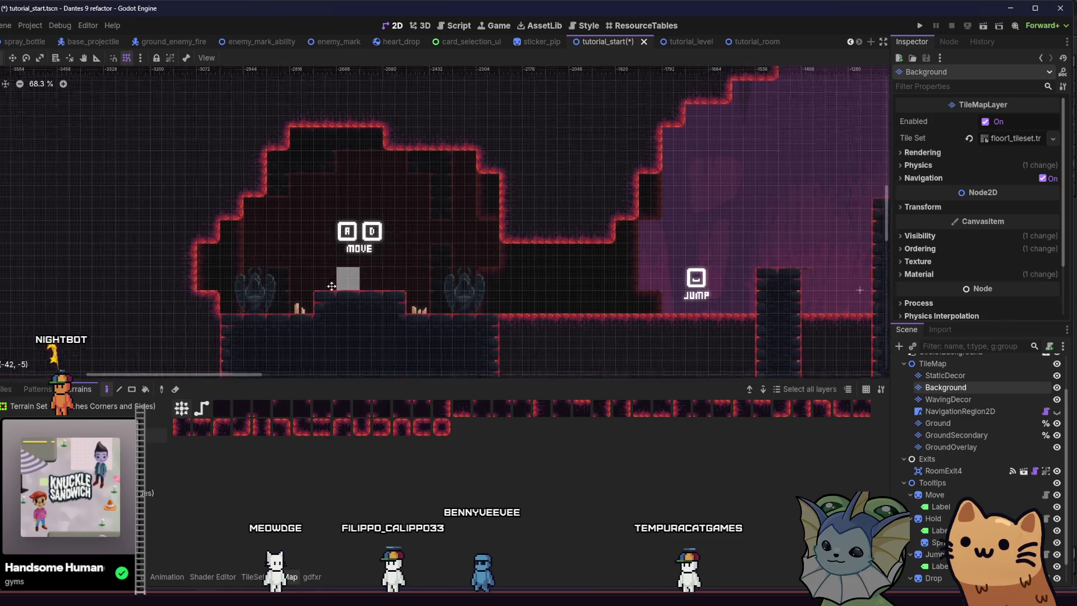
key(ctrl+s)
Erase Background tiles along the purple cave's ceiling and upper-left edge.
scroll(306, 237, down, 3)
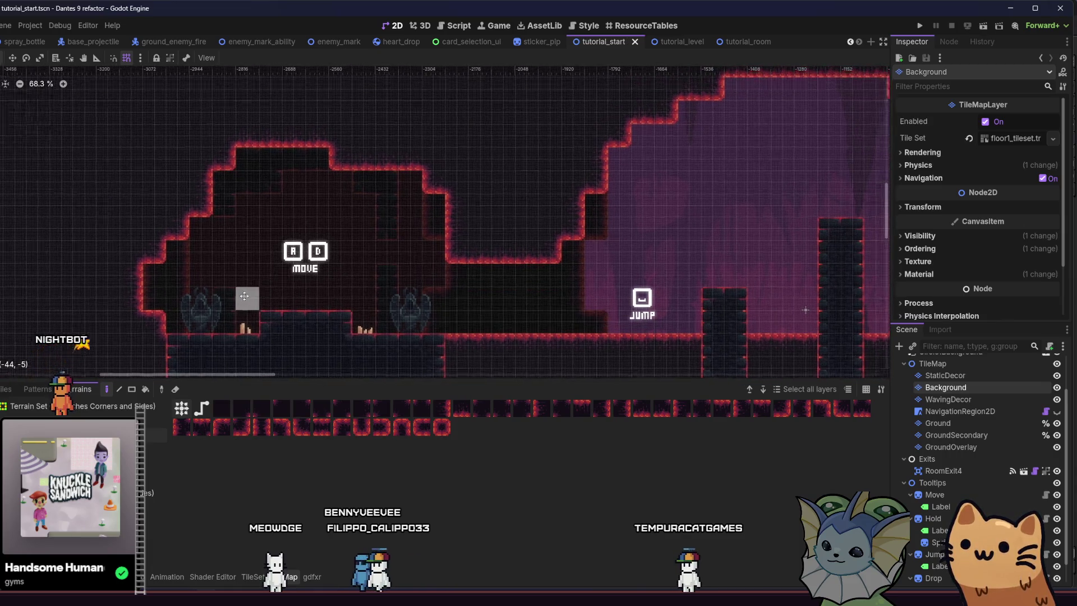
scroll(293, 275, right, 5)
scroll(293, 276, right, 5)
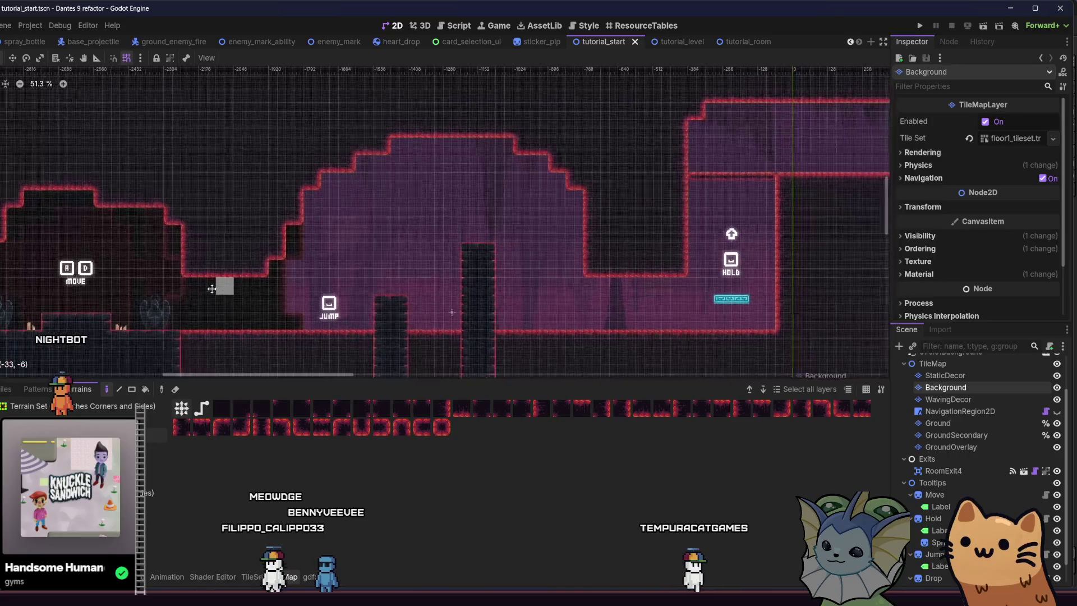
scroll(247, 211, left, 1)
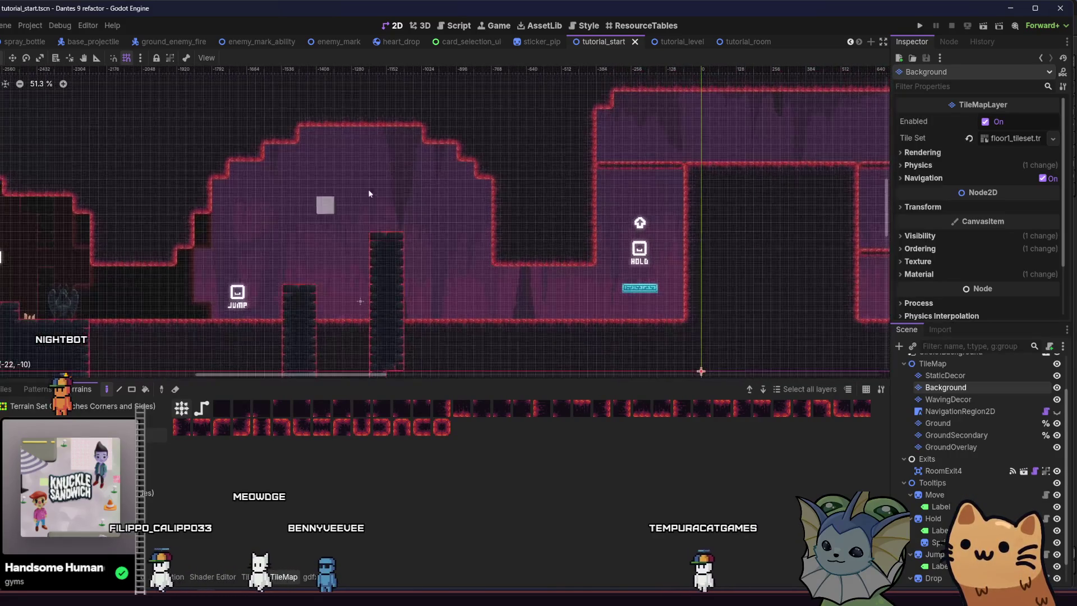
scroll(482, 337, up, 2)
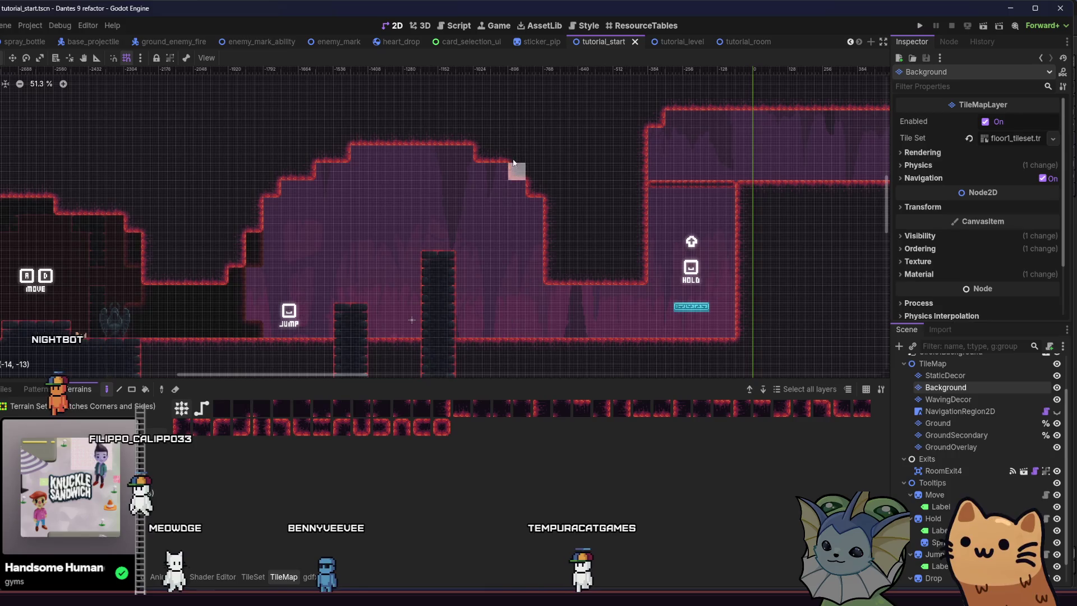
mouse_move(503, 162)
mouse_down()
mouse_move(514, 241)
mouse_move(545, 190)
mouse_up()
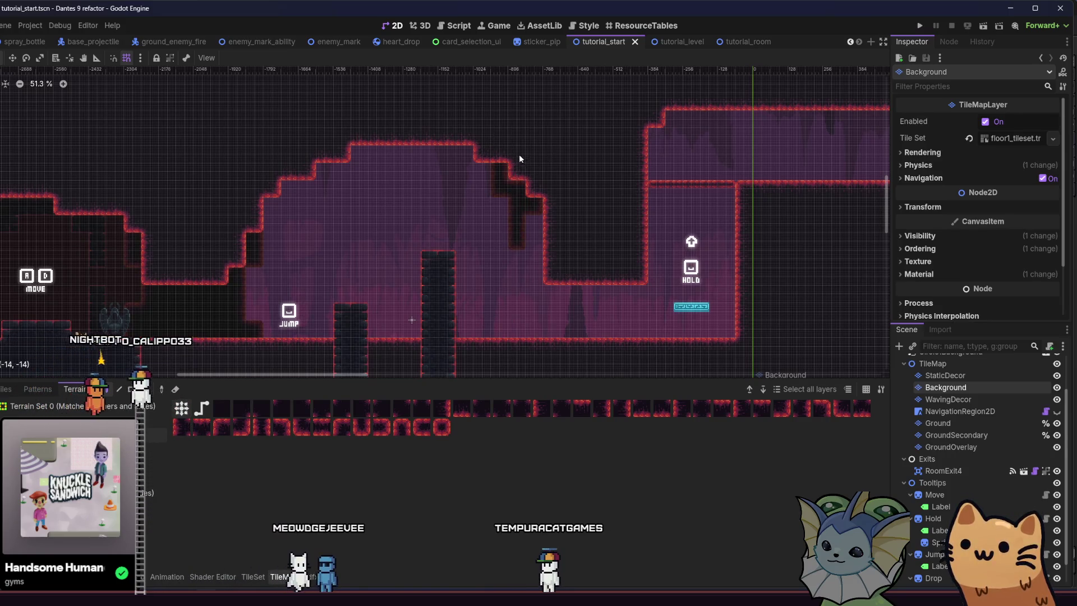
mouse_move(427, 253)
mouse_down()
mouse_move(516, 226)
mouse_move(513, 247)
mouse_move(480, 260)
mouse_up()
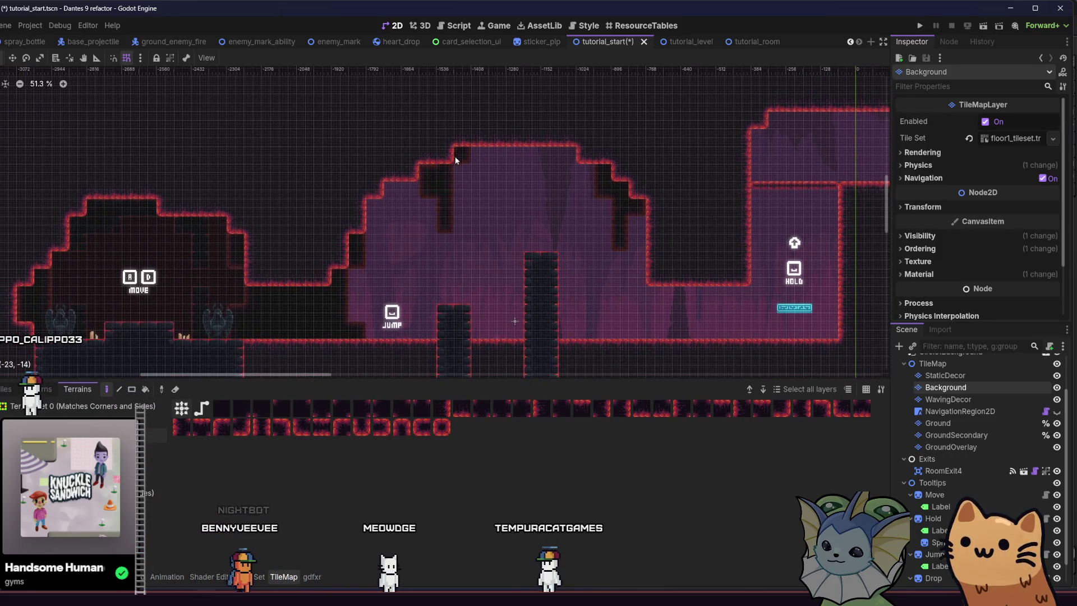
mouse_move(473, 170)
mouse_down()
mouse_move(493, 177)
mouse_move(518, 130)
mouse_move(583, 147)
mouse_move(457, 215)
mouse_up()
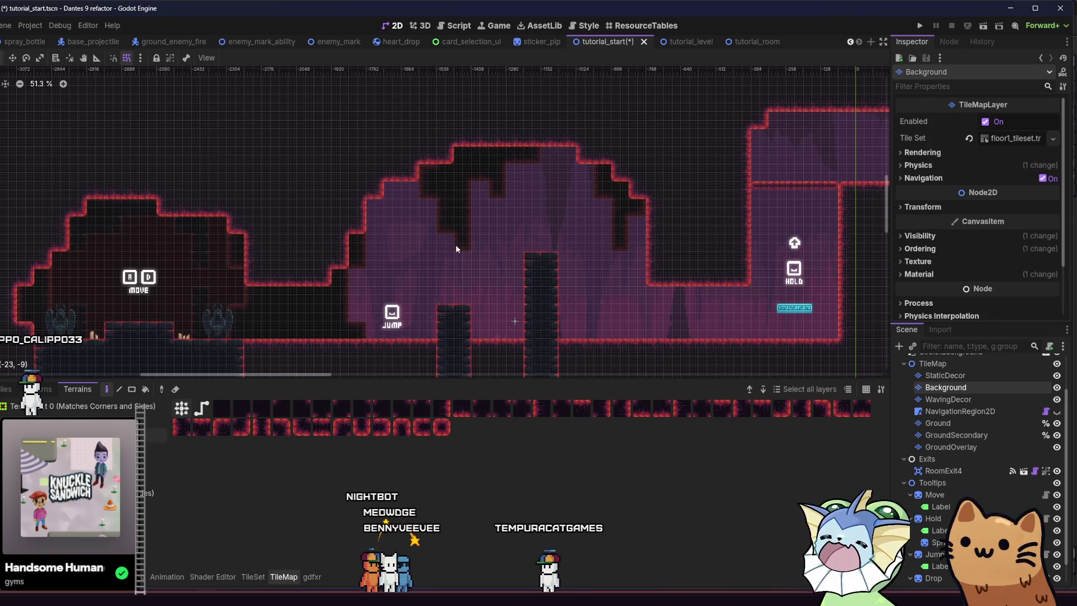
scroll(432, 231, up, 1)
drag(423, 184, 385, 241)
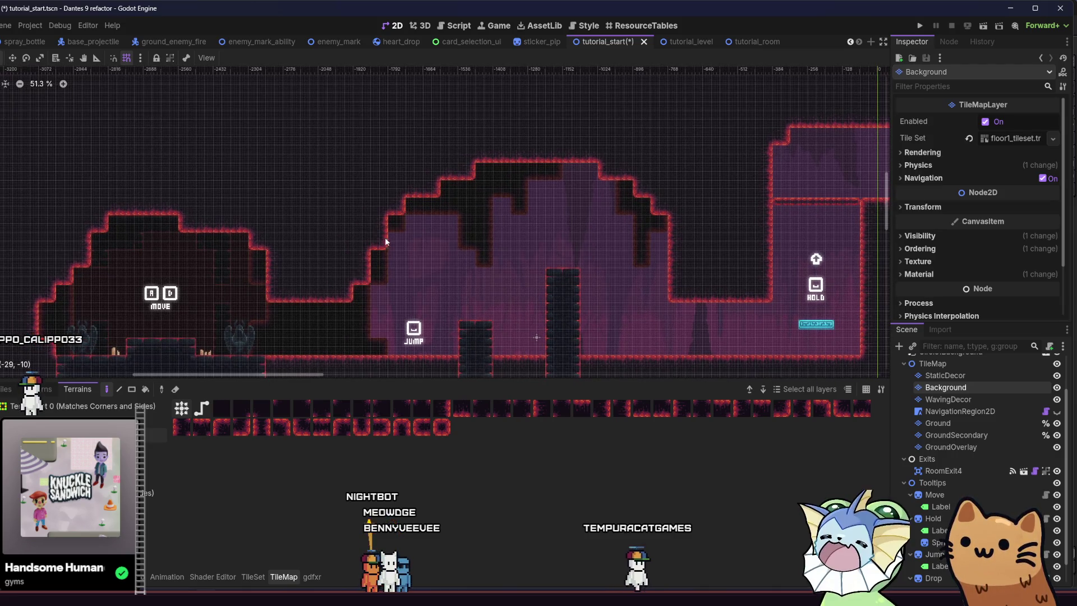
scroll(395, 241, right, 4)
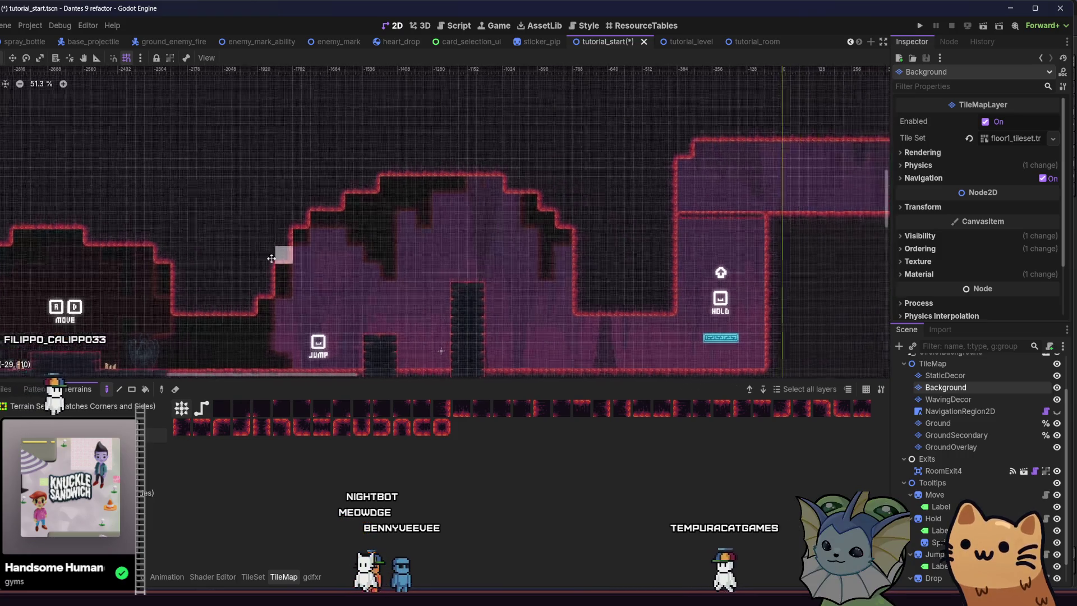
scroll(380, 291, down, 4)
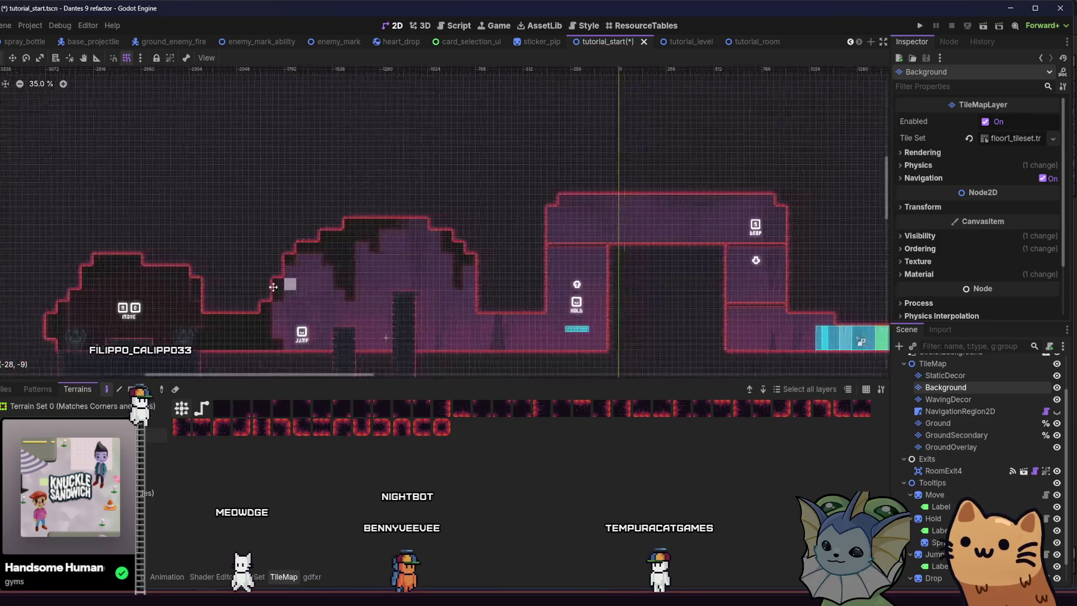
Paint a Background tile near the tall pillar and save the scene.
key(ctrl+s)
scroll(290, 307, up, 3)
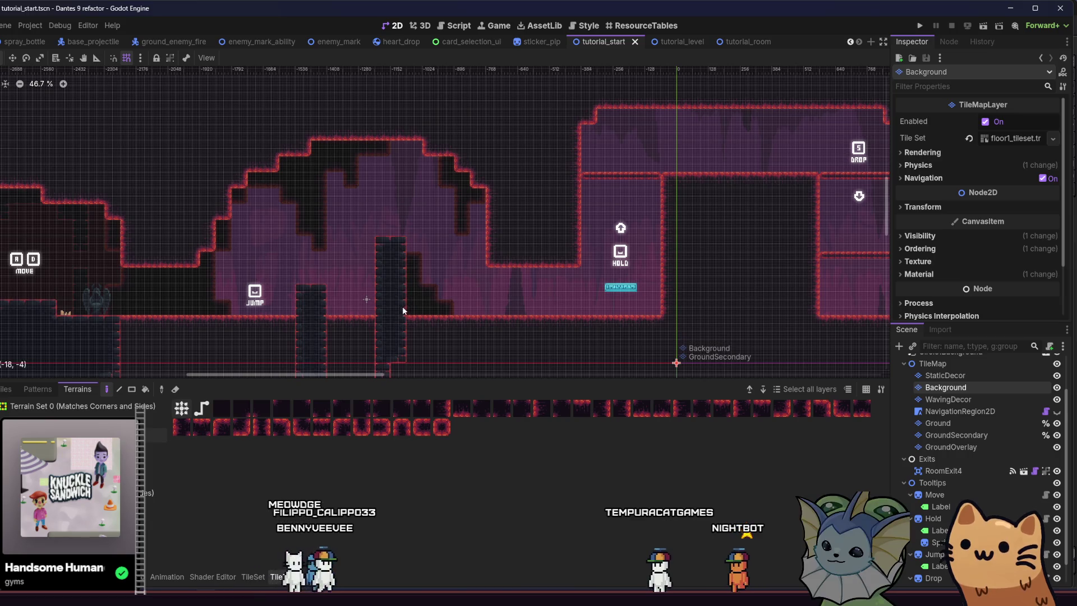
click(395, 280)
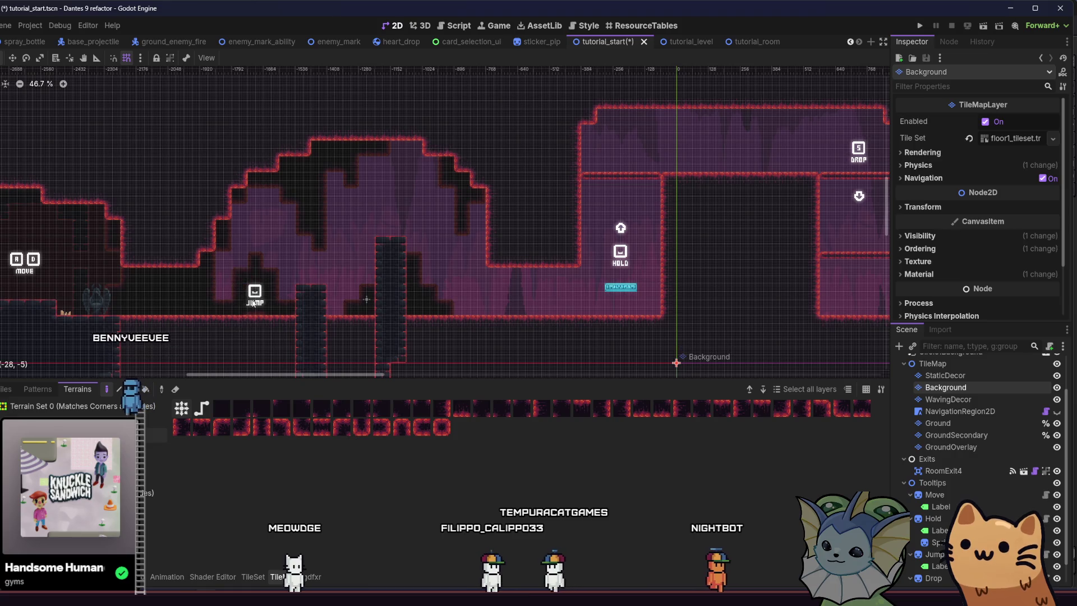
scroll(281, 283, left, 3)
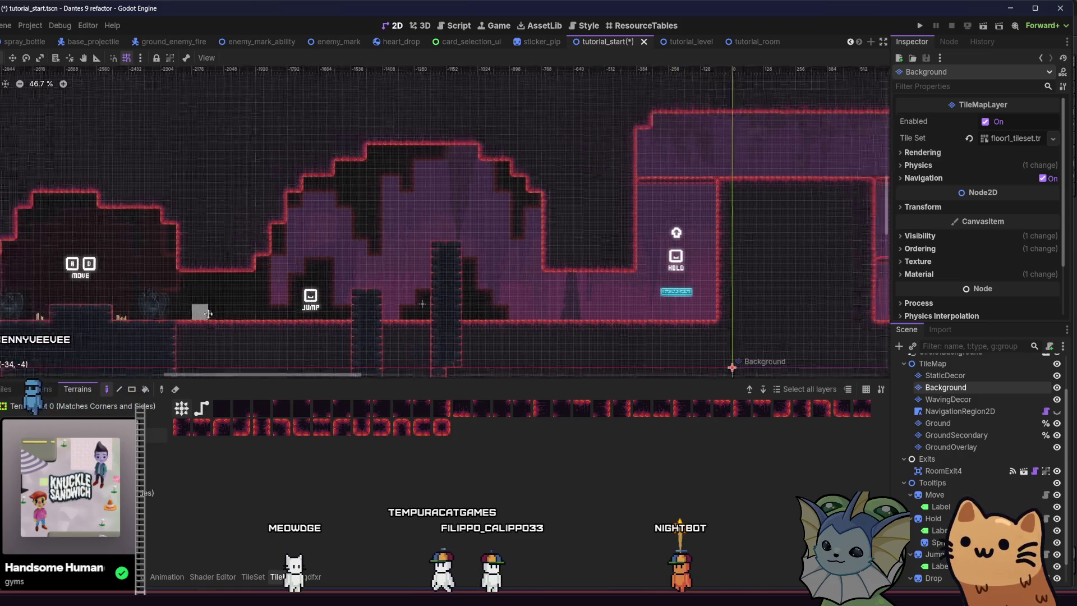
scroll(205, 316, left, 3)
key(ctrl+s)
scroll(354, 295, left, 3)
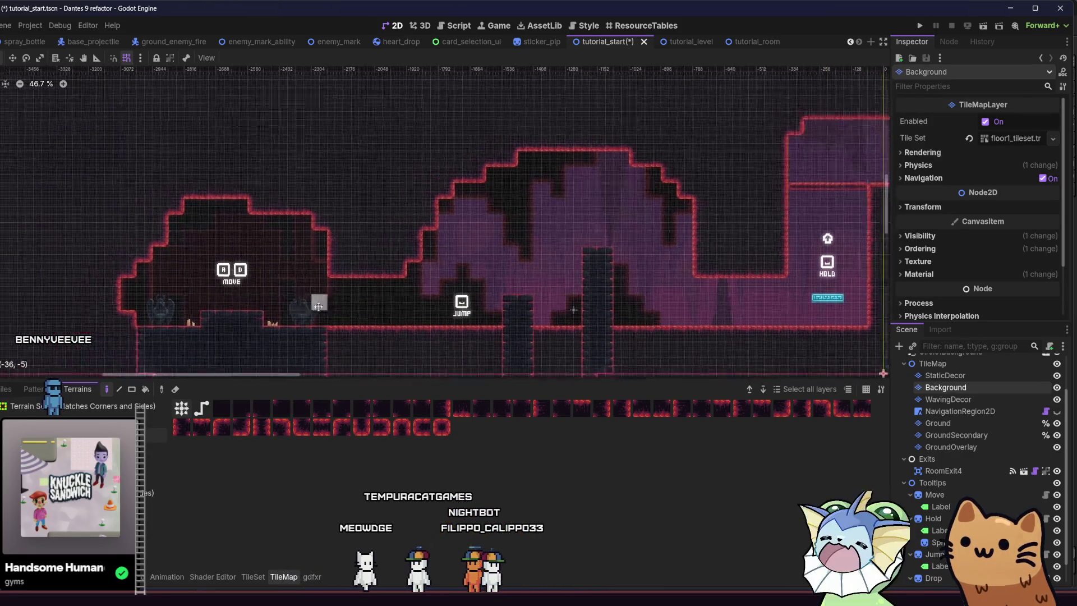
scroll(289, 298, right, 2)
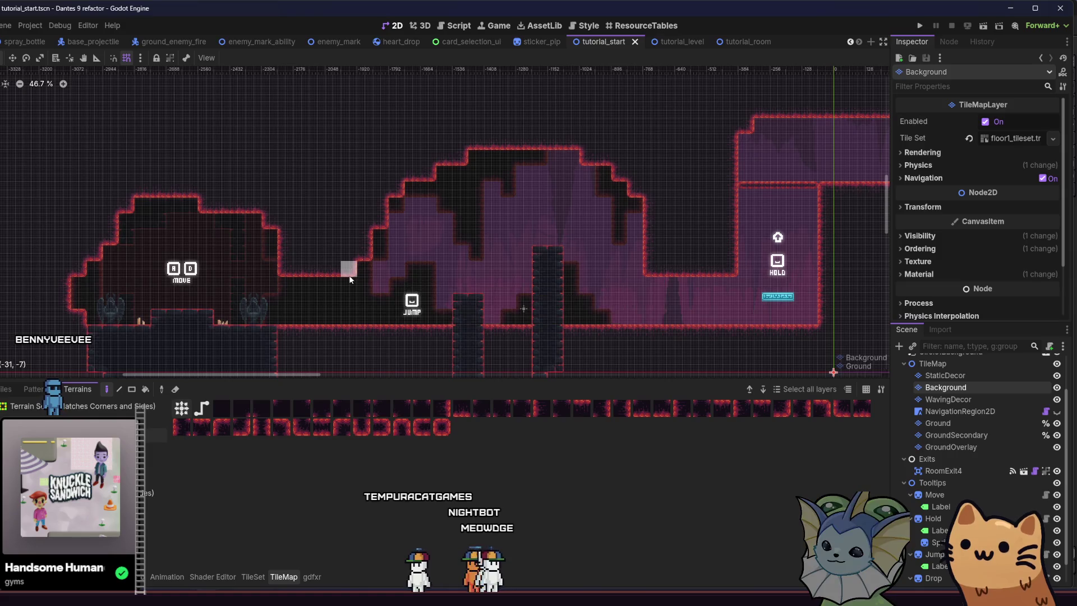
scroll(504, 282, right, 5)
scroll(503, 282, down, 1)
scroll(437, 266, up, 1)
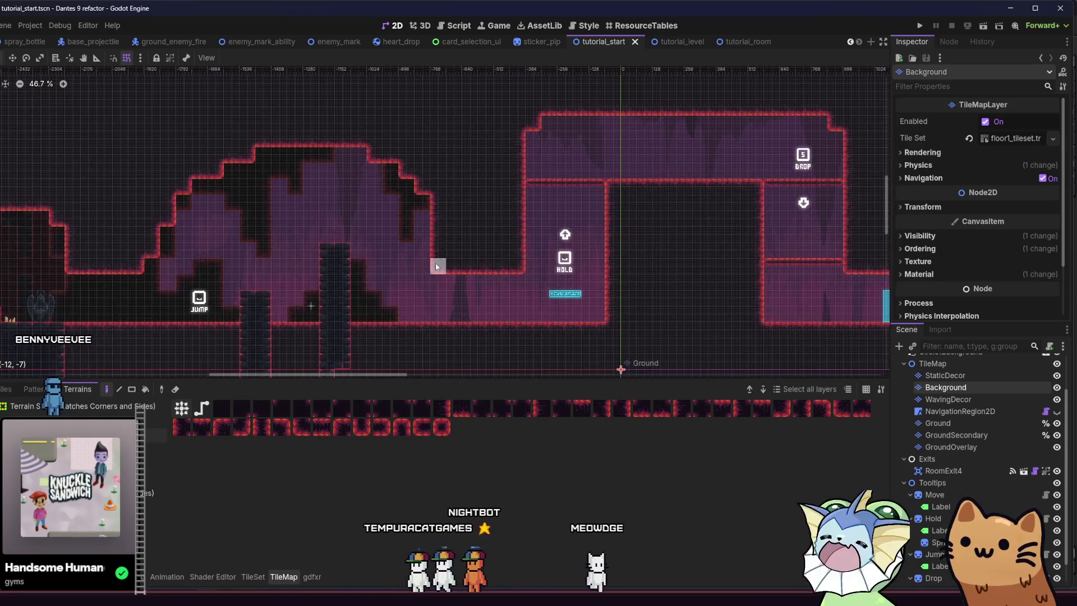
Darken tiles beside the HOLD room's left wall, erase across the middle room's top, and save.
drag(434, 328, 450, 264)
mouse_move(485, 330)
mouse_down()
mouse_move(496, 277)
mouse_move(522, 335)
mouse_move(520, 299)
mouse_move(445, 320)
mouse_move(384, 315)
mouse_up()
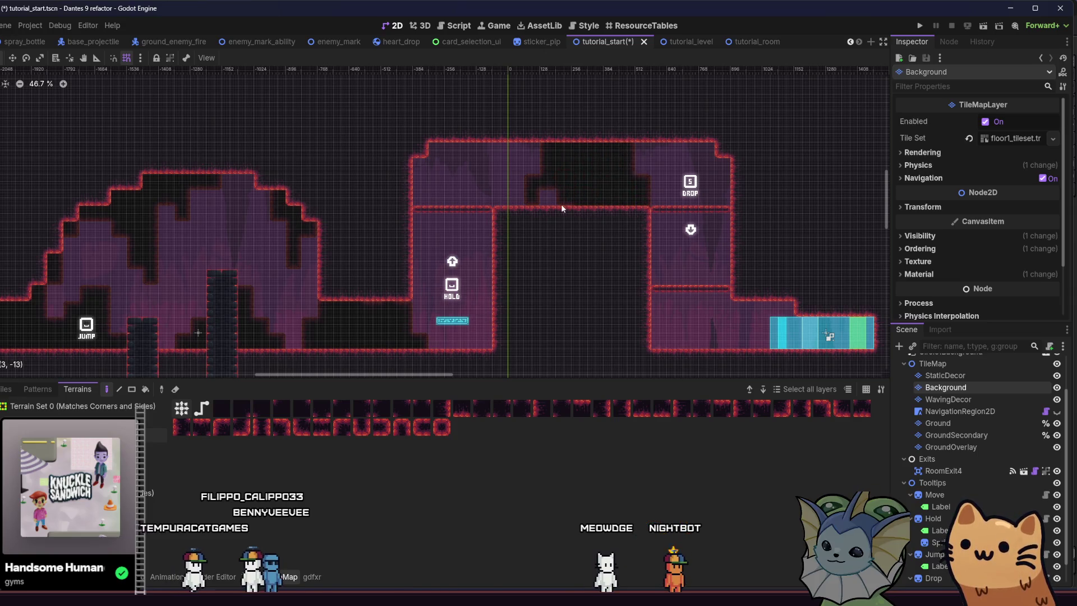
mouse_move(530, 220)
mouse_down()
mouse_move(523, 140)
mouse_move(523, 153)
mouse_move(487, 139)
mouse_up()
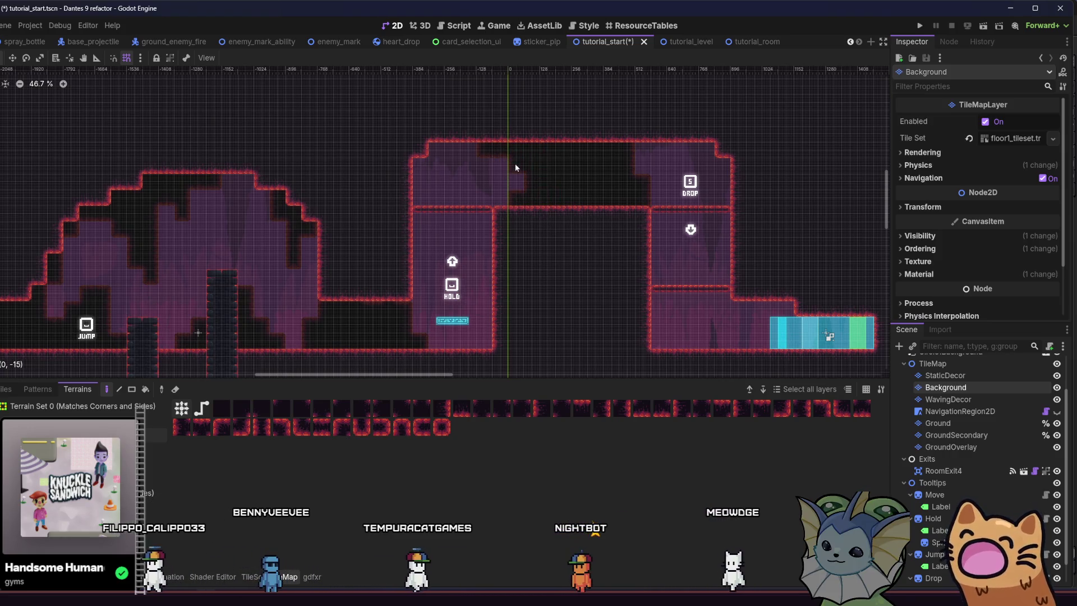
scroll(404, 180, down, 1)
mouse_move(404, 180)
mouse_down()
mouse_move(421, 233)
mouse_move(362, 192)
mouse_up()
key(ctrl+s)
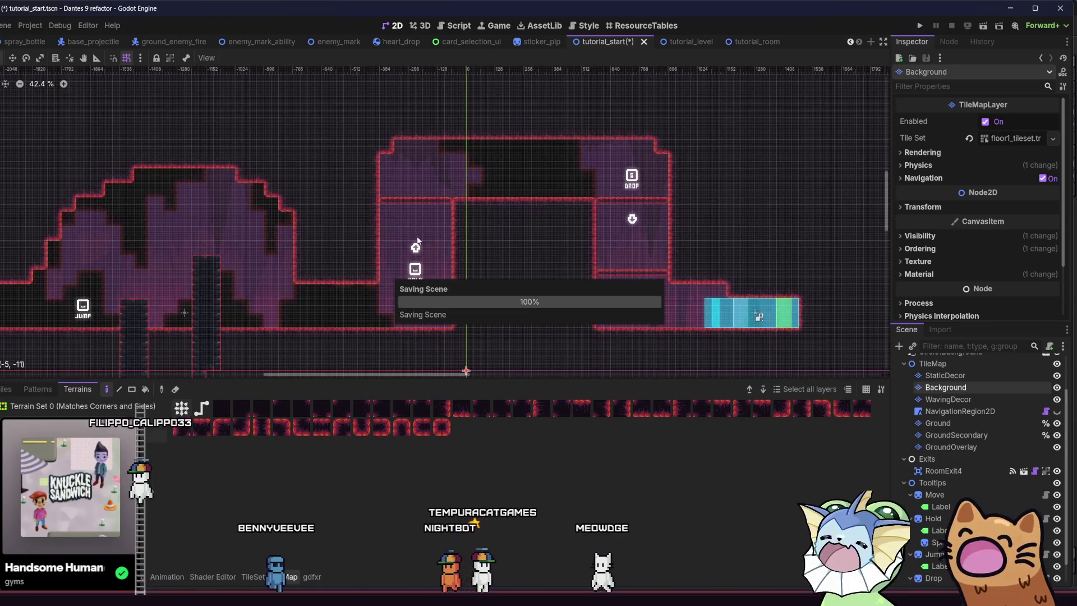
Darken a band across the upper wall and a strip down the lower room's left wall and floor.
scroll(551, 194, up, 3)
drag(551, 193, 679, 190)
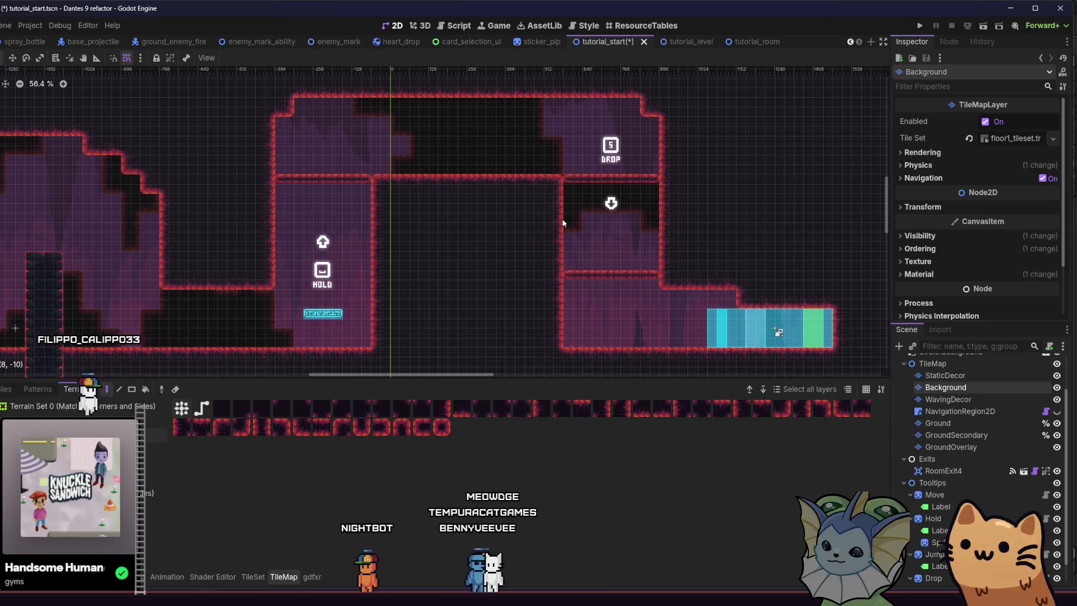
scroll(561, 247, right, 2)
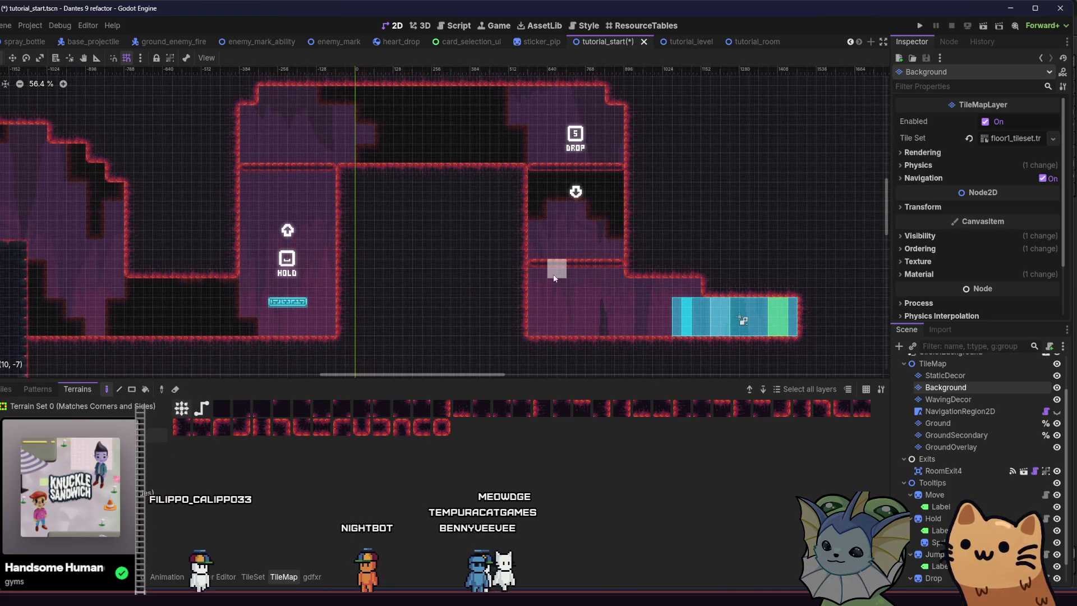
mouse_move(533, 294)
mouse_down()
mouse_move(507, 321)
mouse_move(541, 339)
mouse_move(548, 331)
mouse_up()
mouse_move(621, 344)
mouse_down()
mouse_move(577, 319)
mouse_move(628, 351)
mouse_up()
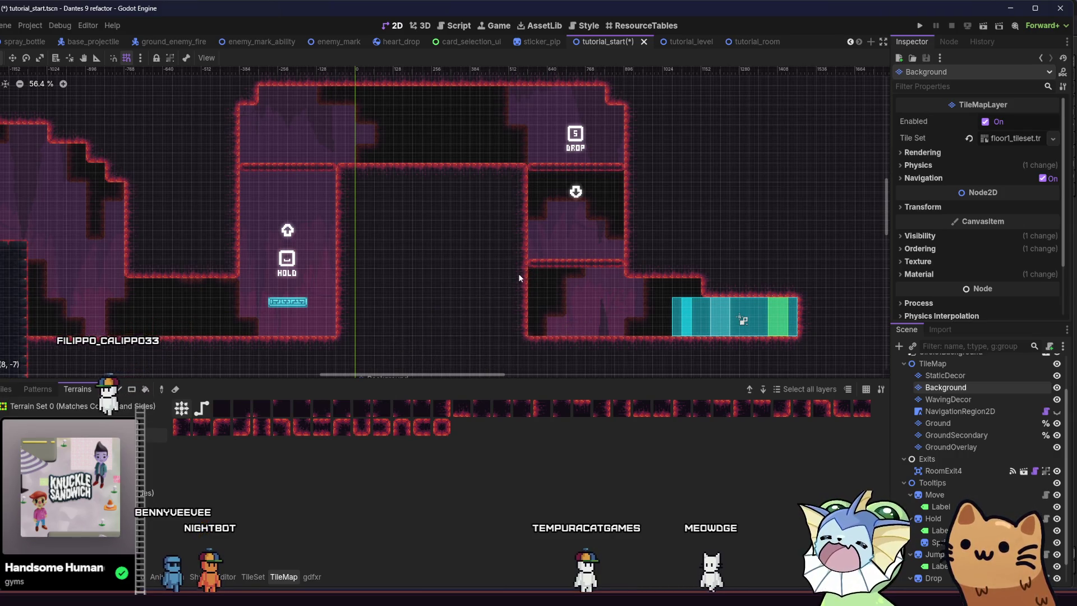
Clear Background tiles beside the HOLD sign and at the bottom of the HOLD room.
scroll(449, 263, left, 8)
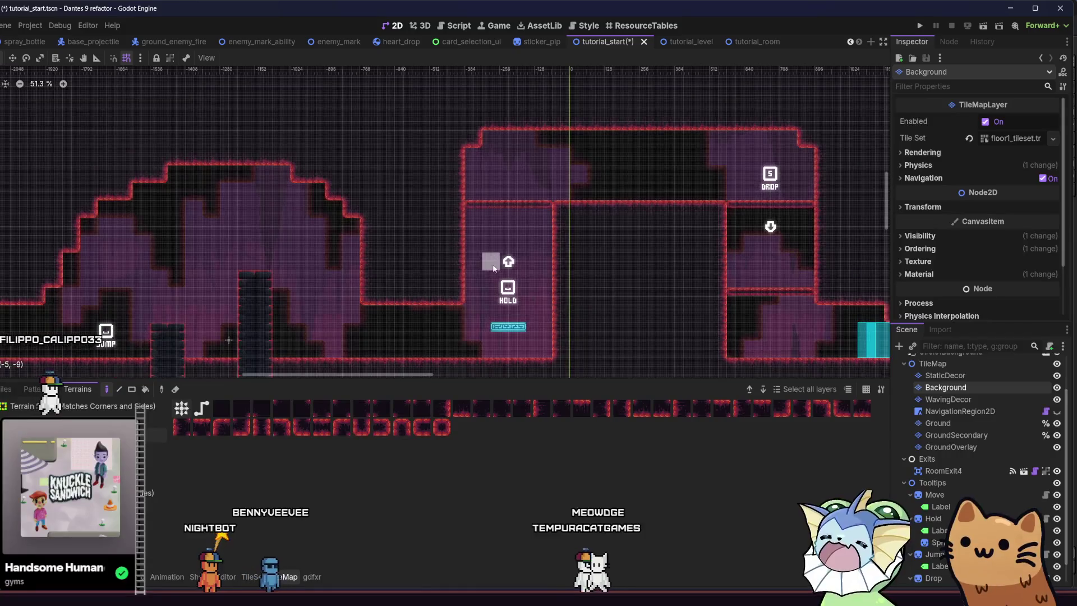
scroll(456, 214, up, 1)
mouse_move(482, 227)
mouse_down()
mouse_move(463, 257)
mouse_move(479, 254)
mouse_move(465, 238)
mouse_up()
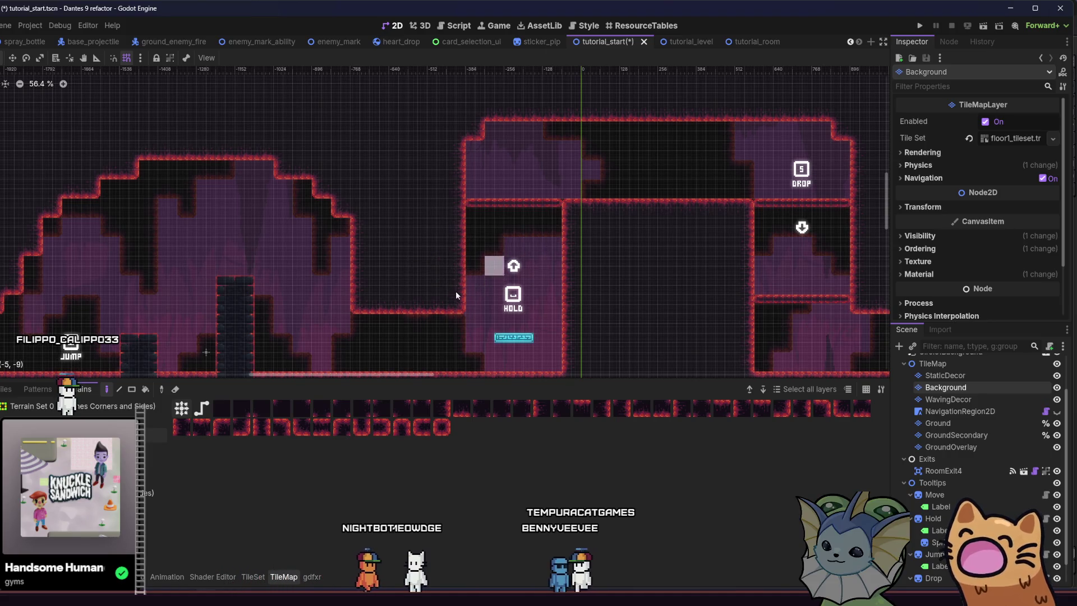
scroll(456, 296, down, 2)
scroll(456, 296, right, 2)
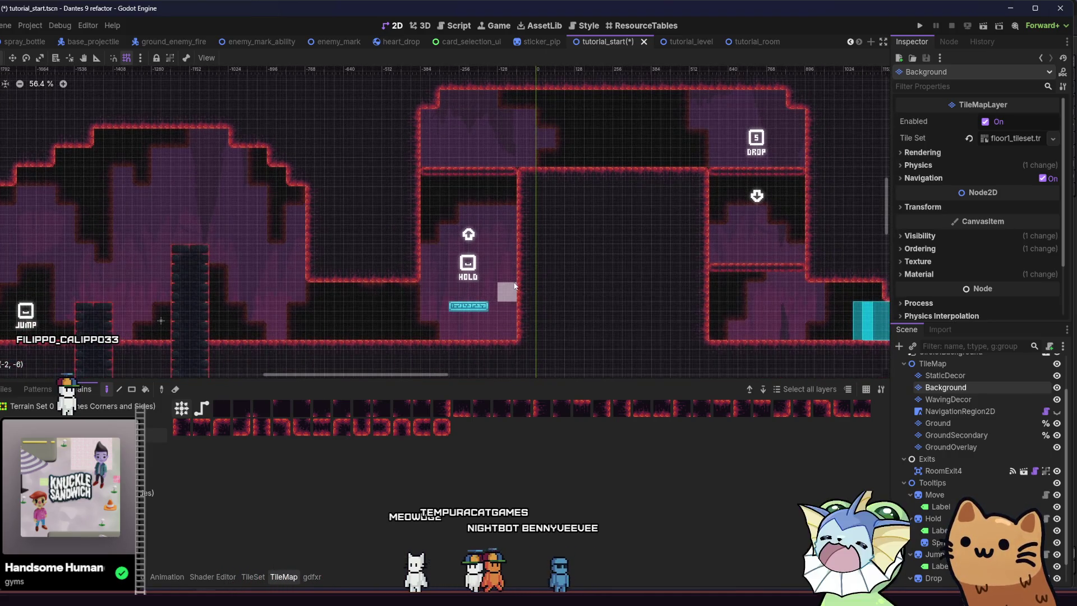
click(493, 344)
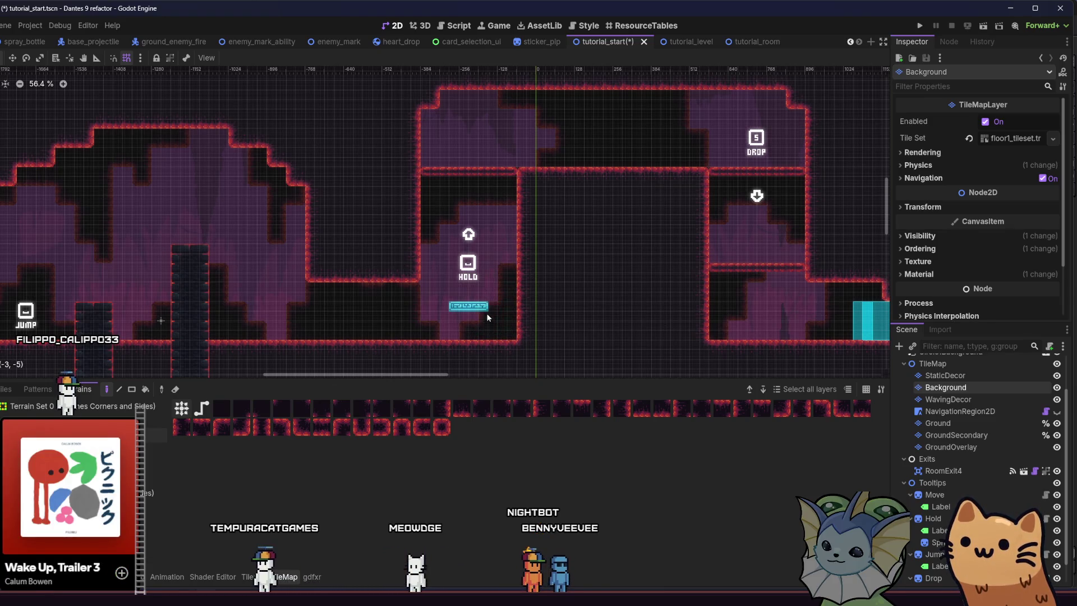
Save tutorial_start, zoom out over the whole level, and run the game with F5.
scroll(487, 317, right, 2)
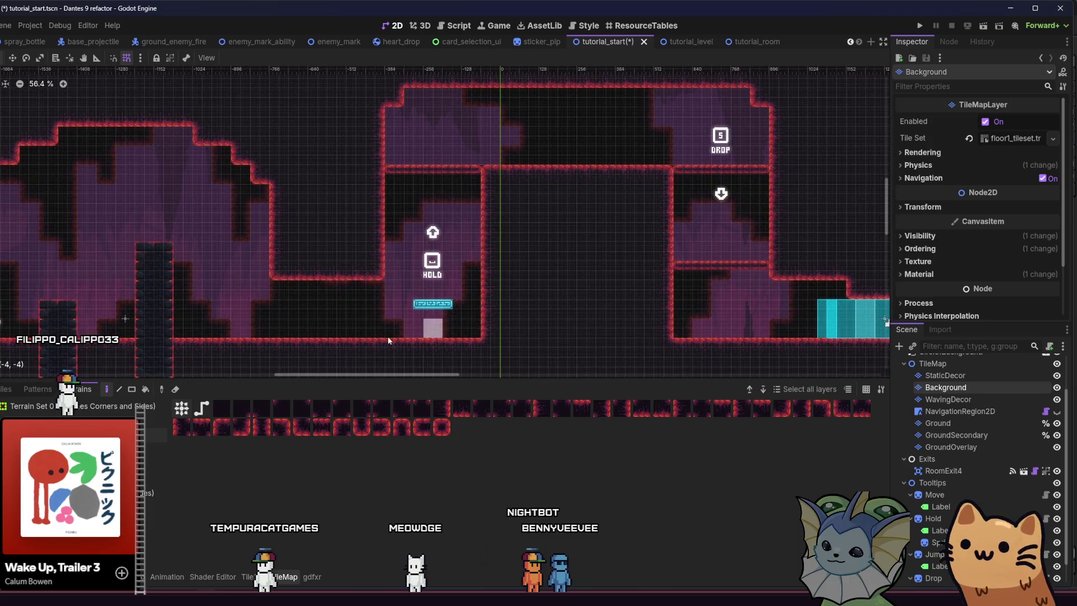
scroll(458, 320, left, 1)
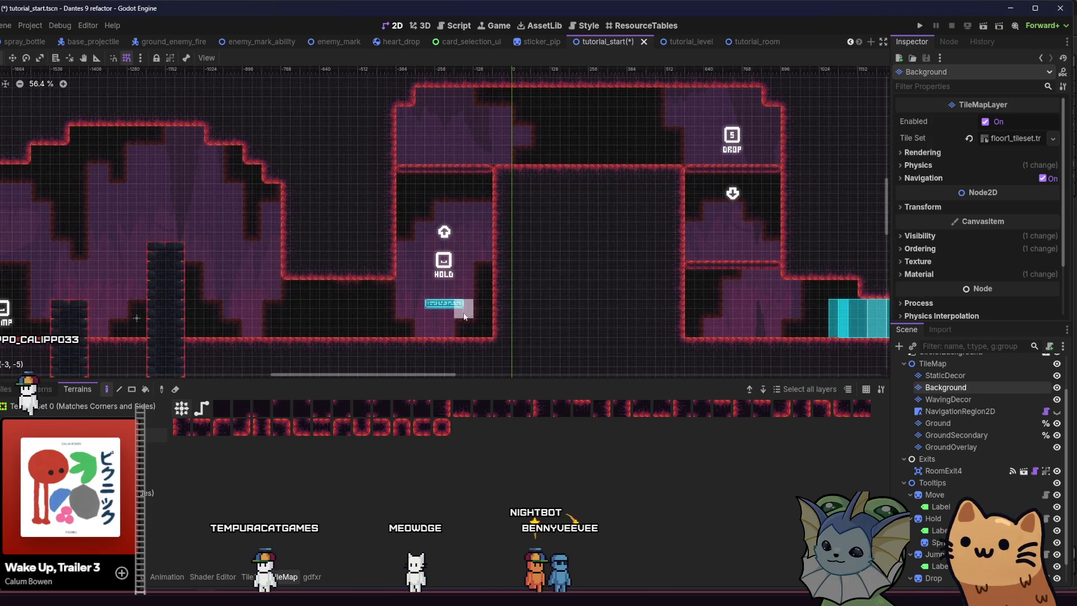
scroll(449, 344, down, 2)
key(ctrl+s)
drag(362, 316, 560, 300)
key(F5)
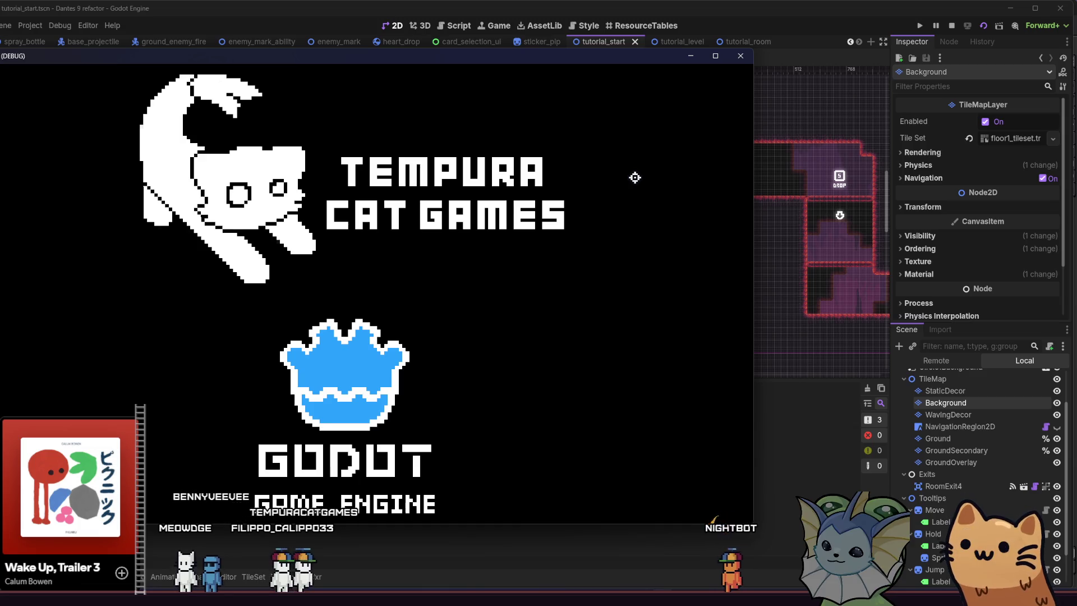
Maximize the game window and run and jump the cat around the start area and pillar top.
key(super+Up)
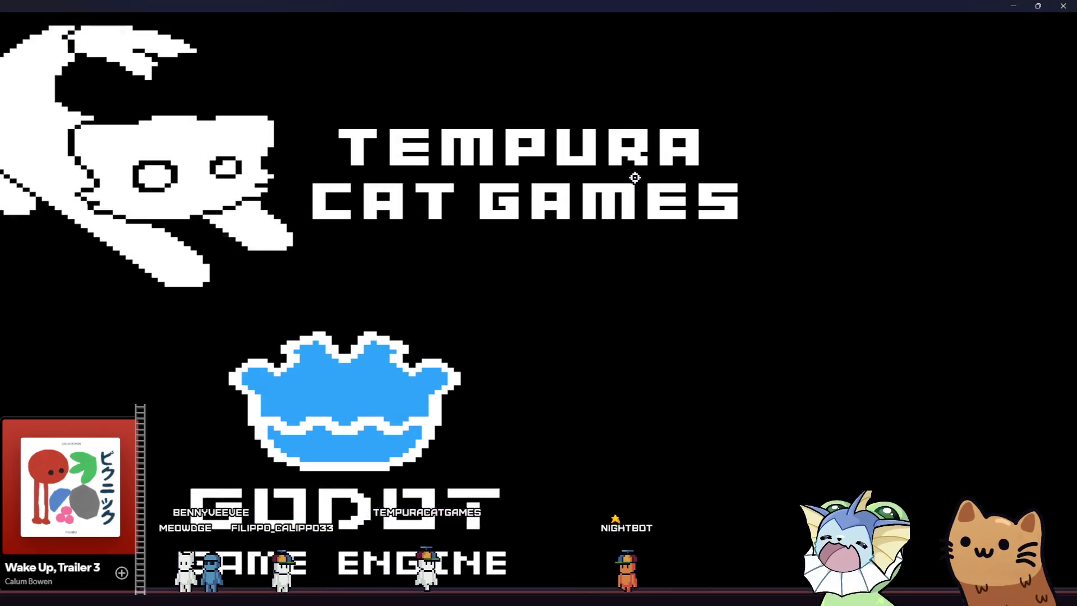
key(space)
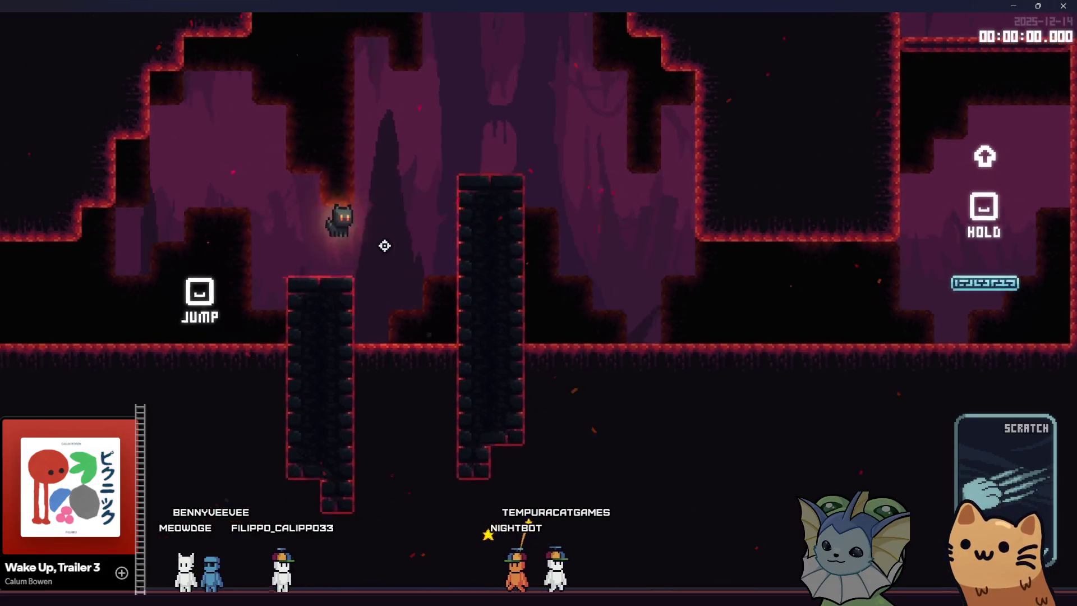
key(a)
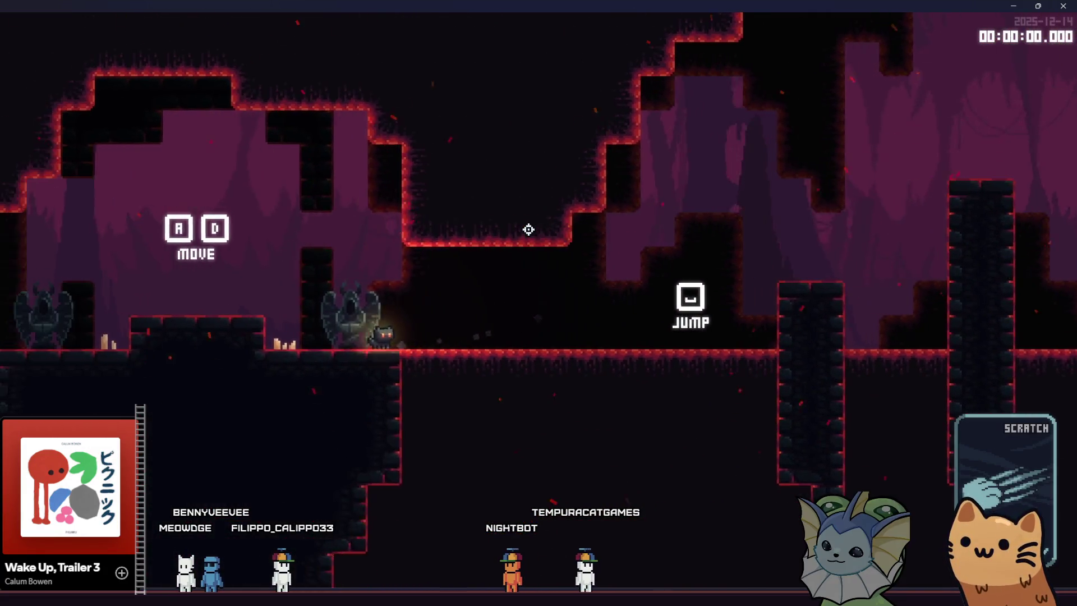
key(space)
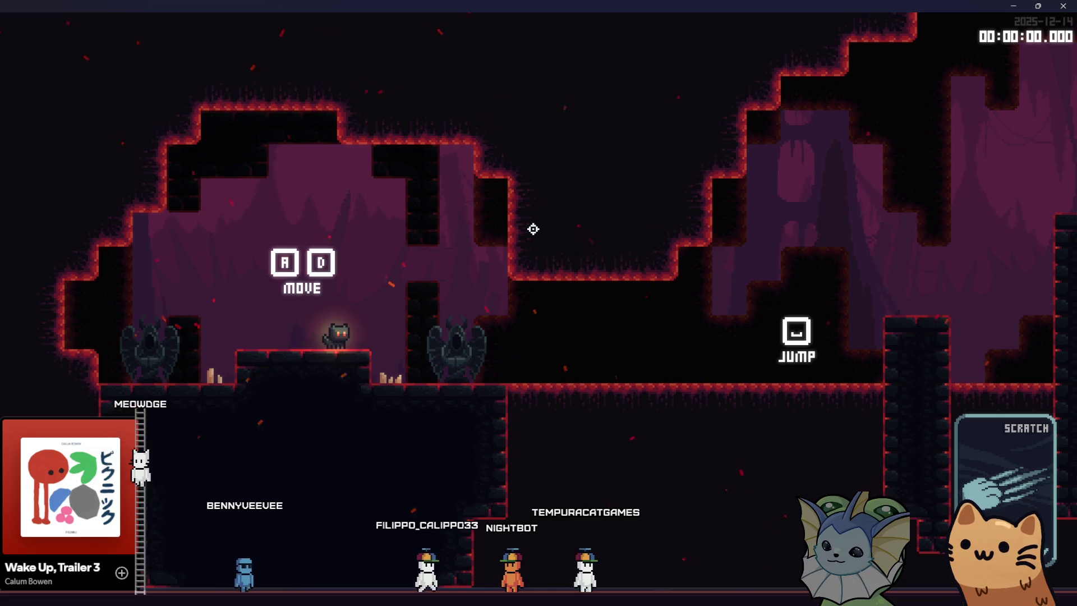
key(a)
key(d)
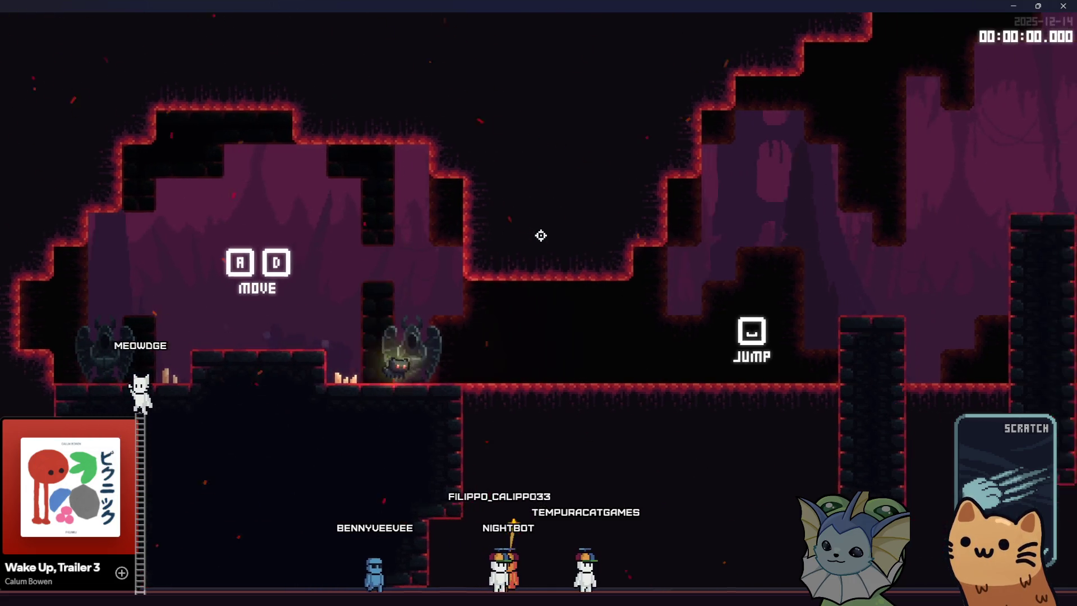
key(space)
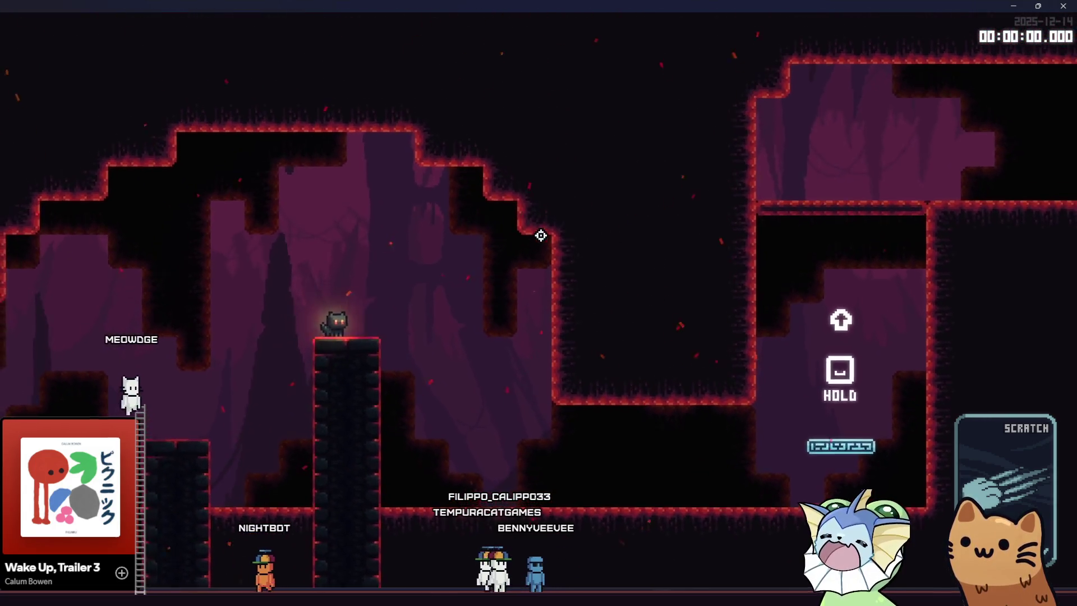
key(d)
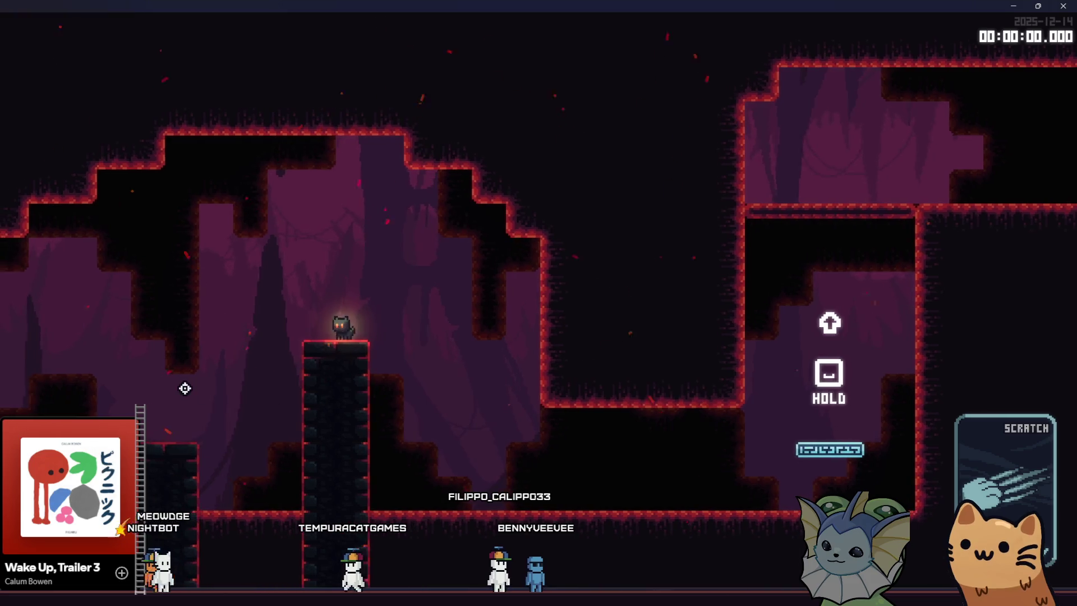
key(a)
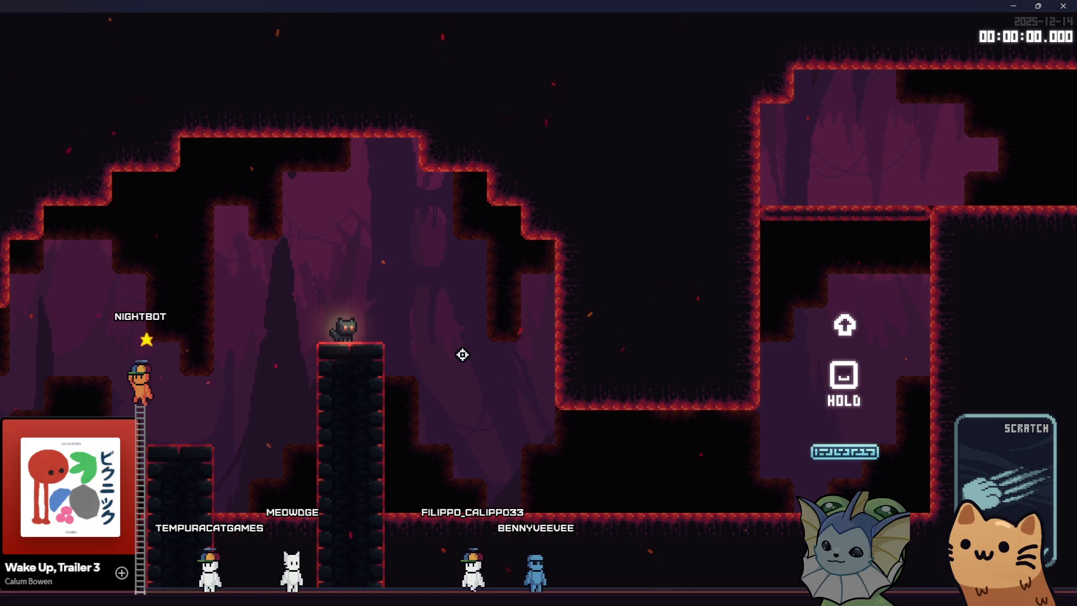
Jump over the tall pillar, climb past HOLD, drop through DROP, and stop the playtest with F8.
key(a)
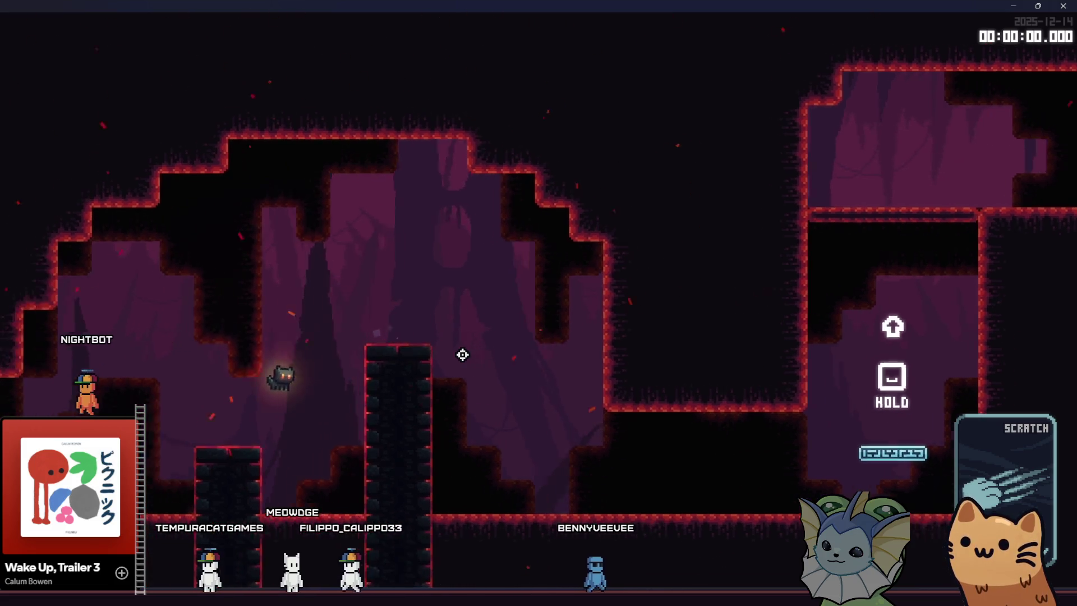
key(space)
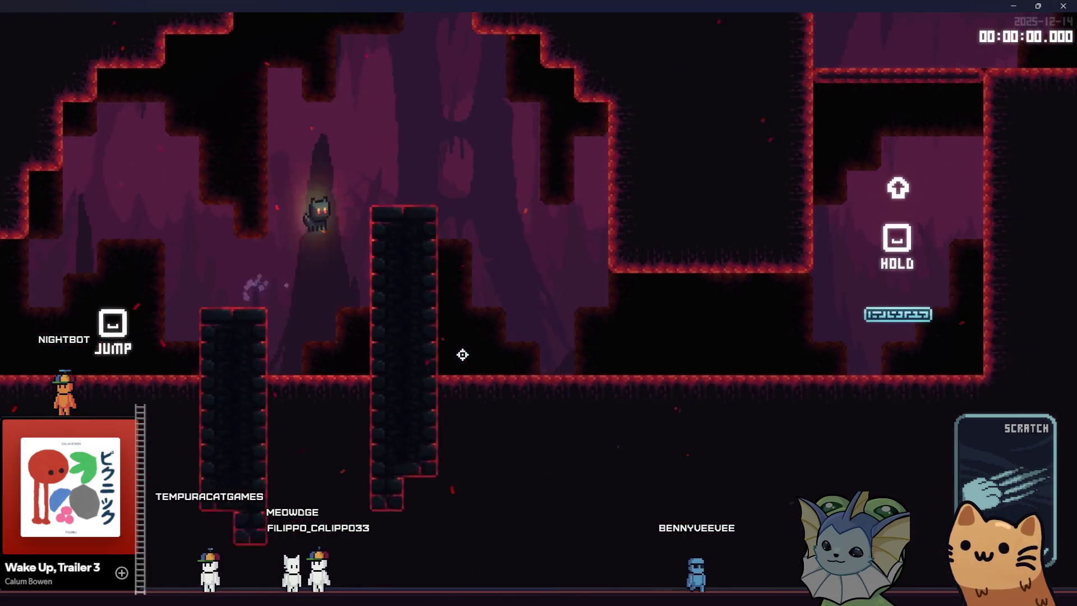
key(d)
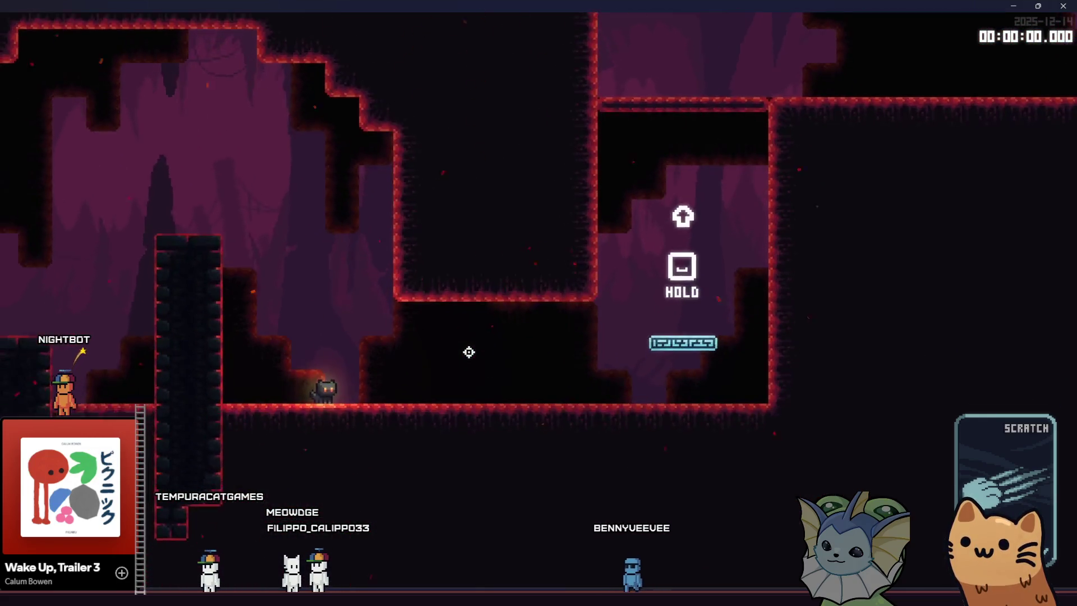
key(d)
key(space)
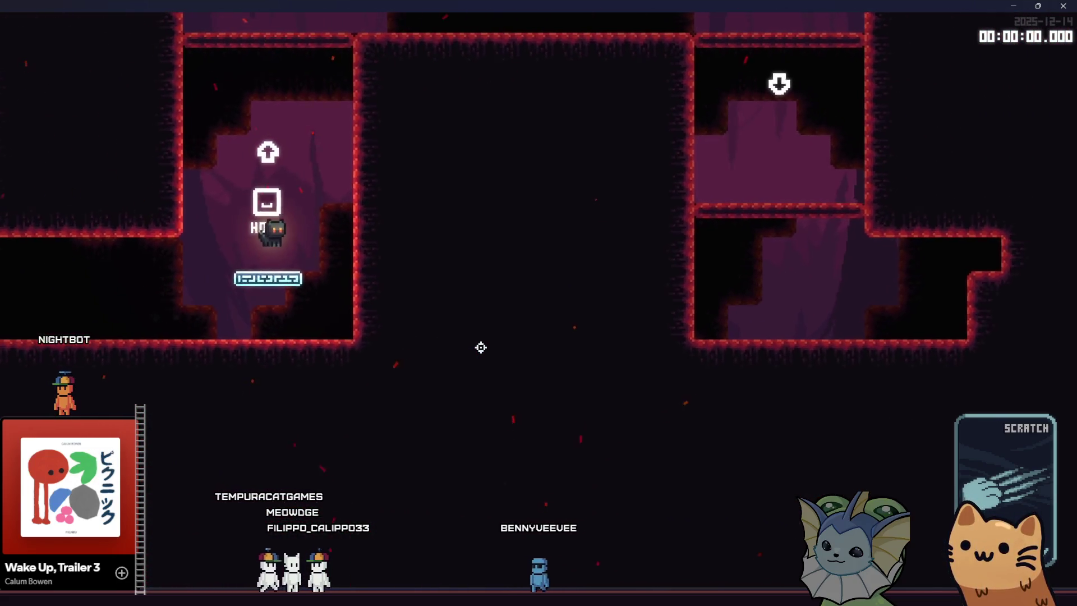
key(space)
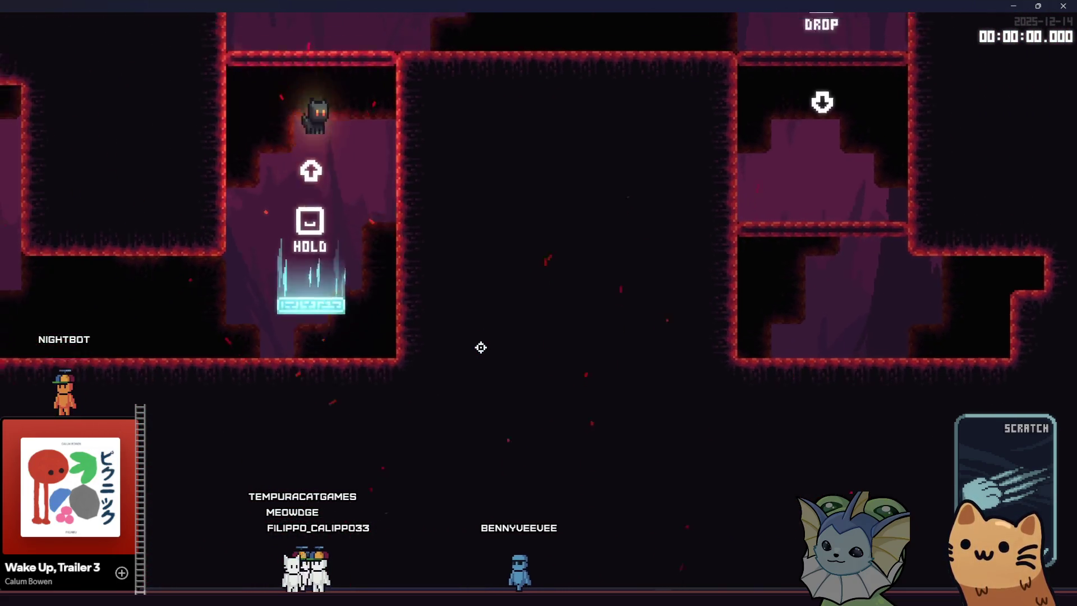
key(d)
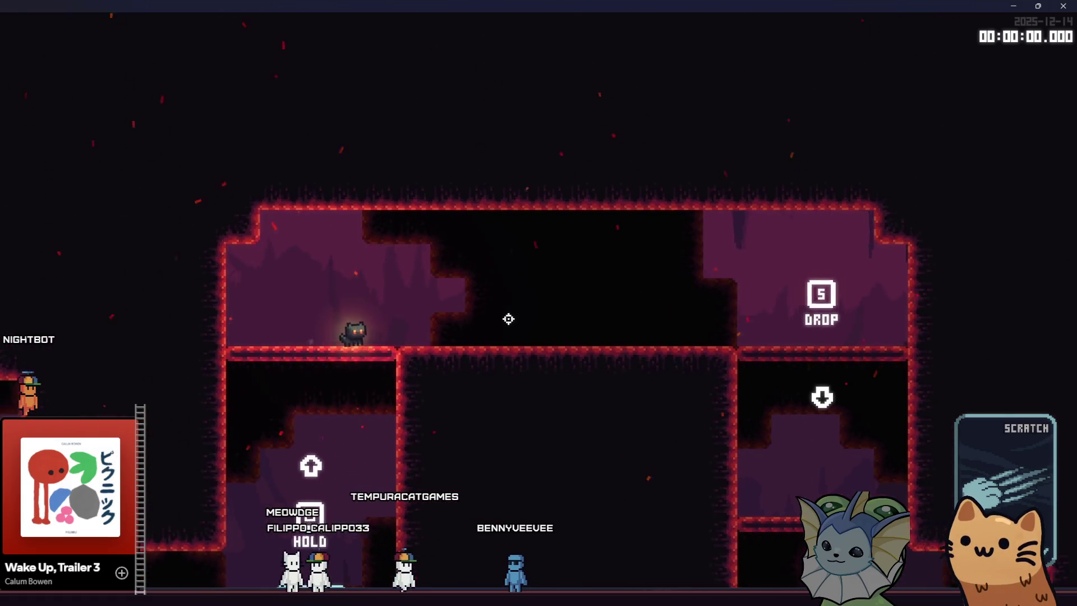
key(d)
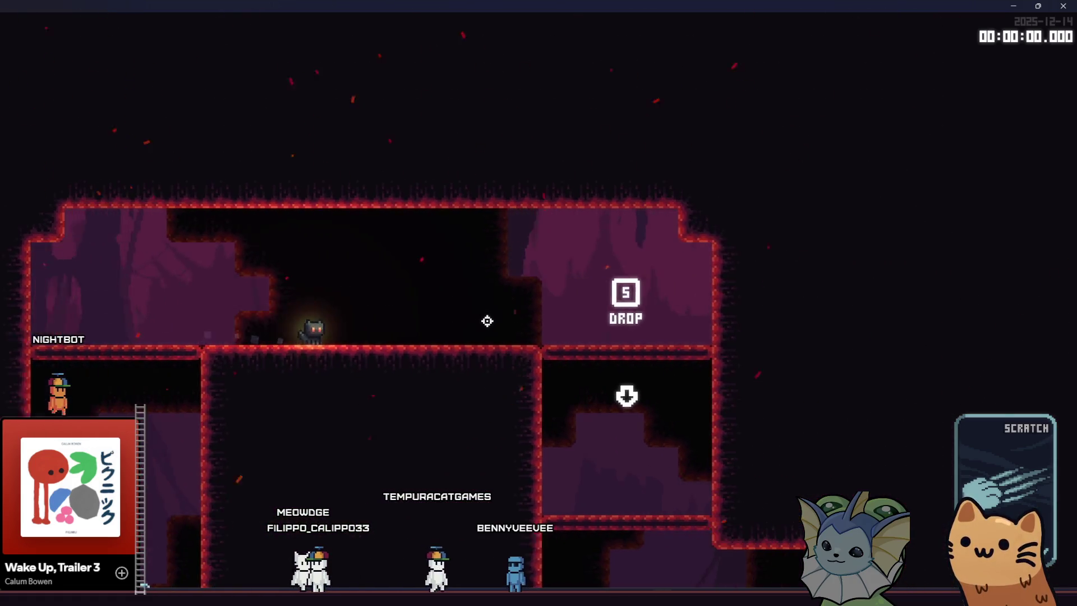
key(s)
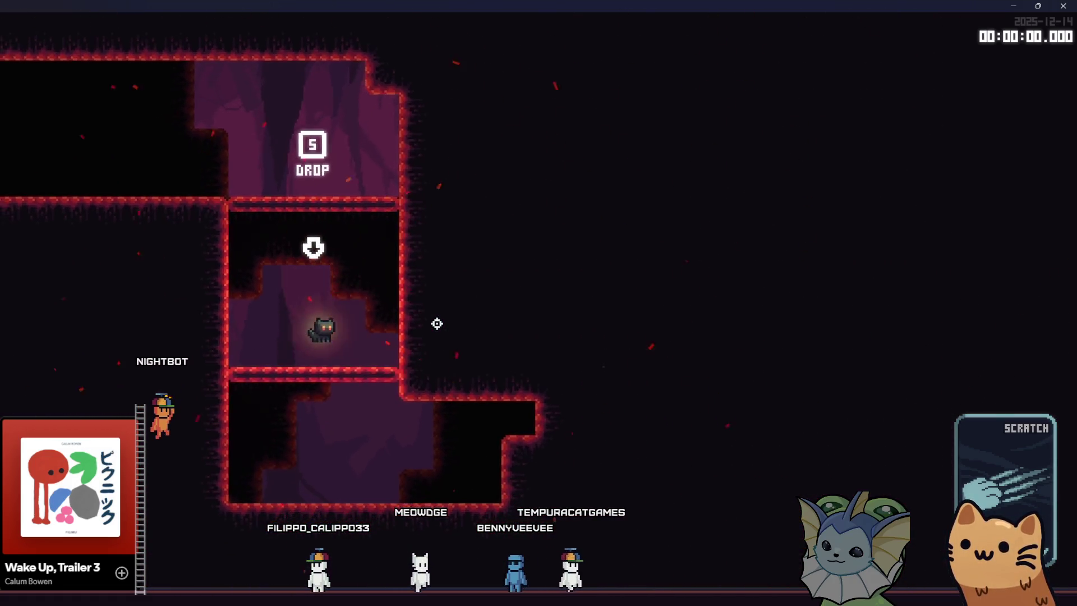
key(space)
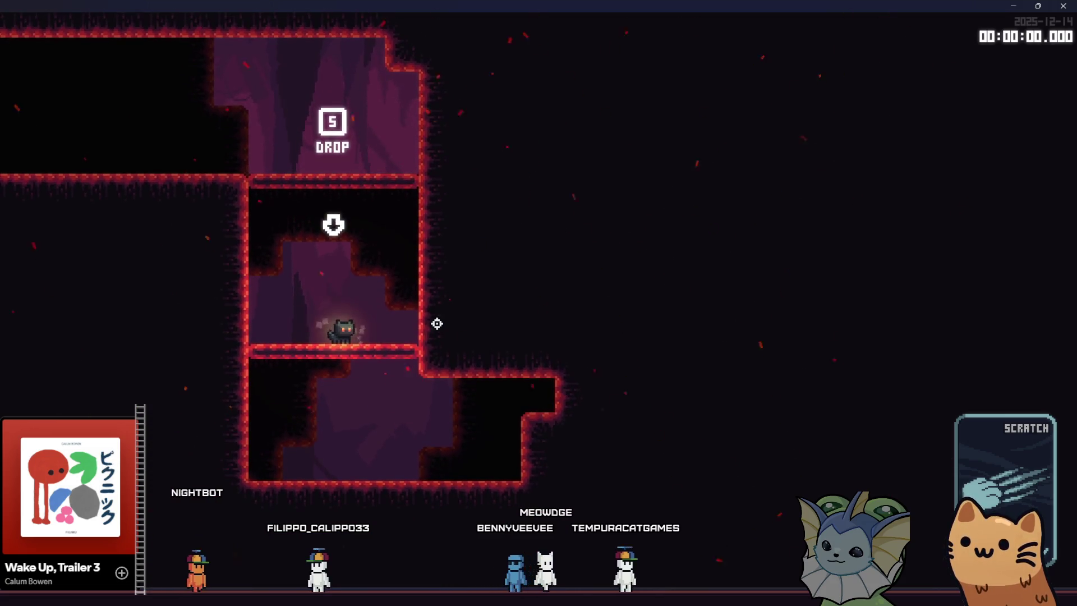
key(a)
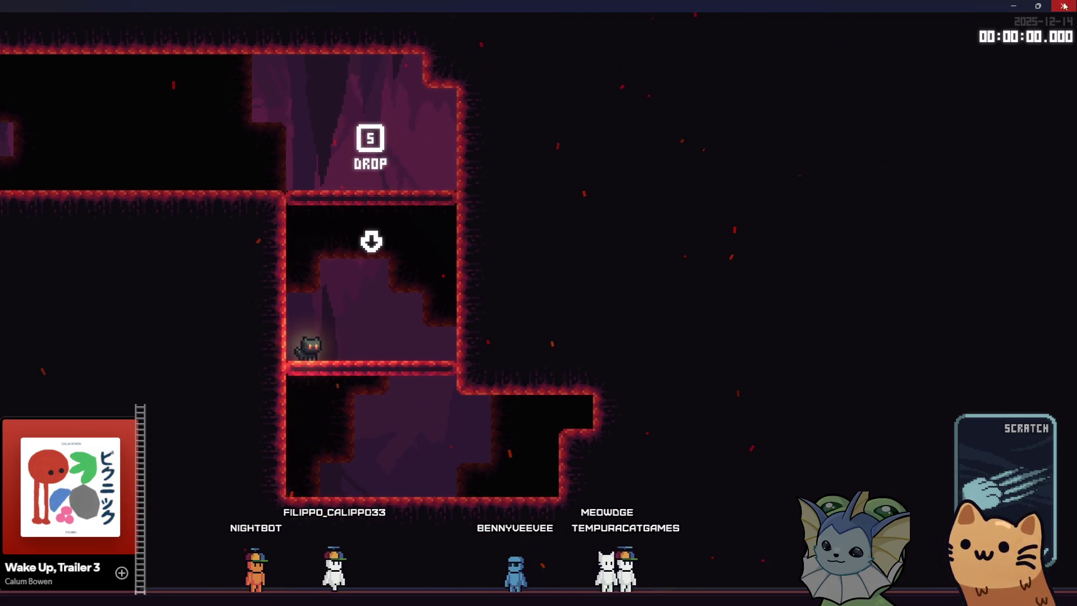
key(F8)
Copy the two Foreground Parallax2D layers from the tutorial_room scene.
scroll(517, 279, up, 3)
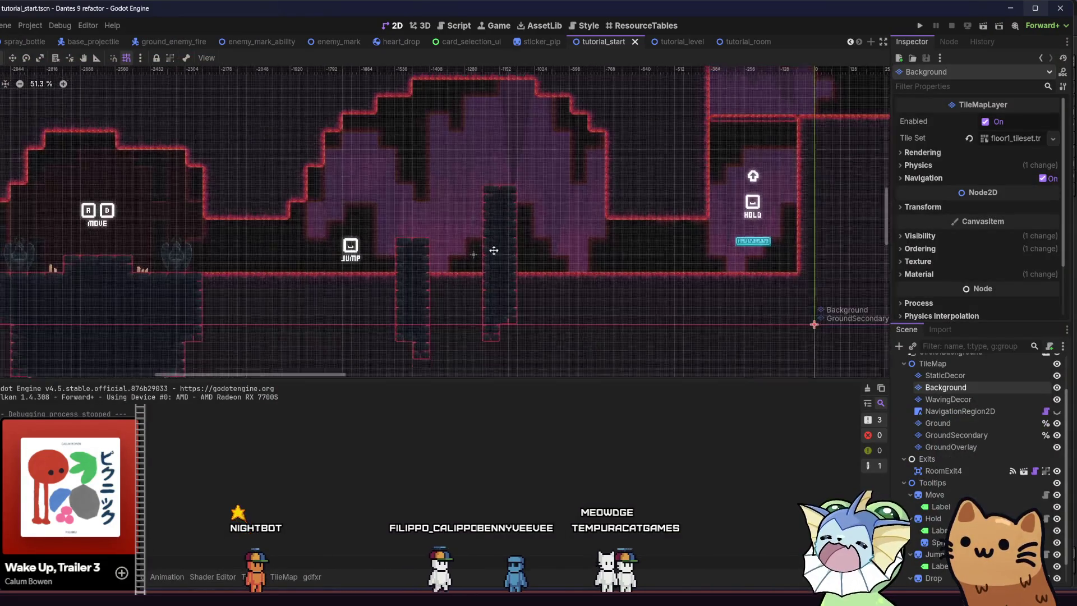
click(672, 45)
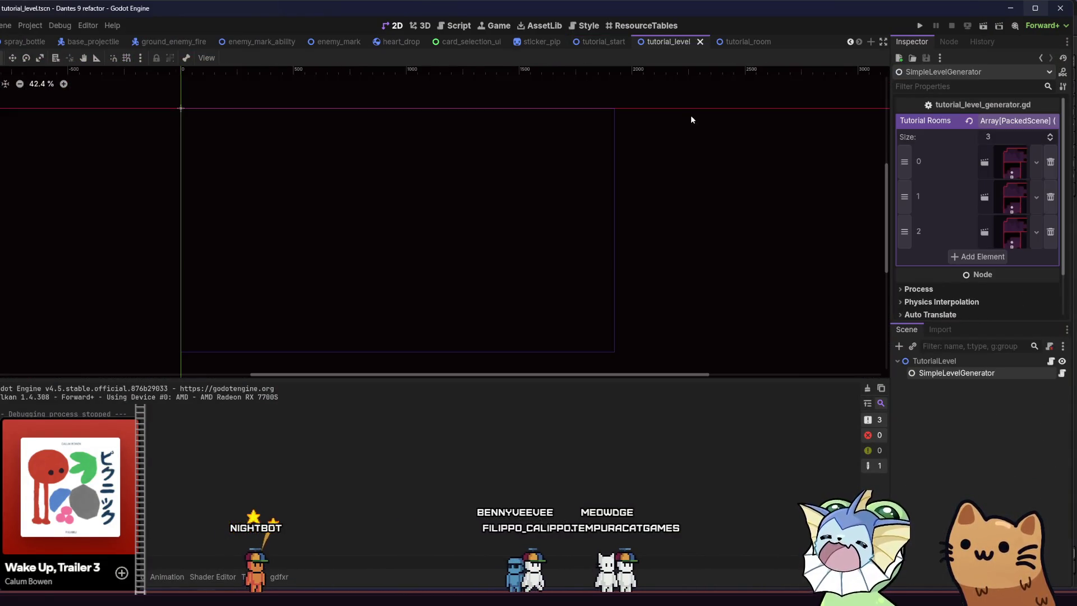
click(739, 39)
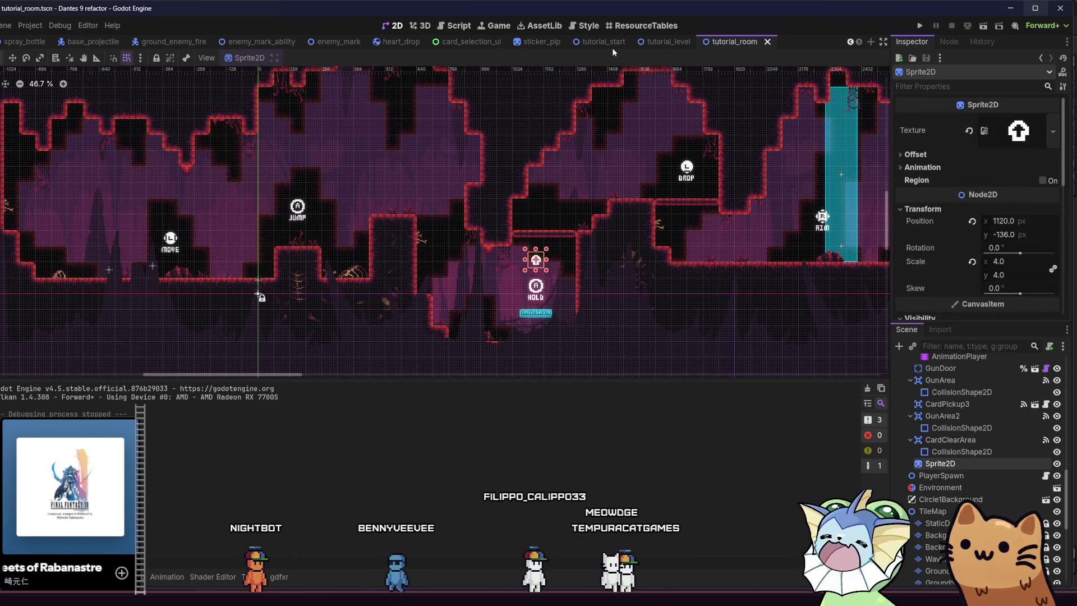
scroll(954, 475, down, 5)
scroll(954, 475, down, 3)
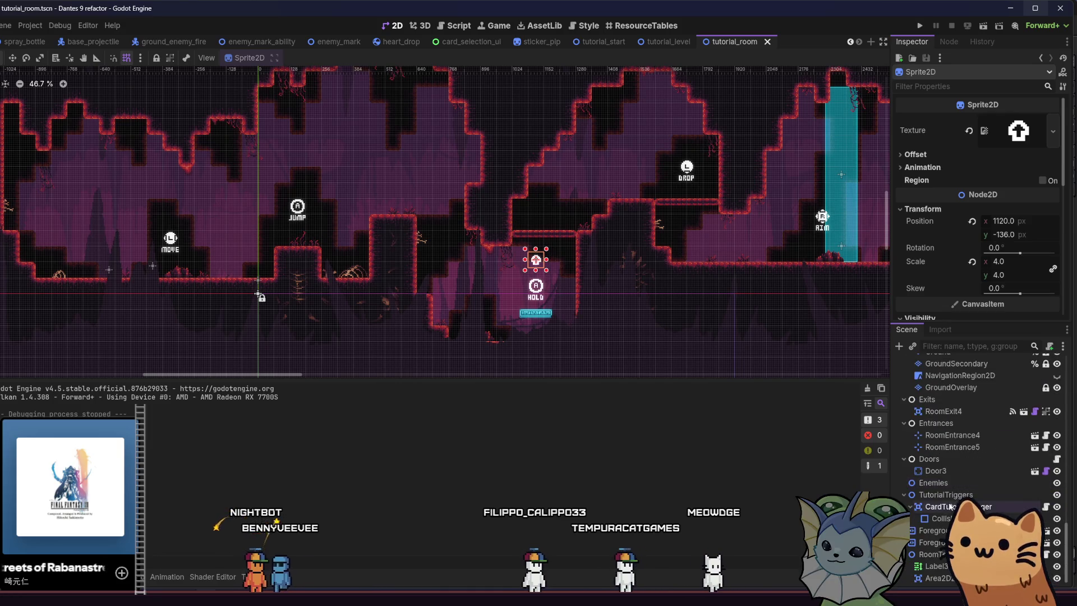
click(933, 530)
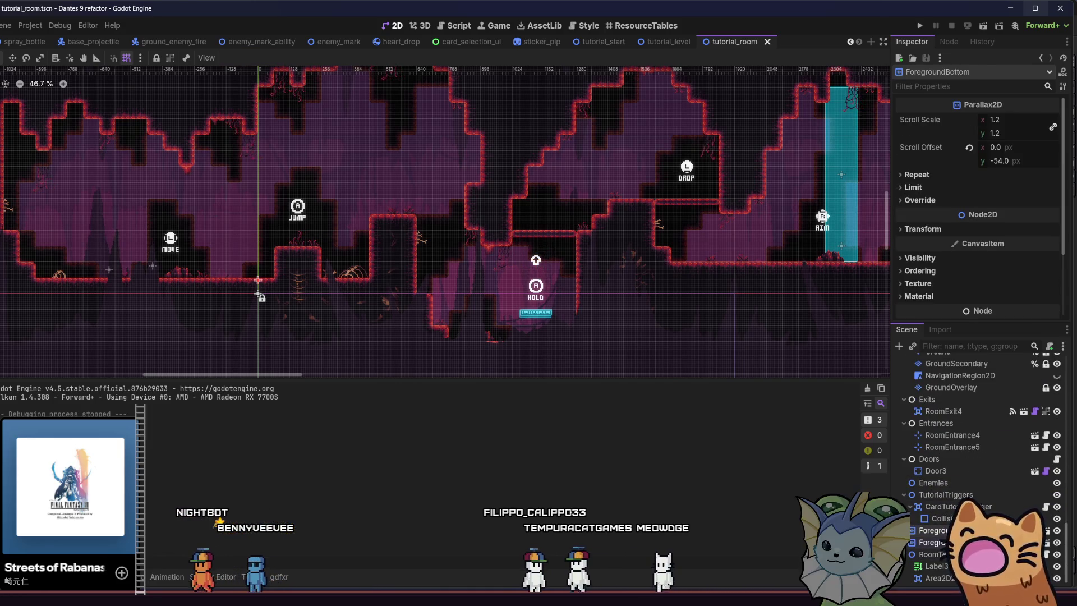
right_click(943, 536)
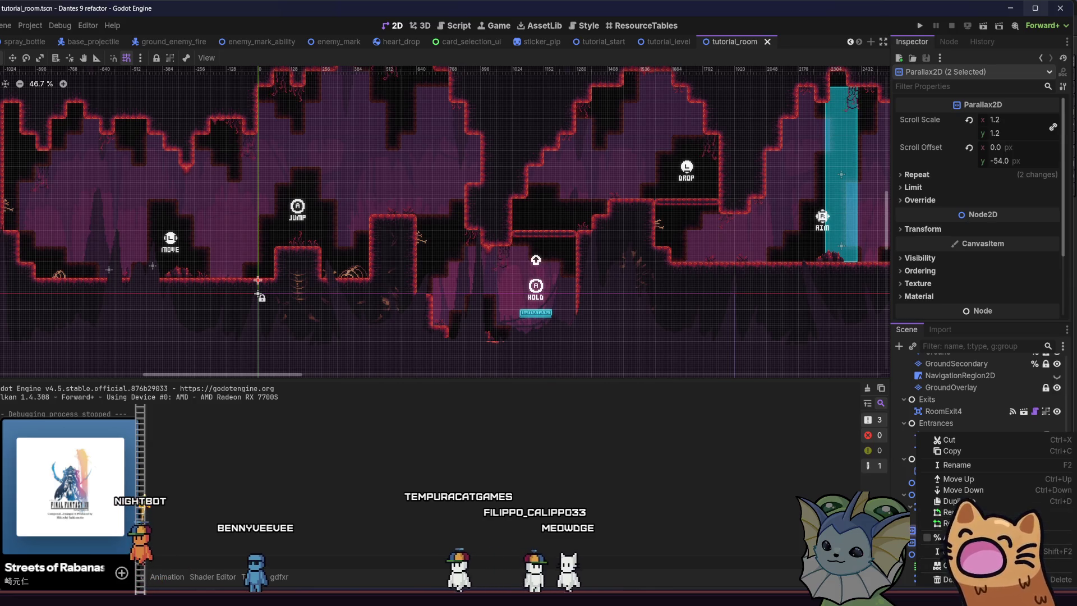
click(979, 450)
Paste the foreground layers under RoomBaseComponent in the tutorial_start scene.
click(677, 46)
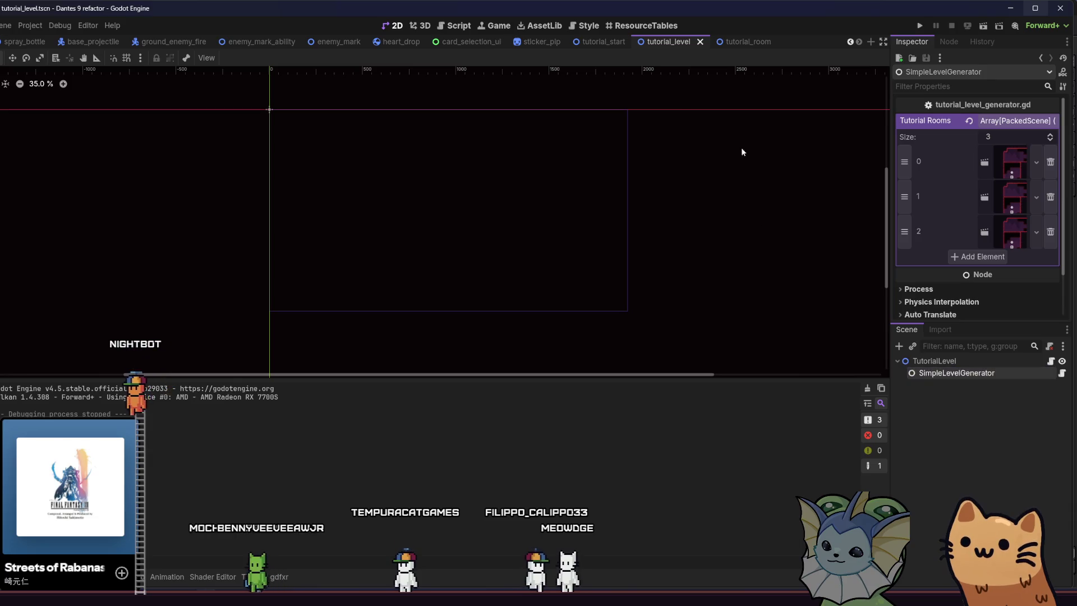
click(604, 41)
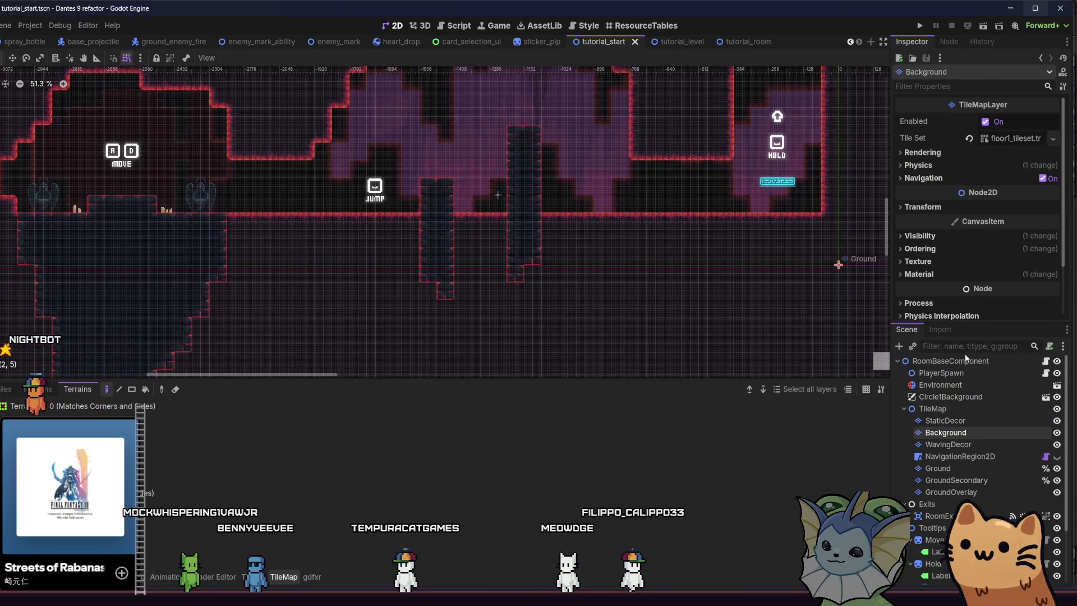
click(957, 361)
key(ctrl+v)
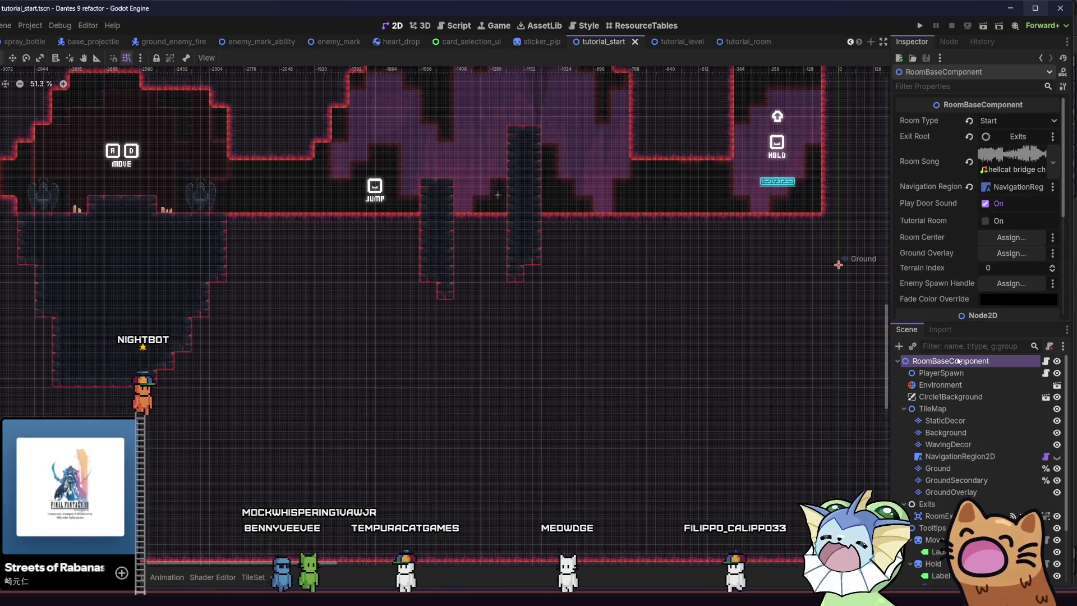
scroll(505, 281, down, 3)
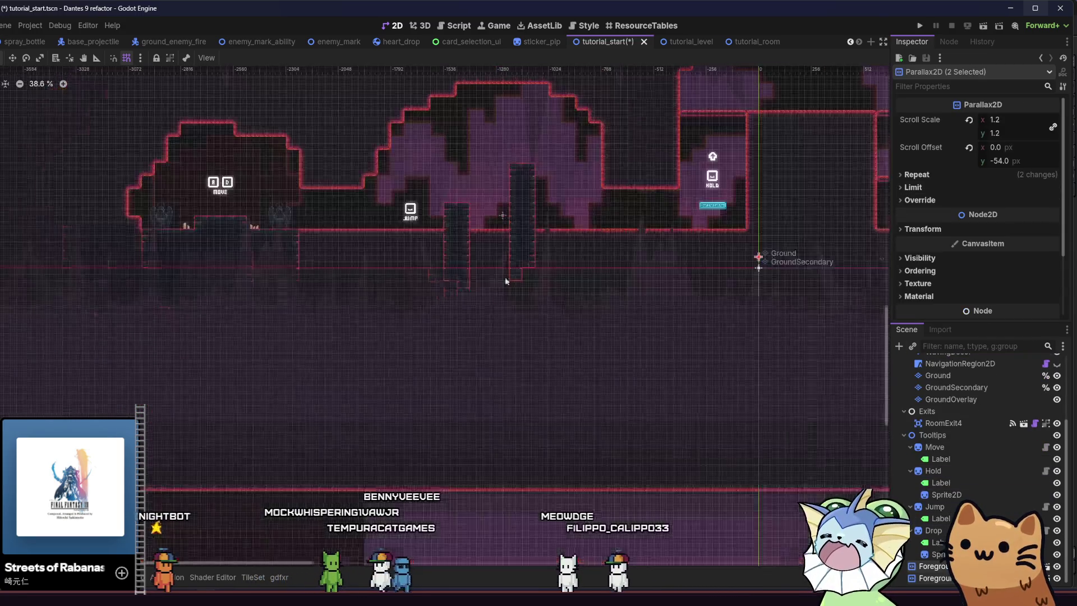
Save the tutorial_start scene and clear the FileSystem file filter.
key(ctrl+s)
scroll(433, 357, right, 2)
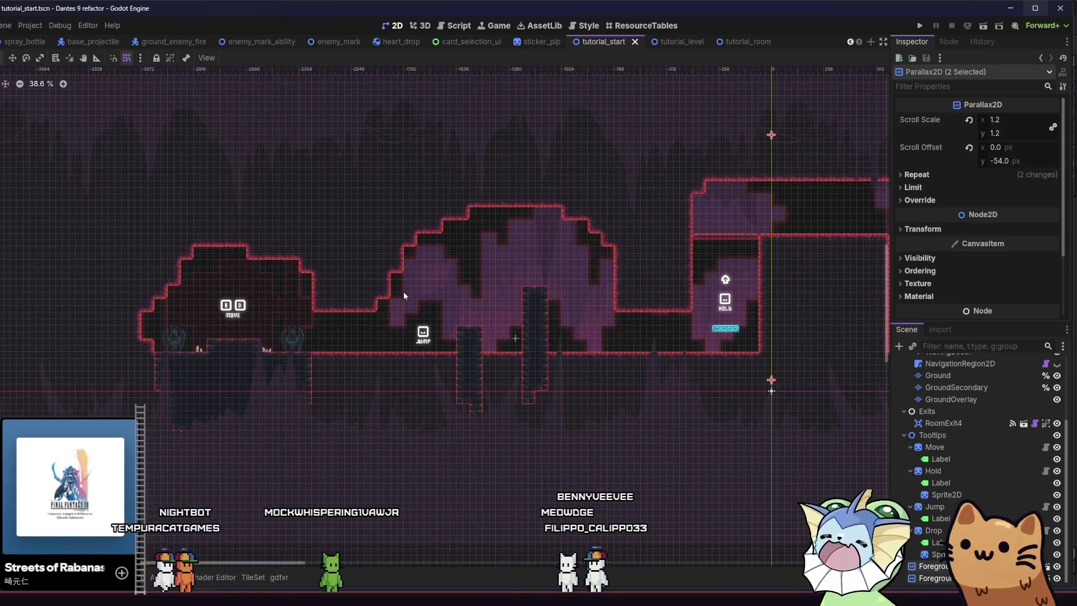
key(alt+f)
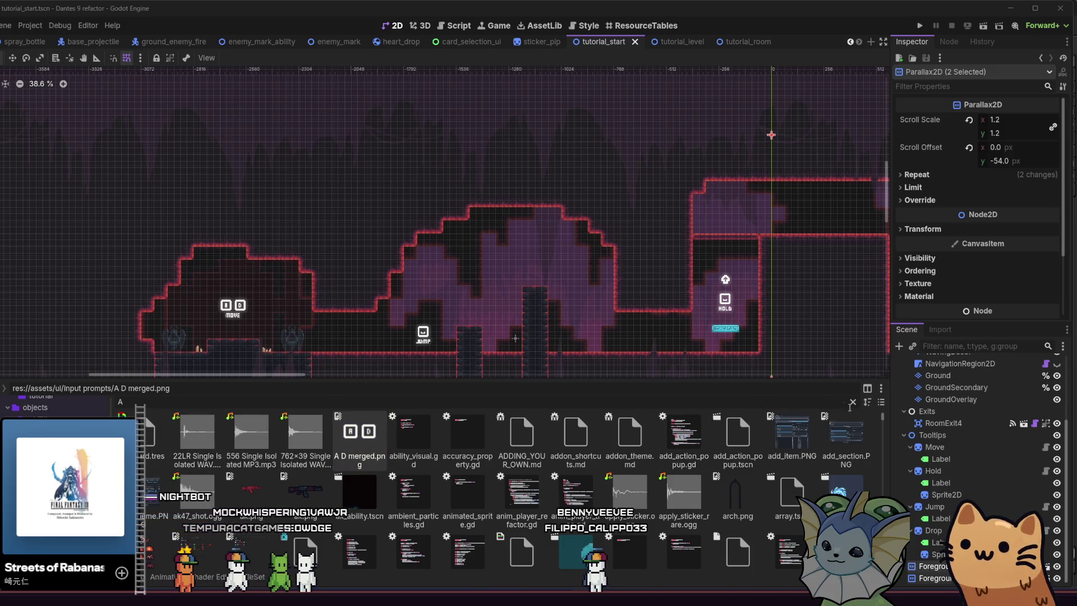
key(BackSpace)
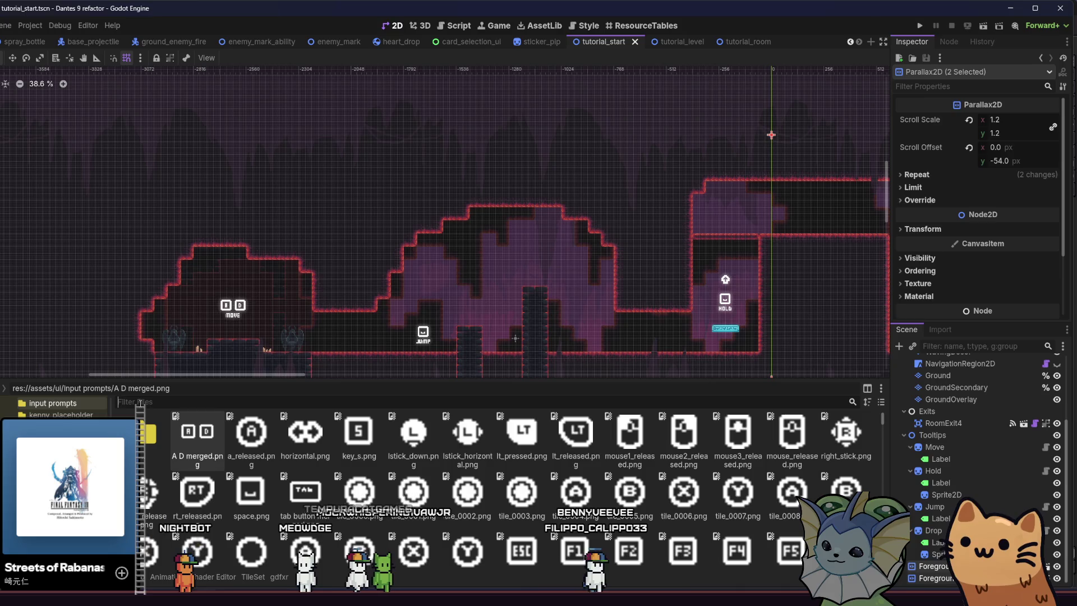
Open base_room_template.tscn and add the two copied Foreground parallax layers to it.
key(shift+alt+o)
text(base_)
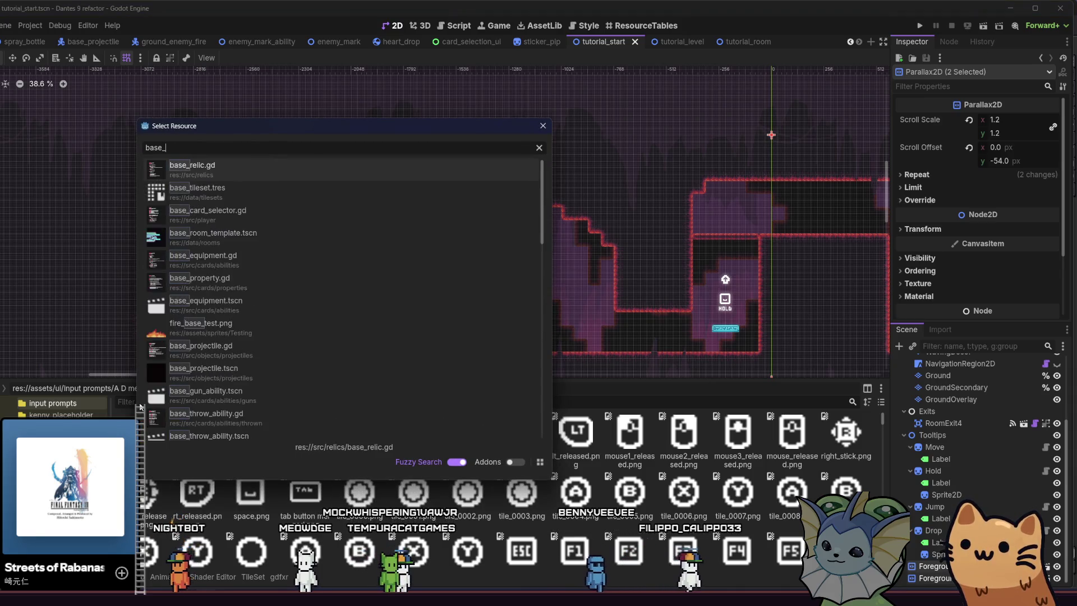
text(room)
key(Return)
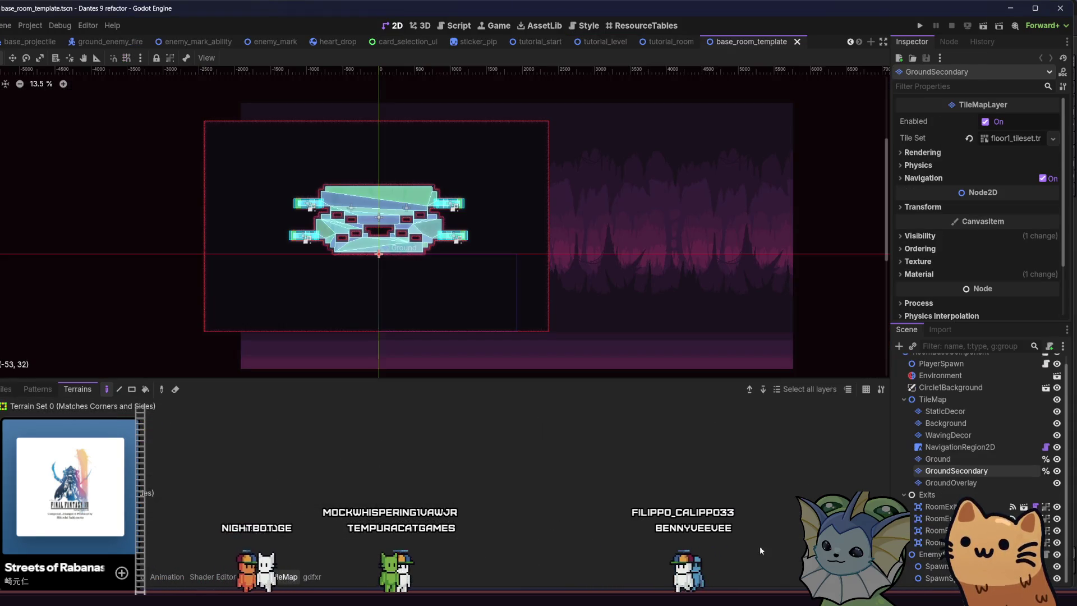
scroll(954, 438, down, 1)
click(969, 470)
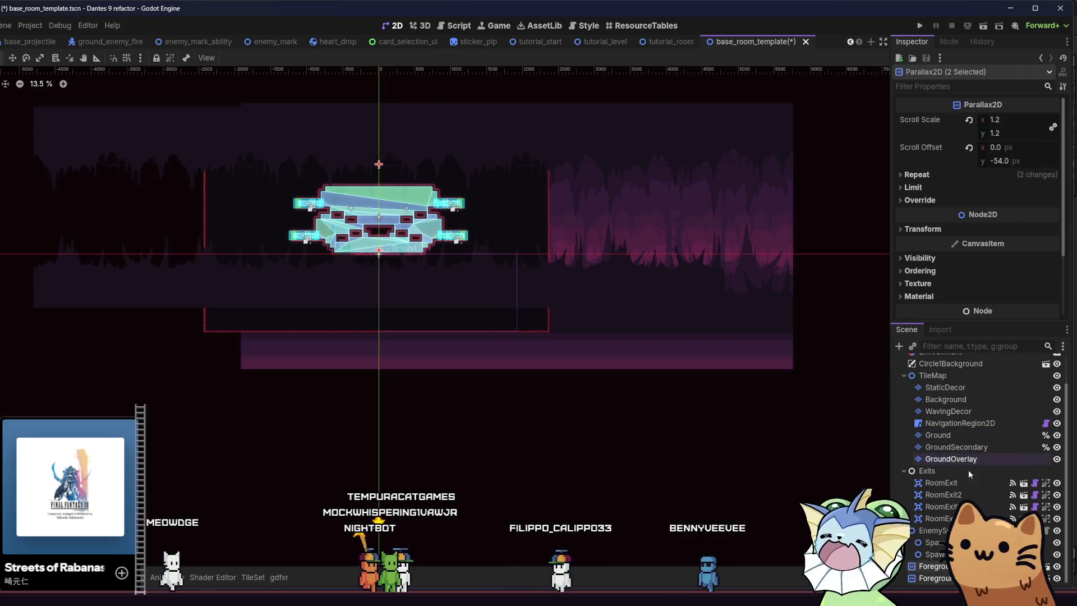
click(967, 483)
Save and close base_room_template, then save tutorial_room.
key(ctrl+s)
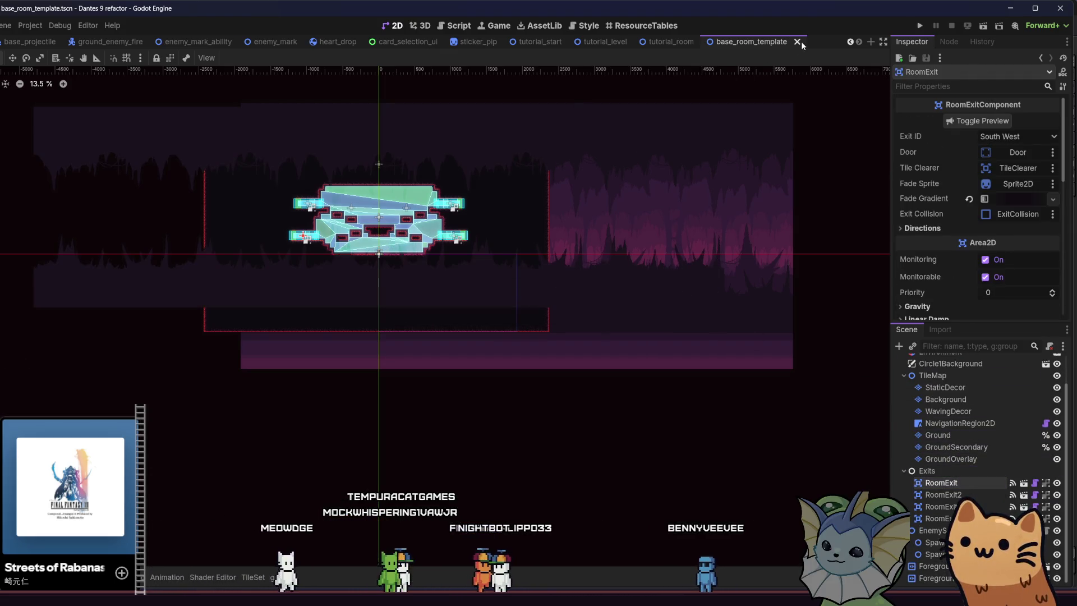
click(797, 42)
key(ctrl+s)
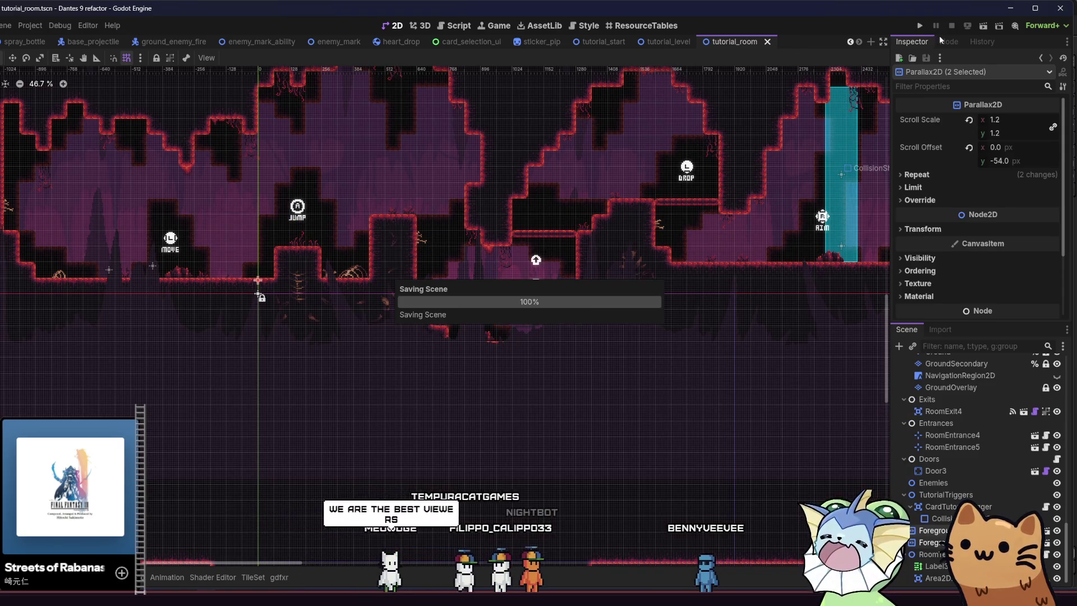
Playtest tutorial_room, walking the cat right and jumping at the JUMP prompt, then close the game.
click(984, 25)
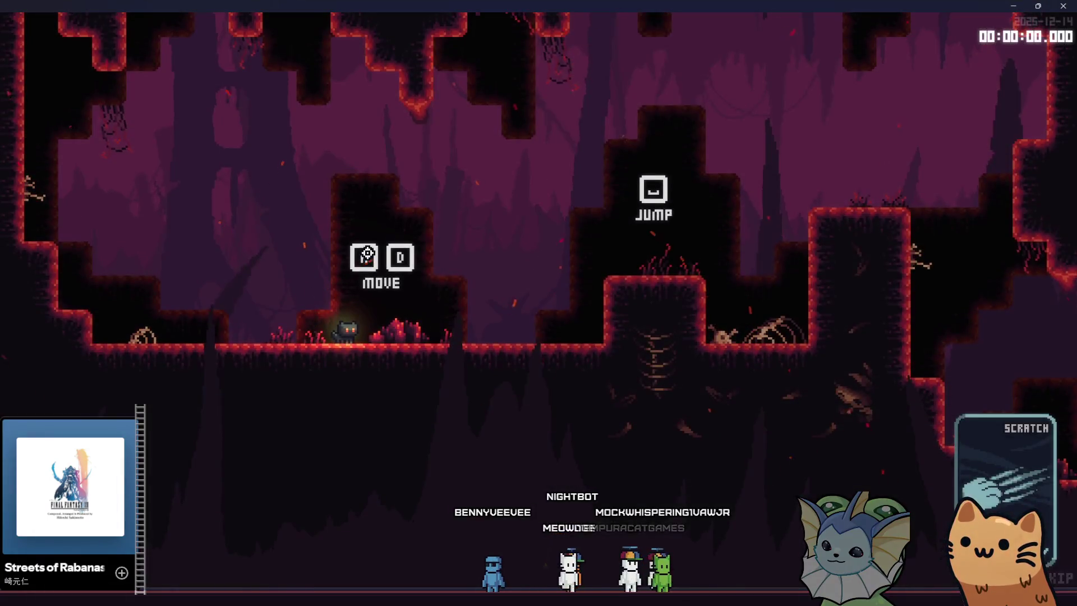
key(d)
key(space)
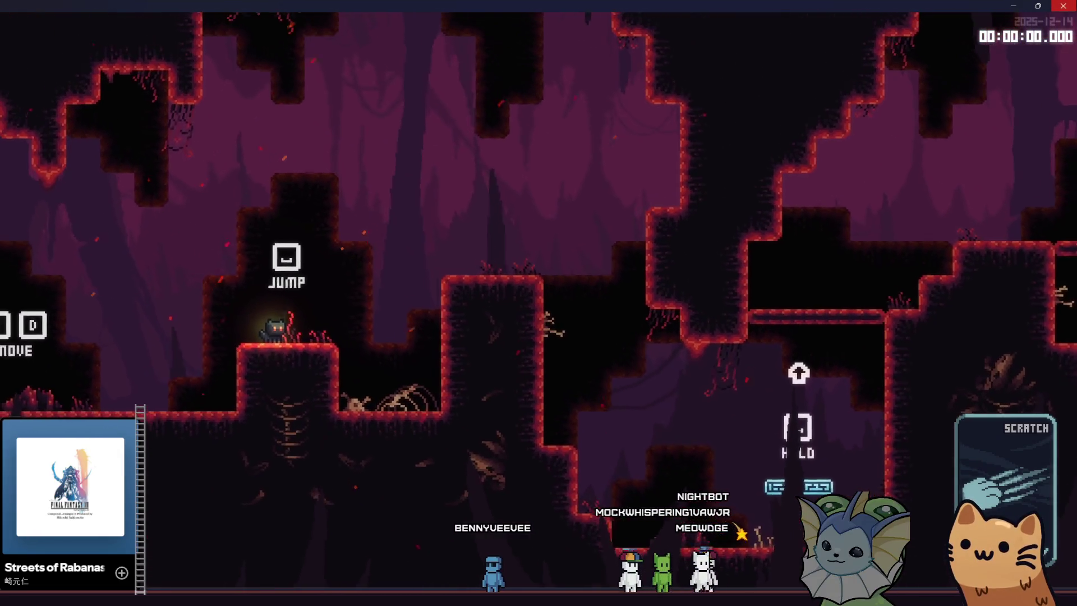
click(1064, 6)
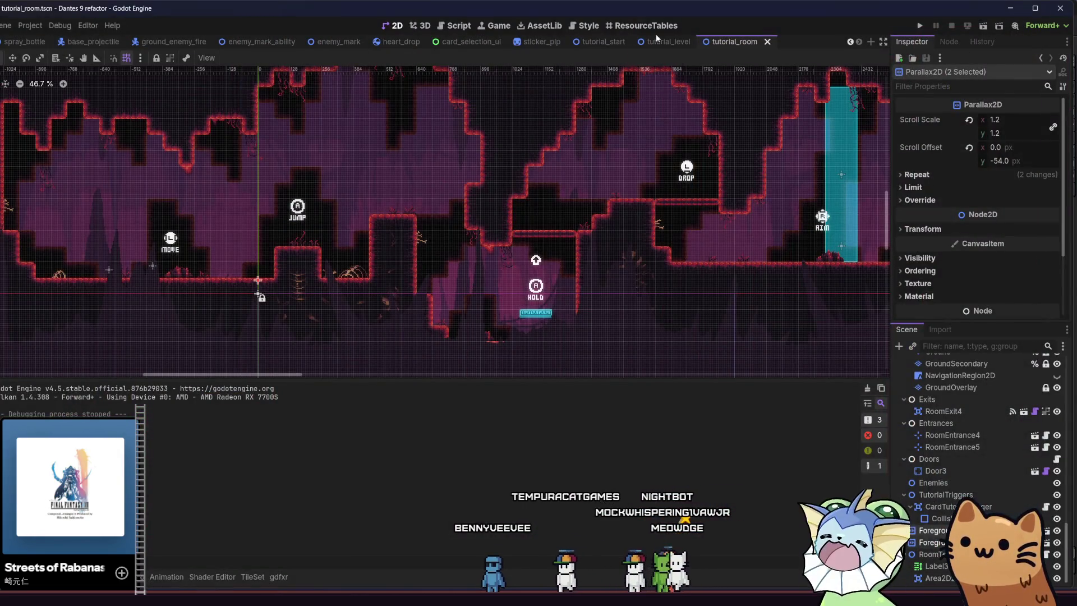
Switch to tutorial_start and playtest it, walking the cat left toward MOVE, then stop the game.
click(657, 40)
click(600, 42)
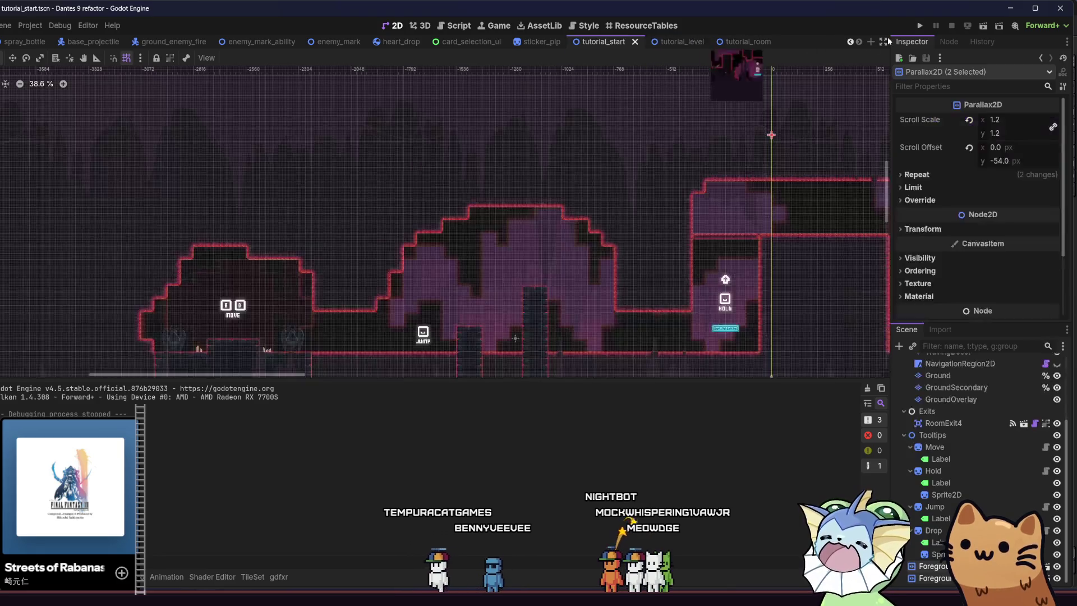
click(984, 25)
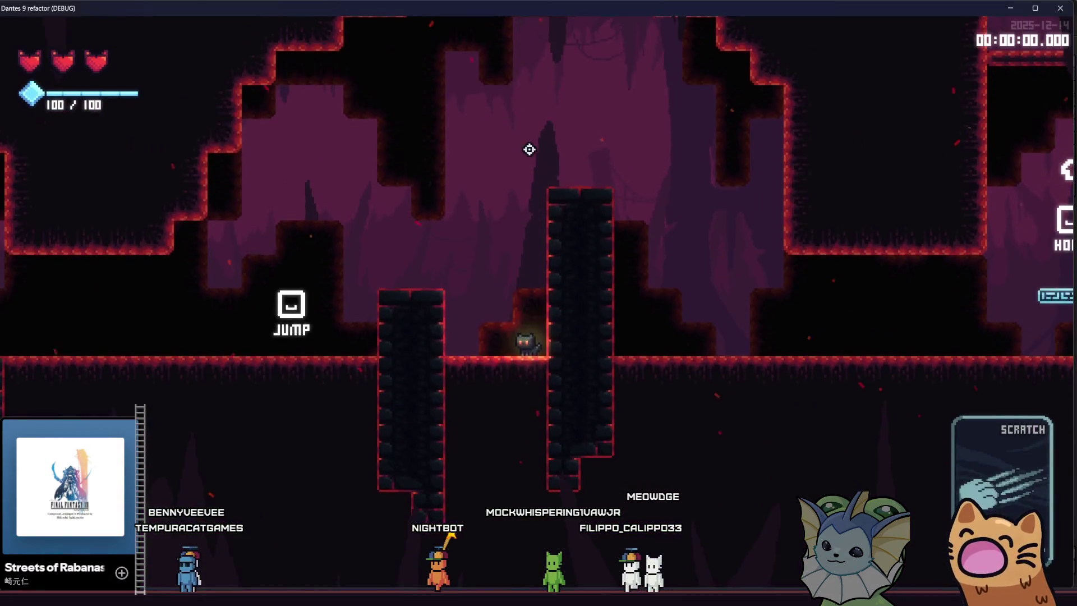
key(a)
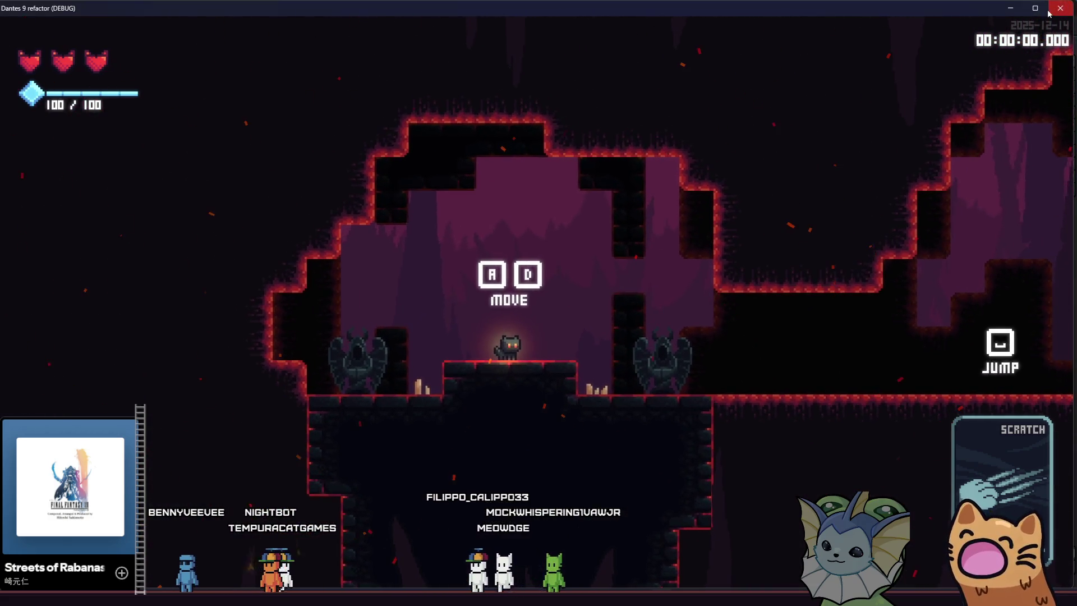
key(F8)
scroll(674, 224, down, 1)
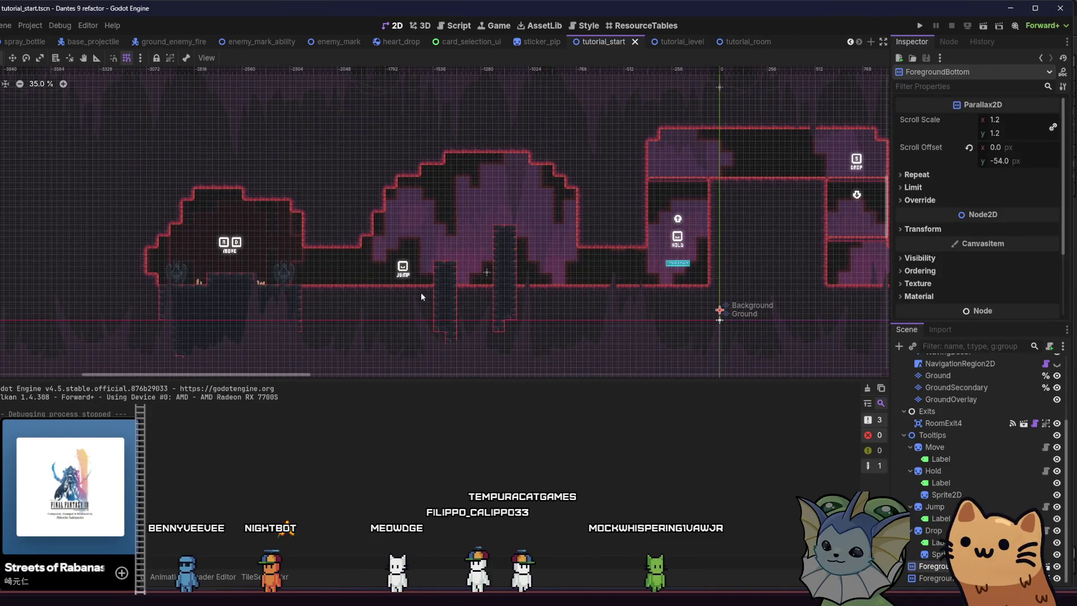
Drag the ForegroundBottom layer upward in Move mode and save tutorial_start.
scroll(421, 292, right, 2)
click(113, 576)
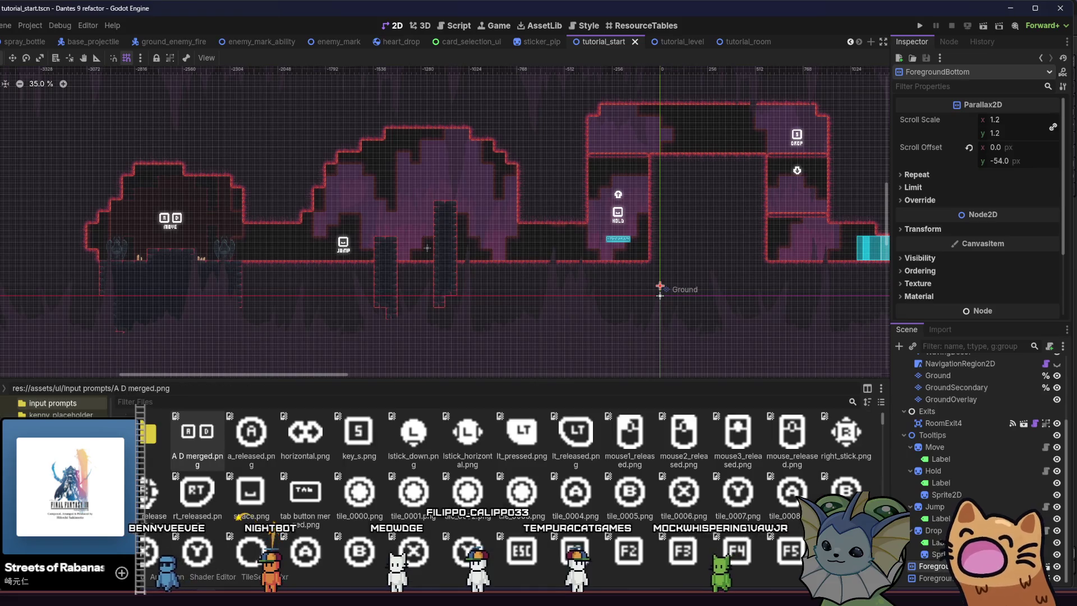
key(w)
drag(151, 221, 177, 159)
key(ctrl+s)
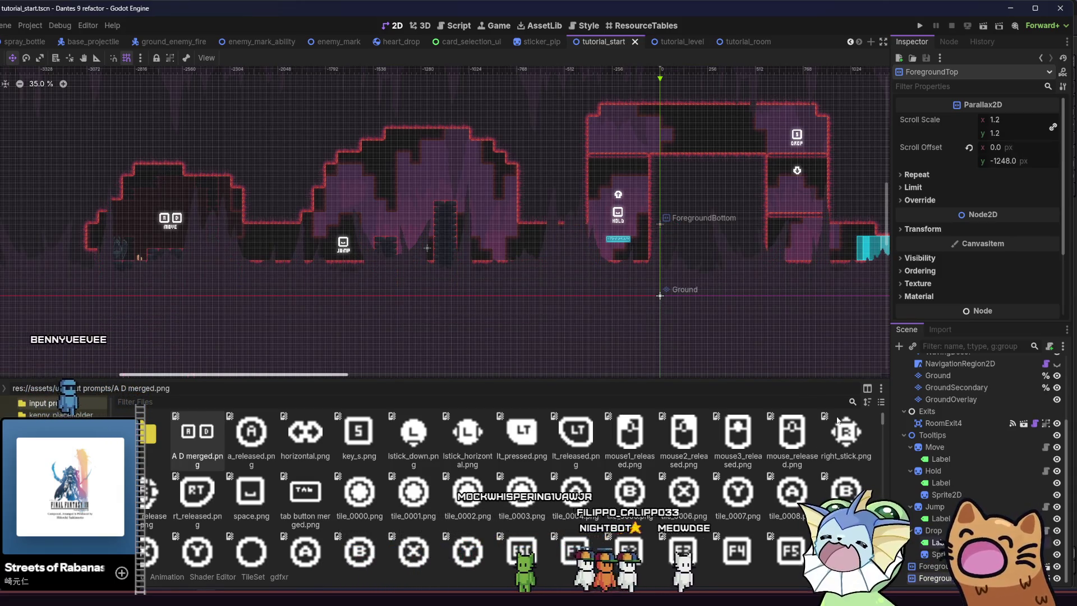
Lower ForegroundTop to y -1060, save, and relaunch the scene to test.
scroll(477, 236, down, 1)
drag(477, 210, 477, 249)
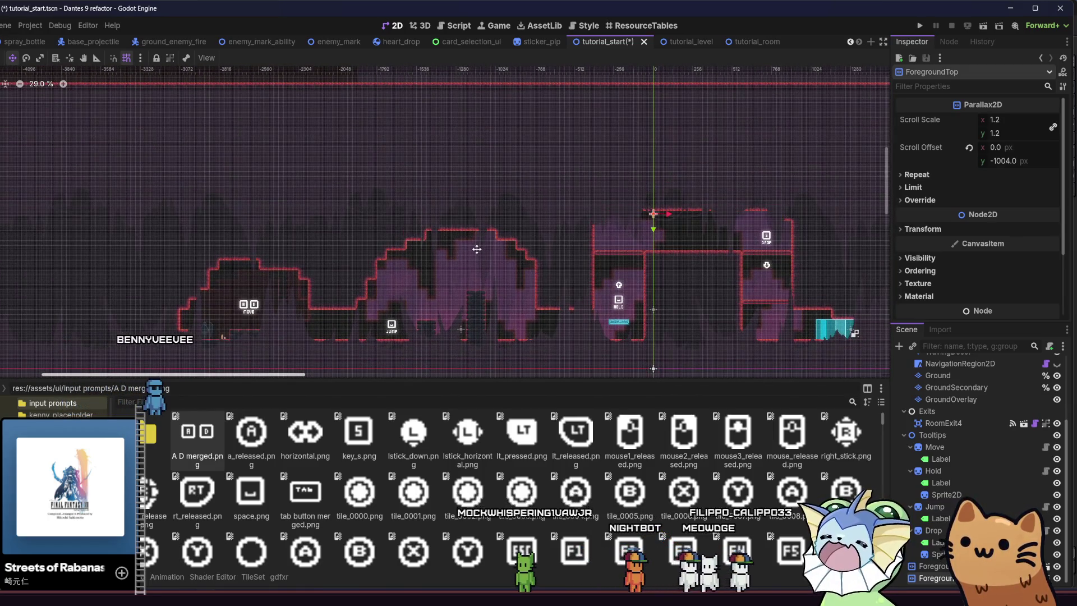
key(ctrl+s)
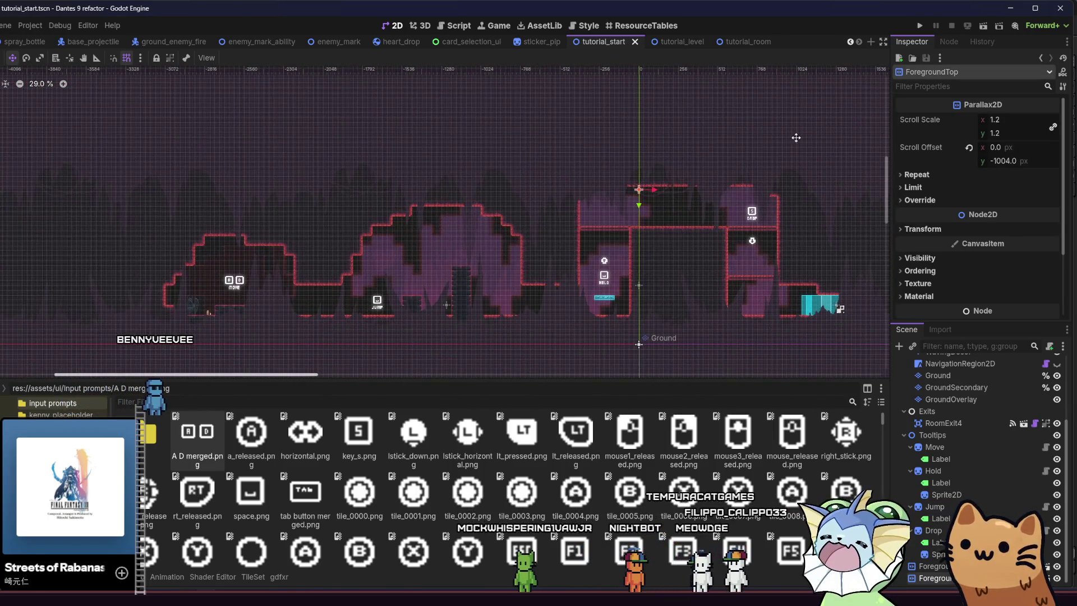
drag(669, 194, 670, 193)
click(983, 25)
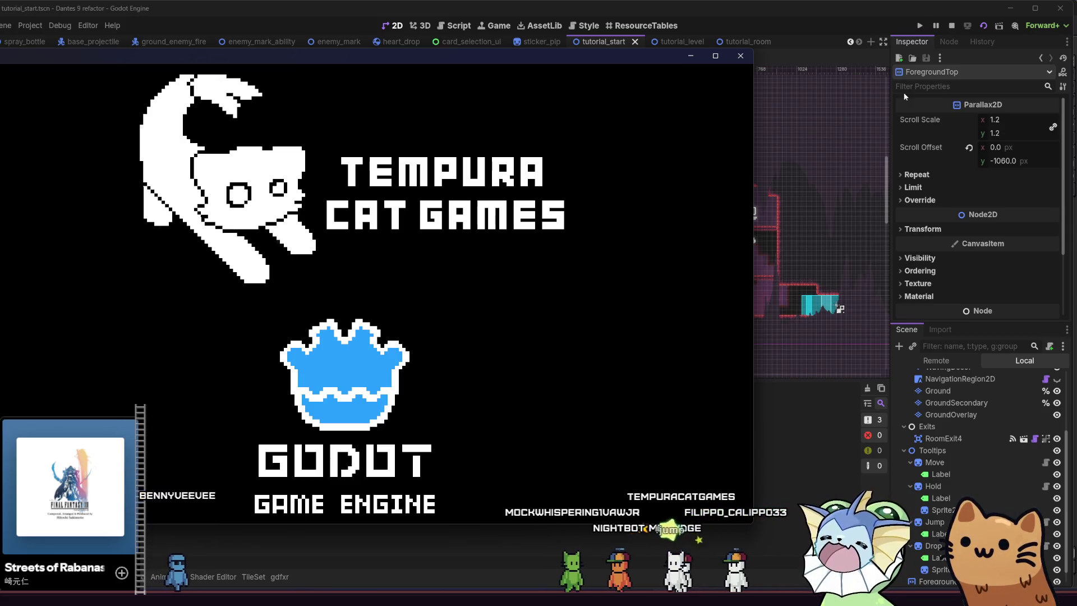
Play tutorial_start full screen, jumping the cat off the pillar, then stop the game.
key(super+Up)
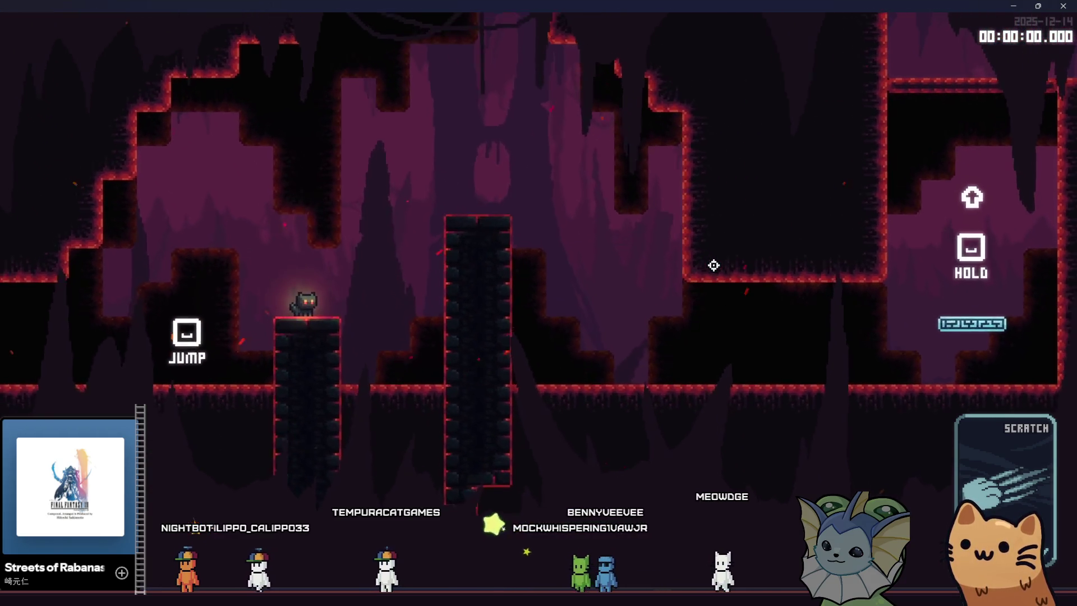
key(space)
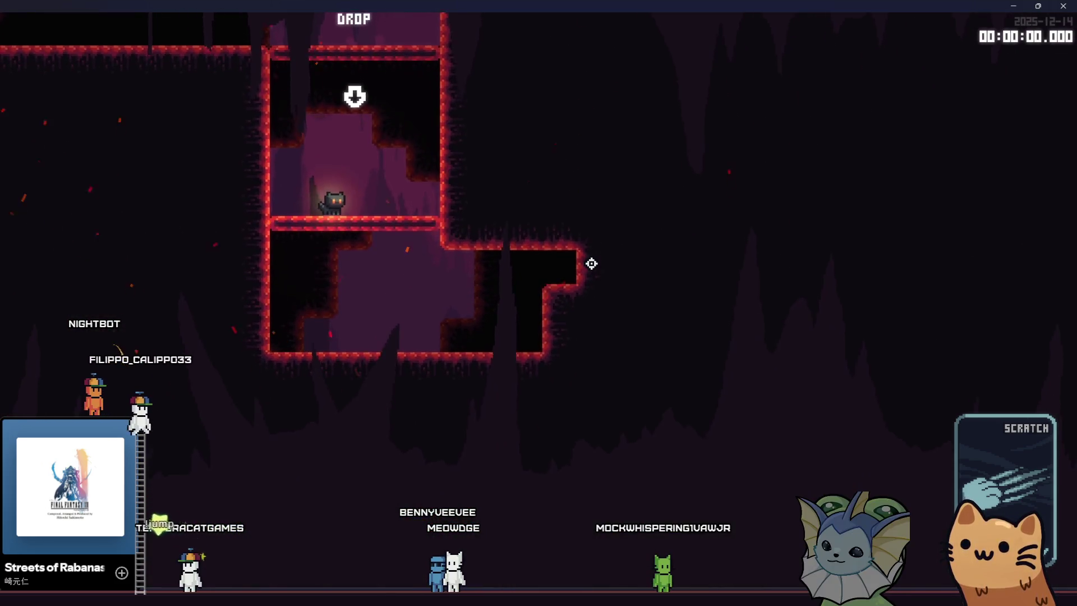
key(F8)
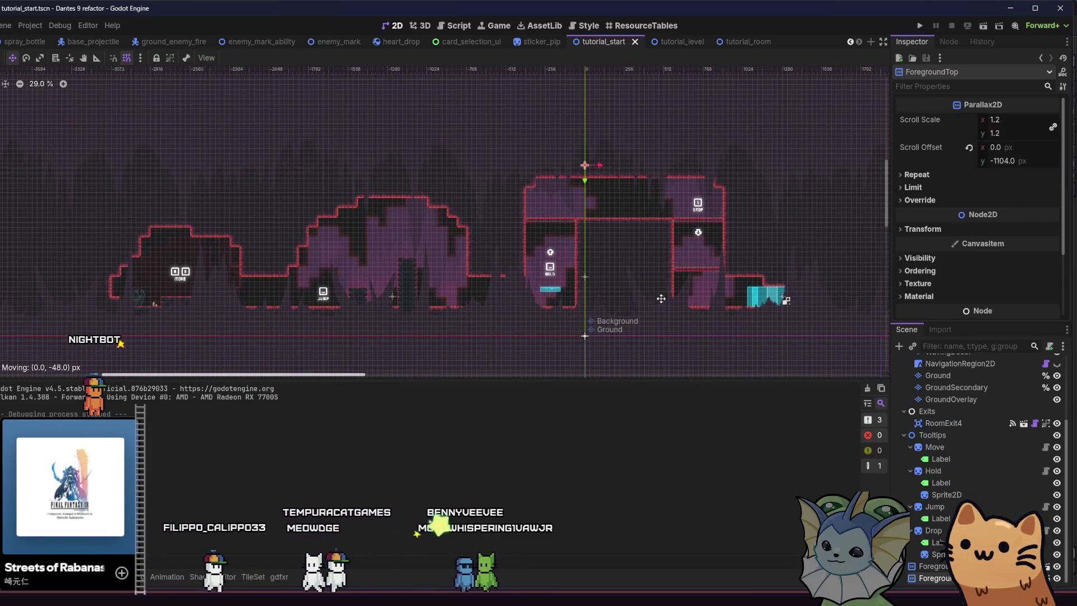
Set ForegroundTop's offset y to -1216 and ForegroundBottom's to -368, save, then select the Jump tooltip.
key(ctrl+s)
drag(600, 299, 576, 263)
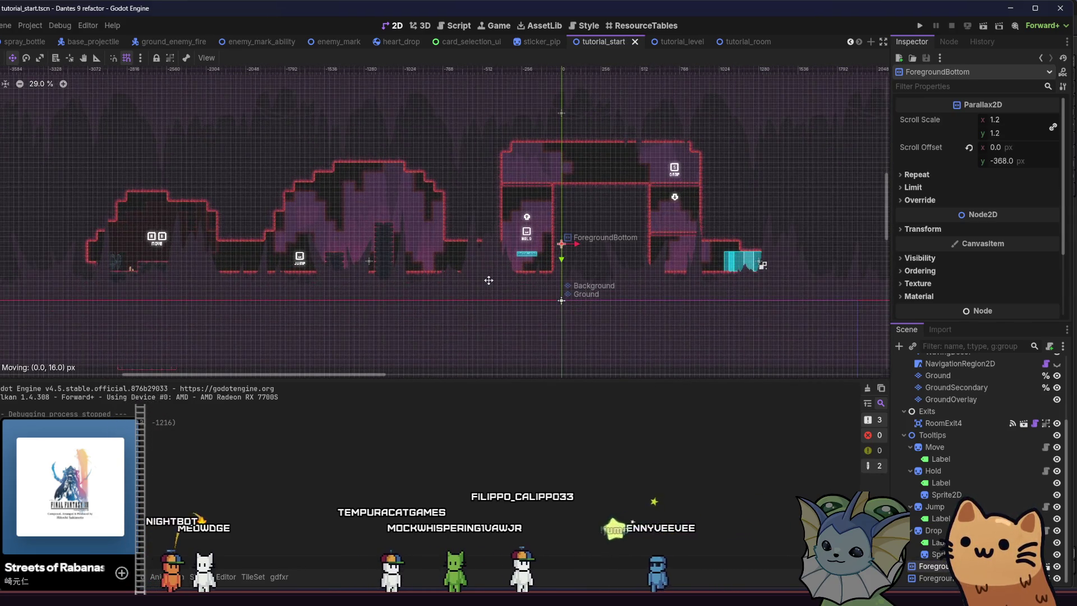
key(ctrl+s)
double_click(933, 507)
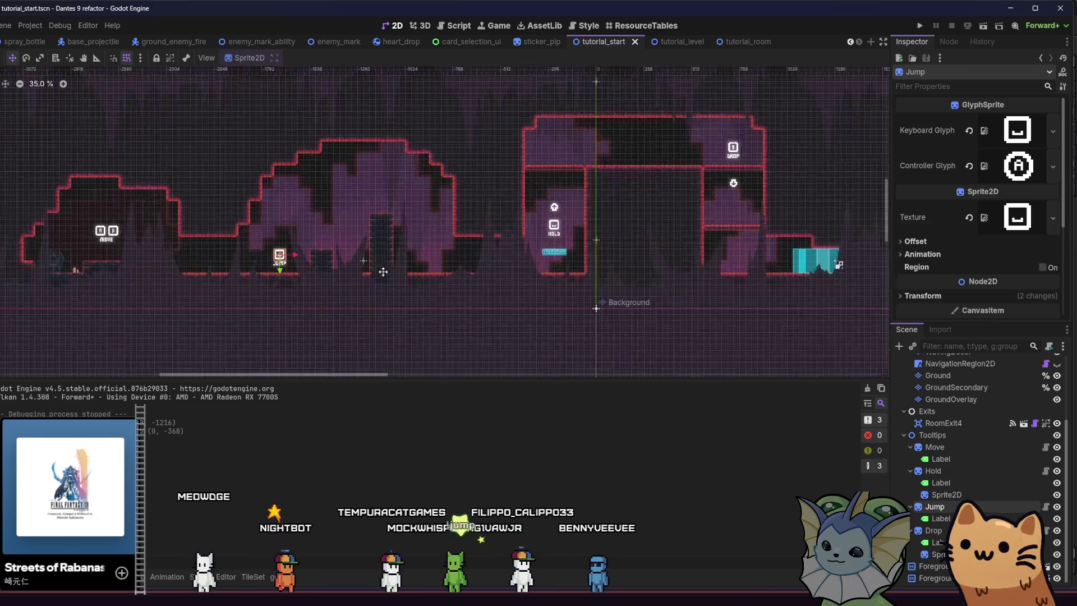